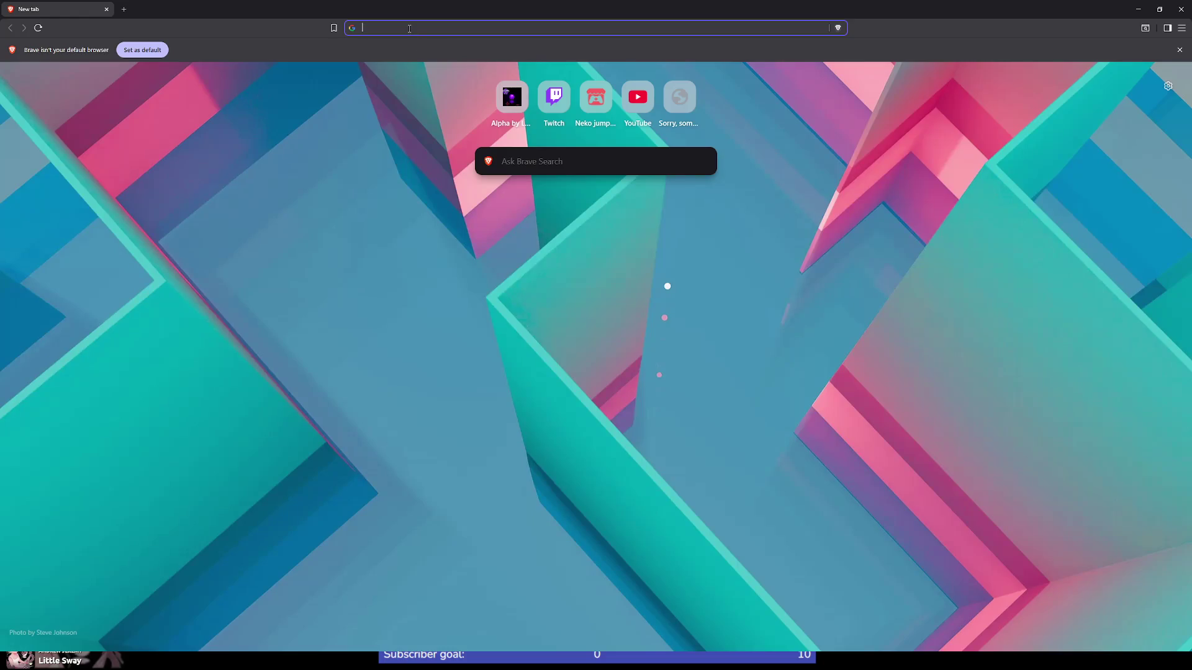
Step: Open a new Brave tab and show recent search suggestions in the address bar
{"action": "left_click", "coordinate": [409, 29]}
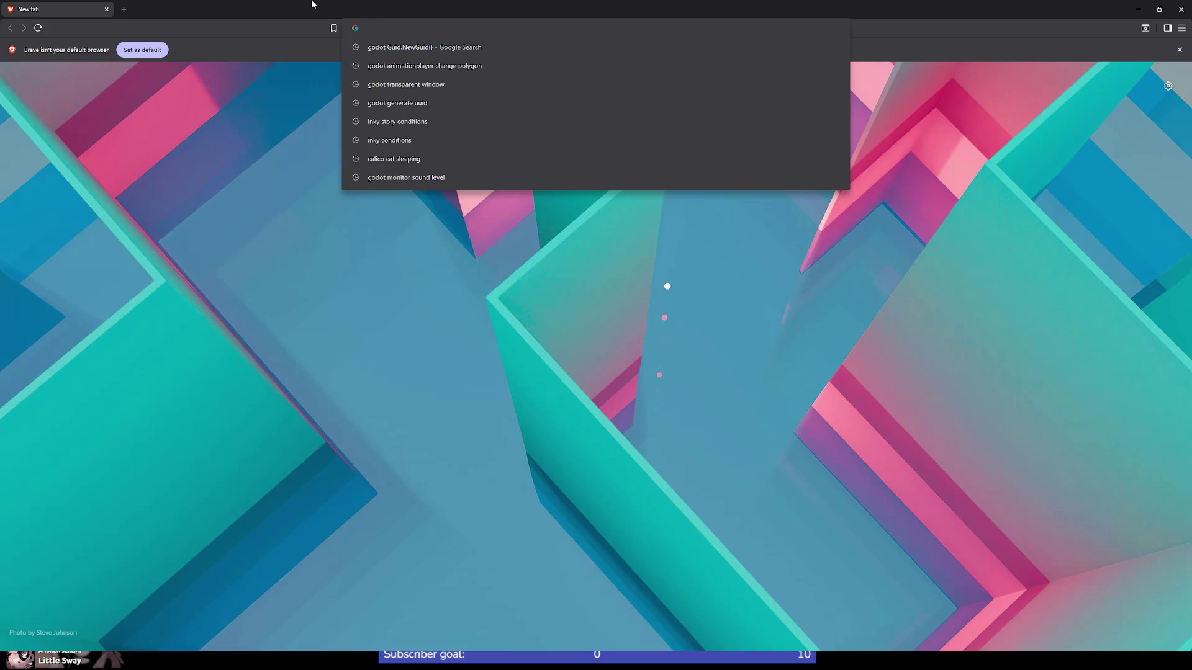
Step: Search Google for 'godot raycast force update' and highlight the AI Overview's explanation
{"action": "type", "text": "godot ray"}
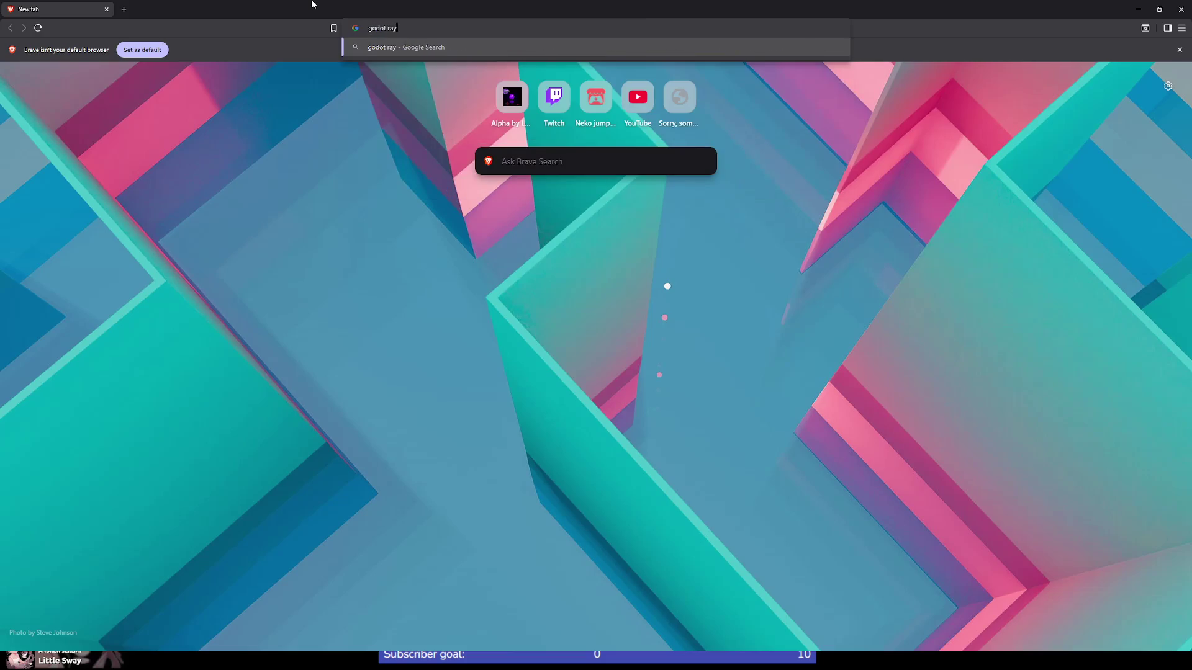
{"action": "type", "text": "cast "}
{"action": "type", "text": "node"}
{"action": "key", "text": "BackSpace"}
{"action": "key", "text": "BackSpace"}
{"action": "key", "text": "BackSpace"}
{"action": "type", "text": "force update"}
{"action": "key", "text": "Return"}
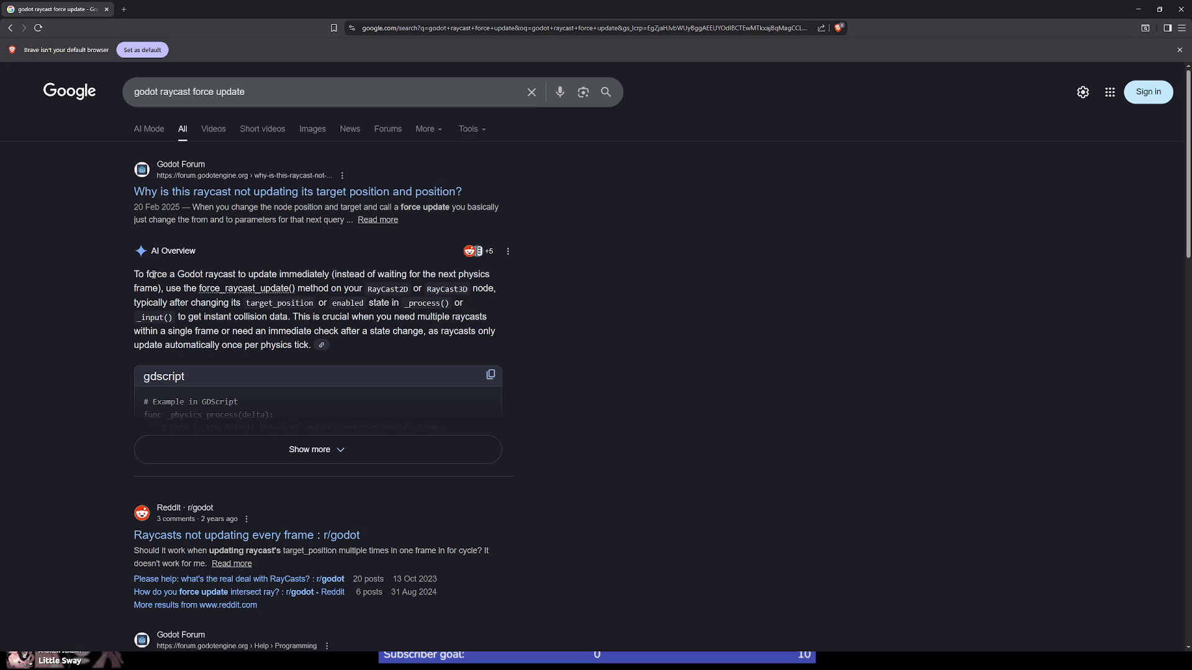
{"action": "mouse_move", "coordinate": [153, 274]}
{"action": "left_mouse_down"}
{"action": "mouse_move", "coordinate": [484, 275]}
{"action": "mouse_move", "coordinate": [175, 274]}
{"action": "mouse_move", "coordinate": [168, 288]}
{"action": "mouse_move", "coordinate": [189, 288]}
{"action": "left_mouse_up"}
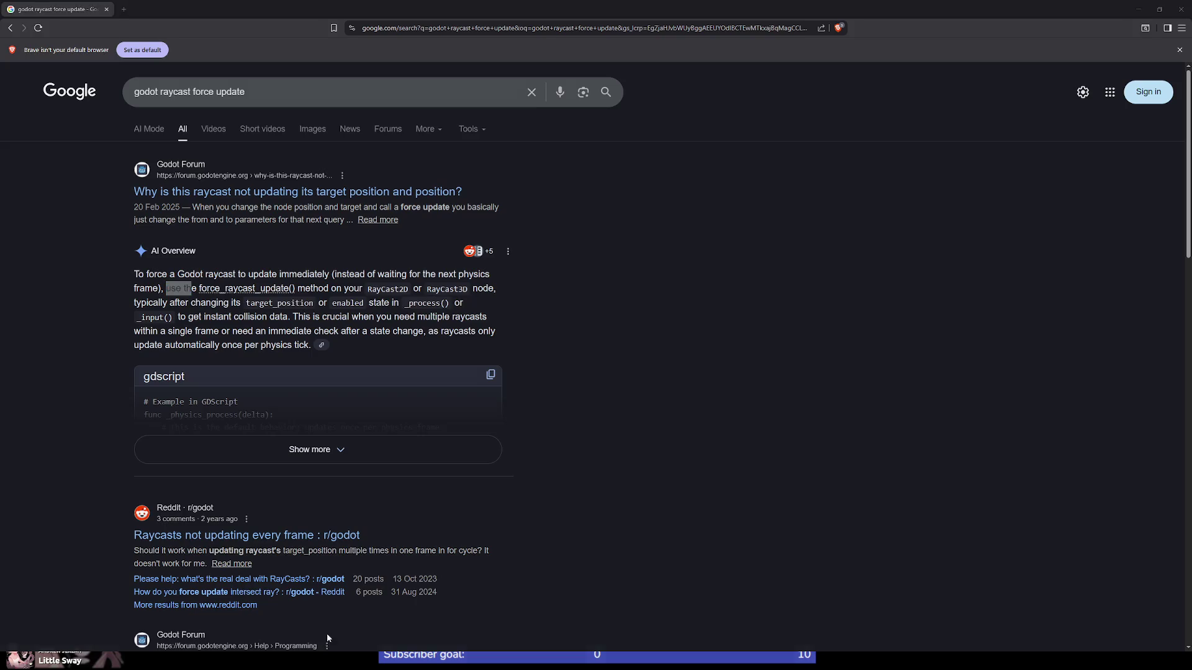
{"action": "key", "text": "alt+Tab"}
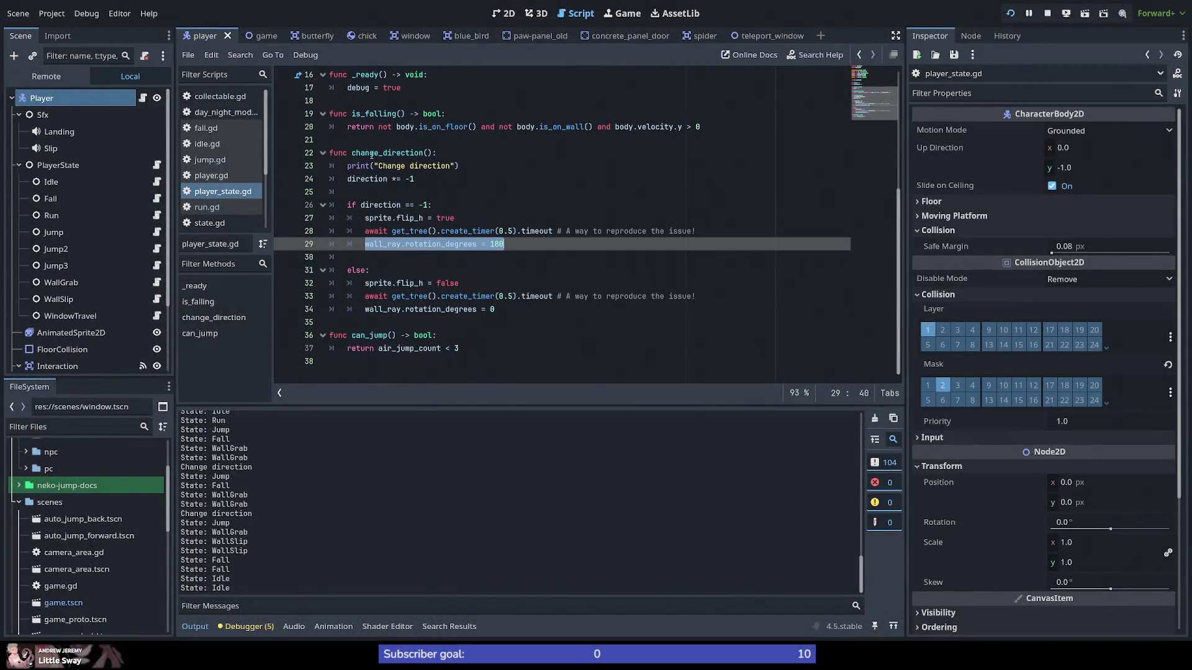
Step: Search all project files for change_direction
{"action": "double_click", "coordinate": [381, 153]}
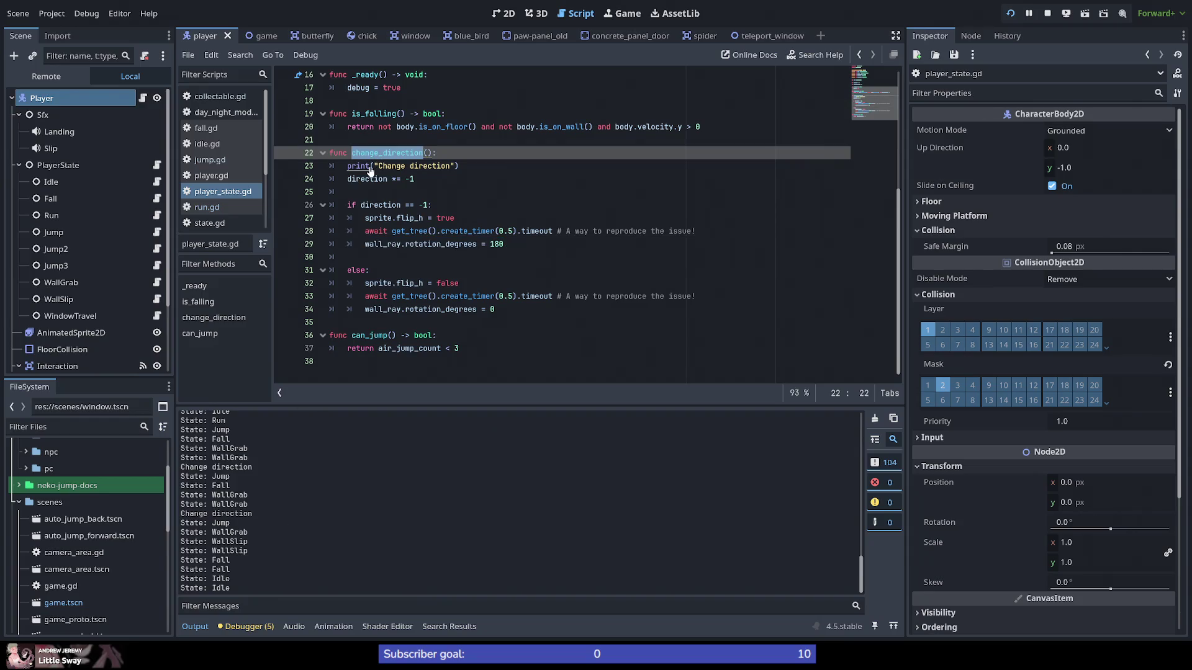
{"action": "key", "text": "ctrl+shift+f"}
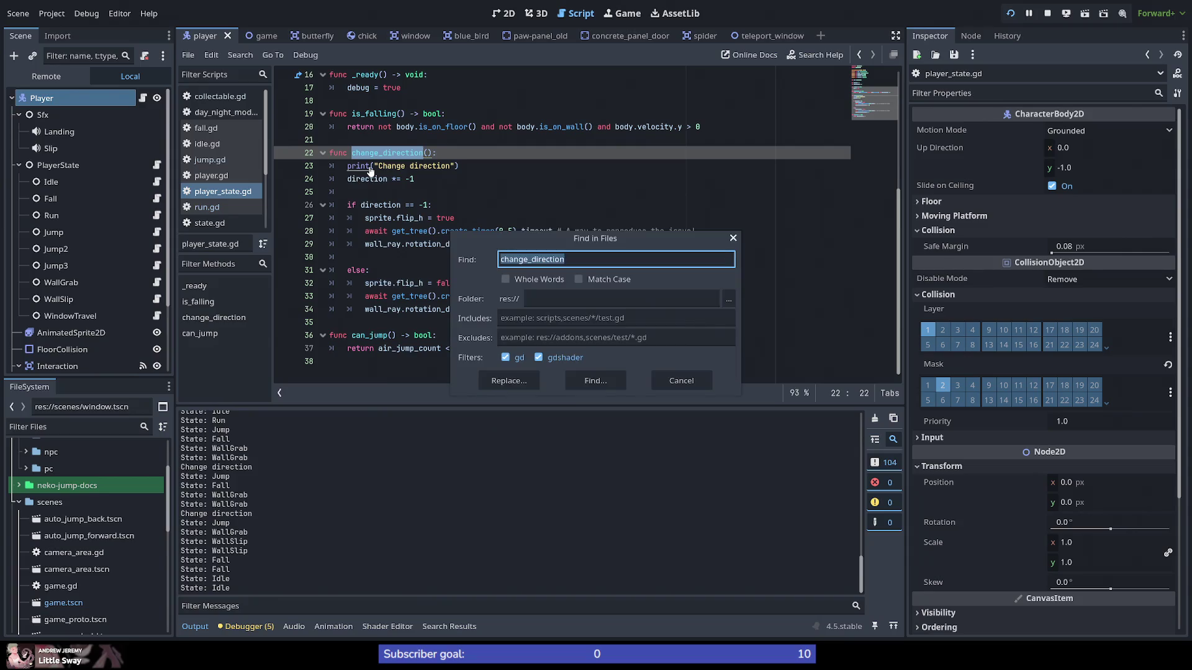
{"action": "key", "text": "Return"}
Step: Review the change_direction calls in run.gd, wall_grab.gd line 21 and wall_slip.gd line 25
{"action": "left_click", "coordinate": [327, 528]}
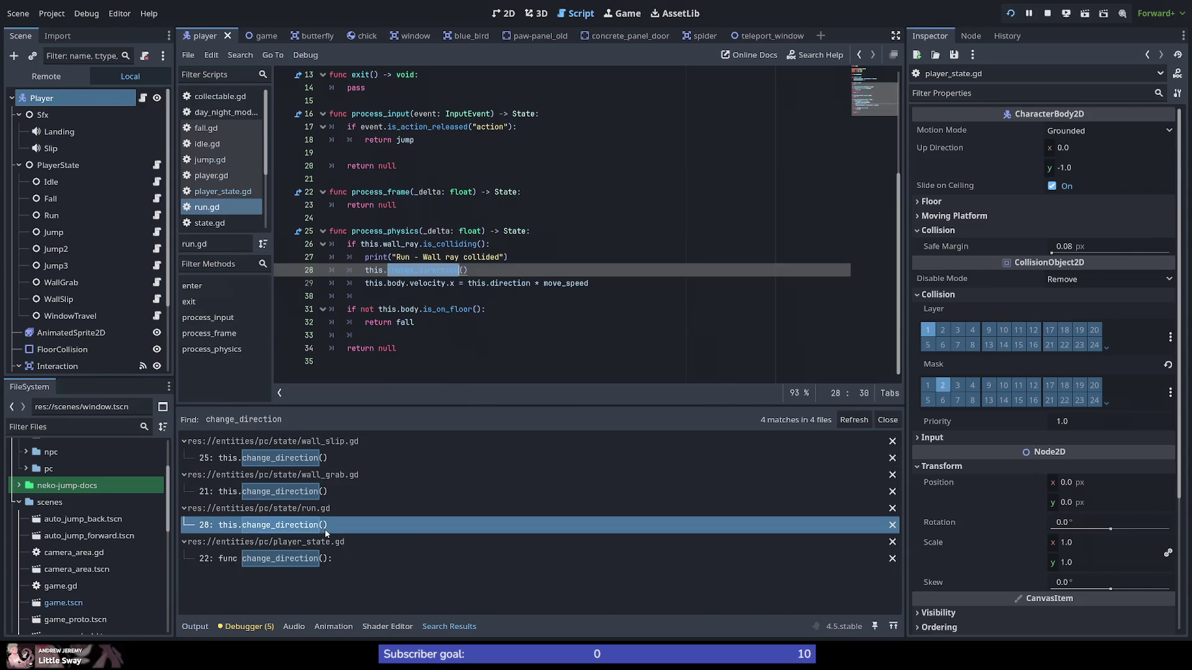
{"action": "left_click", "coordinate": [302, 492]}
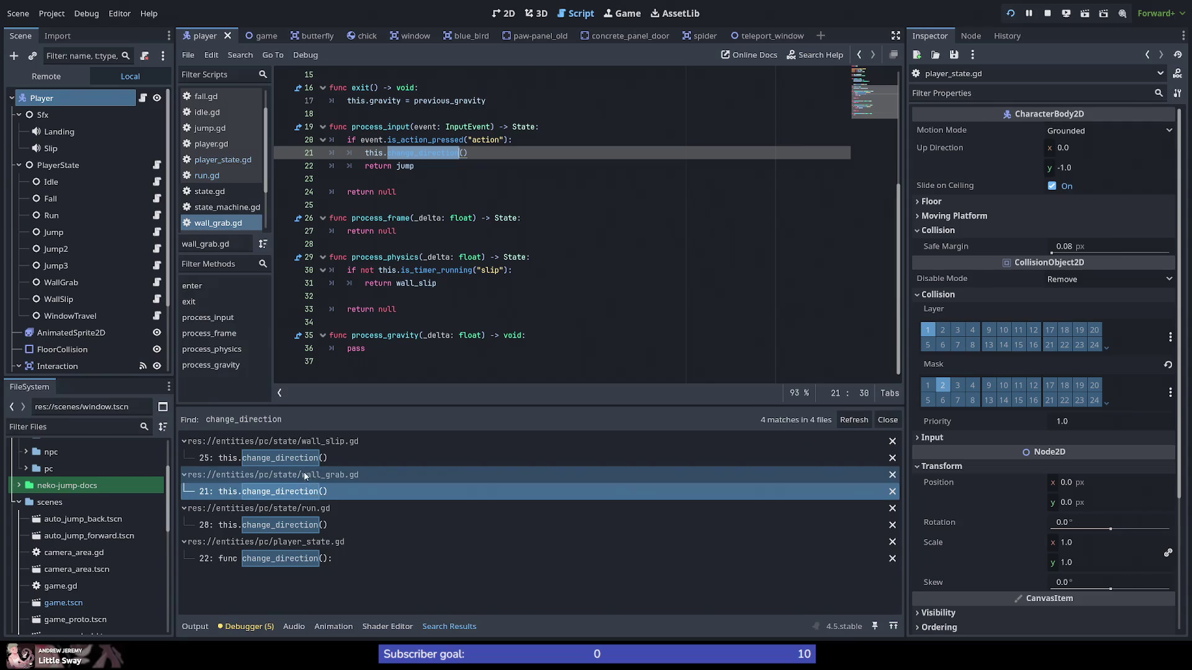
{"action": "left_click", "coordinate": [312, 465]}
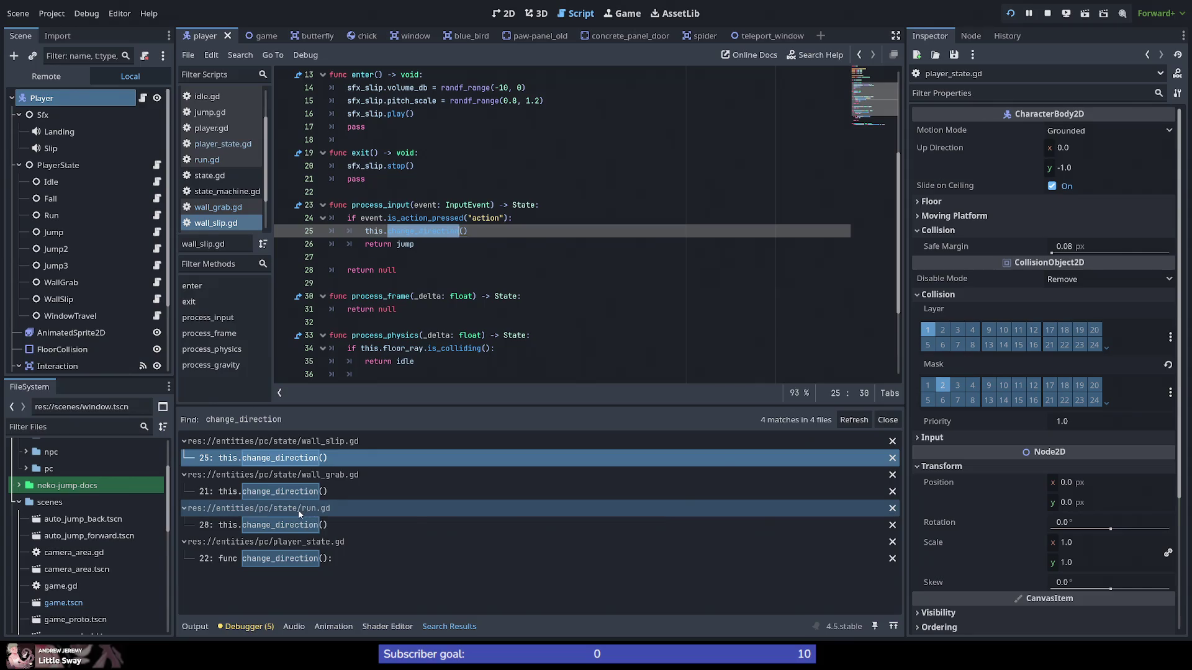
{"action": "left_click", "coordinate": [306, 494]}
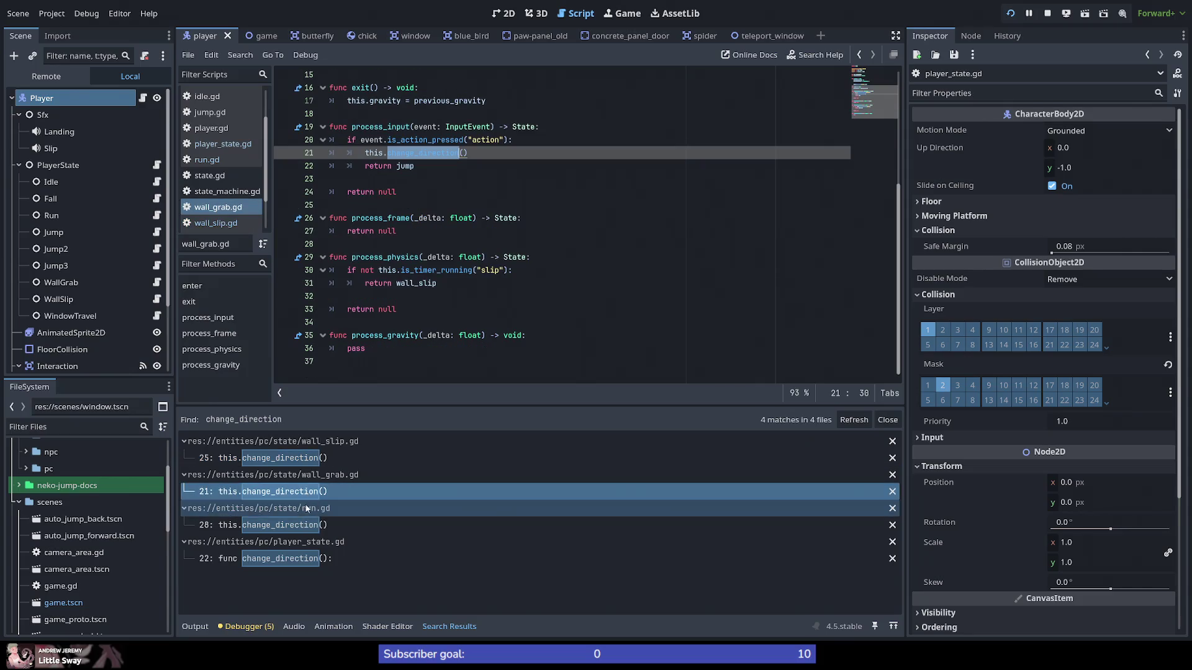
{"action": "left_click", "coordinate": [298, 525]}
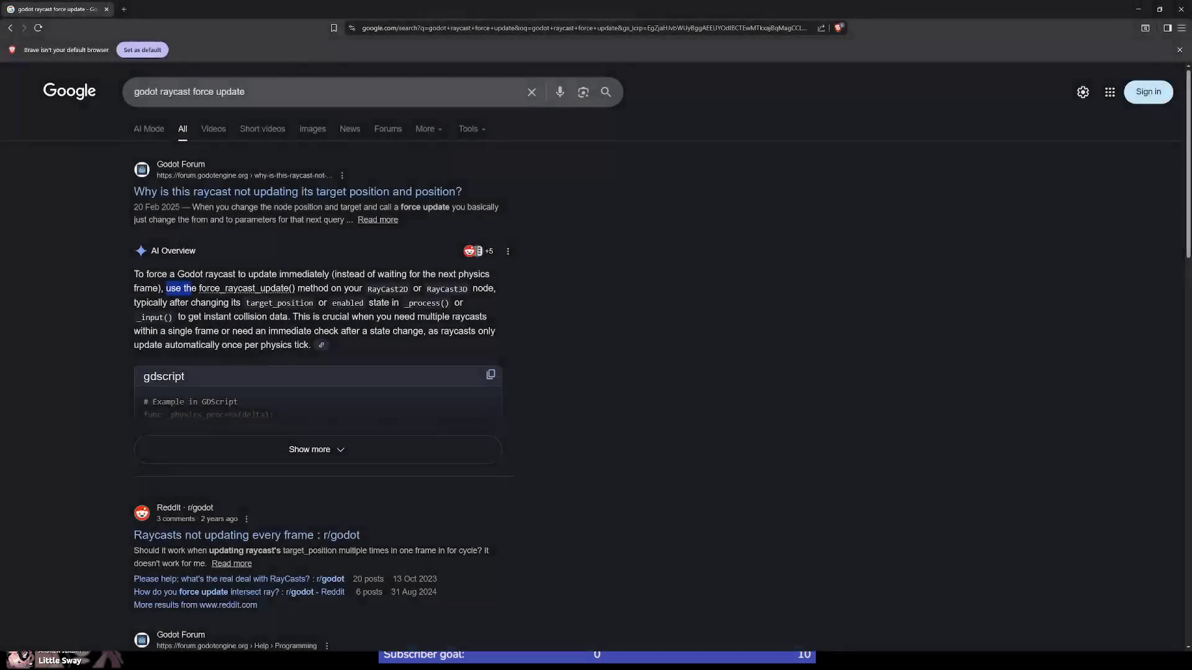
Step: Return to Godot showing run.gd's line 28 change_direction call
{"action": "key", "text": "alt+Tab"}
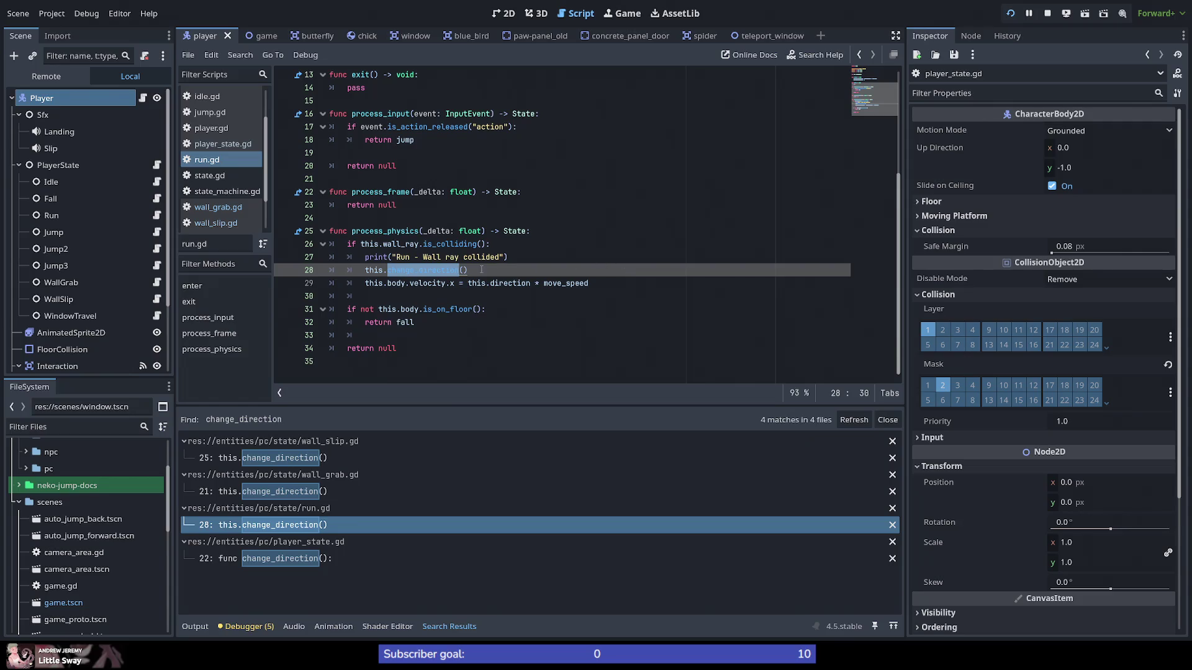
Step: Inspect change_direction's 0.5-second timer awaits in player_state.gd, then run the game
{"action": "left_click", "coordinate": [481, 269]}
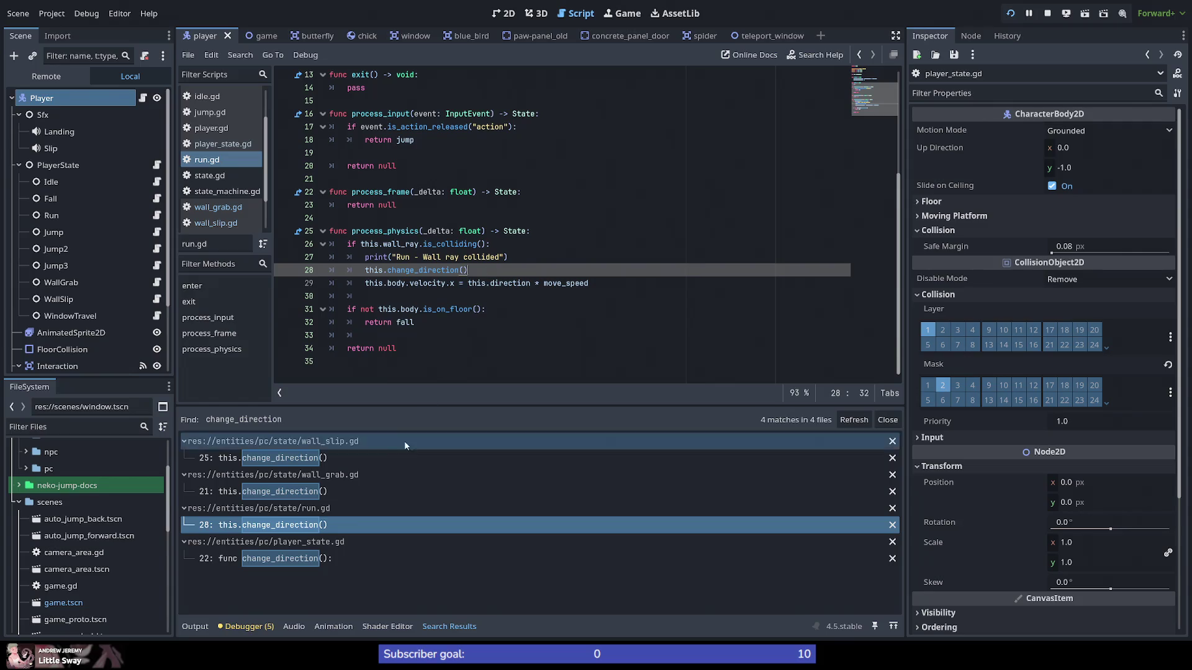
{"action": "left_click", "coordinate": [319, 561]}
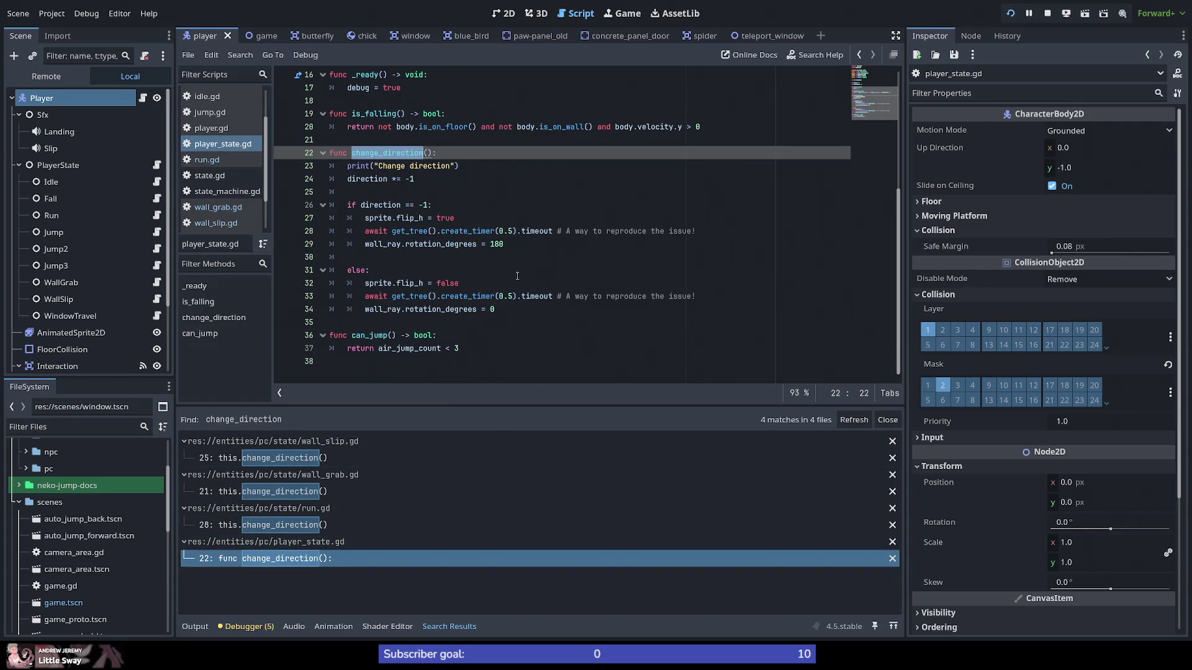
{"action": "left_click", "coordinate": [508, 309]}
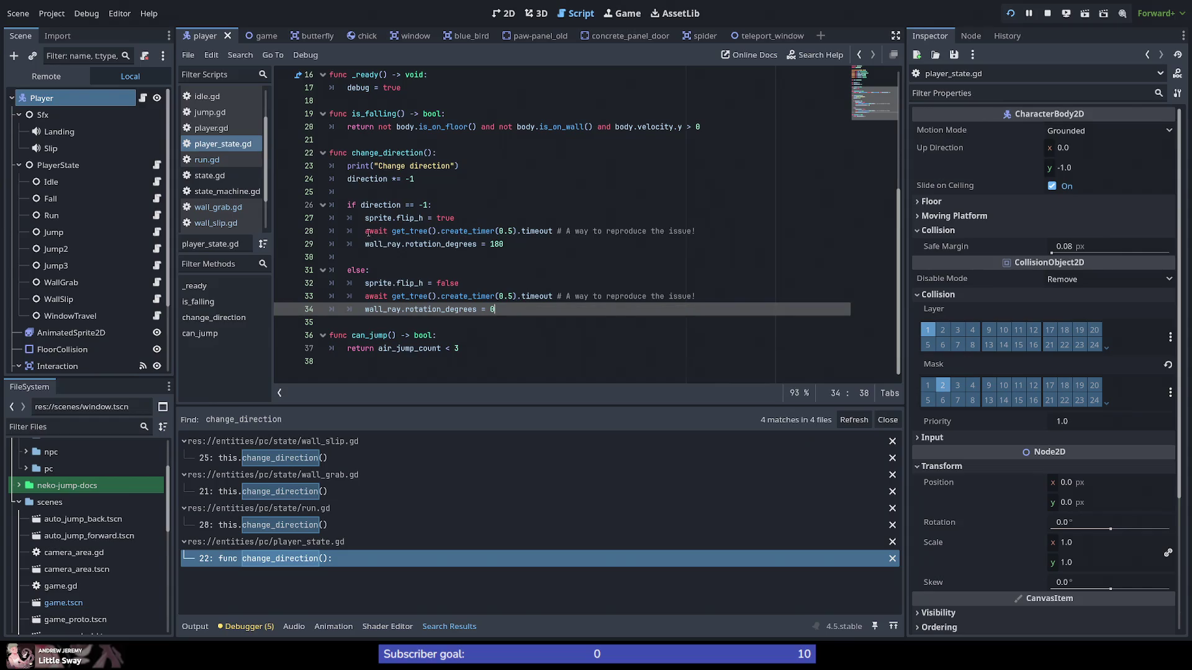
{"action": "mouse_move", "coordinate": [366, 231]}
{"action": "left_mouse_down"}
{"action": "mouse_move", "coordinate": [574, 231]}
{"action": "mouse_move", "coordinate": [553, 231]}
{"action": "left_mouse_up"}
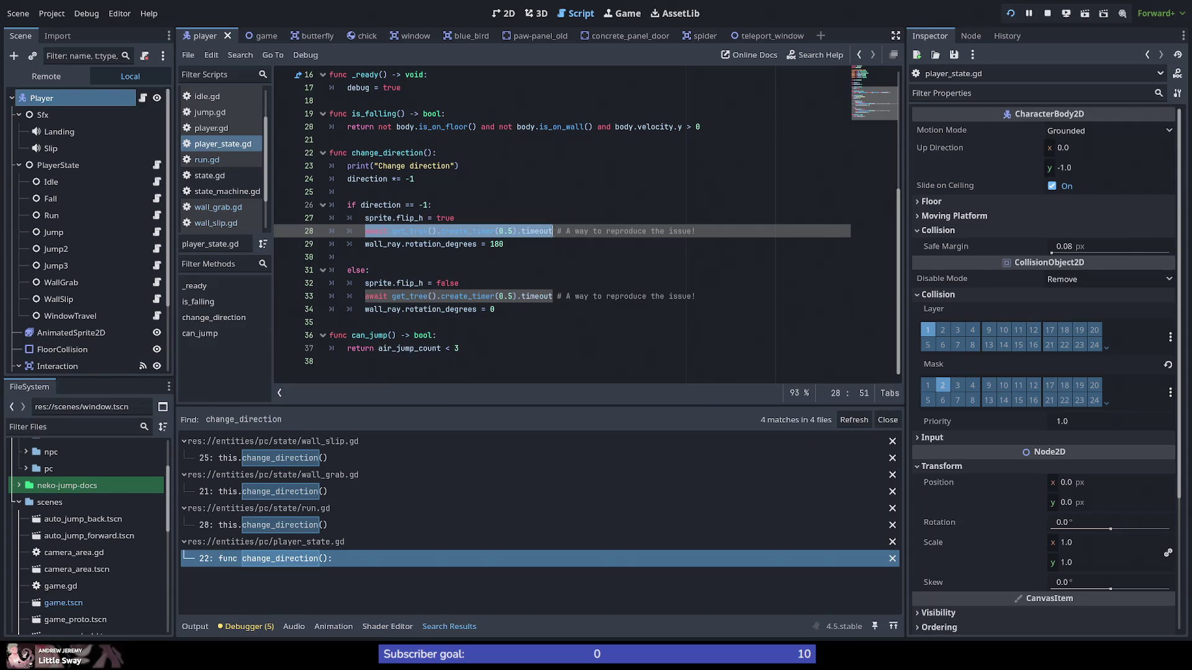
{"action": "key", "text": "Right"}
{"action": "key", "text": "Right"}
{"action": "key", "text": "Right"}
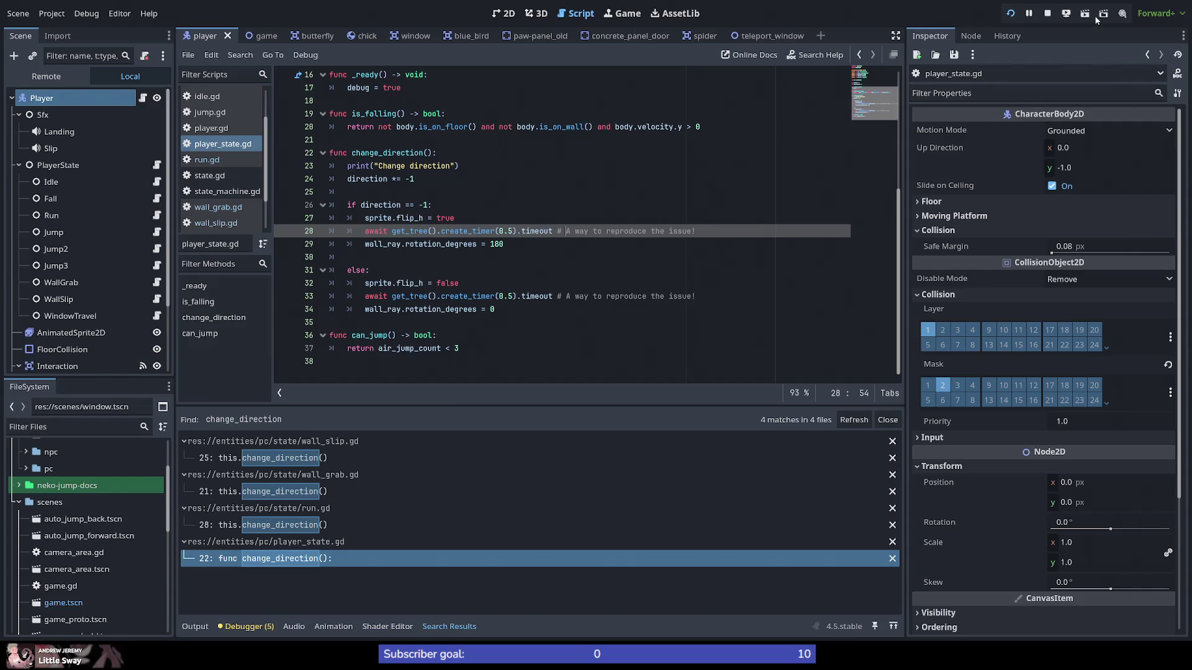
{"action": "left_click_drag", "start_coordinate": [366, 231], "coordinate": [553, 232]}
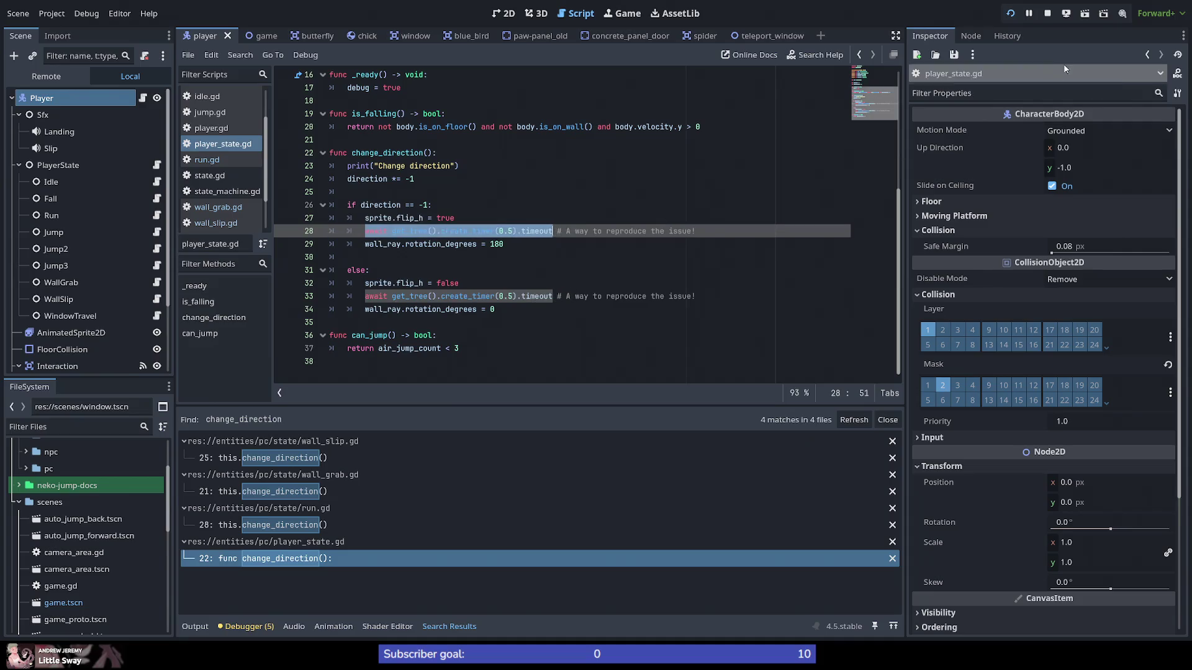
{"action": "left_click", "coordinate": [1080, 15]}
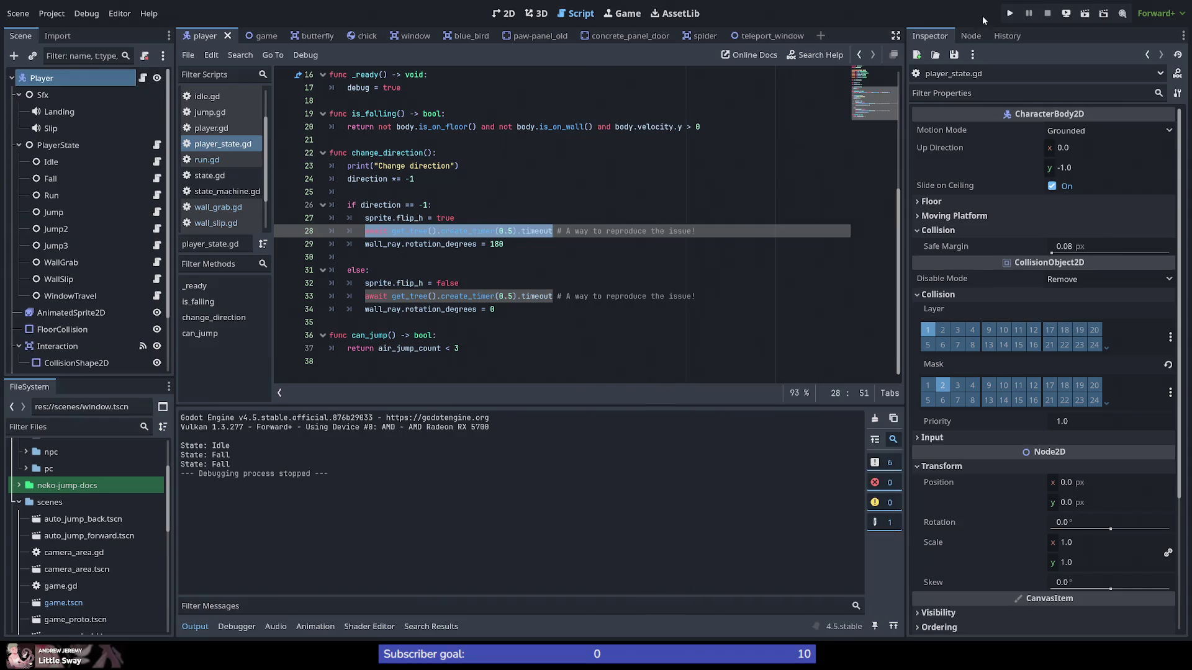
Step: Playtest the level, wall-grabbing and wall-jumping the cat, then stop the game with F8
{"action": "left_click", "coordinate": [1012, 15]}
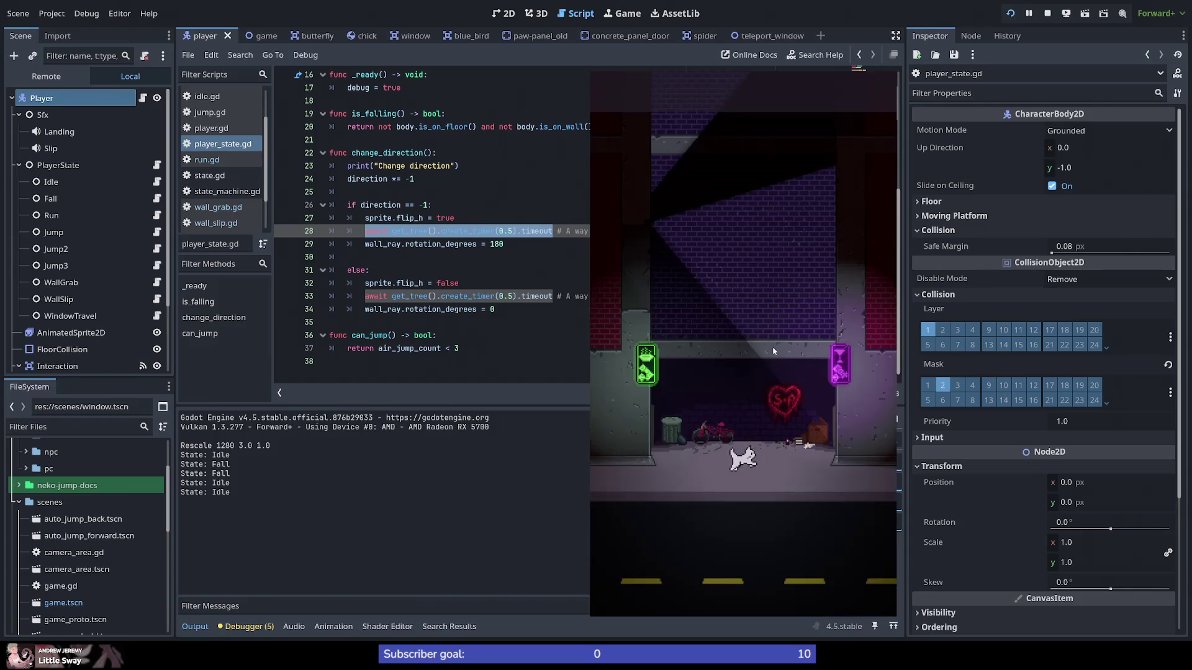
{"action": "key", "text": "space"}
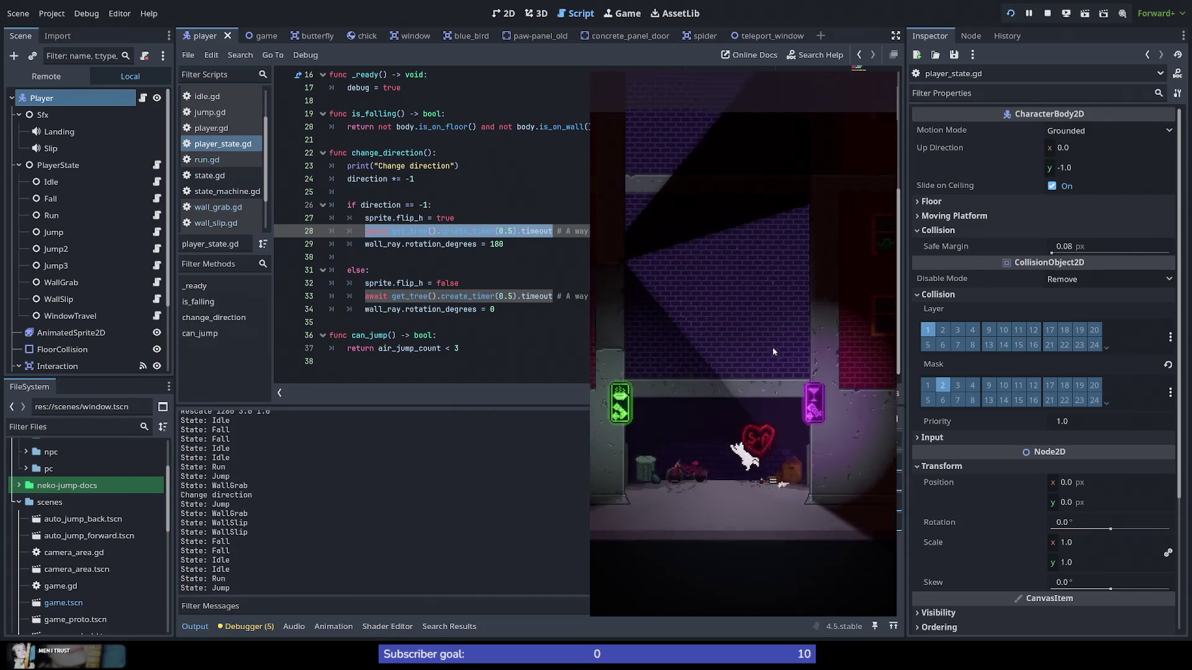
{"action": "key", "text": "space"}
{"action": "key", "text": "space"}
{"action": "key", "text": "space"}
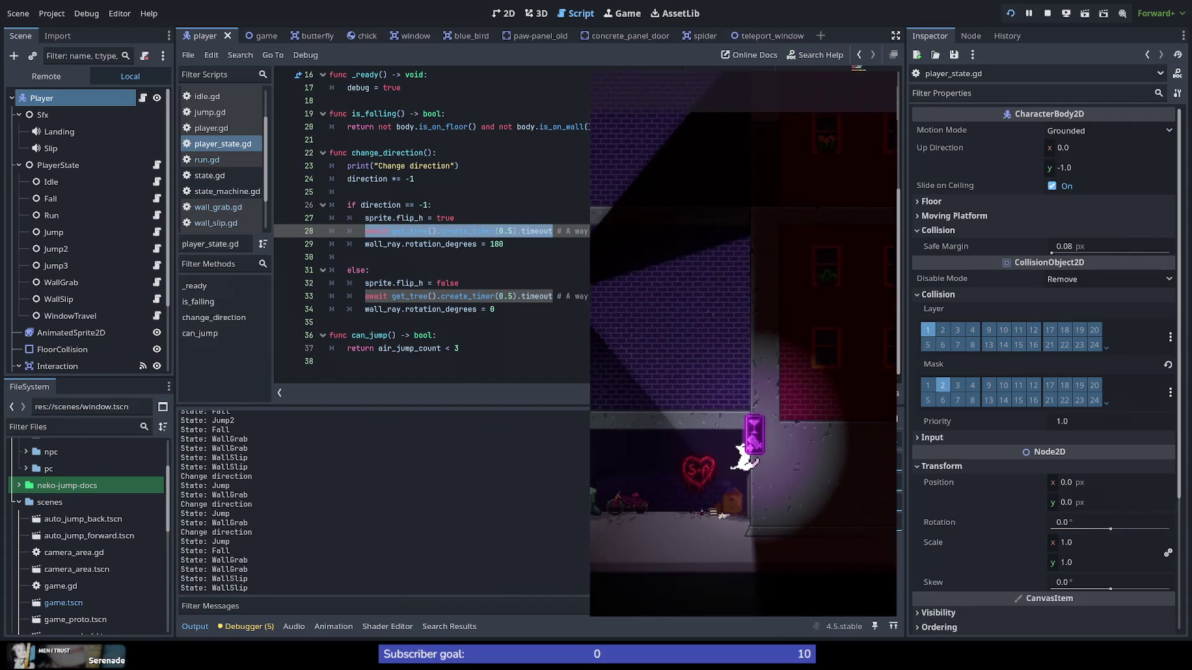
{"action": "key", "text": "F8"}
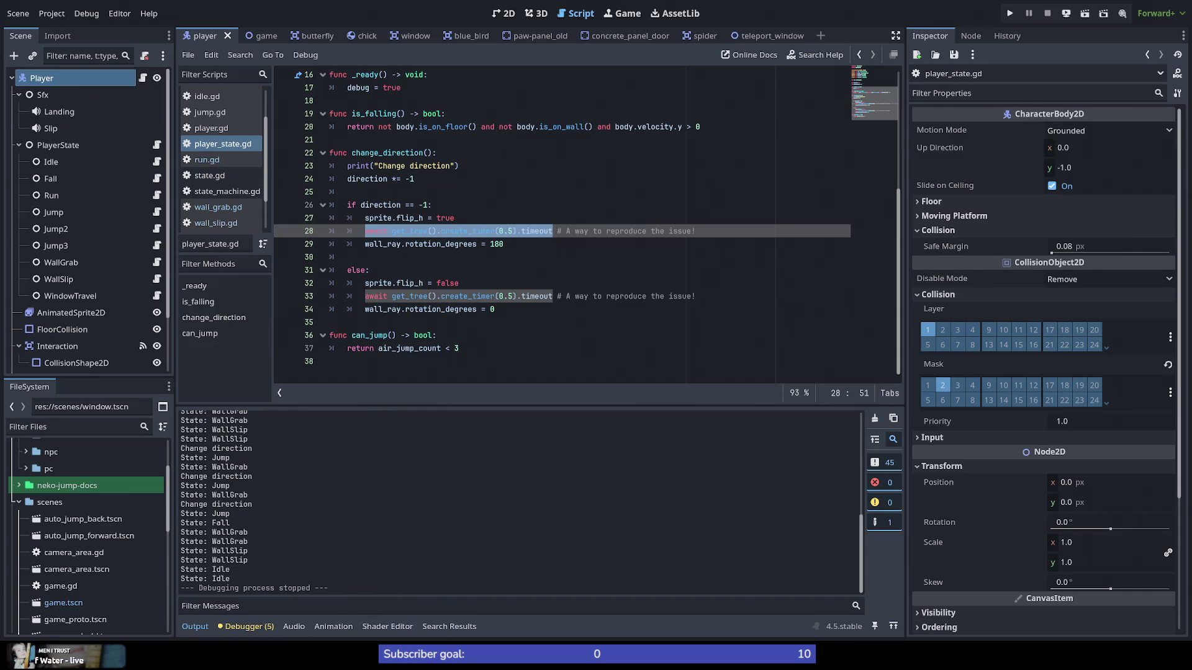
{"action": "key", "text": "alt+Tab"}
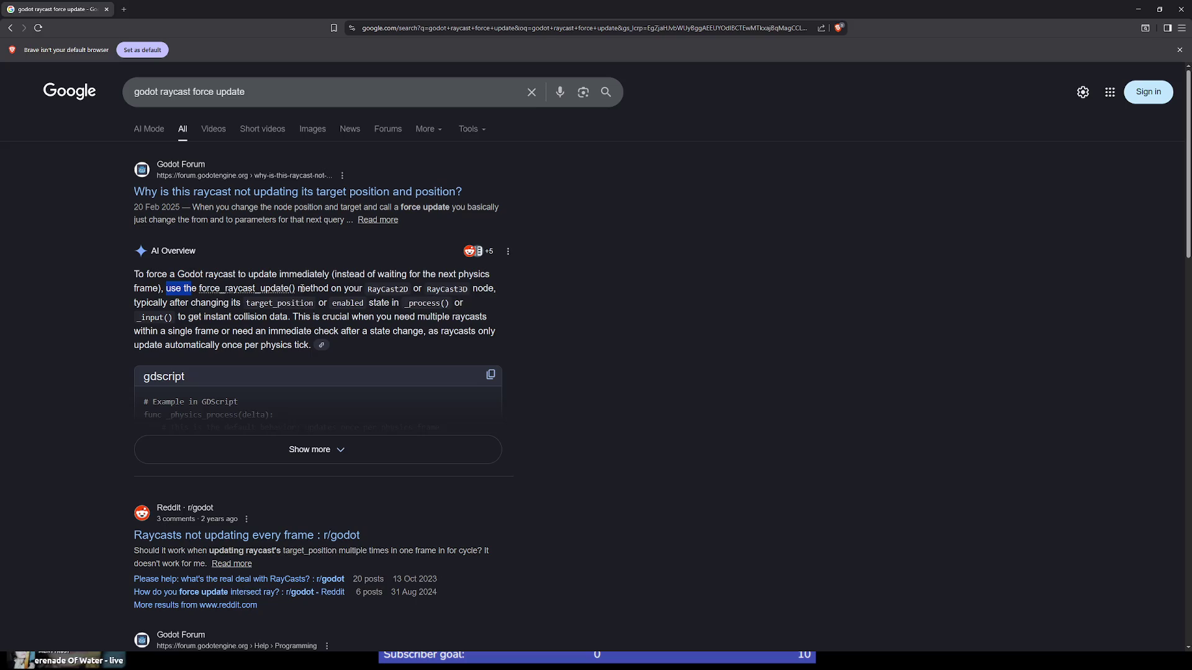
Step: Expand the AI Overview's full force_raycast_update() GDScript example and scroll through its key points
{"action": "left_click_drag", "start_coordinate": [295, 289], "coordinate": [201, 297]}
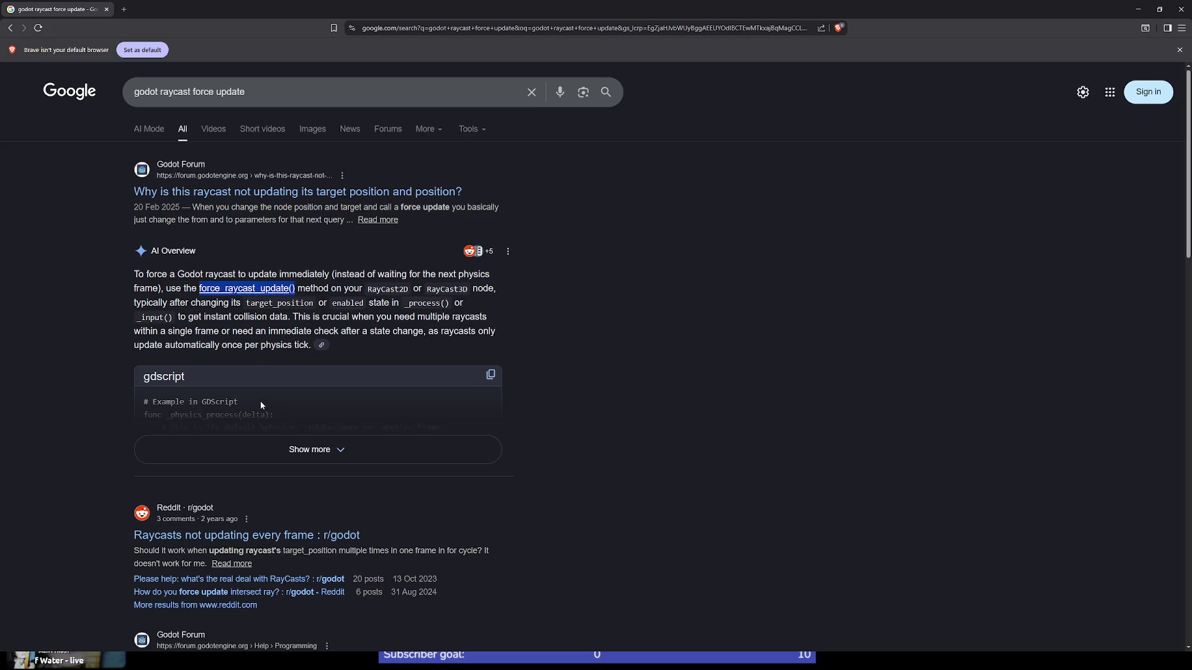
{"action": "left_click", "coordinate": [300, 452]}
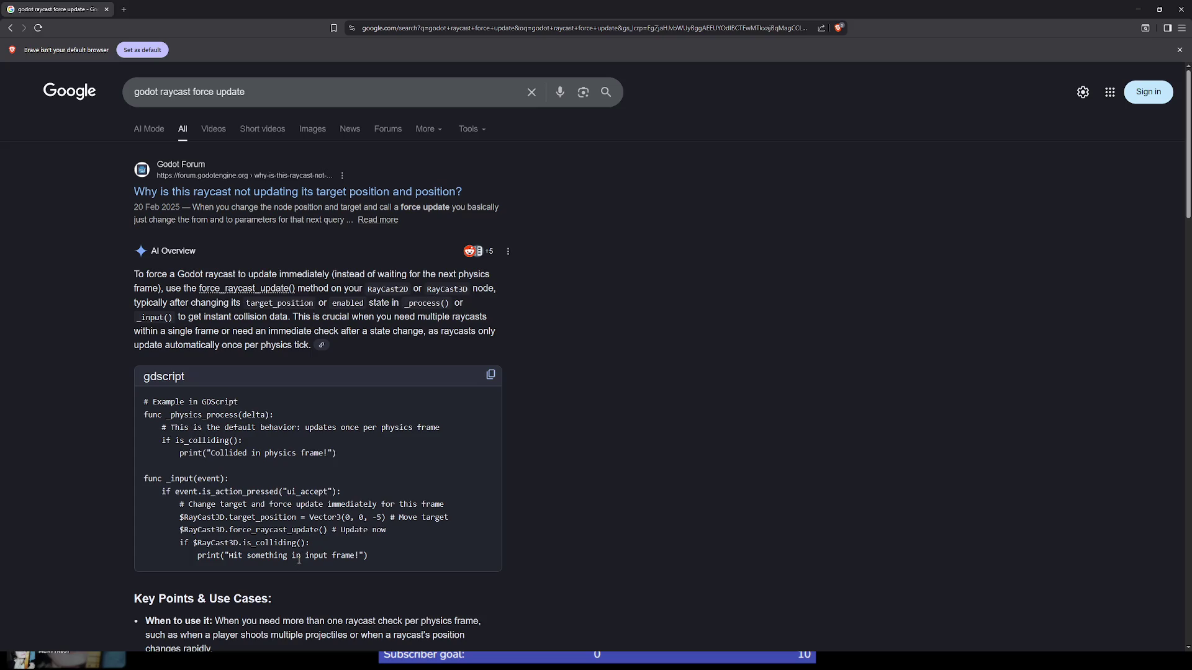
{"action": "scroll", "coordinate": [292, 557], "scroll_direction": "down", "scroll_amount": 2}
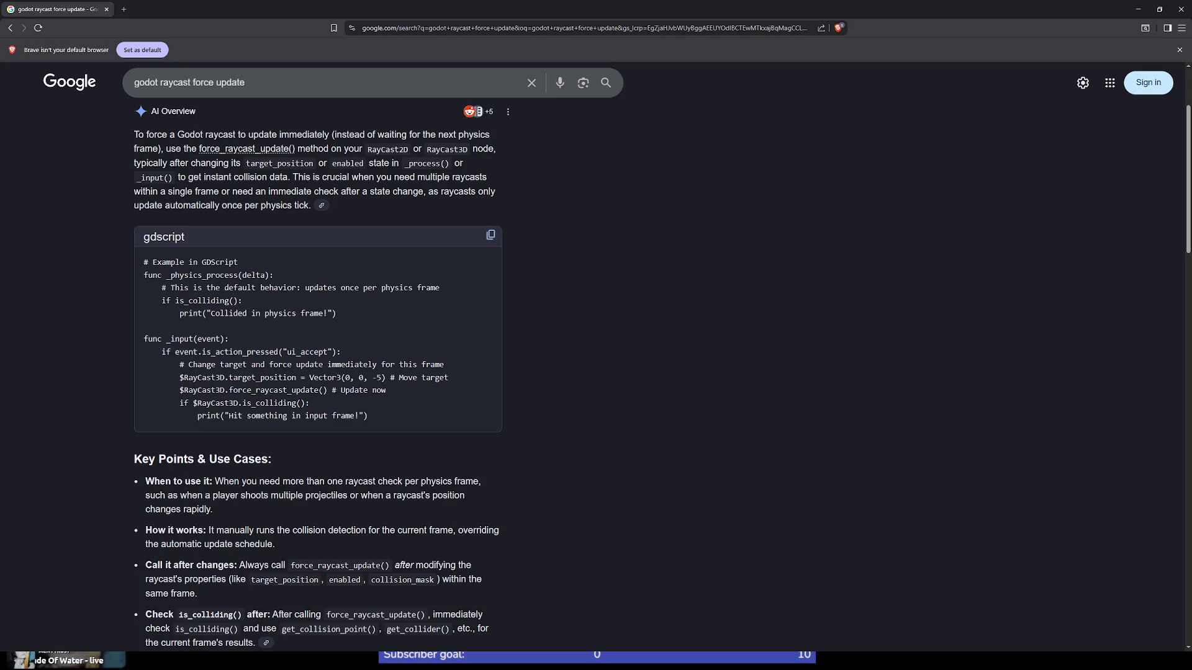
{"action": "key", "text": "alt+Tab"}
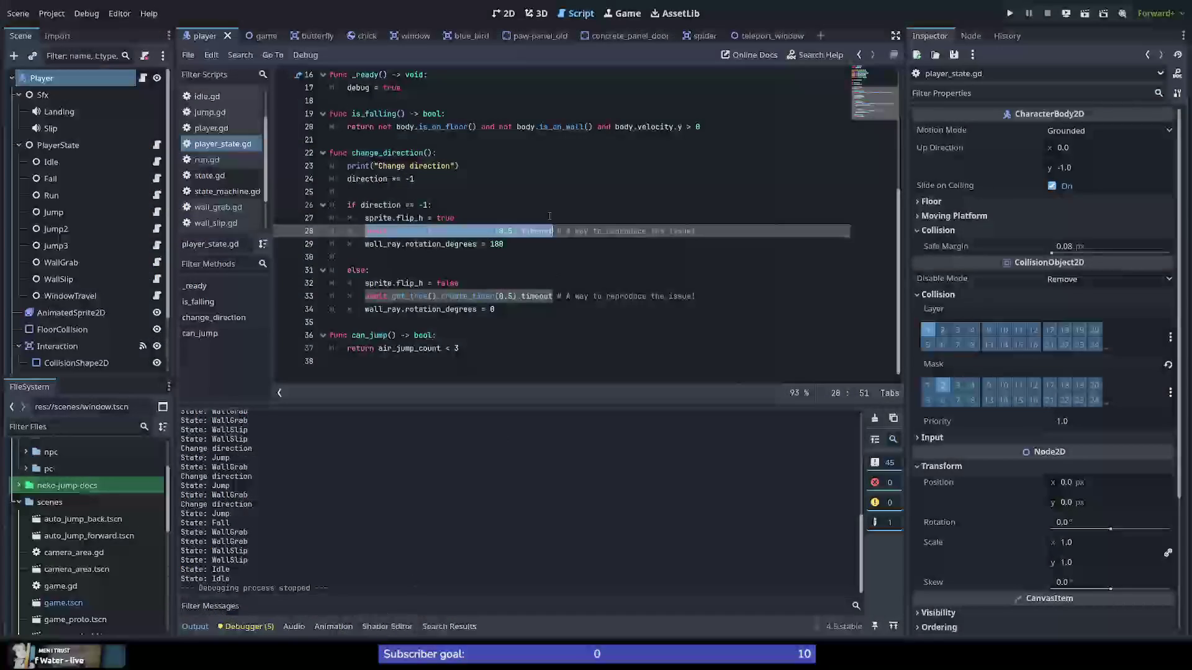
Step: Delete the await get_tree().create_timer(0.5).timeout lines from both direction branches
{"action": "left_click", "coordinate": [422, 218]}
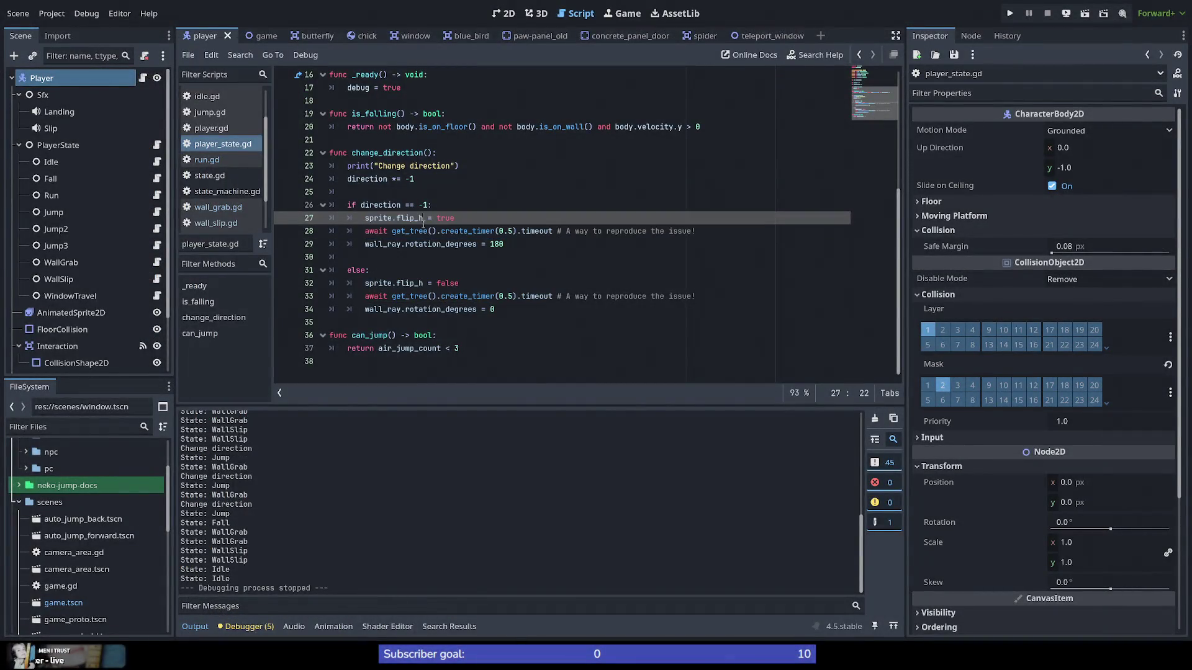
{"action": "left_click_drag", "start_coordinate": [704, 235], "coordinate": [711, 224]}
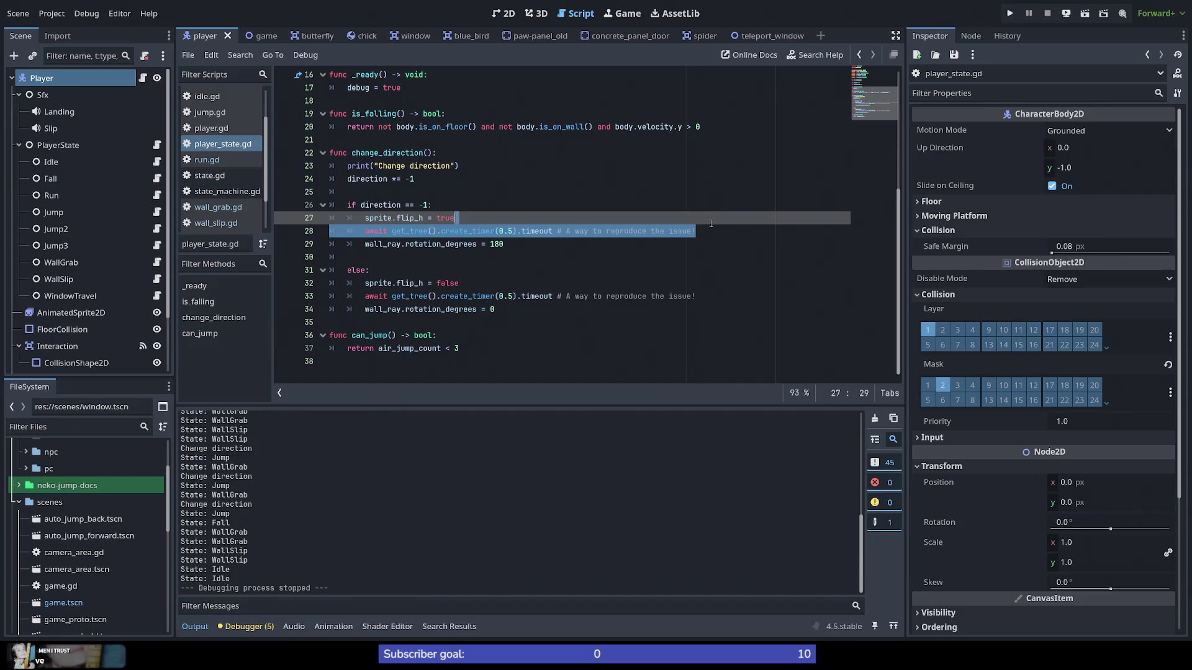
{"action": "key", "text": "BackSpace"}
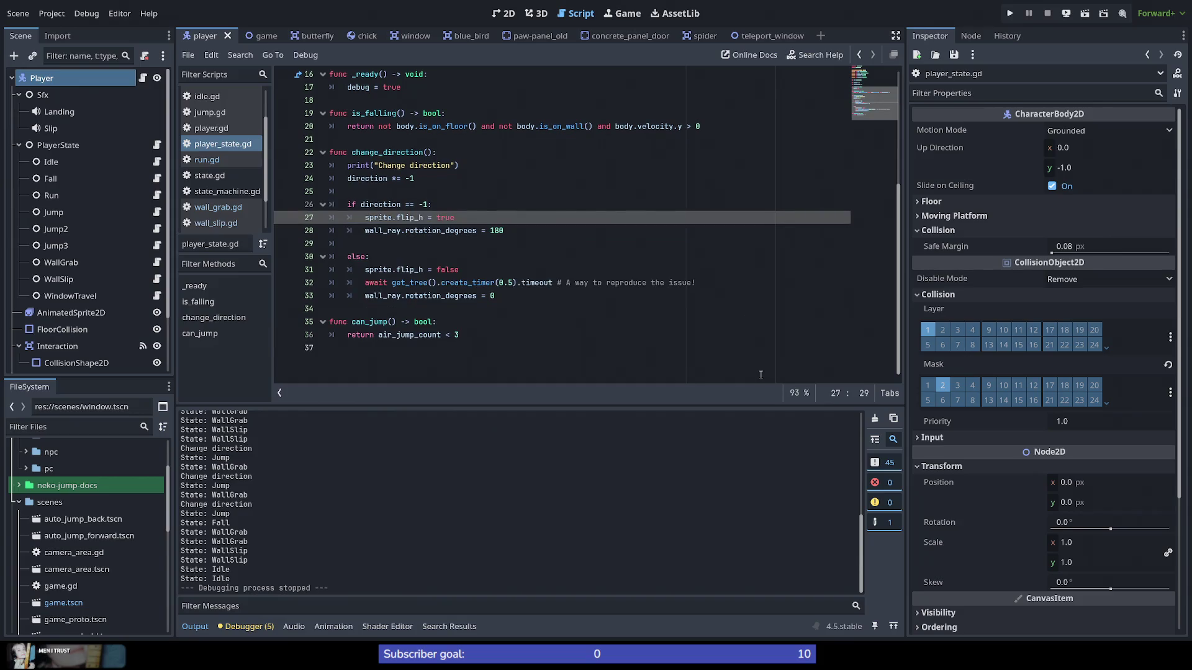
{"action": "key", "text": "Down"}
{"action": "key", "text": "Down"}
{"action": "key", "text": "Down"}
{"action": "key", "text": "Down"}
{"action": "key", "text": "Up"}
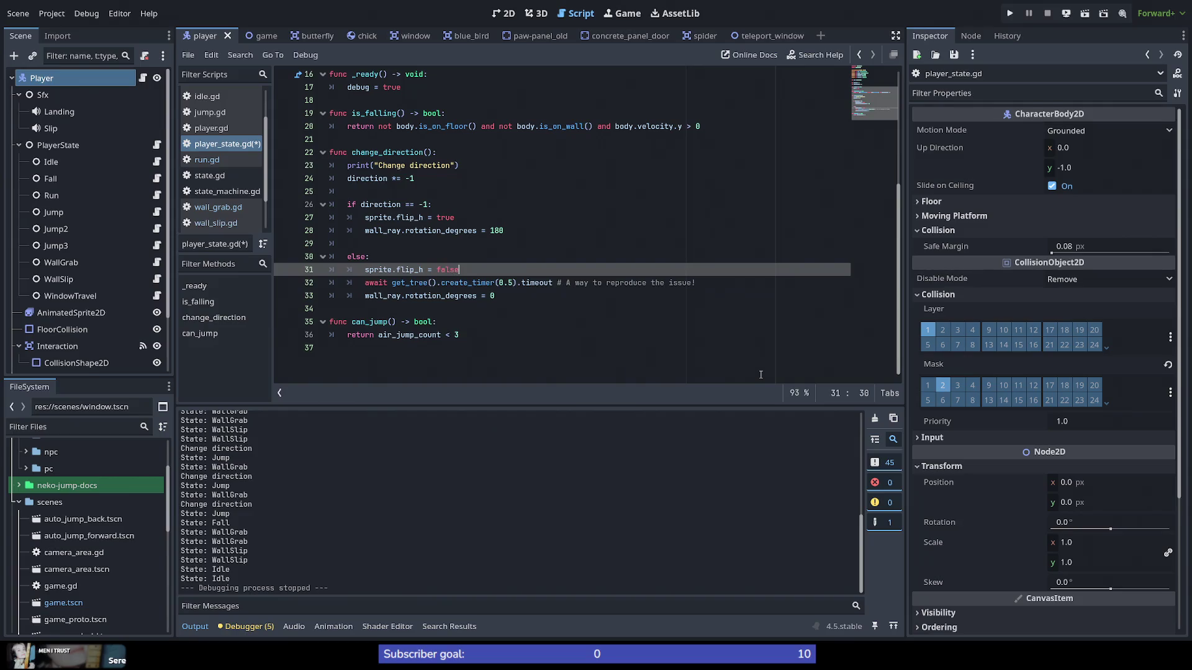
{"action": "key", "text": "Down"}
{"action": "key", "text": "End"}
{"action": "key", "text": "shift+Up"}
{"action": "key", "text": "BackSpace"}
{"action": "key", "text": "Up"}
{"action": "key", "text": "Up"}
{"action": "key", "text": "Up"}
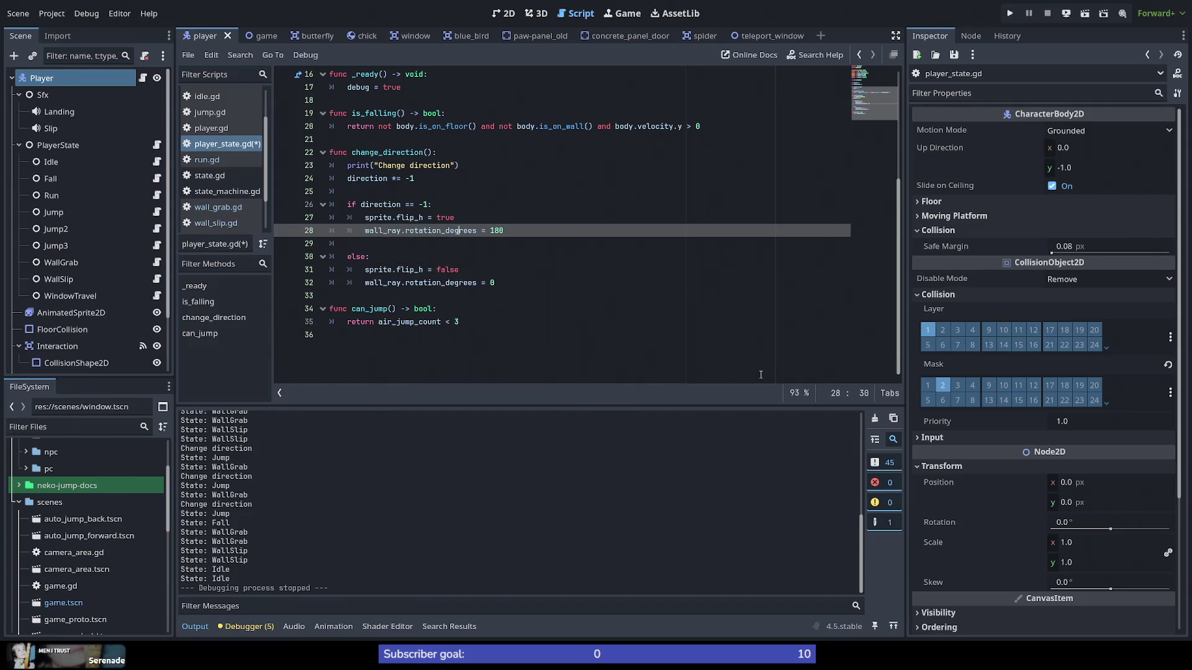
Step: Add wall_ray.force_raycast_update() calls below the wall_ray rotations and save the script
{"action": "key", "text": "End"}
{"action": "key", "text": "Return"}
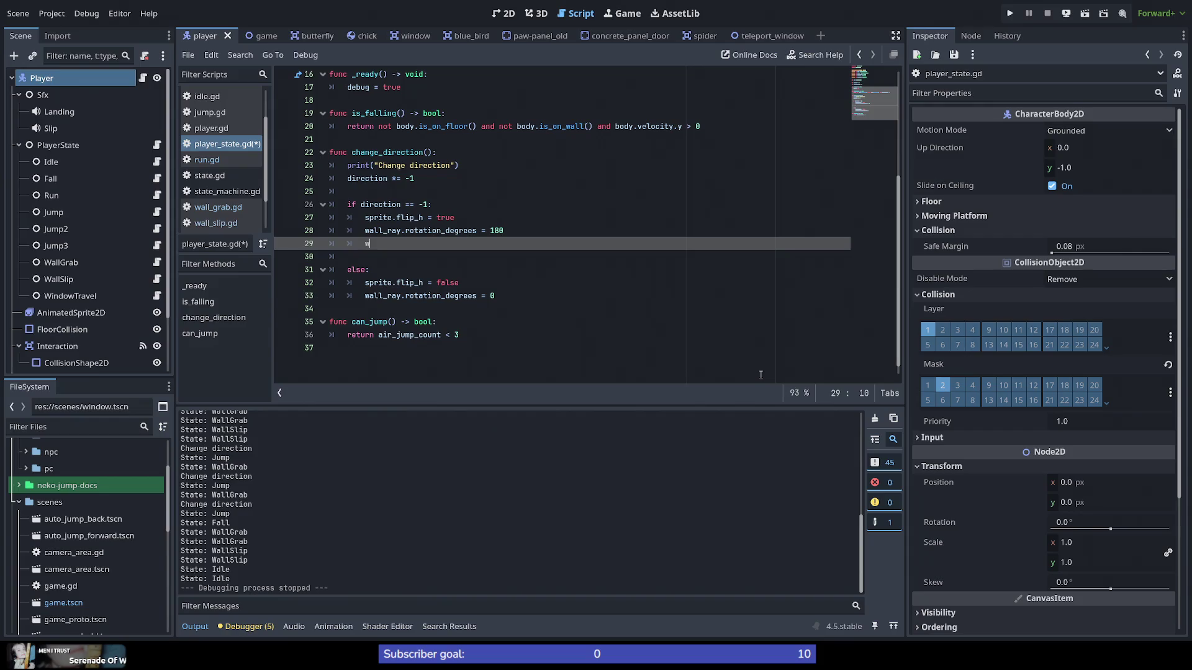
{"action": "type", "text": "wall_ray."}
{"action": "type", "text": "force"}
{"action": "key", "text": "Return"}
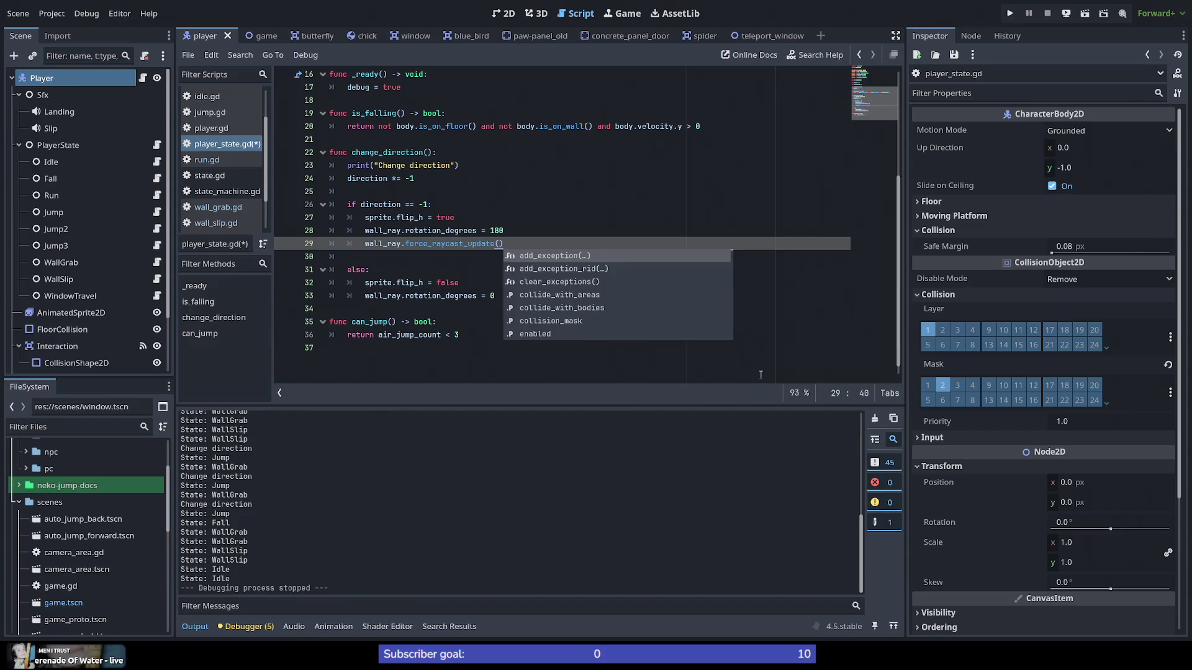
{"action": "key", "text": "Escape"}
{"action": "key", "text": "Down"}
{"action": "key", "text": "Down"}
{"action": "key", "text": "Down"}
{"action": "key", "text": "Return"}
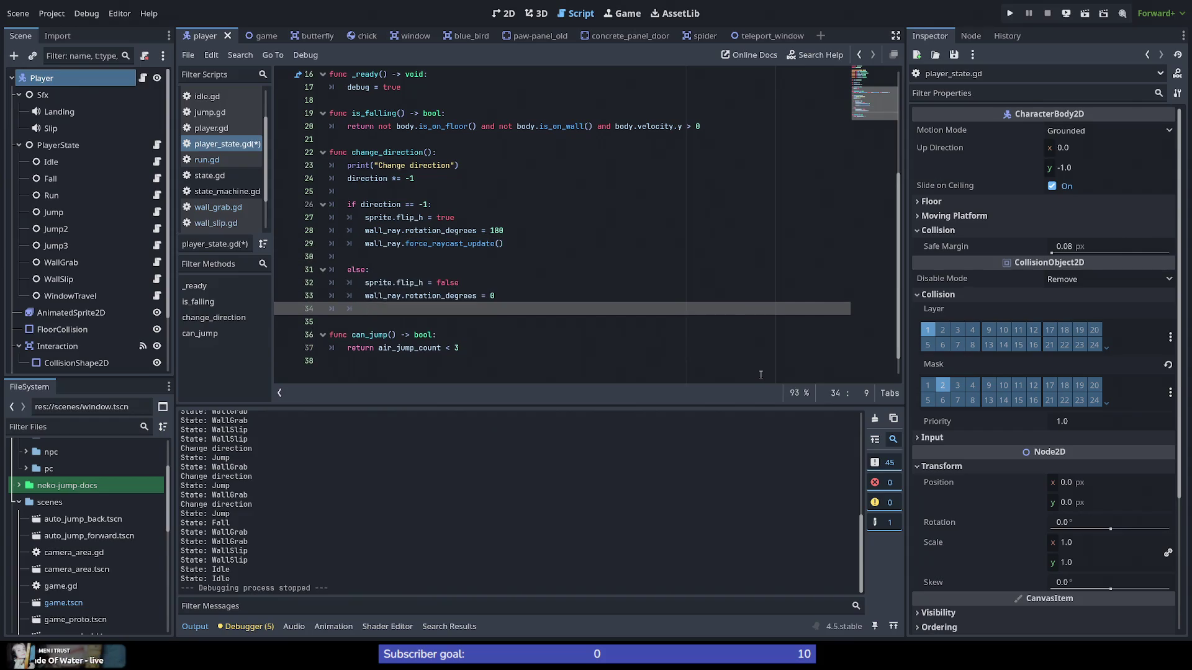
{"action": "type", "text": "wall_ray"}
{"action": "type", "text": ".force"}
{"action": "key", "text": "Return"}
{"action": "key", "text": "ctrl+s"}
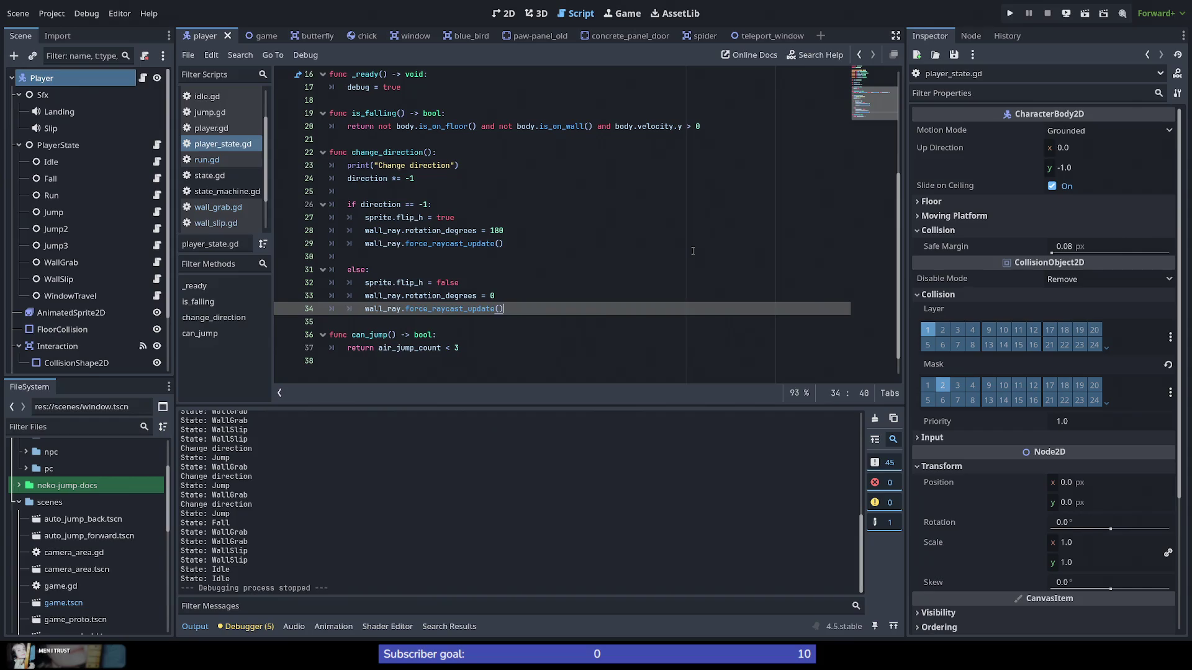
Step: Move the call after the if/else block, remove the duplicate in the first branch, and save
{"action": "key", "text": "alt+Down"}
{"action": "key", "text": "shift+Tab"}
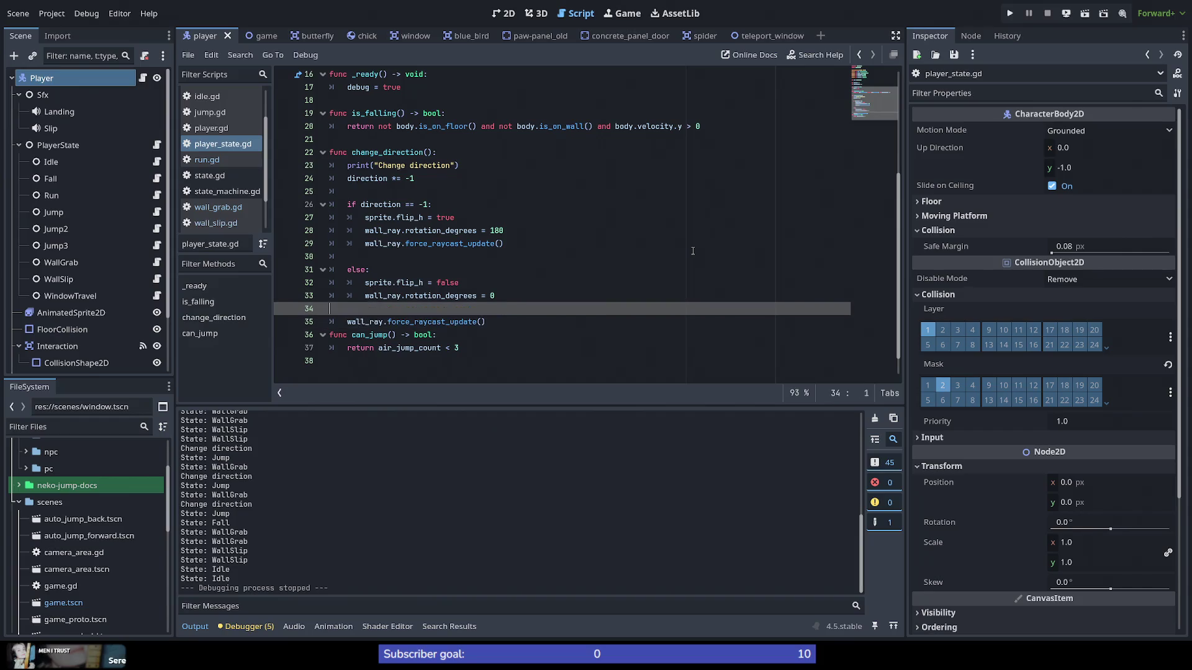
{"action": "key", "text": "Return"}
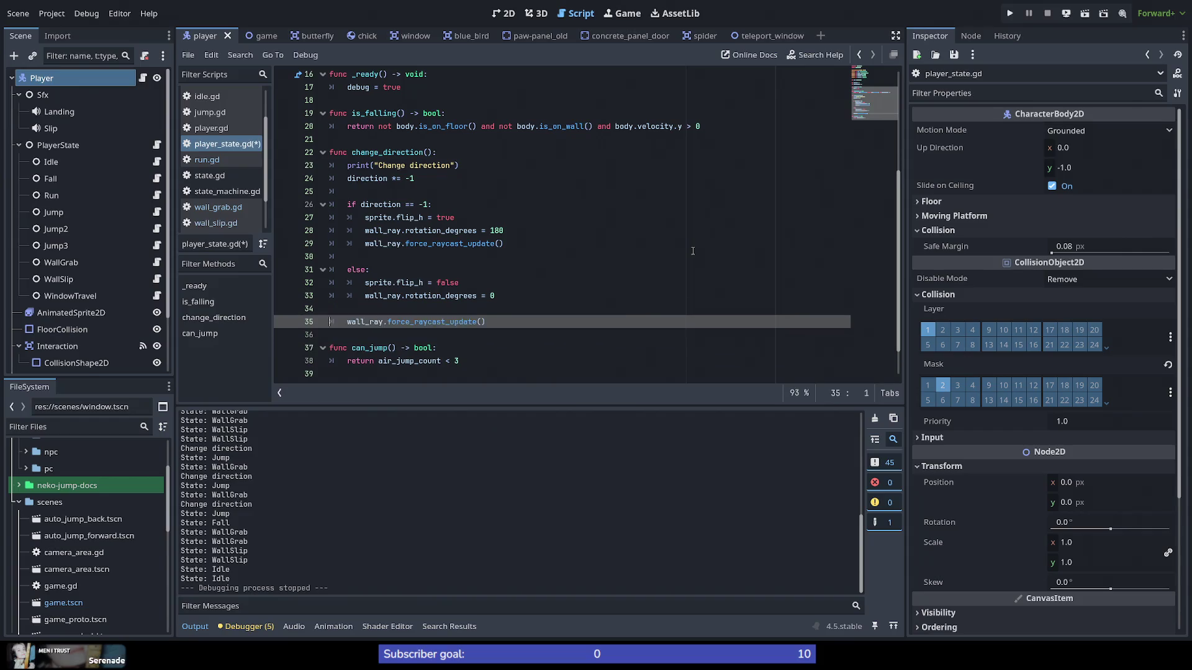
{"action": "key", "text": "Up"}
{"action": "key", "text": "Up"}
{"action": "key", "text": "Up"}
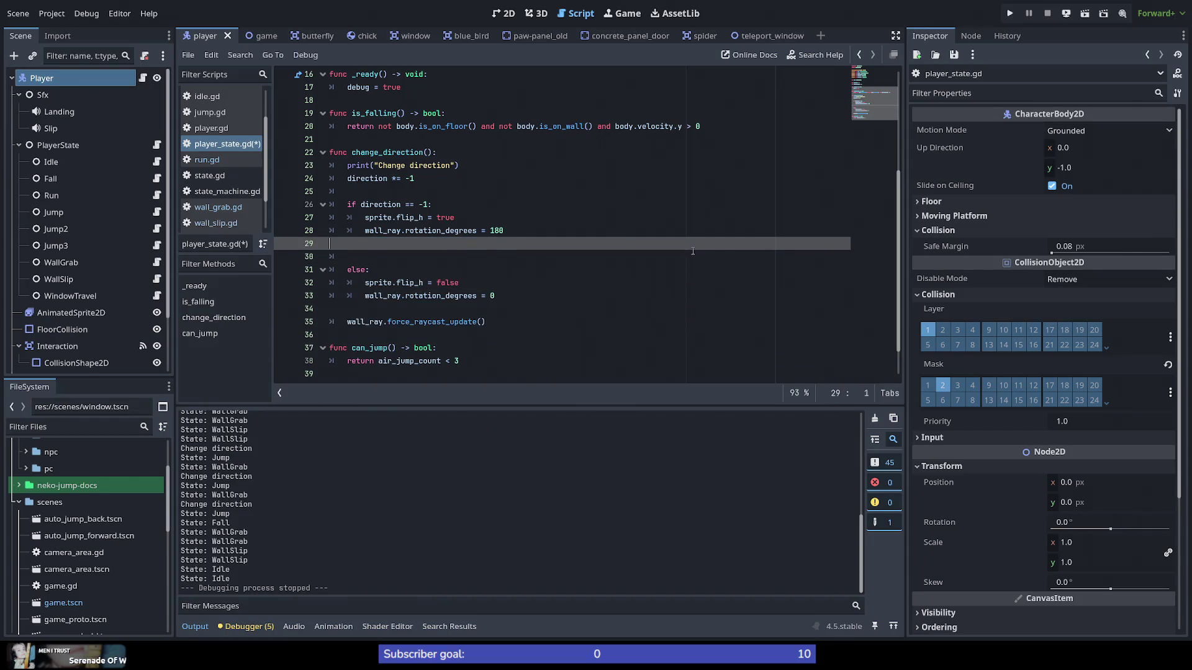
{"action": "key", "text": "ctrl+shift+k"}
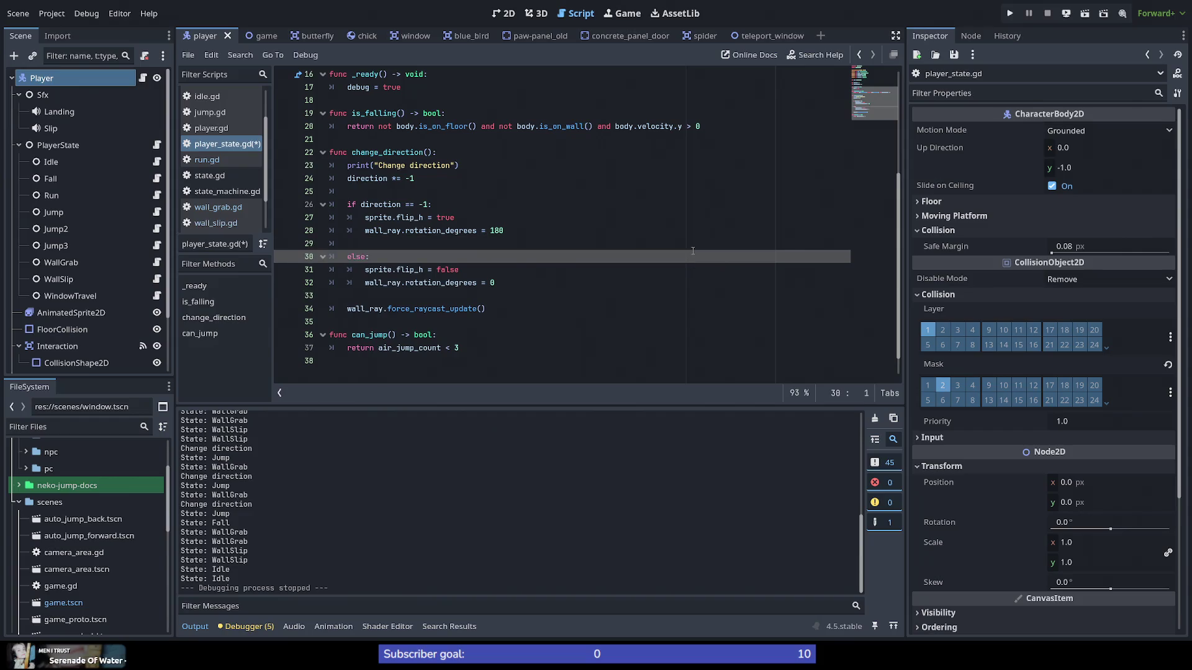
{"action": "key", "text": "ctrl+s"}
Step: Playtest the revised change_direction, wall-jumping the cat between walls, then stop with F8
{"action": "mouse_move", "coordinate": [452, 309]}
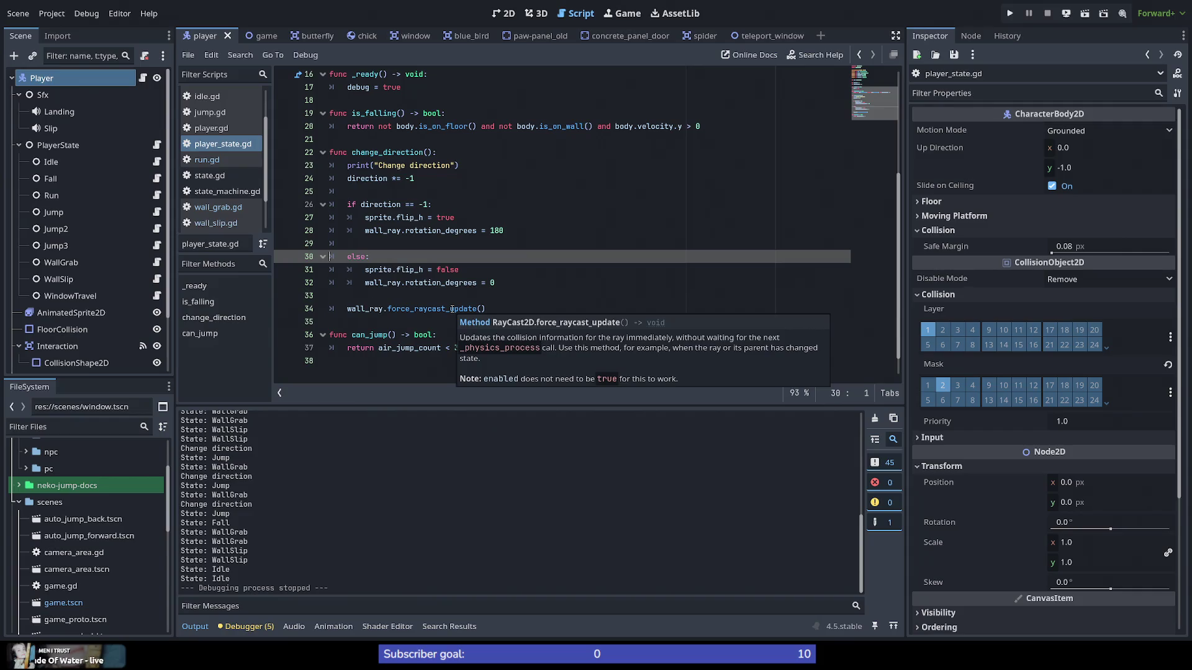
{"action": "left_click", "coordinate": [508, 297]}
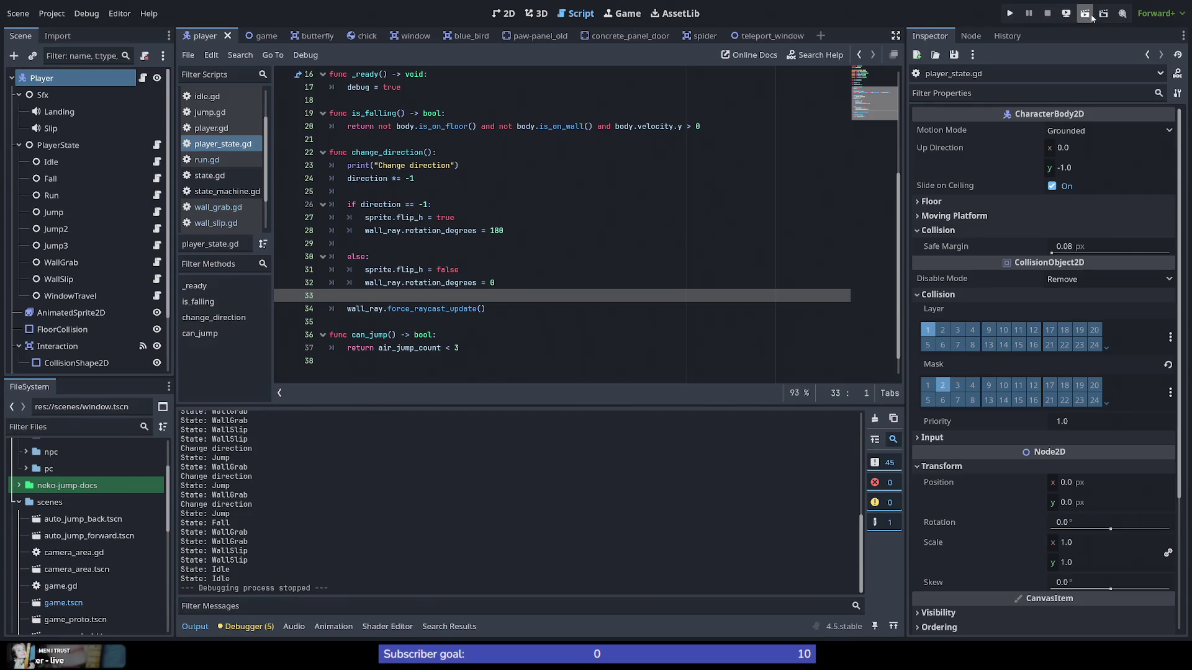
{"action": "left_click", "coordinate": [1011, 18]}
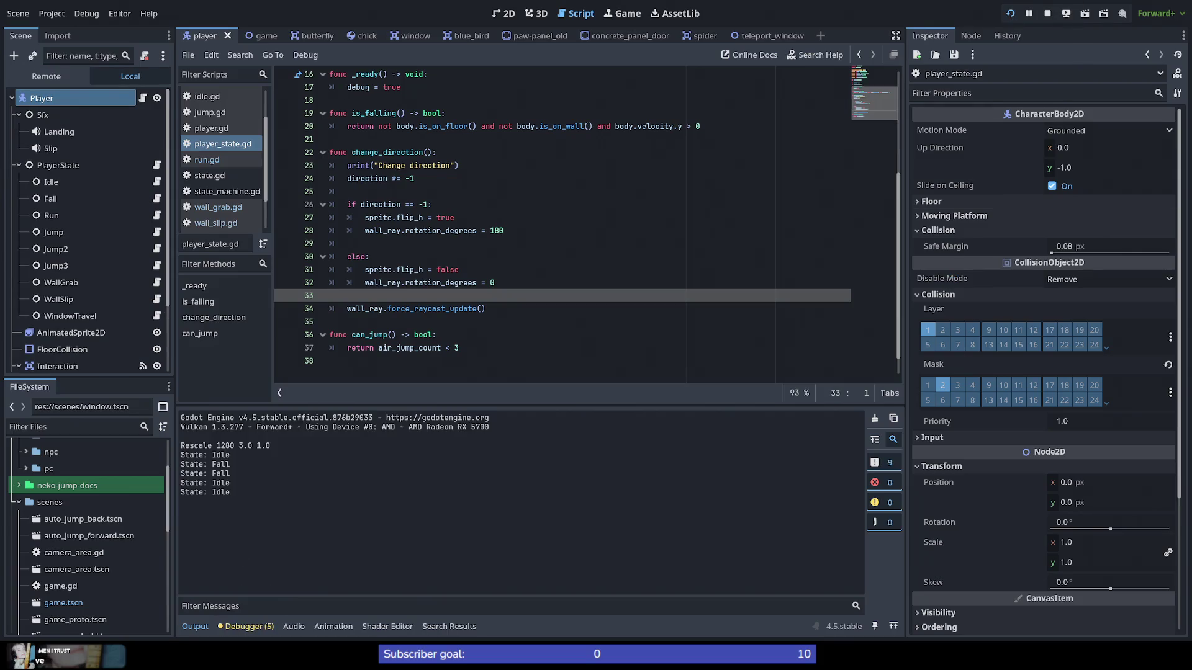
{"action": "key", "text": "space"}
{"action": "key", "text": "space"}
{"action": "key", "text": "space"}
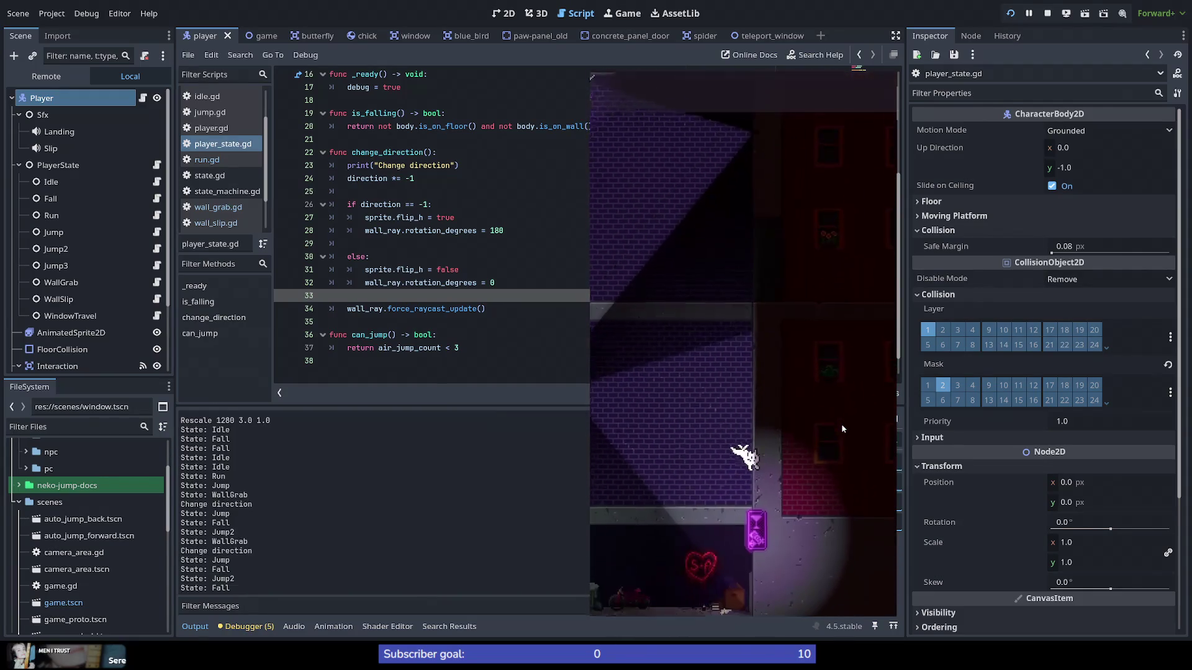
{"action": "key", "text": "space"}
{"action": "key", "text": "space"}
{"action": "key", "text": "space"}
{"action": "key", "text": "space"}
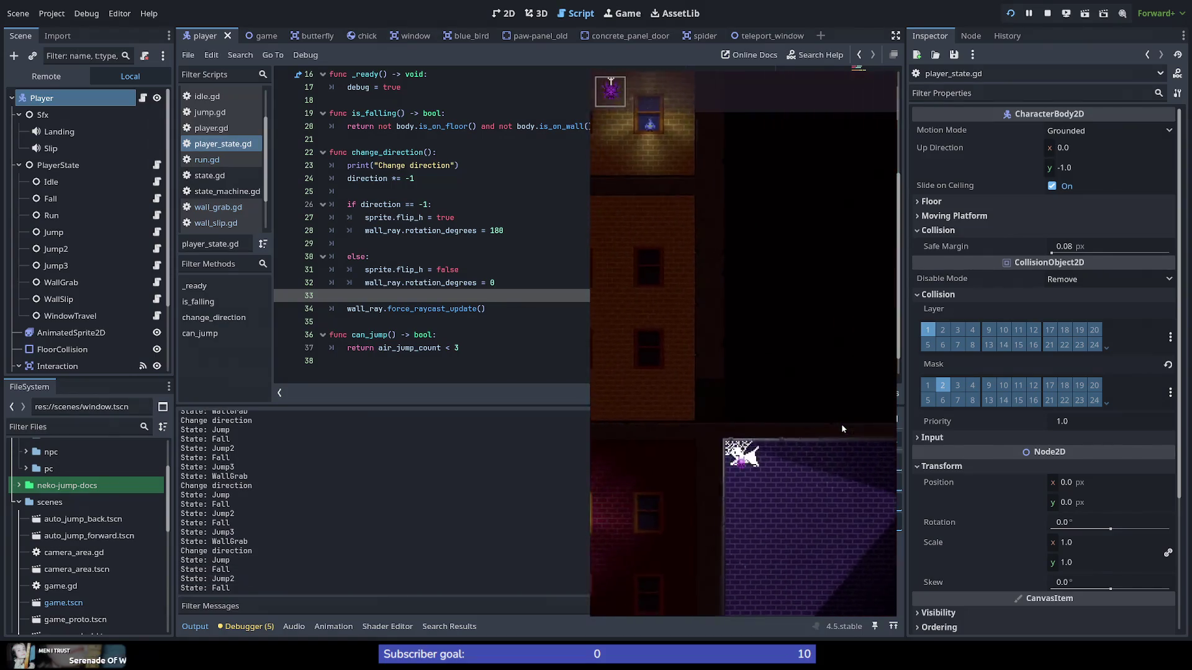
{"action": "key", "text": "space"}
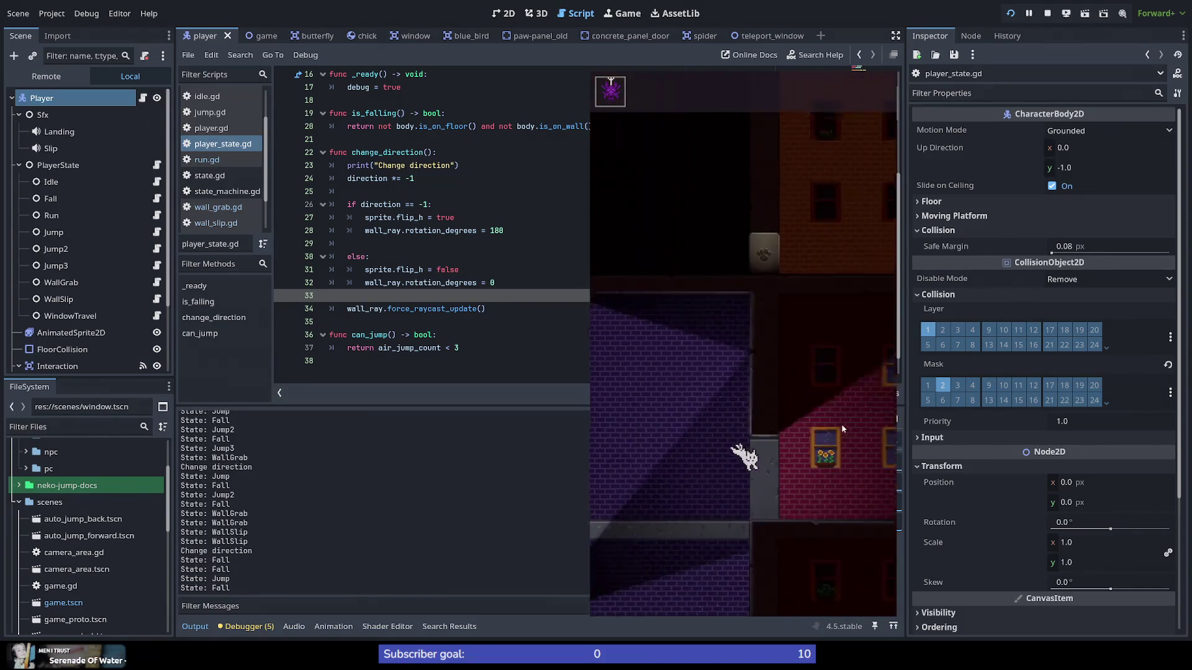
{"action": "key", "text": "space"}
{"action": "key", "text": "space"}
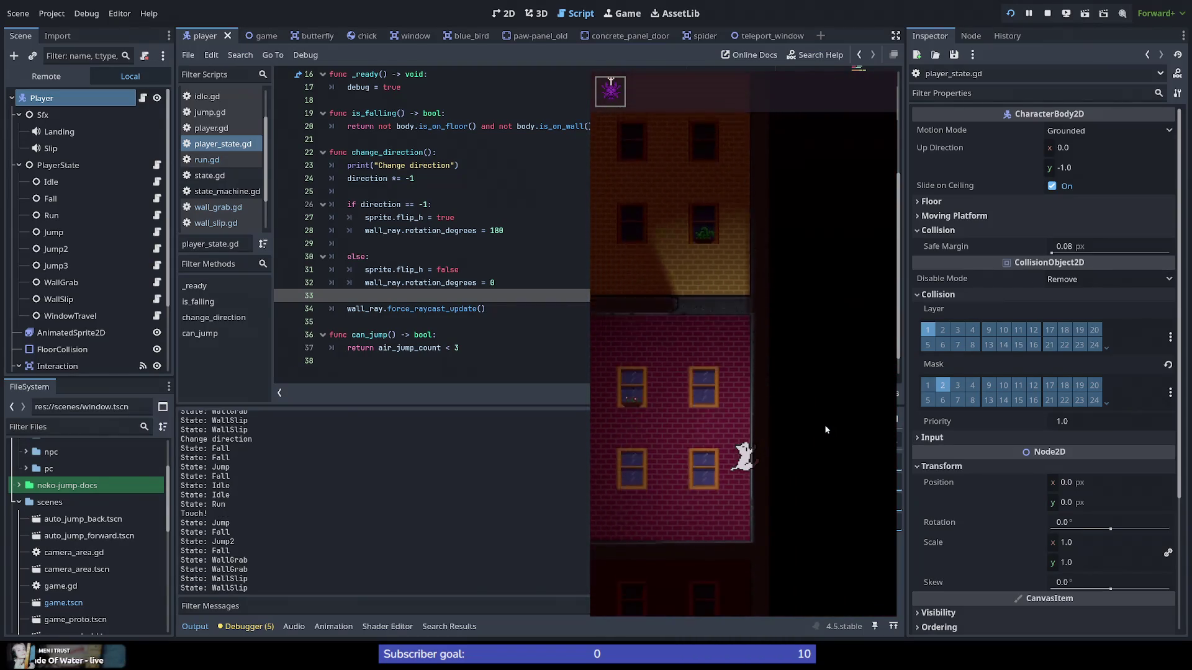
{"action": "key", "text": "space"}
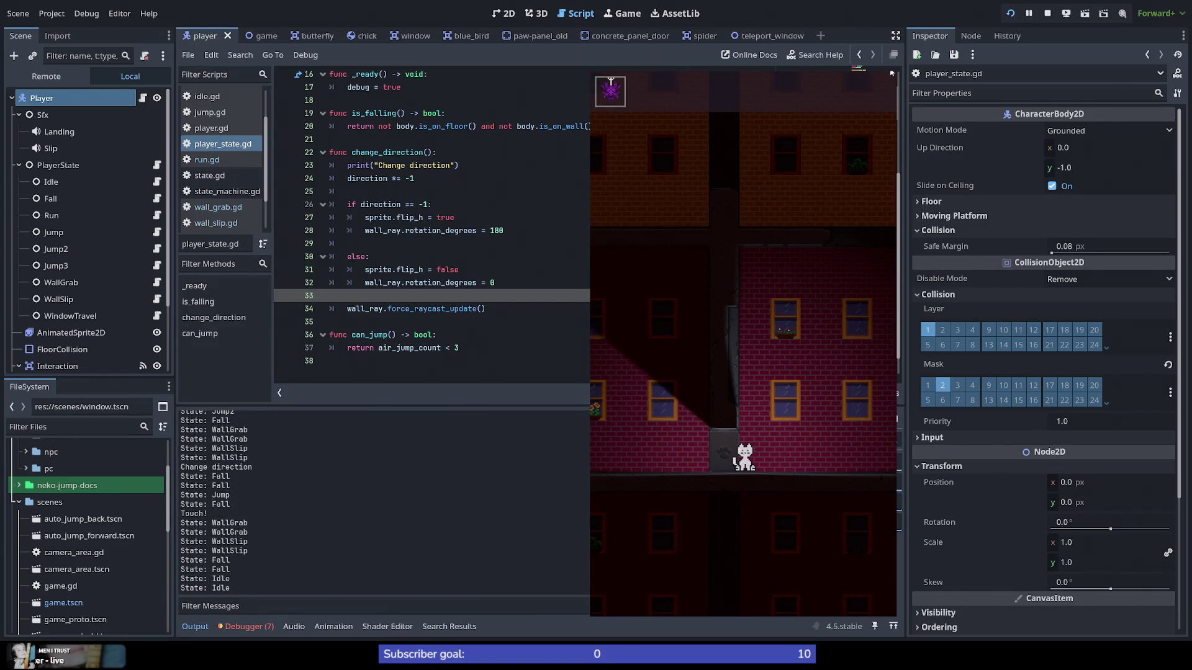
{"action": "key", "text": "F8"}
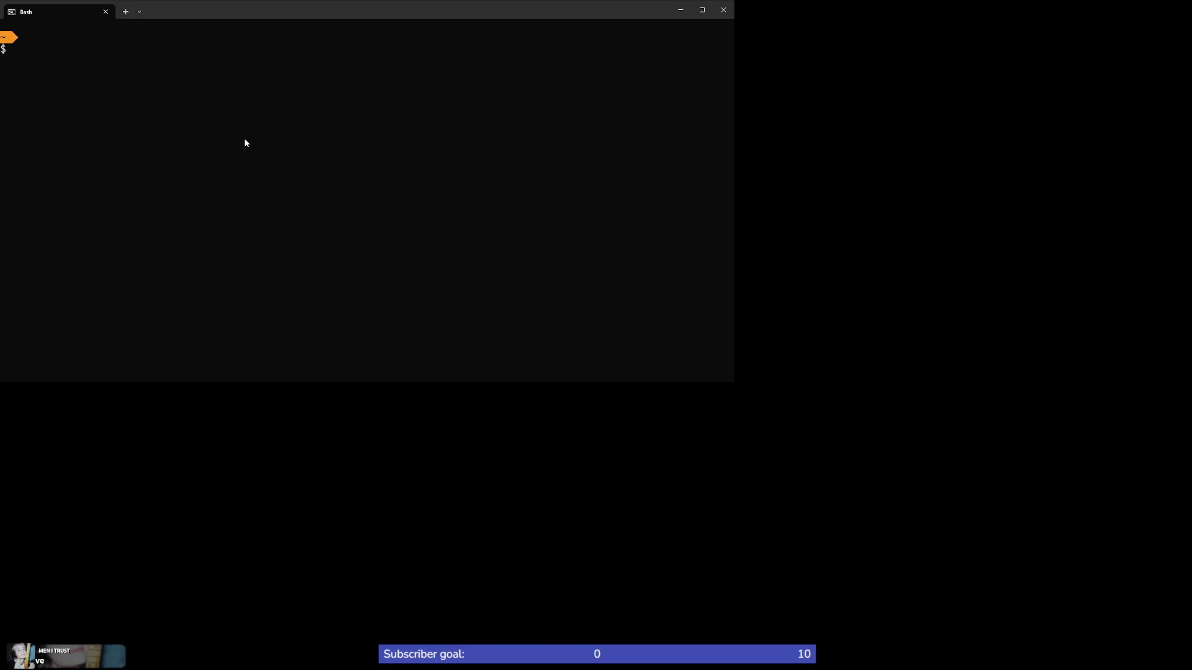
Step: Change directory into the neko-jump project folder under workspace/Godot/Projects
{"action": "type", "text": "cdworksp"}
{"action": "key", "text": "Tab"}
{"action": "type", "text": "god"}
{"action": "key", "text": "Tab"}
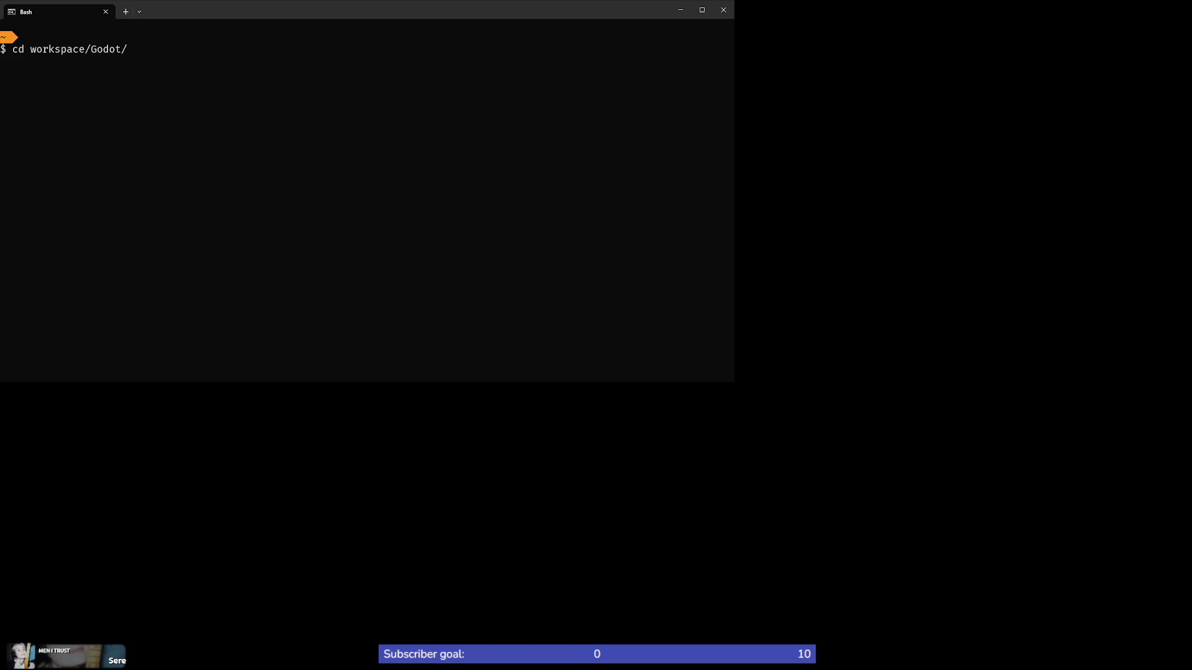
{"action": "type", "text": "pr"}
{"action": "key", "text": "Tab"}
{"action": "type", "text": "nek"}
{"action": "key", "text": "Tab"}
{"action": "key", "text": "Return"}
Step: Check git status and stage the changes with git add
{"action": "type", "text": "gi"}
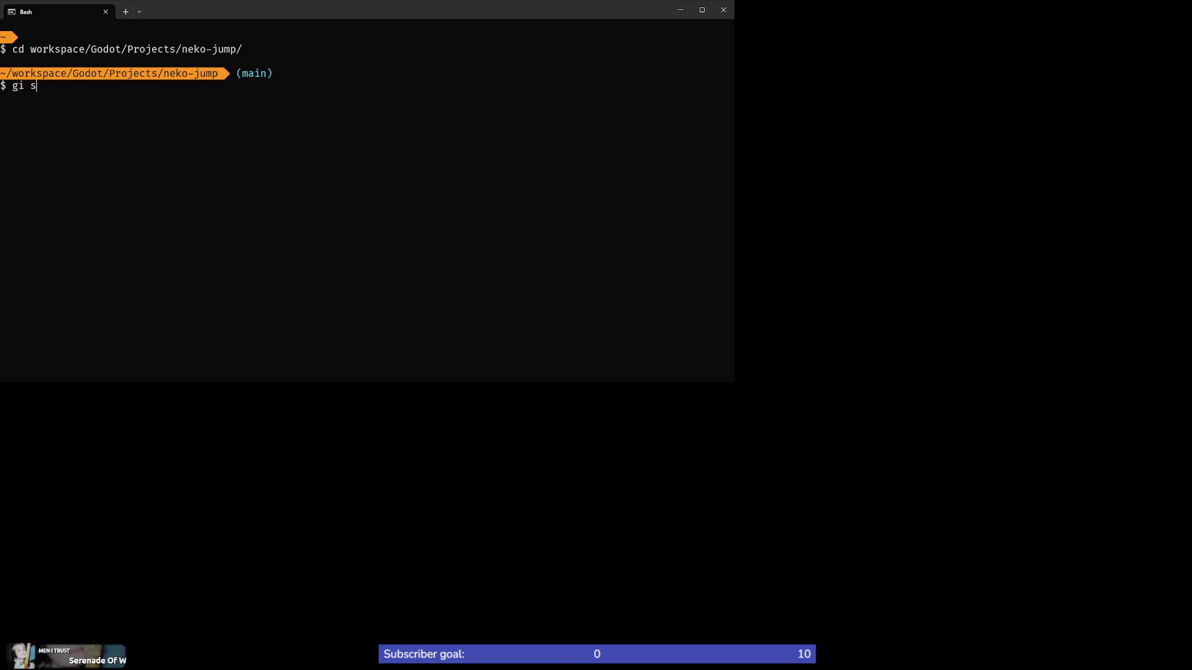
{"action": "type", "text": "t status"}
{"action": "key", "text": "Return"}
{"action": "type", "text": "git "}
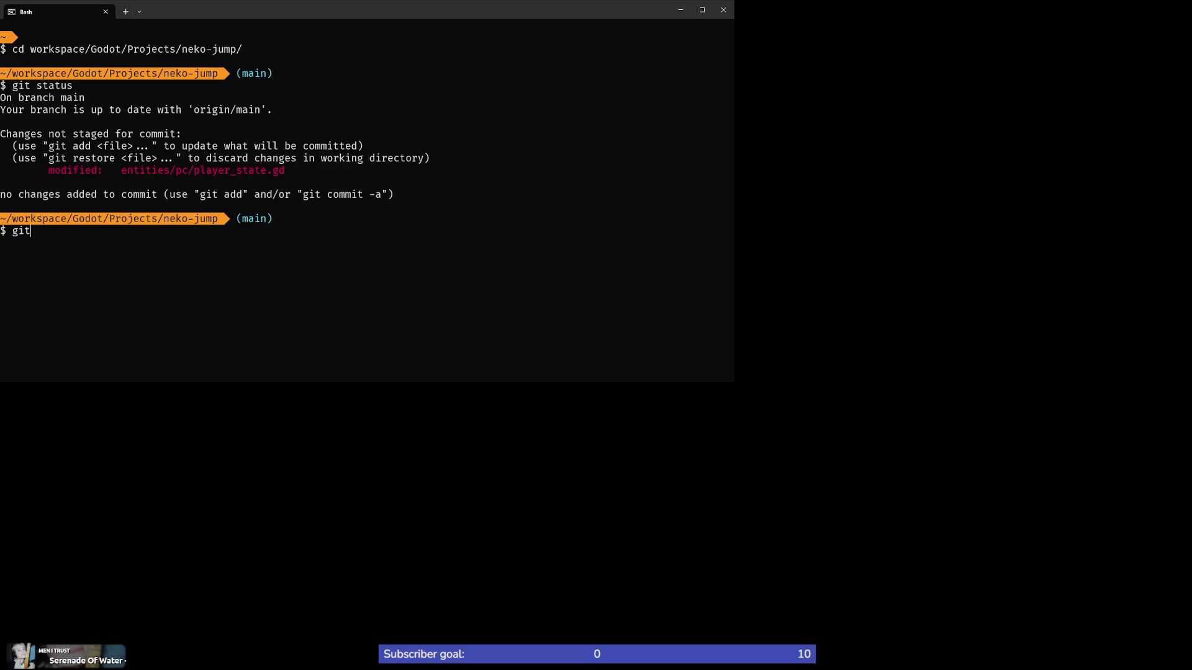
{"action": "type", "text": "add ."}
{"action": "key", "text": "Return"}
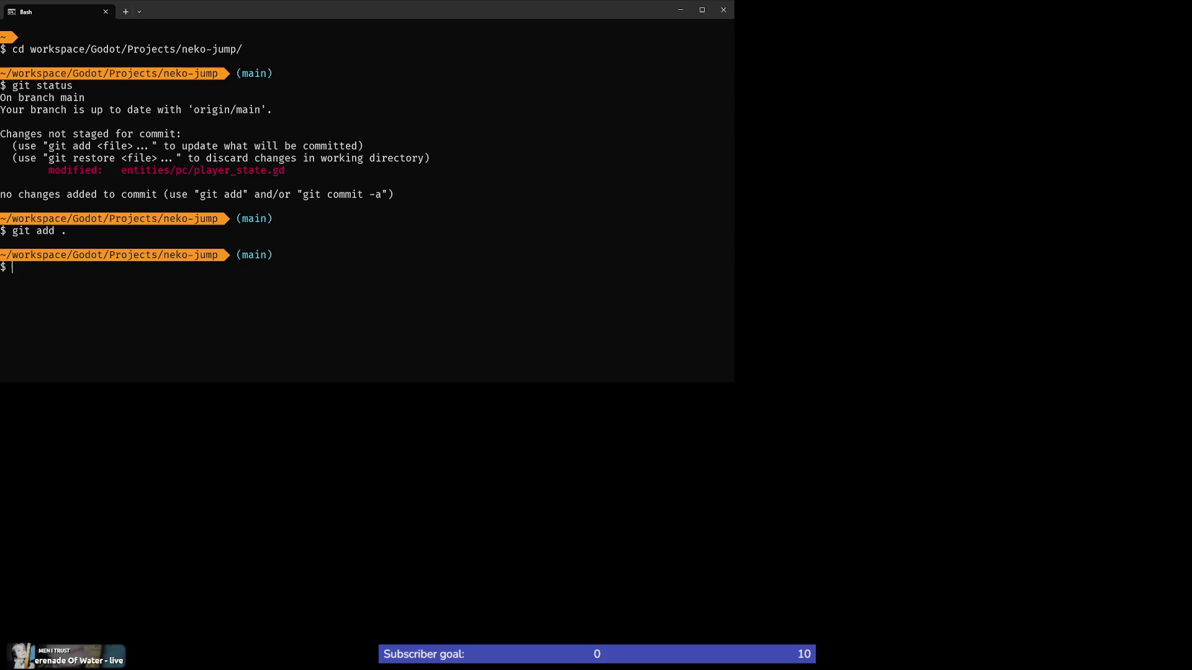
Step: Draft and discard a commit message, then list the commit history with git log
{"action": "type", "text": "git commit -m \"Fix"}
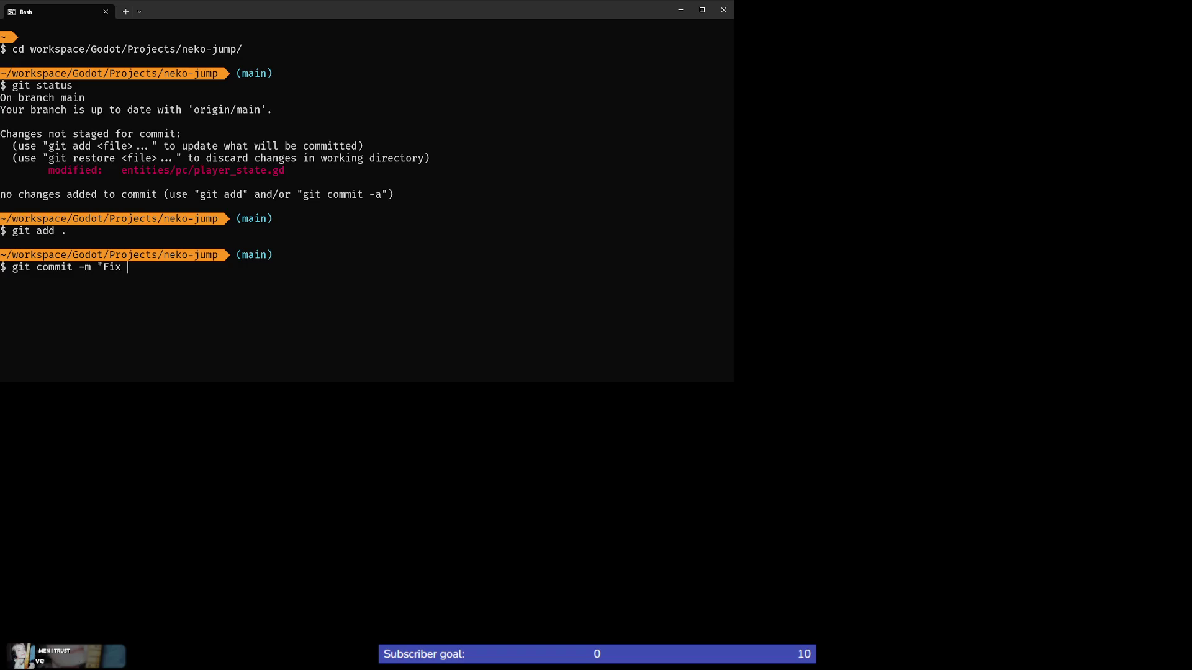
{"action": "key", "text": "BackSpace"}
{"action": "key", "text": "BackSpace"}
{"action": "key", "text": "BackSpace"}
{"action": "type", "text": "other a"}
{"action": "type", "text": "ttempt a"}
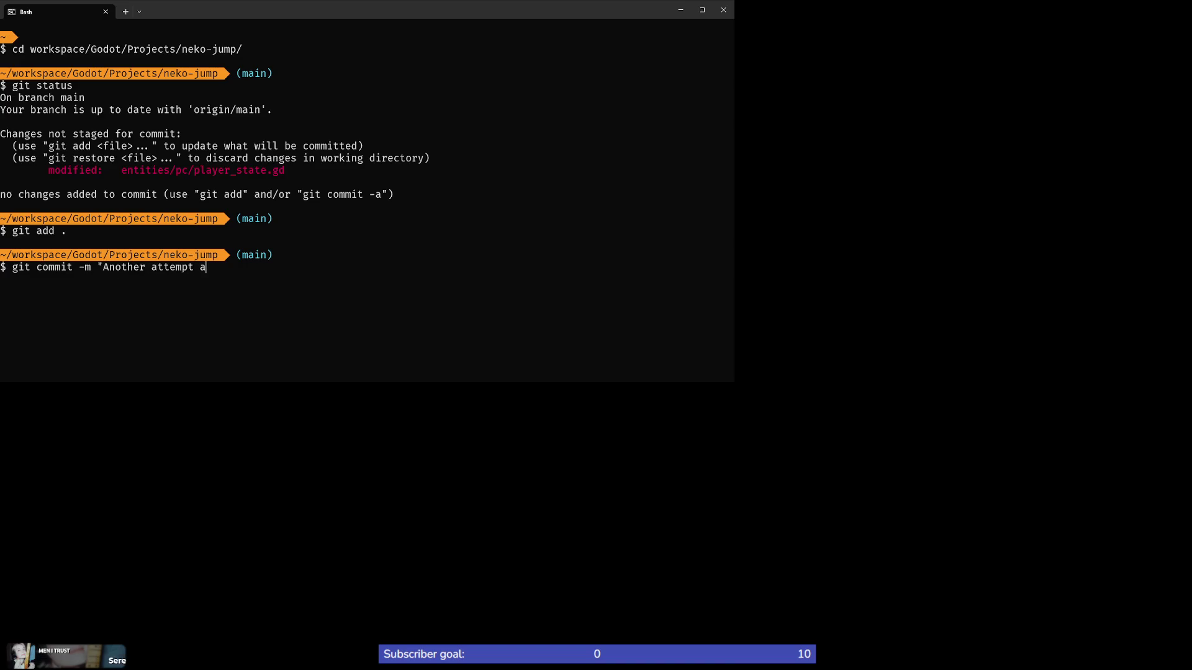
{"action": "type", "text": "t fixing"}
{"action": "key", "text": "BackSpace"}
{"action": "key", "text": "BackSpace"}
{"action": "key", "text": "BackSpace"}
{"action": "key", "text": "BackSpace"}
{"action": "key", "text": "BackSpace"}
{"action": "key", "text": "BackSpace"}
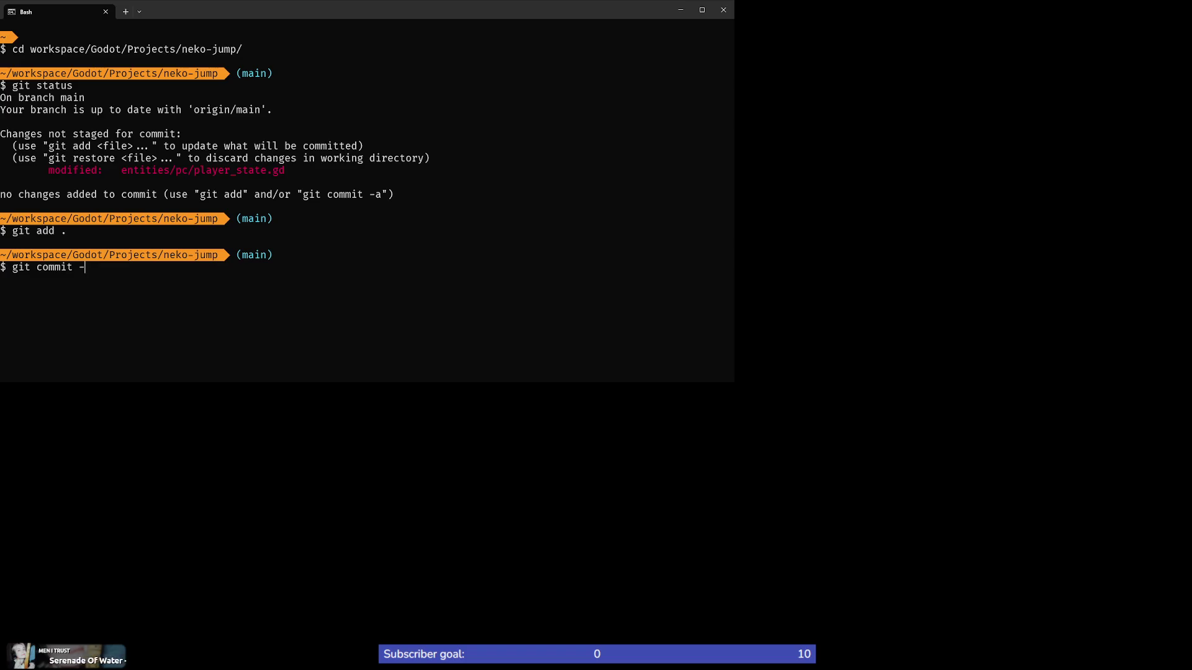
{"action": "type", "text": "git log"}
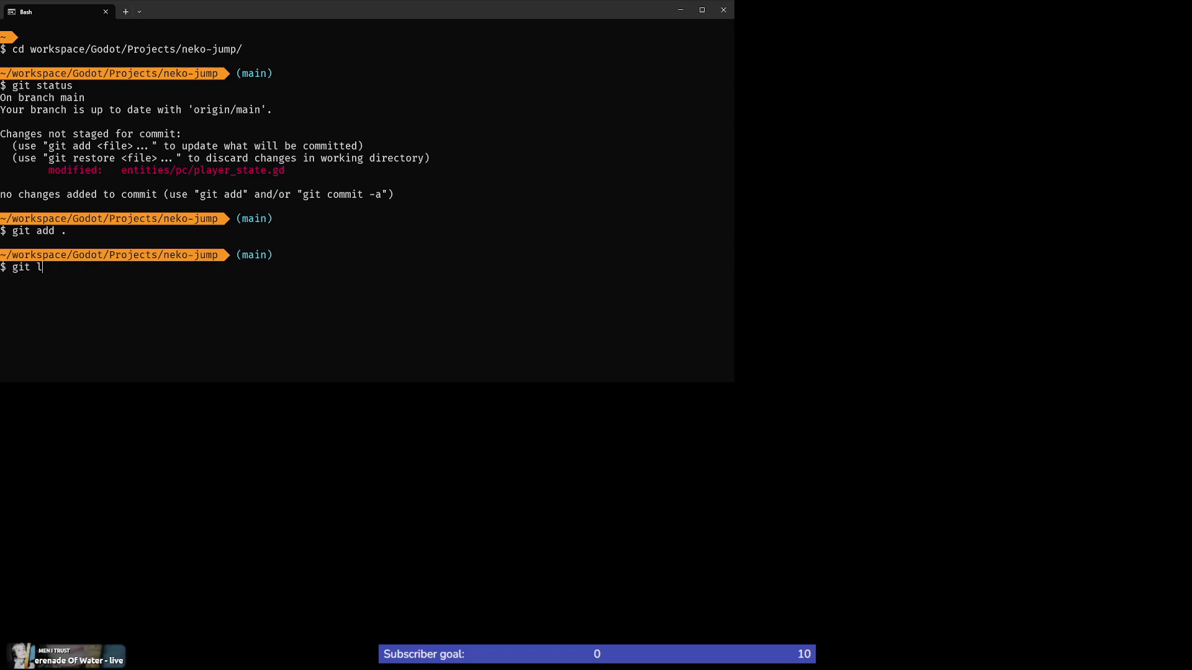
{"action": "key", "text": "Return"}
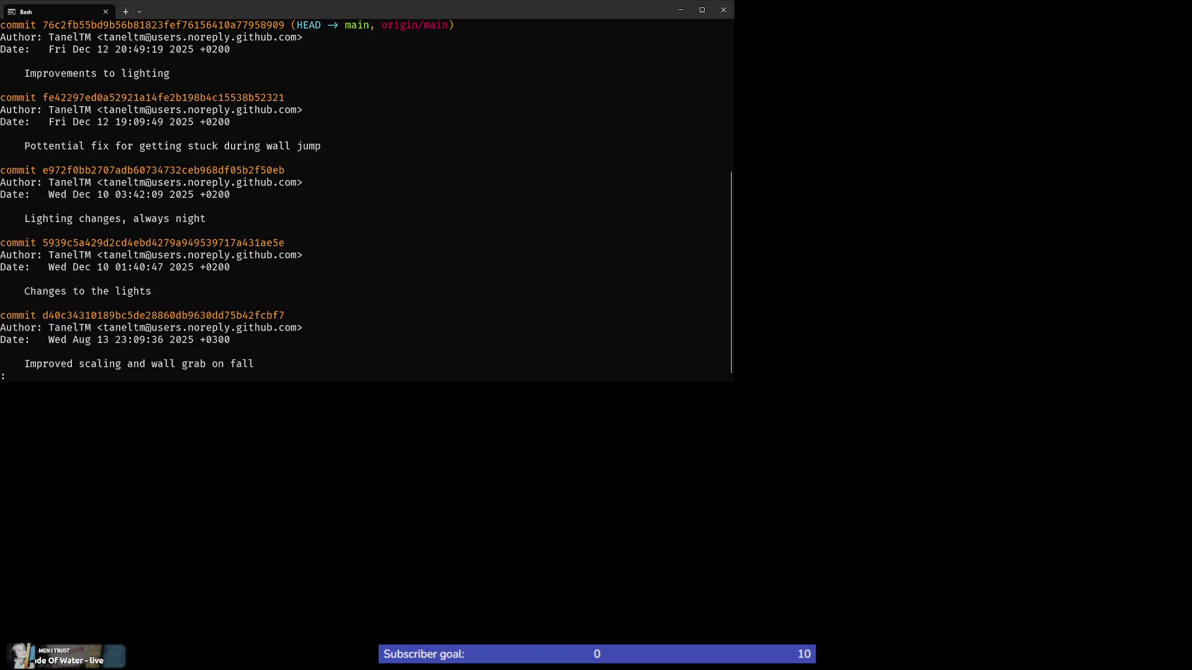
Step: Commit the staged change with the message 'Another attempt at fix for getting stuck during wall jump'
{"action": "key", "text": "q"}
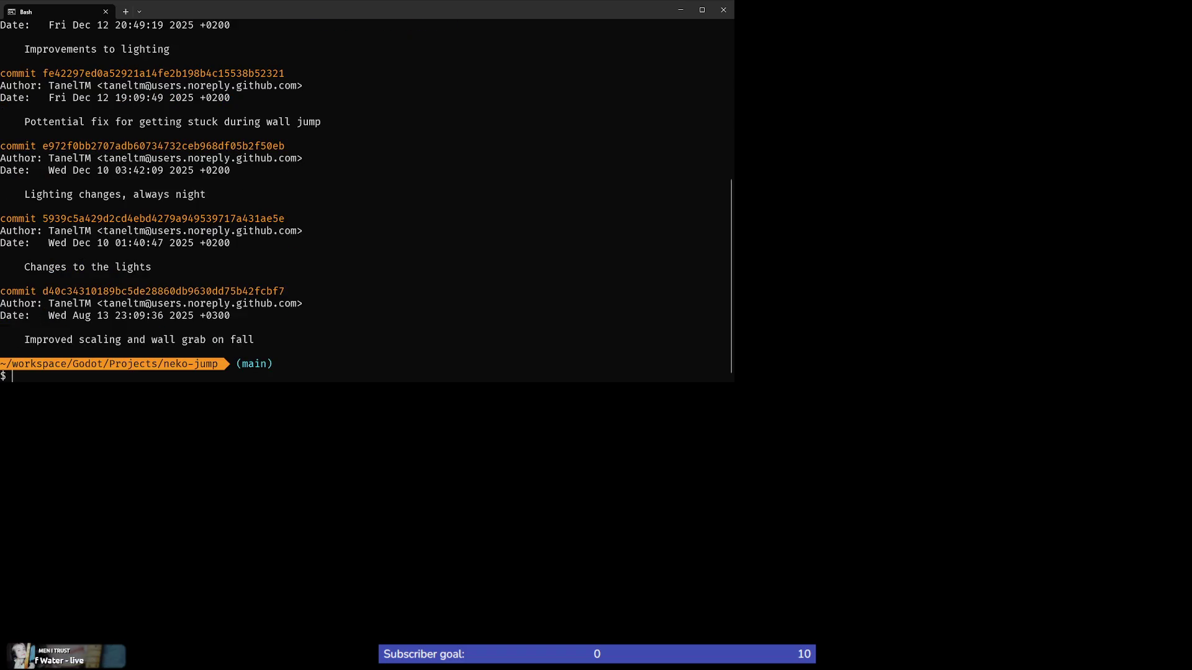
{"action": "type", "text": "gi"}
{"action": "key", "text": "BackSpace"}
{"action": "key", "text": "BackSpace"}
{"action": "type", "text": "git commit "}
{"action": "type", "text": "\""}
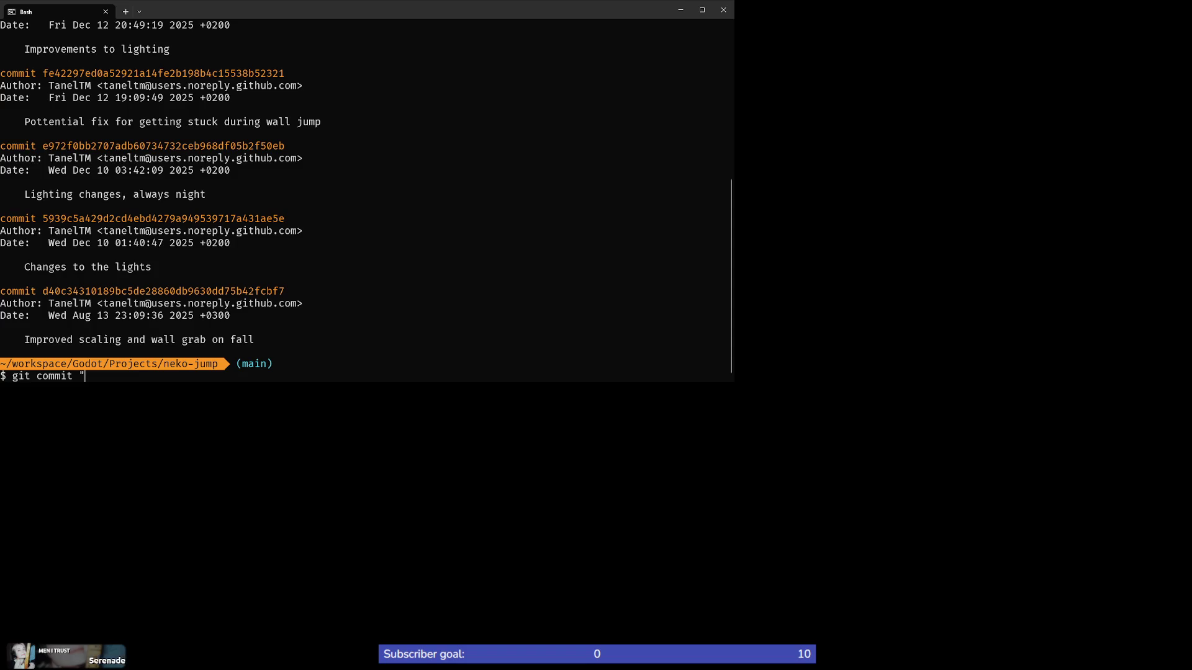
{"action": "type", "text": "Another att"}
{"action": "type", "text": "empt a"}
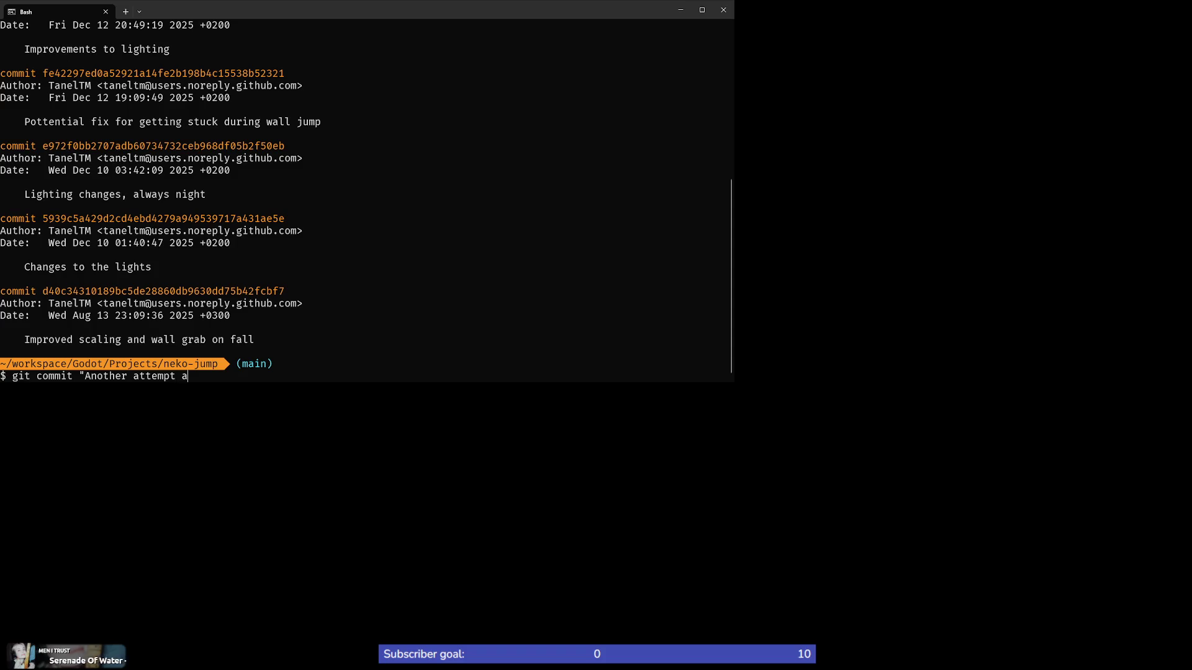
{"action": "type", "text": "t fix for ge"}
{"action": "type", "text": "tting stuck "}
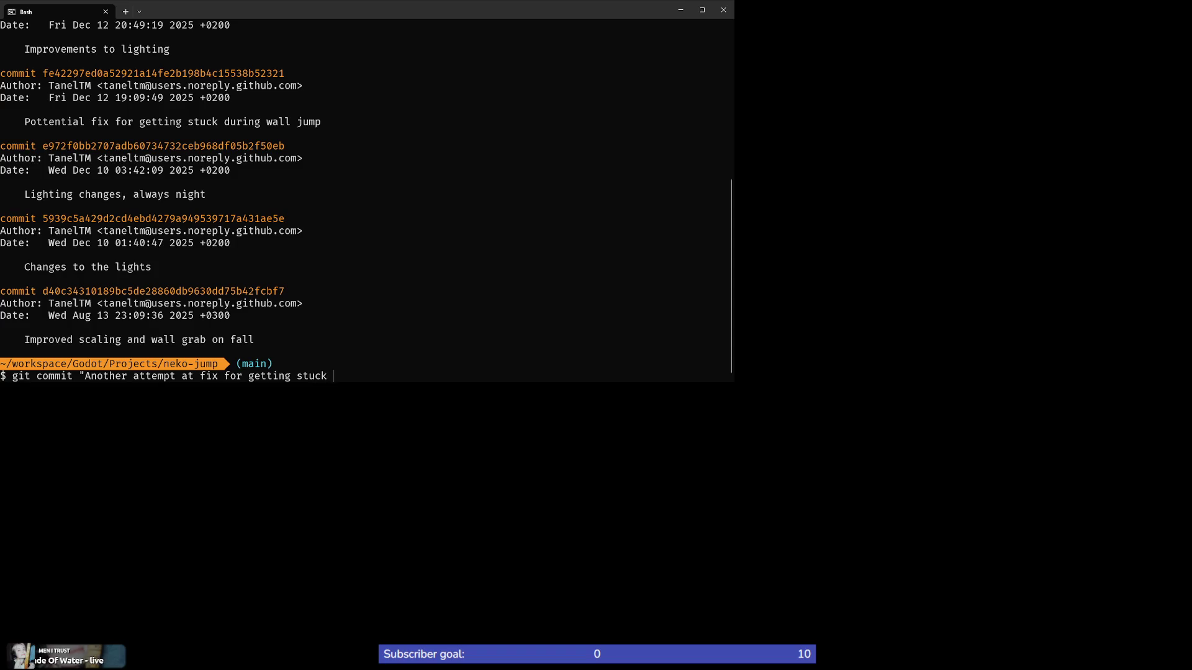
{"action": "type", "text": "during wall jum"}
{"action": "type", "text": "p\""}
{"action": "key", "text": "Return"}
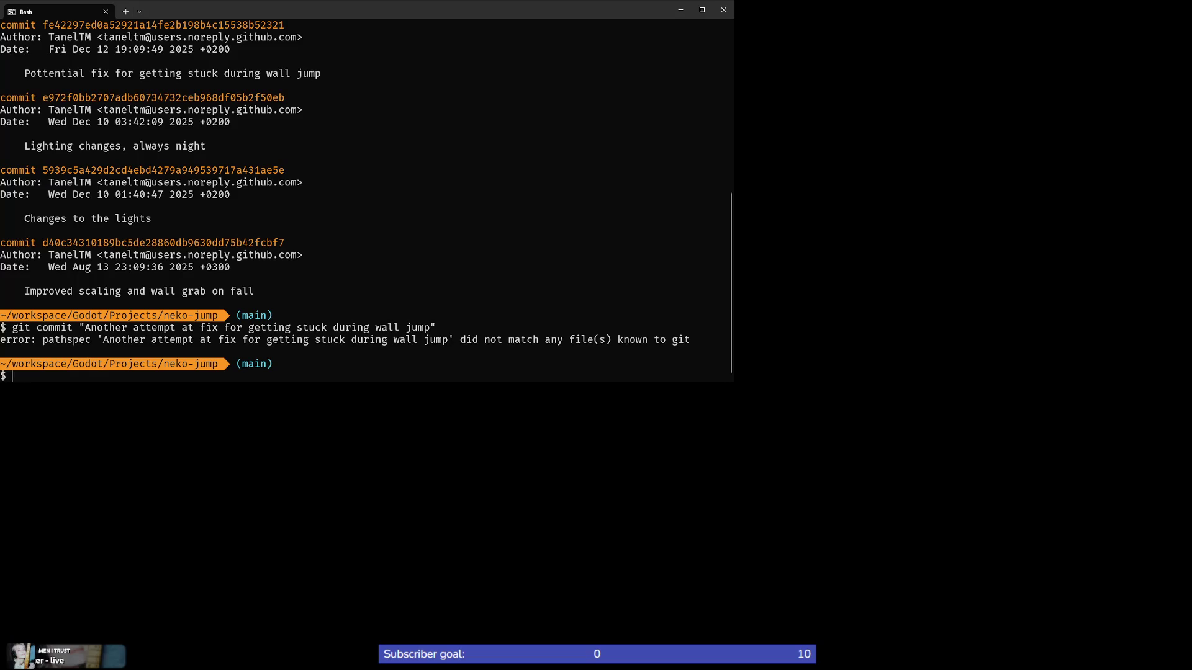
{"action": "key", "text": "Up"}
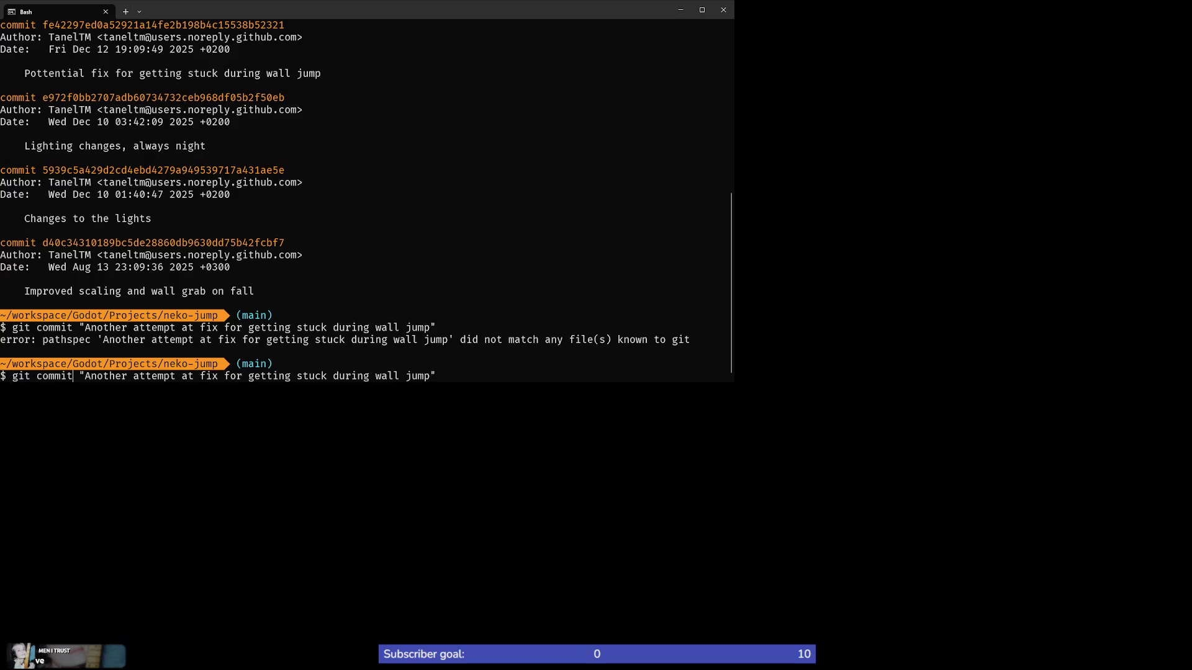
{"action": "type", "text": "-b"}
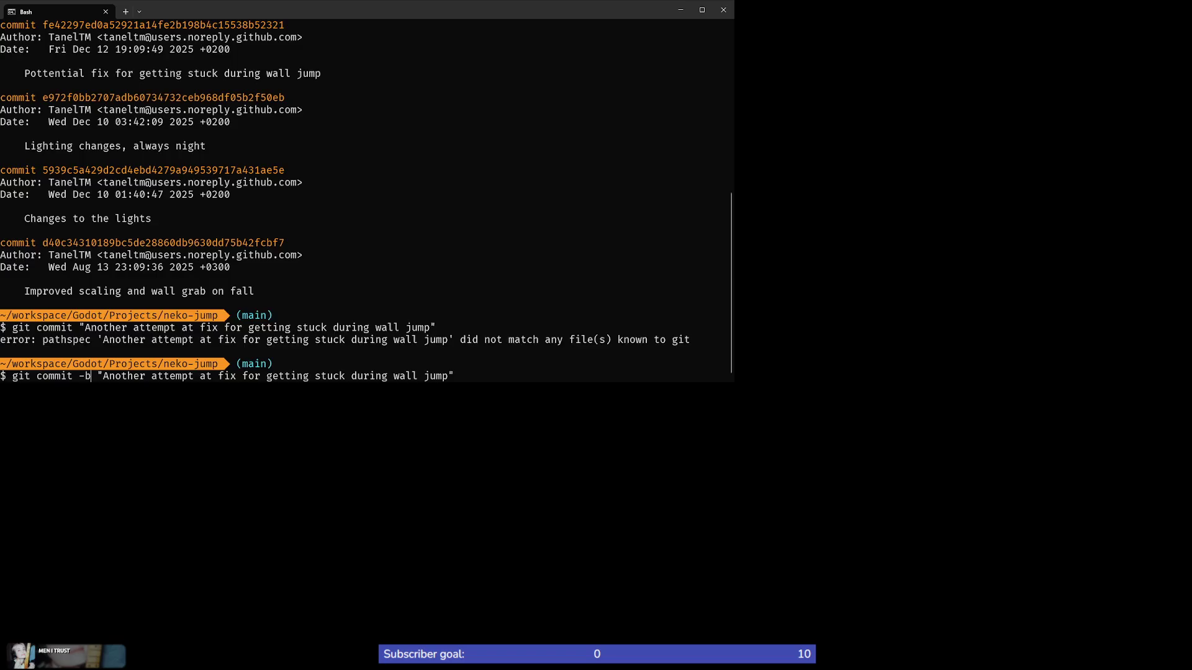
{"action": "key", "text": "Return"}
{"action": "key", "text": "Up"}
{"action": "key", "text": "Home"}
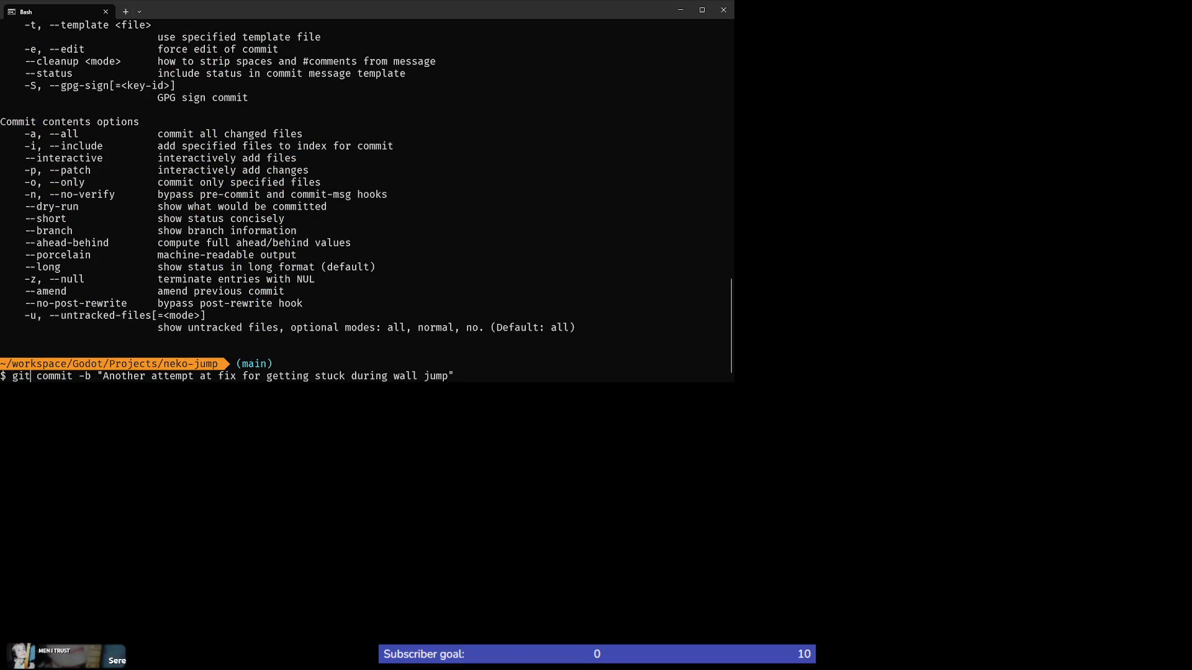
{"action": "key", "text": "BackSpace"}
{"action": "type", "text": "m"}
{"action": "key", "text": "Return"}
Step: Check git status and push the commit to origin main, entering the SSH key passphrase
{"action": "type", "text": "git status"}
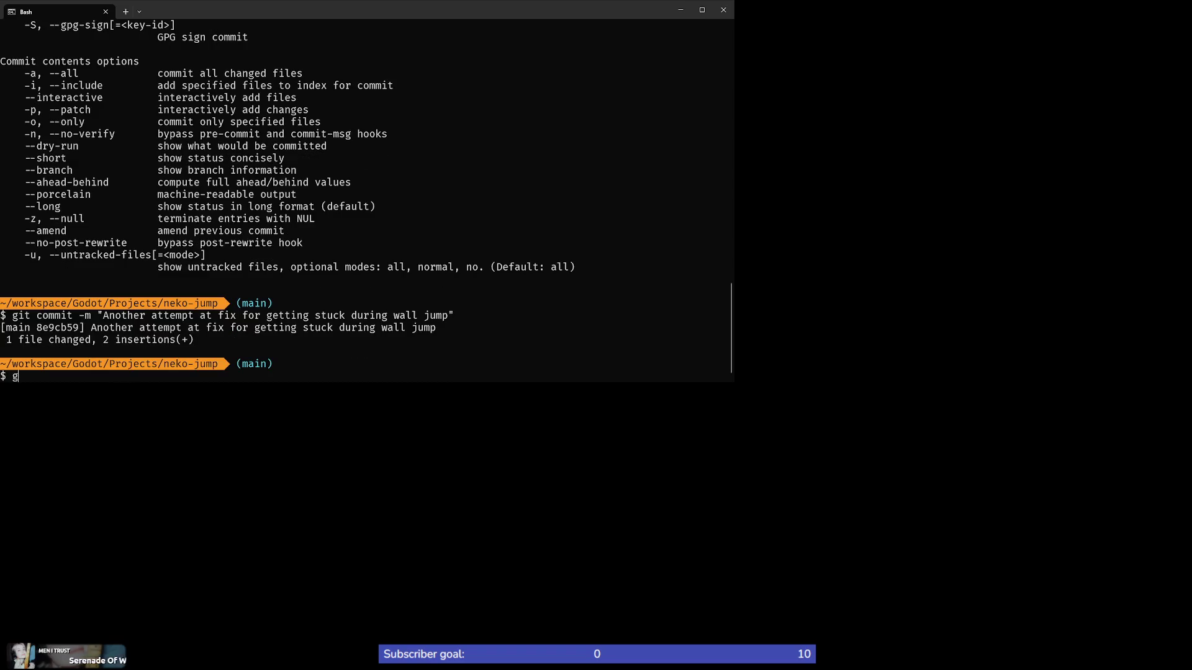
{"action": "key", "text": "Return"}
{"action": "type", "text": "git p"}
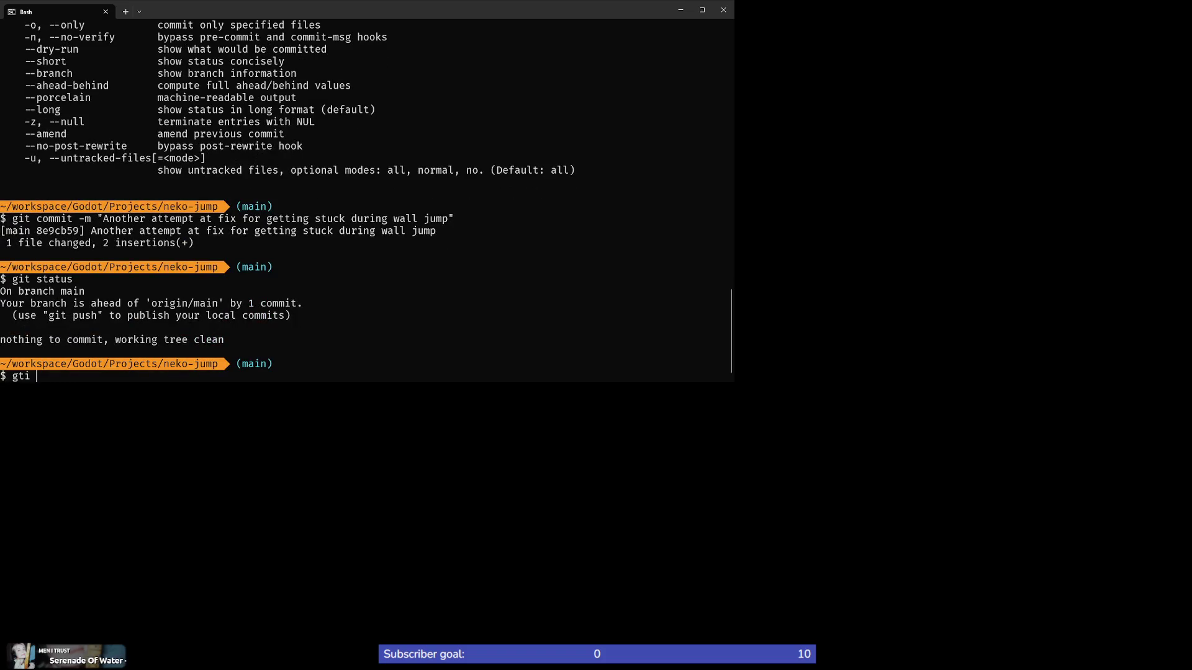
{"action": "key", "text": "BackSpace"}
{"action": "type", "text": "push"}
{"action": "key", "text": "Return"}
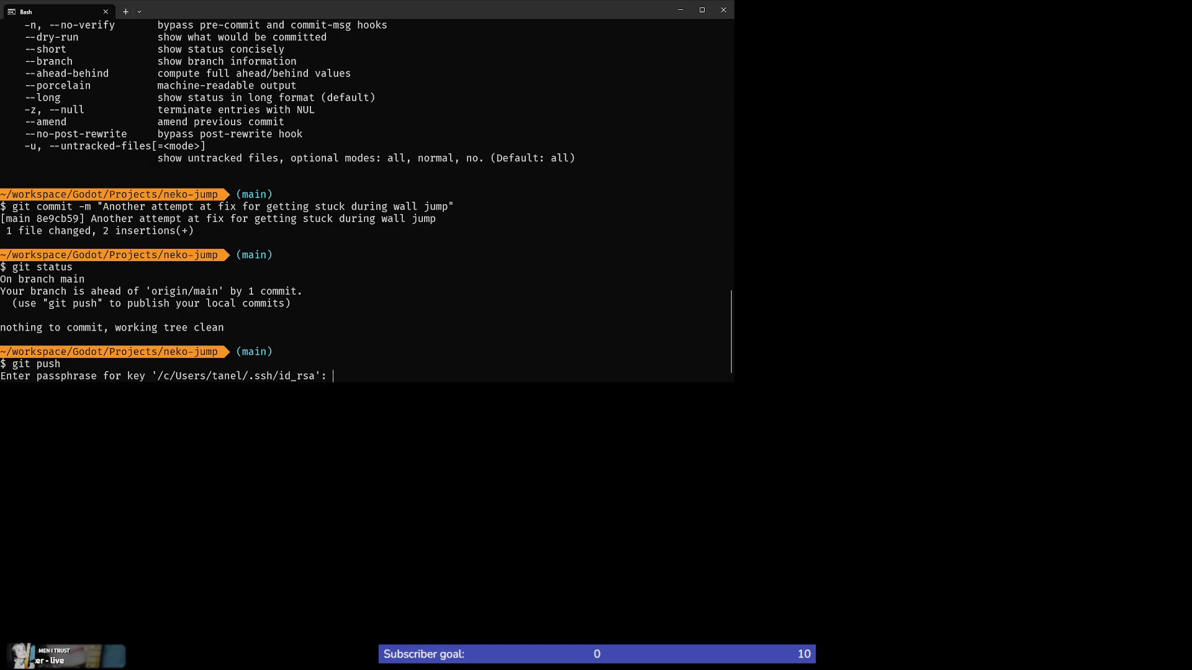
{"action": "key", "text": "Return"}
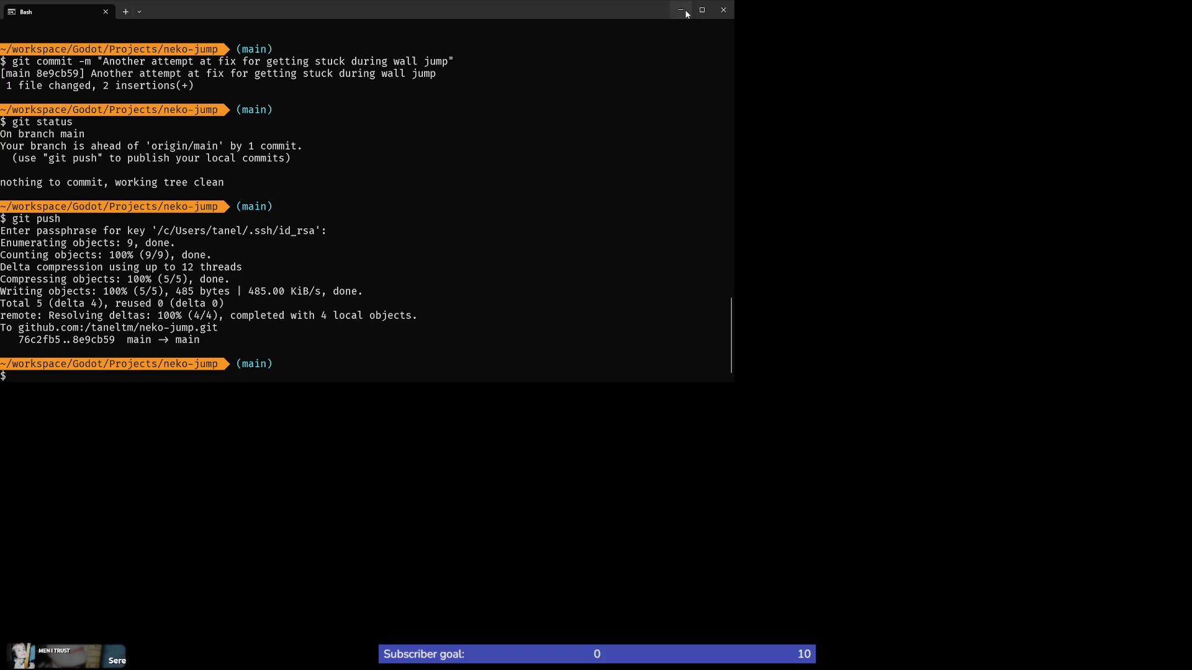
{"action": "key", "text": "alt+Tab"}
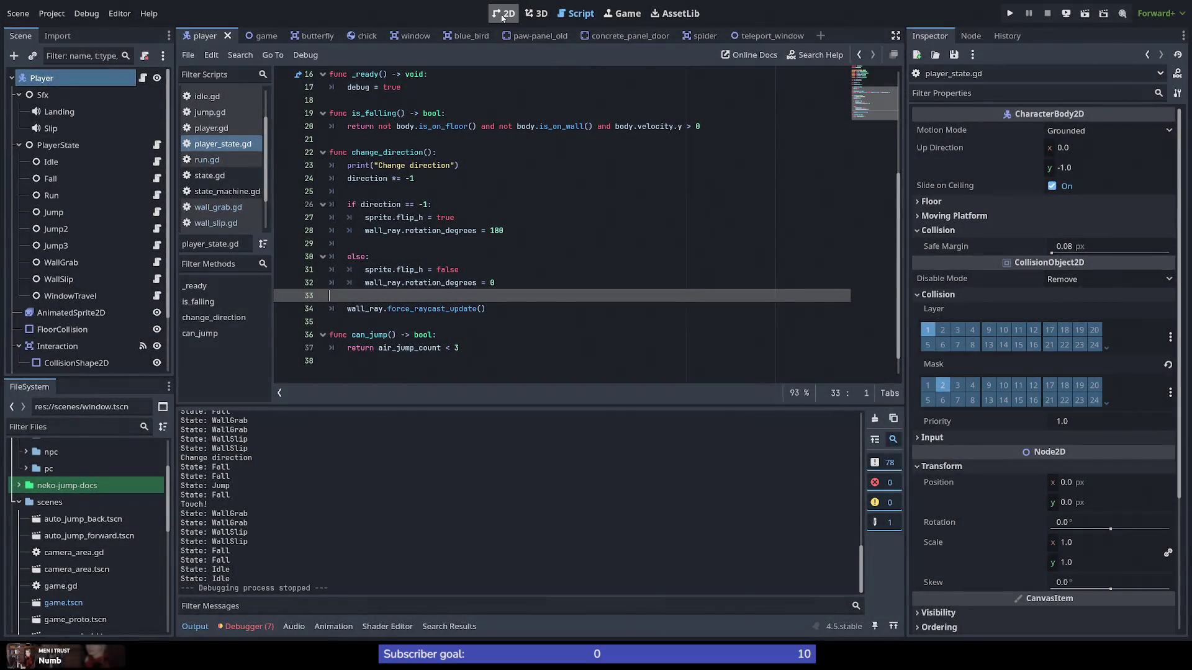
Step: Show the game level scene in the 2D view and zoom around the brick building and street tiles
{"action": "left_click", "coordinate": [502, 15]}
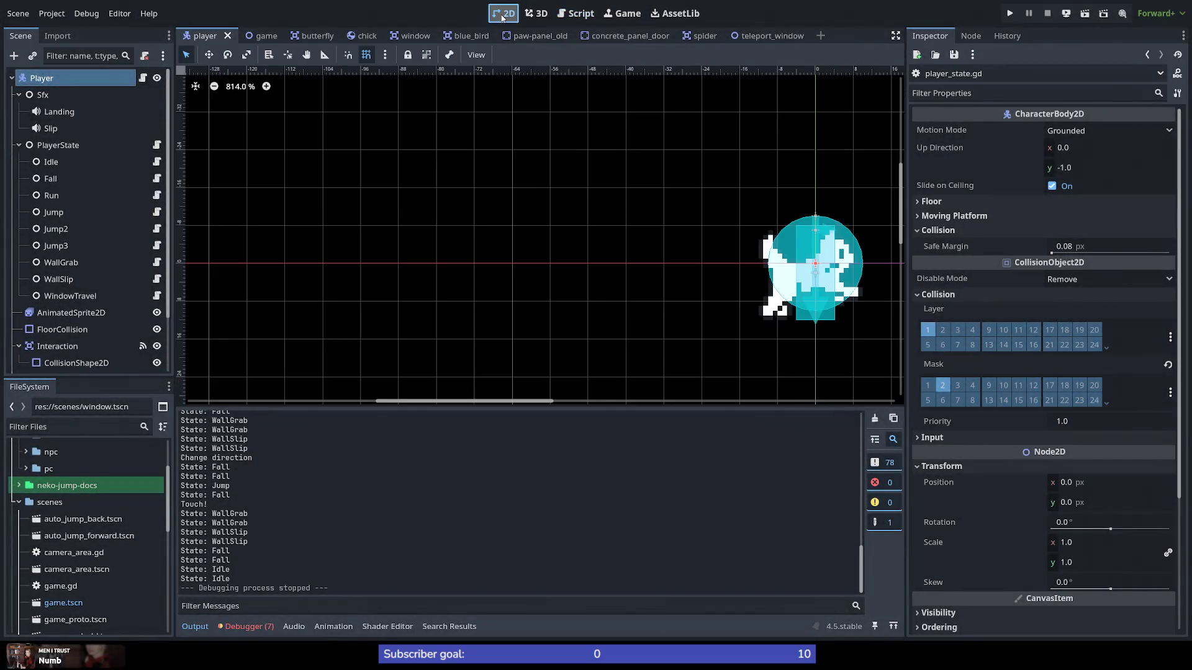
{"action": "left_click", "coordinate": [265, 37]}
{"action": "scroll", "coordinate": [262, 345], "scroll_direction": "down", "scroll_amount": 8}
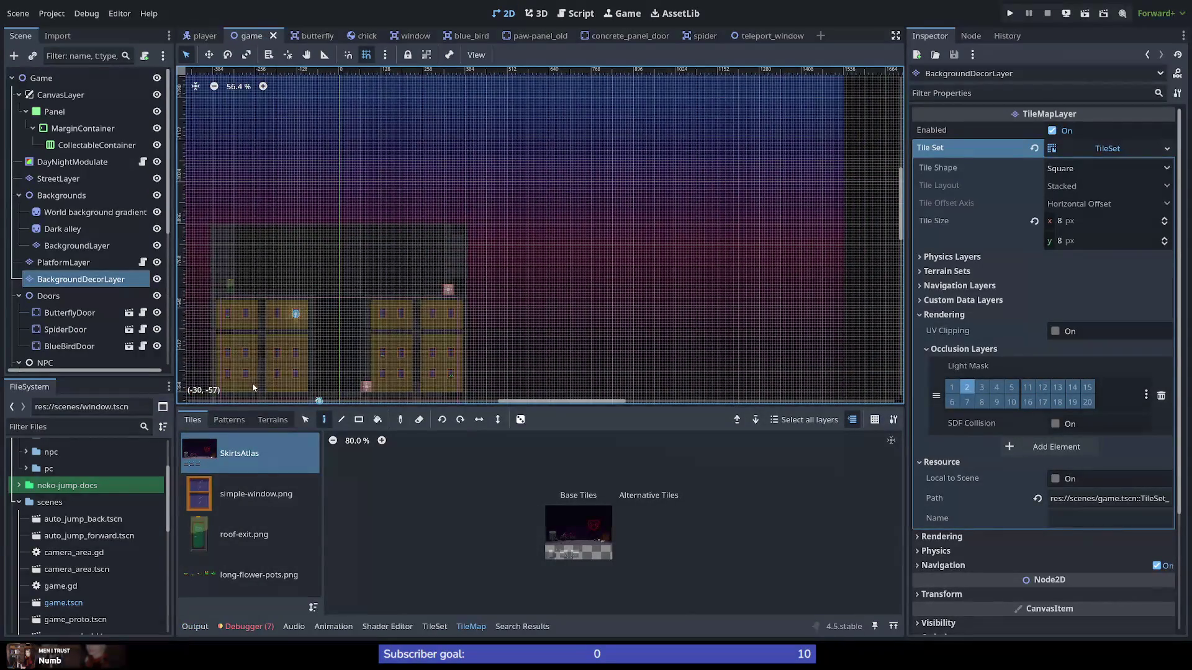
{"action": "scroll", "coordinate": [252, 382], "scroll_direction": "up", "scroll_amount": 8}
{"action": "scroll", "coordinate": [270, 352], "scroll_direction": "down", "scroll_amount": 5}
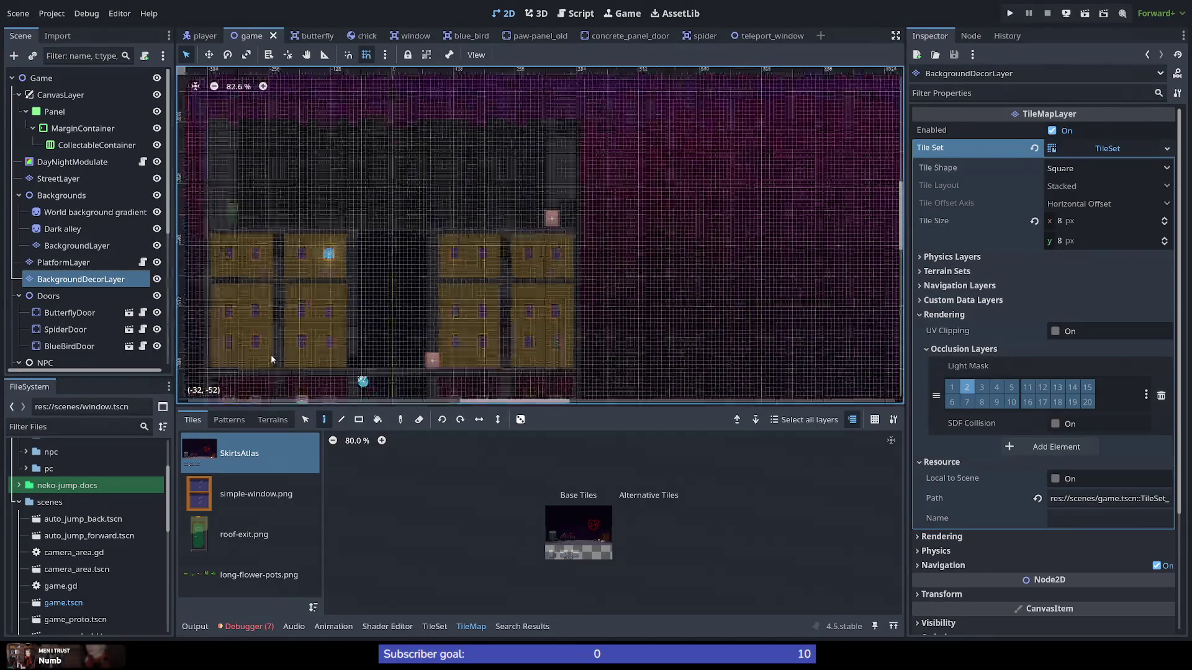
{"action": "scroll", "coordinate": [273, 366], "scroll_direction": "down", "scroll_amount": 5}
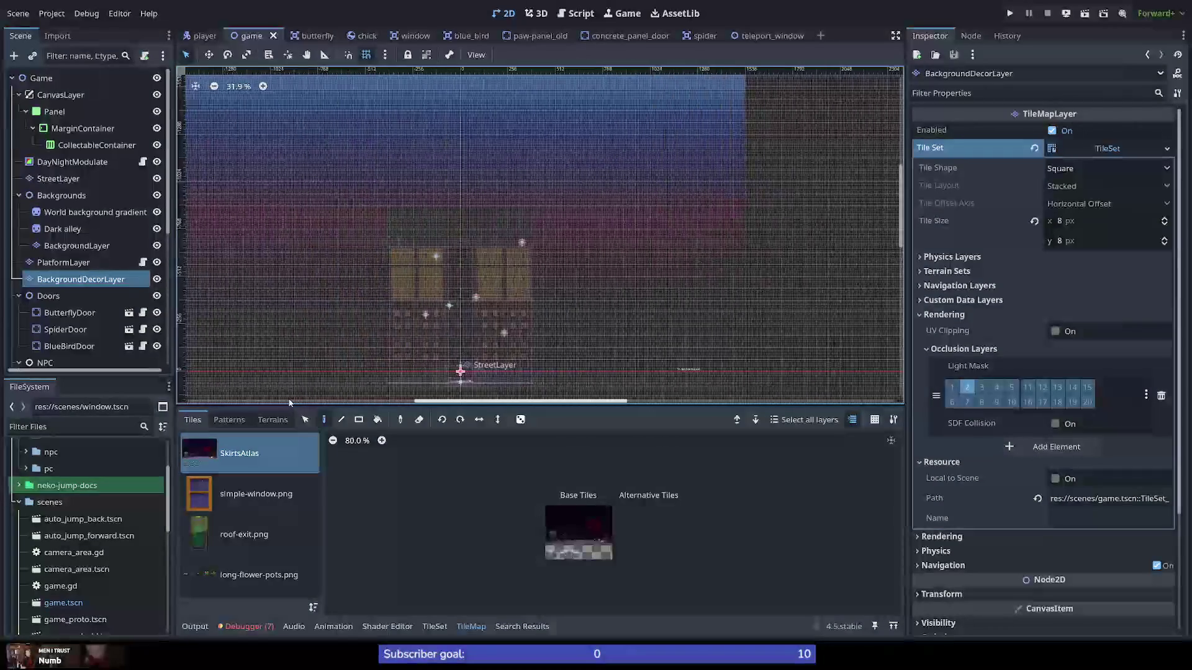
{"action": "scroll", "coordinate": [497, 370], "scroll_direction": "up", "scroll_amount": 10}
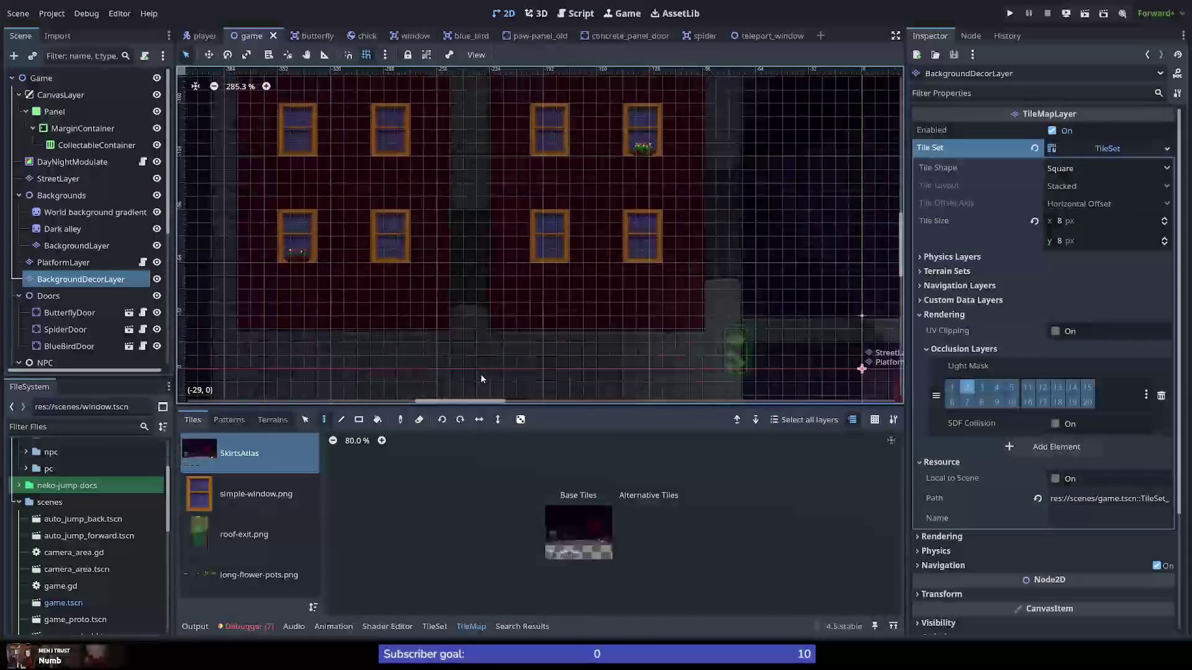
{"action": "scroll", "coordinate": [480, 373], "scroll_direction": "up", "scroll_amount": 2}
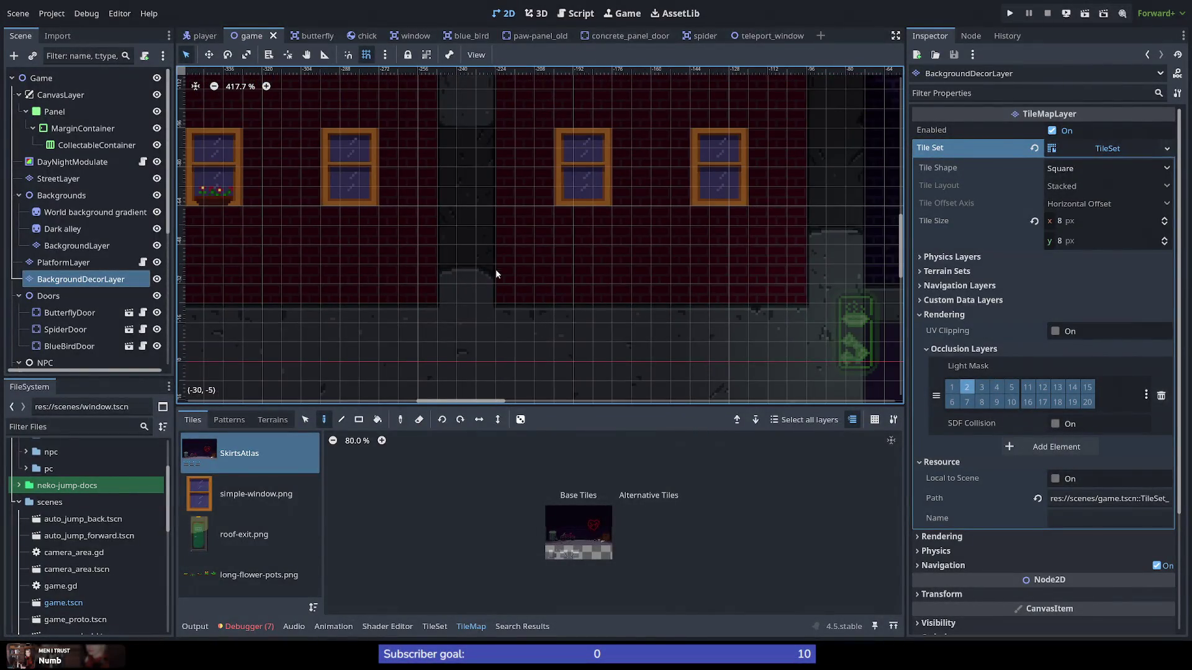
{"action": "scroll", "coordinate": [480, 251], "scroll_direction": "down", "scroll_amount": 2}
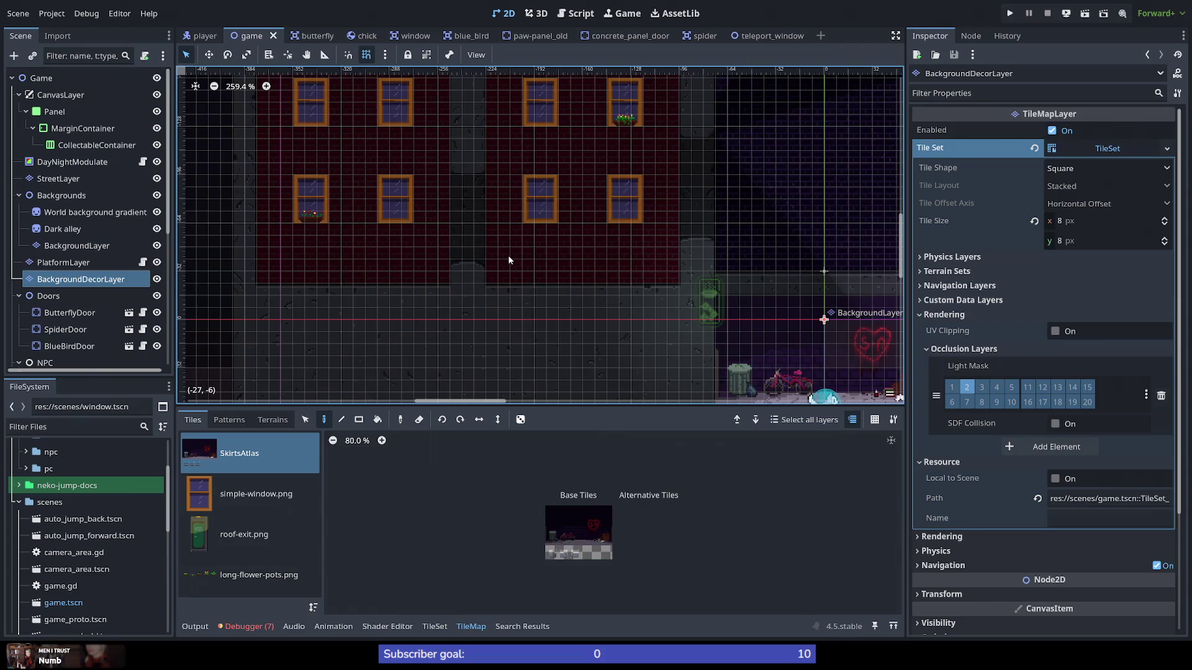
{"action": "scroll", "coordinate": [803, 292], "scroll_direction": "down", "scroll_amount": 2}
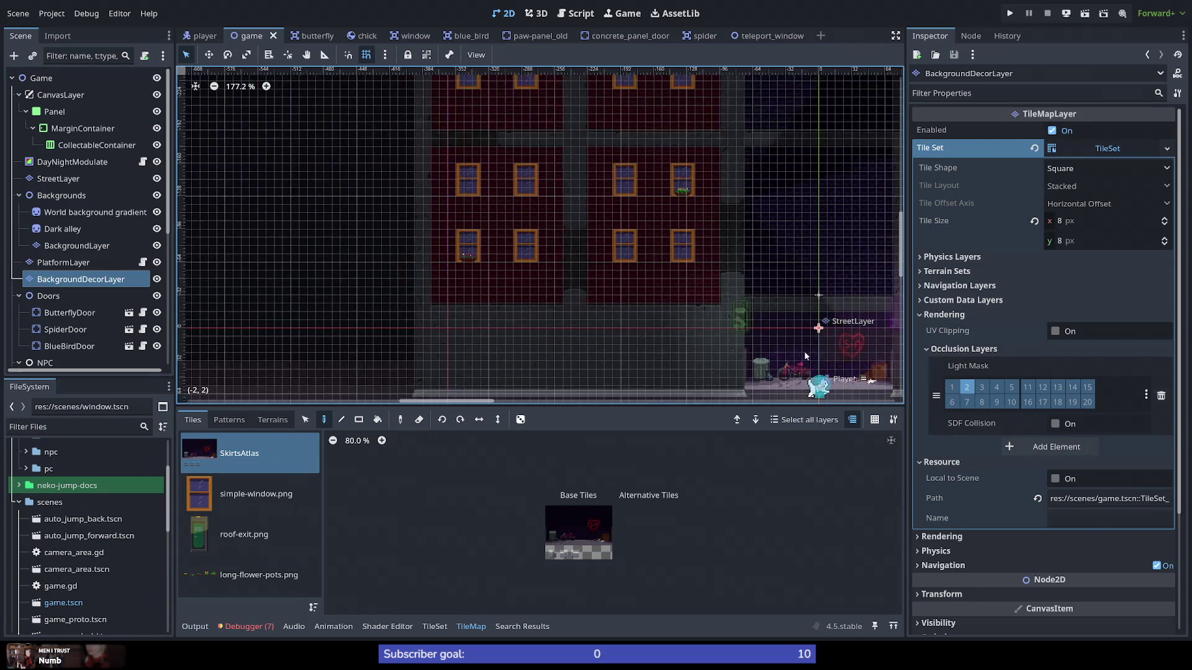
{"action": "scroll", "coordinate": [811, 394], "scroll_direction": "up", "scroll_amount": 6}
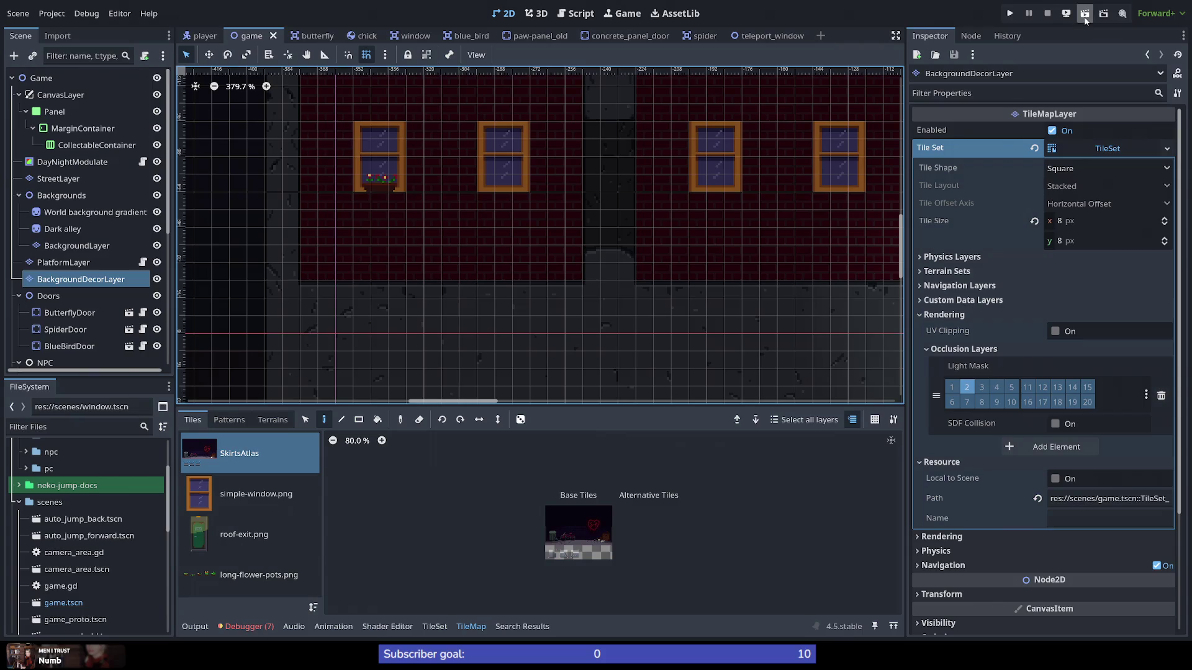
{"action": "left_click", "coordinate": [1011, 14]}
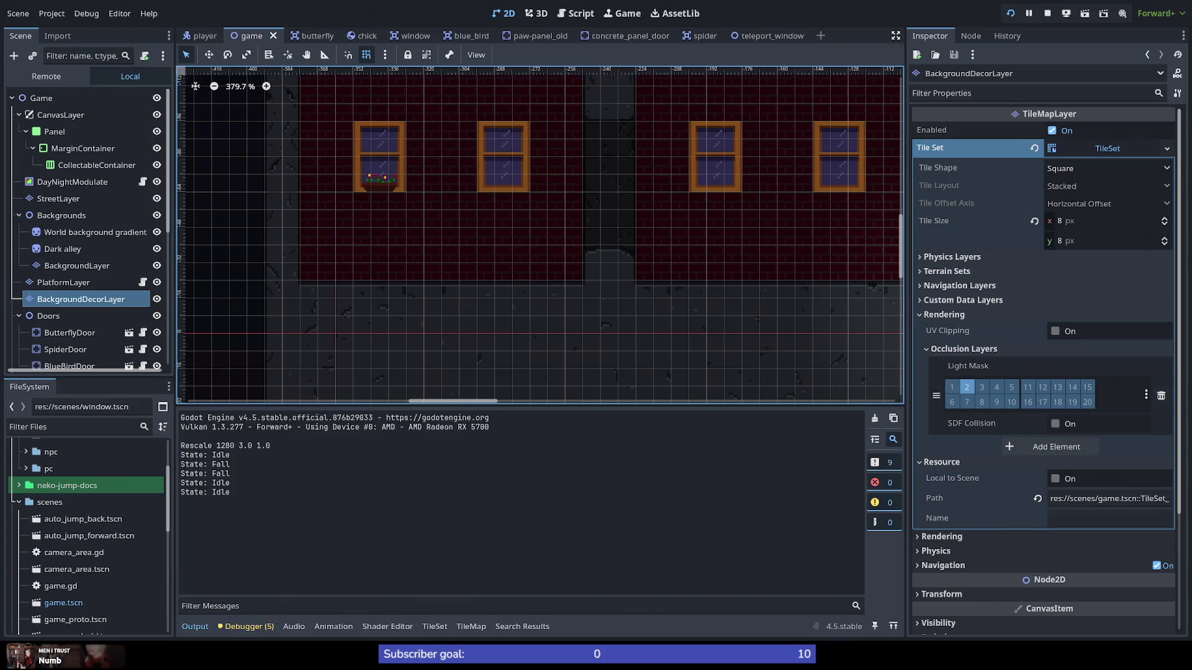
Step: Wall-jump the cat up the building, leap off left, do a small jump, then stop the game
{"action": "key", "text": "space"}
{"action": "key", "text": "space"}
{"action": "key", "text": "space"}
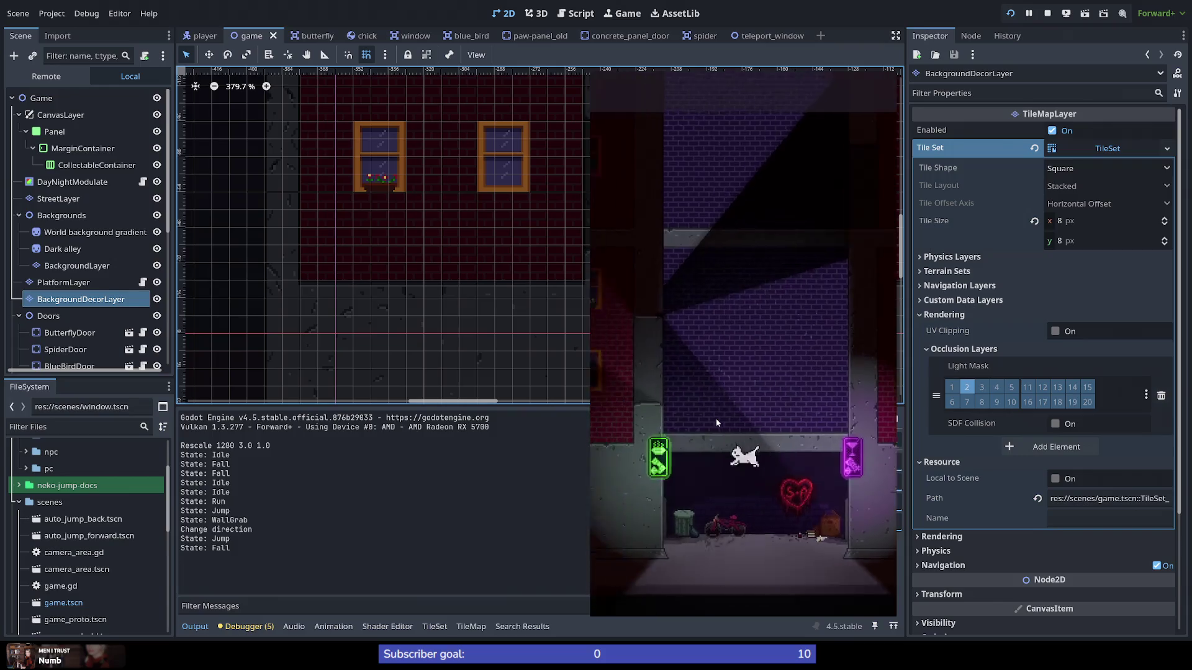
{"action": "key", "text": "Left"}
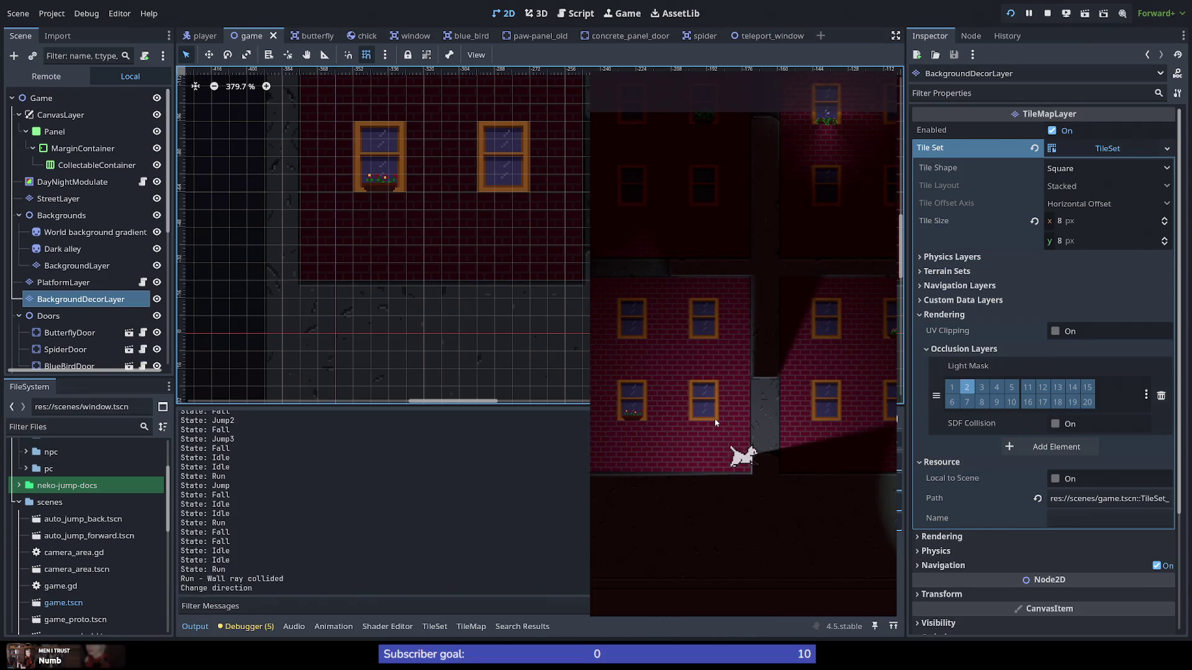
{"action": "key", "text": "space"}
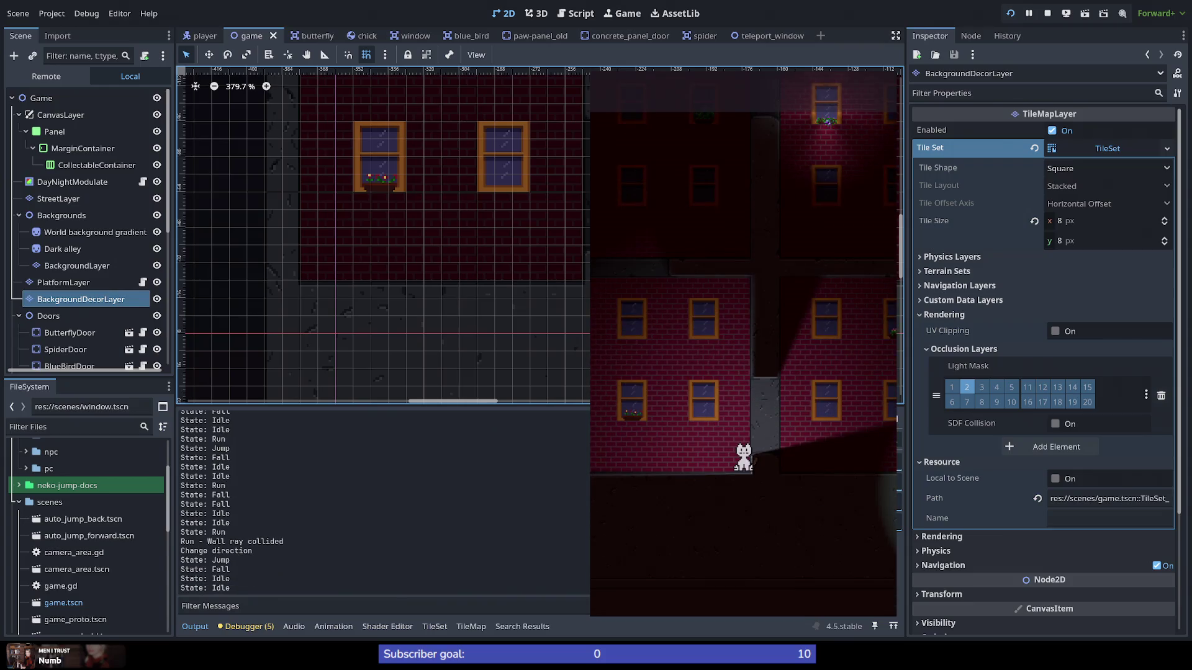
{"action": "key", "text": "F8"}
{"action": "scroll", "coordinate": [666, 250], "scroll_direction": "up", "scroll_amount": 5}
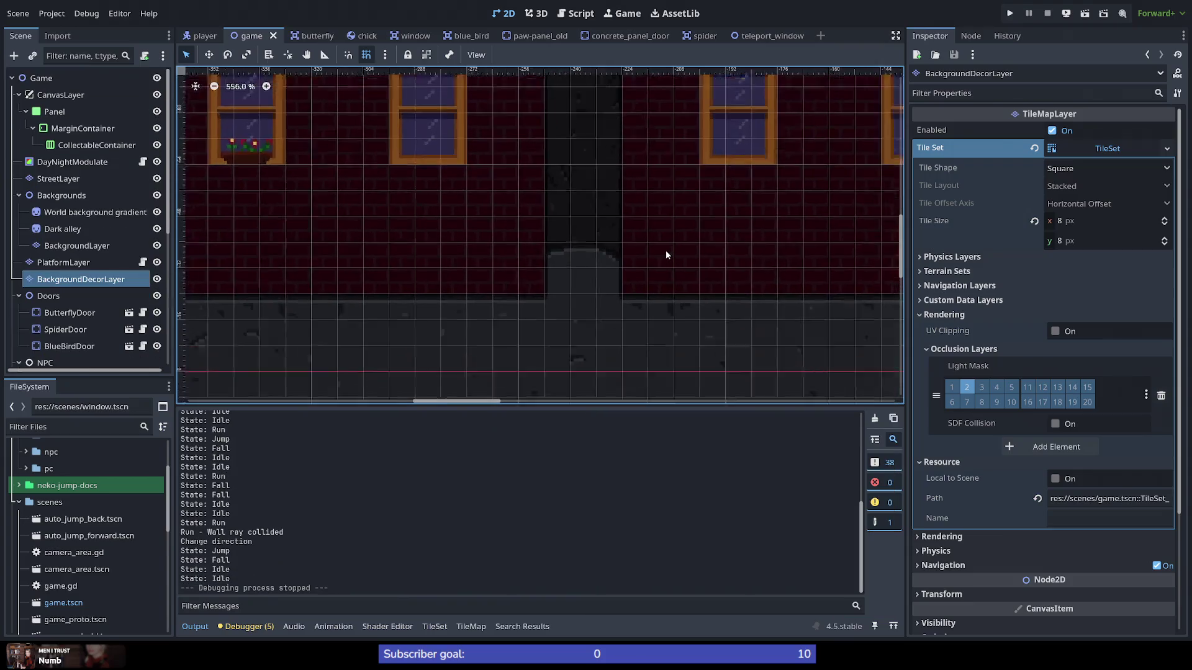
Step: Select PlatformLayer and choose the Concrete terrain for terrain painting
{"action": "left_click", "coordinate": [438, 624]}
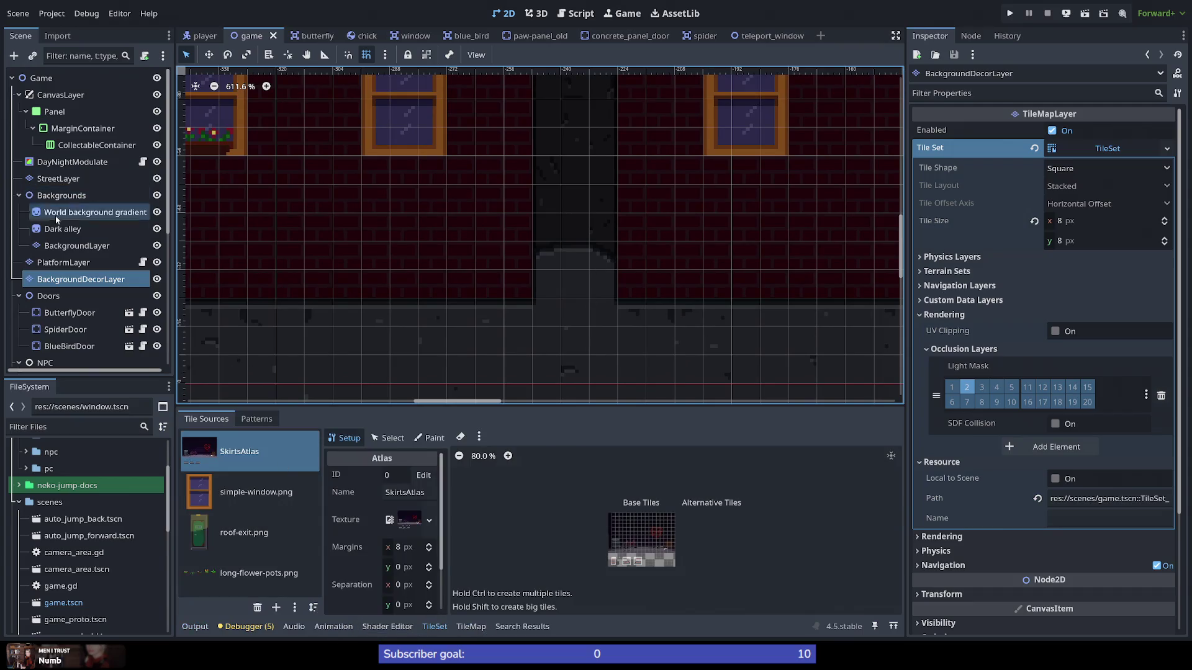
{"action": "left_click", "coordinate": [71, 266]}
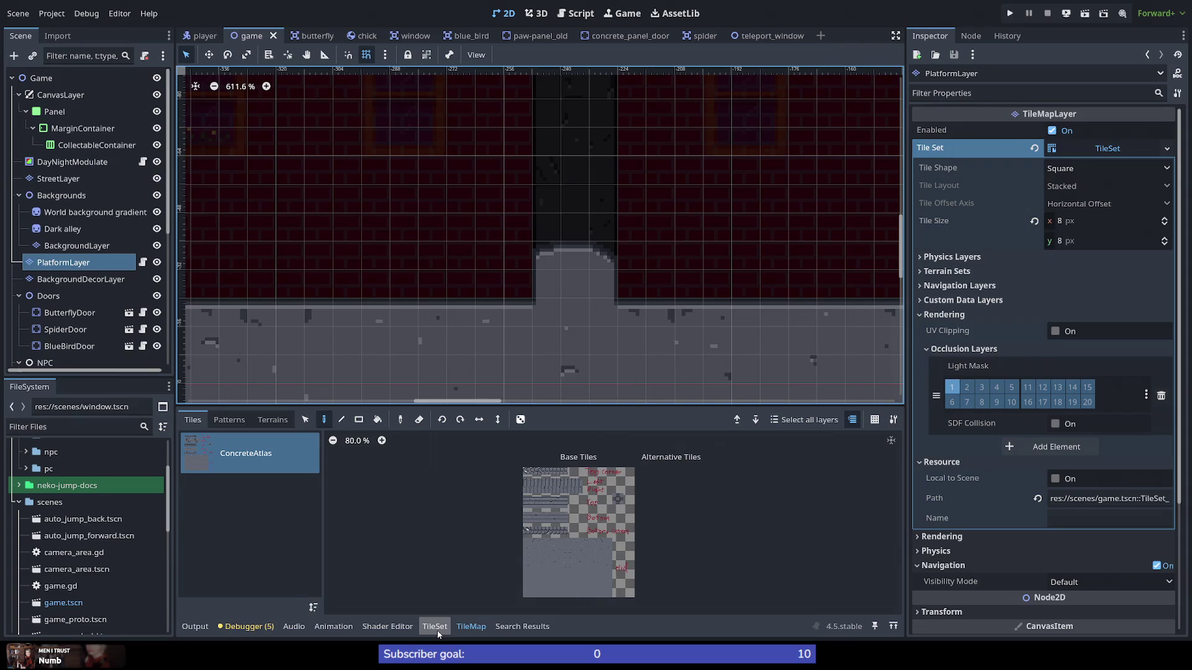
{"action": "left_click", "coordinate": [272, 419]}
{"action": "left_click", "coordinate": [247, 468]}
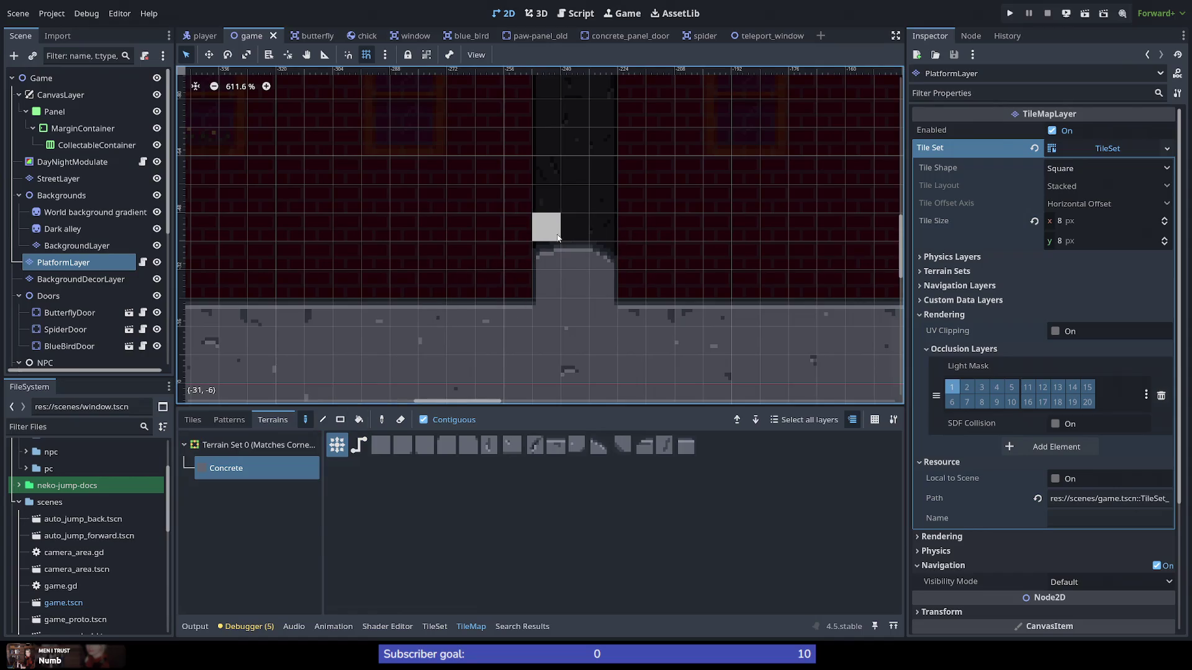
Step: Paint a Concrete tile on top of the pillar and zoom around to check it
{"action": "left_click", "coordinate": [576, 233]}
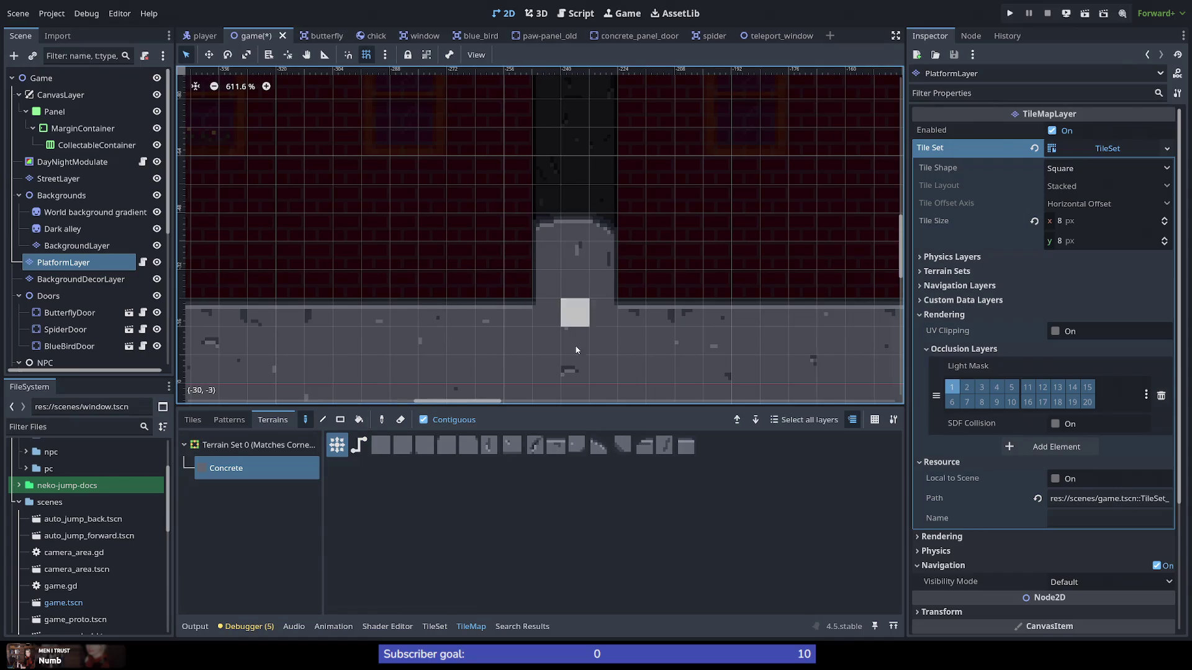
{"action": "scroll", "coordinate": [576, 342], "scroll_direction": "down", "scroll_amount": 2}
{"action": "scroll", "coordinate": [576, 342], "scroll_direction": "down", "scroll_amount": 2}
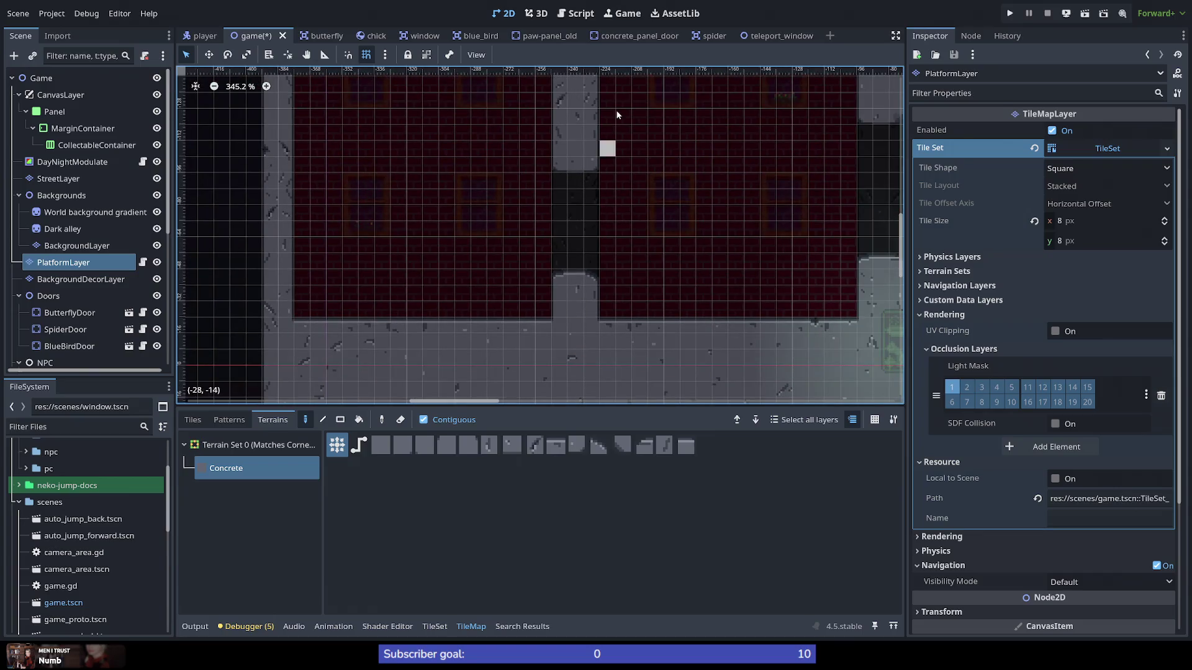
{"action": "scroll", "coordinate": [608, 127], "scroll_direction": "up", "scroll_amount": 3}
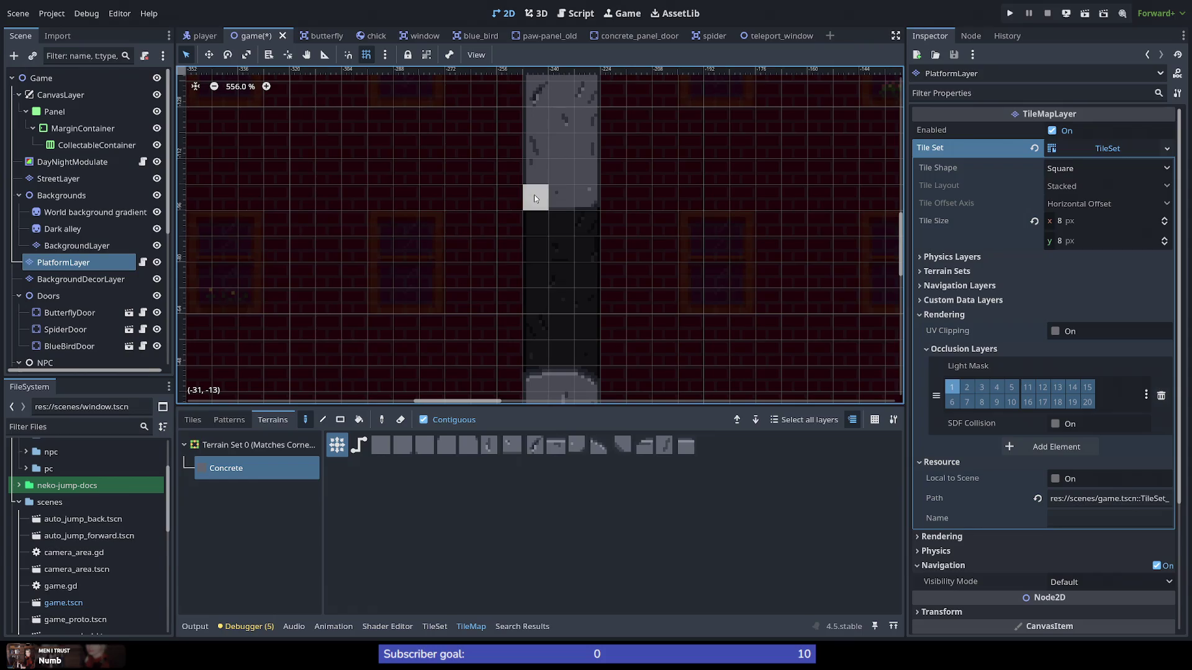
{"action": "scroll", "coordinate": [535, 194], "scroll_direction": "down", "scroll_amount": 7}
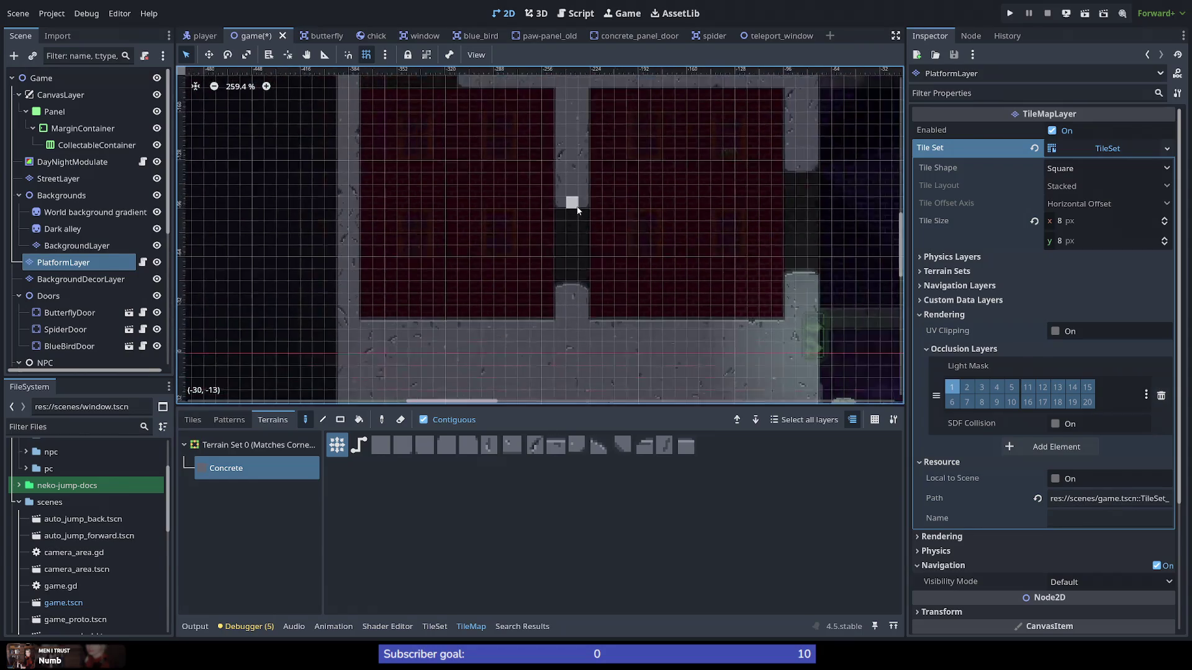
{"action": "scroll", "coordinate": [571, 172], "scroll_direction": "up", "scroll_amount": 3}
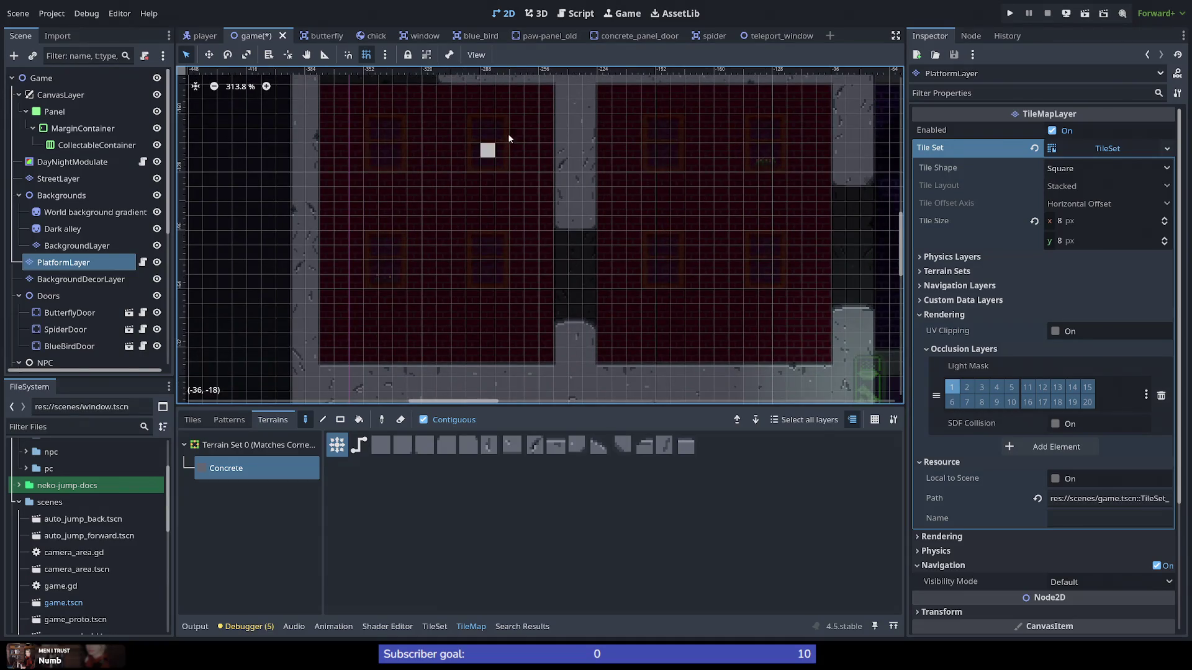
{"action": "scroll", "coordinate": [497, 174], "scroll_direction": "down", "scroll_amount": 1}
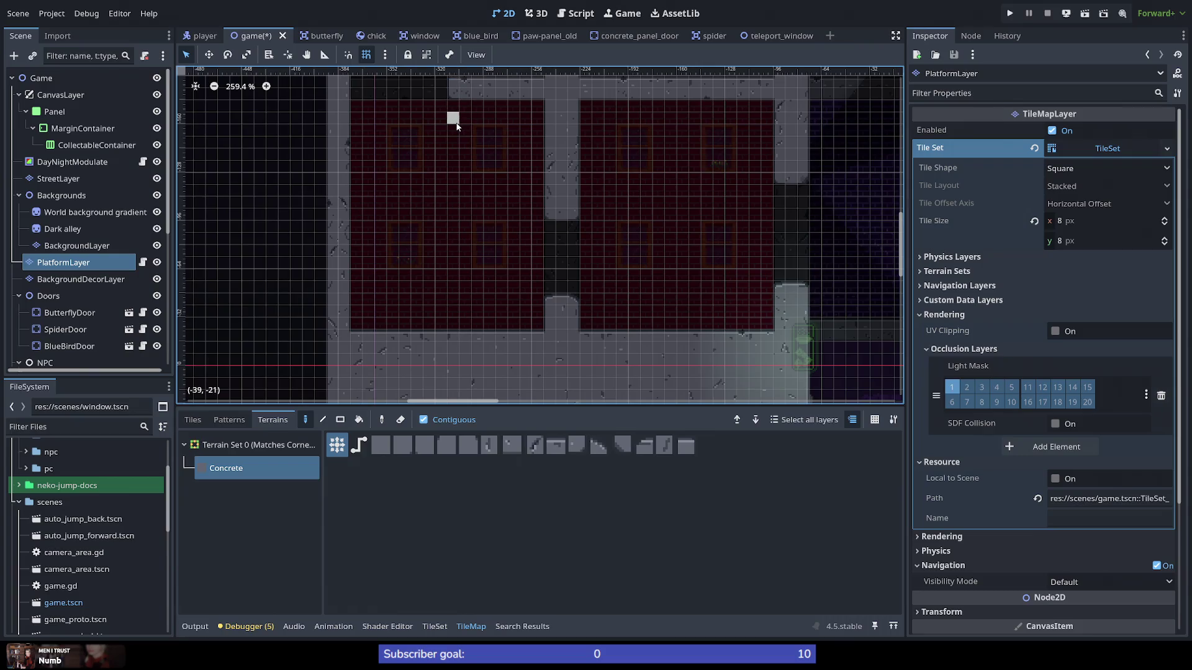
{"action": "scroll", "coordinate": [456, 126], "scroll_direction": "up", "scroll_amount": 1}
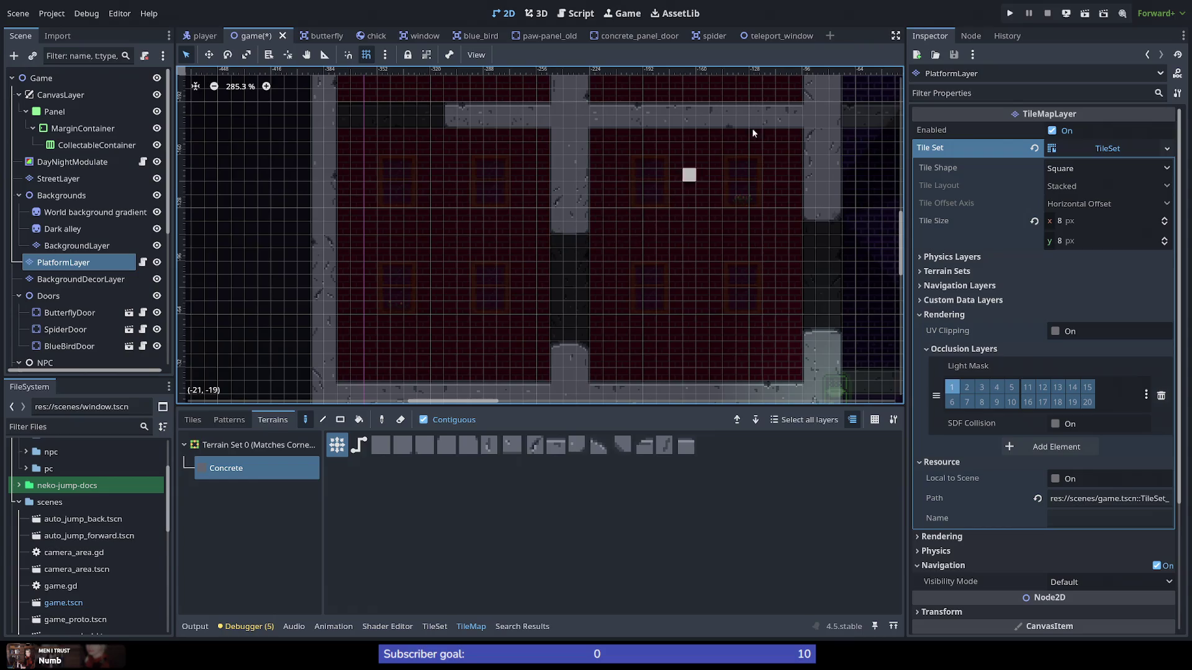
{"action": "left_click", "coordinate": [1010, 18]}
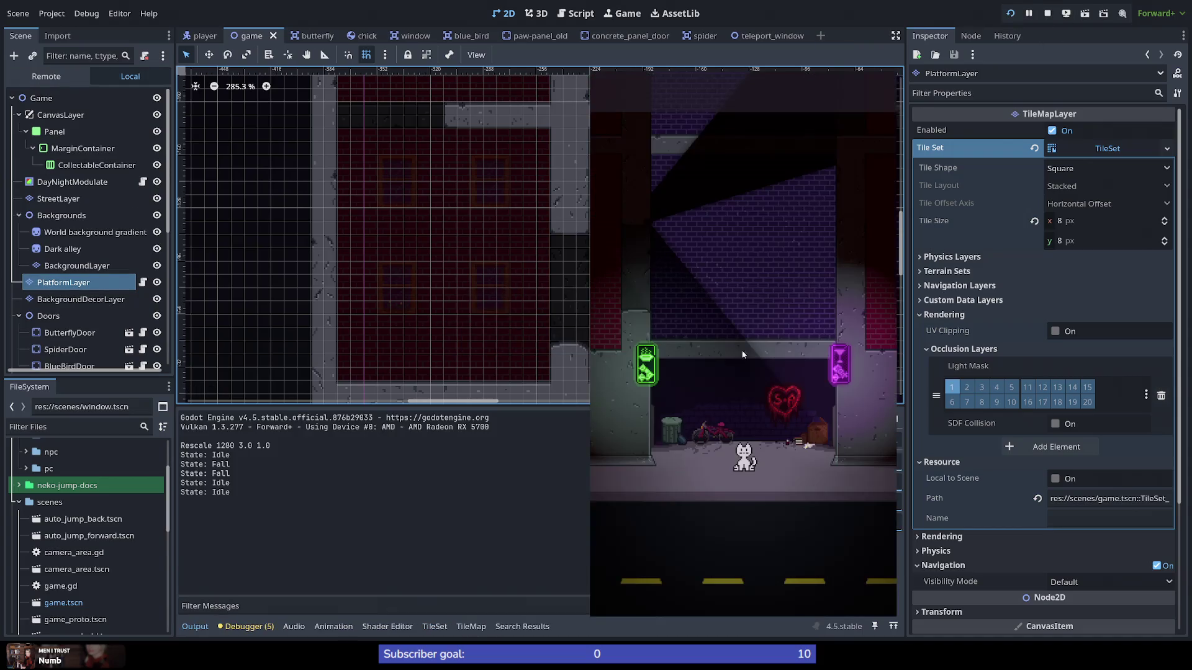
Step: Run the cat right and wall-jump it up the concrete wall onto a ledge
{"action": "key", "text": "Right"}
{"action": "key", "text": "space"}
{"action": "key", "text": "space"}
{"action": "key", "text": "space"}
{"action": "key", "text": "space"}
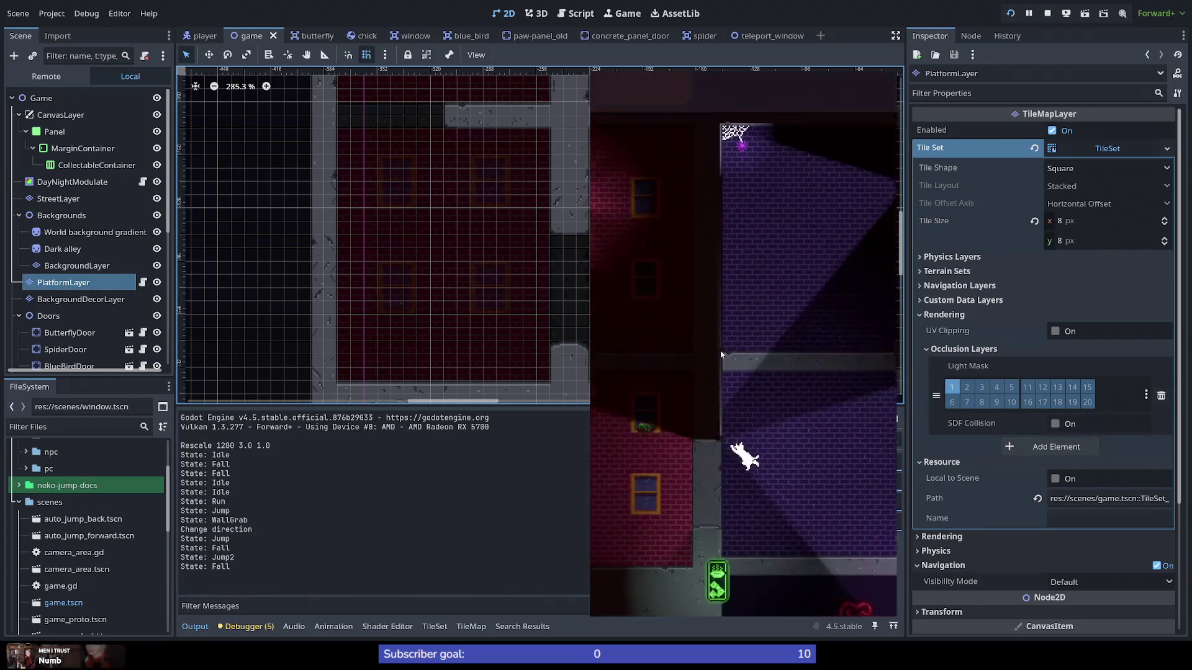
{"action": "key", "text": "space"}
{"action": "key", "text": "space"}
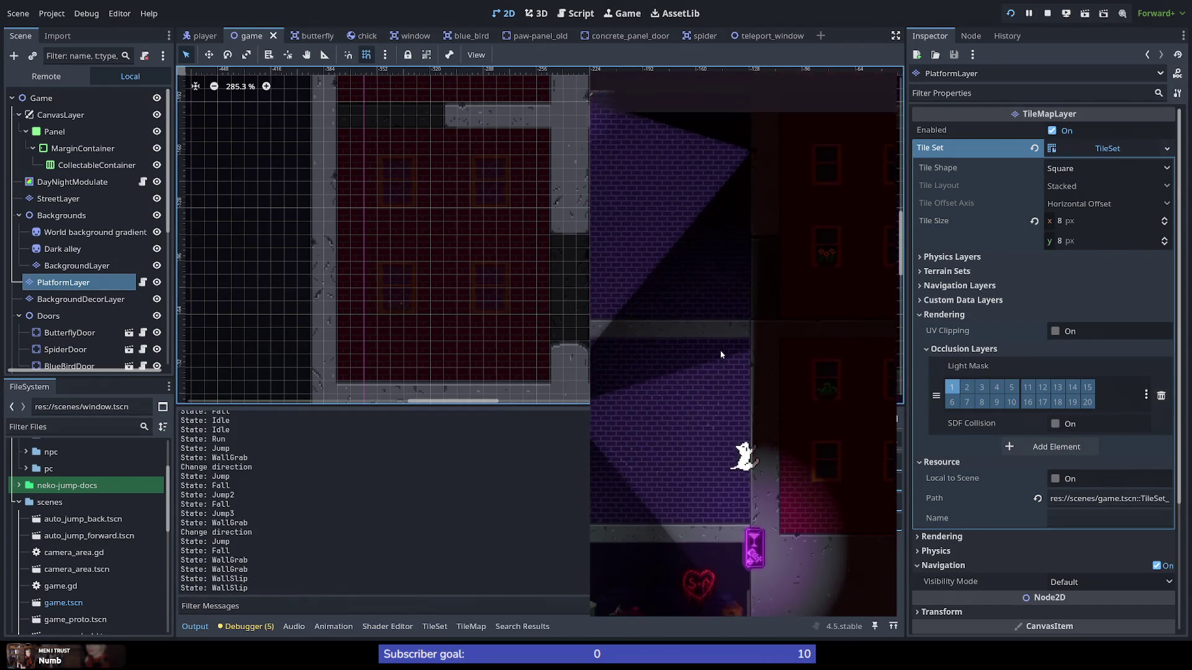
{"action": "key", "text": "space"}
{"action": "key", "text": "space"}
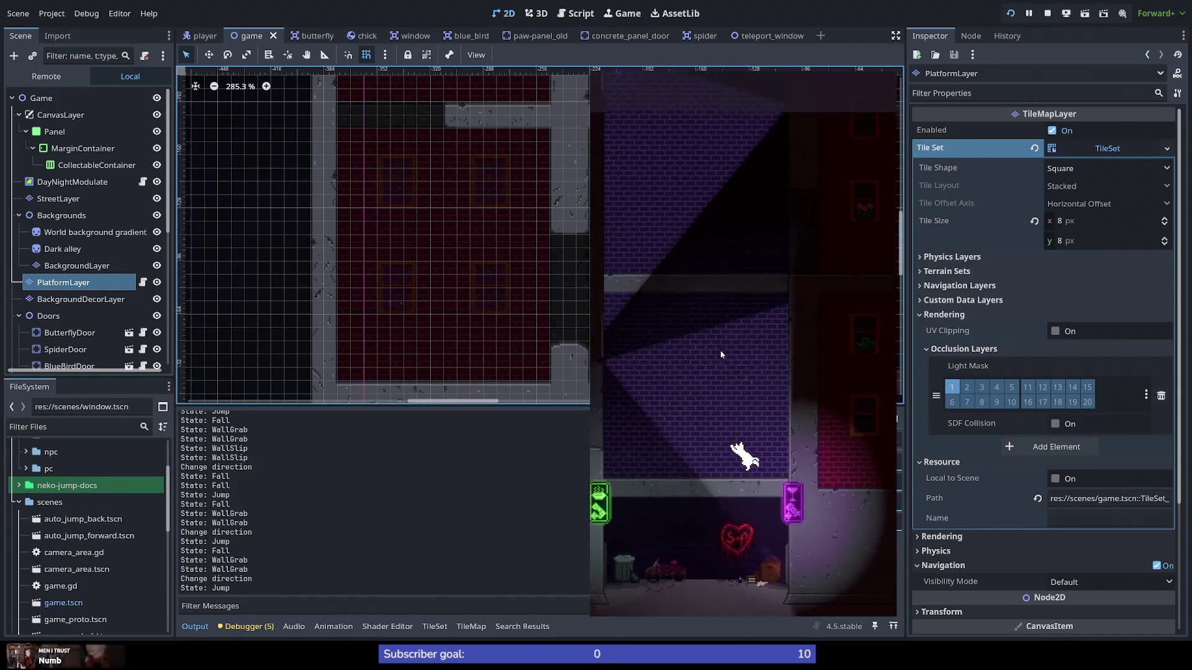
{"action": "key", "text": "space"}
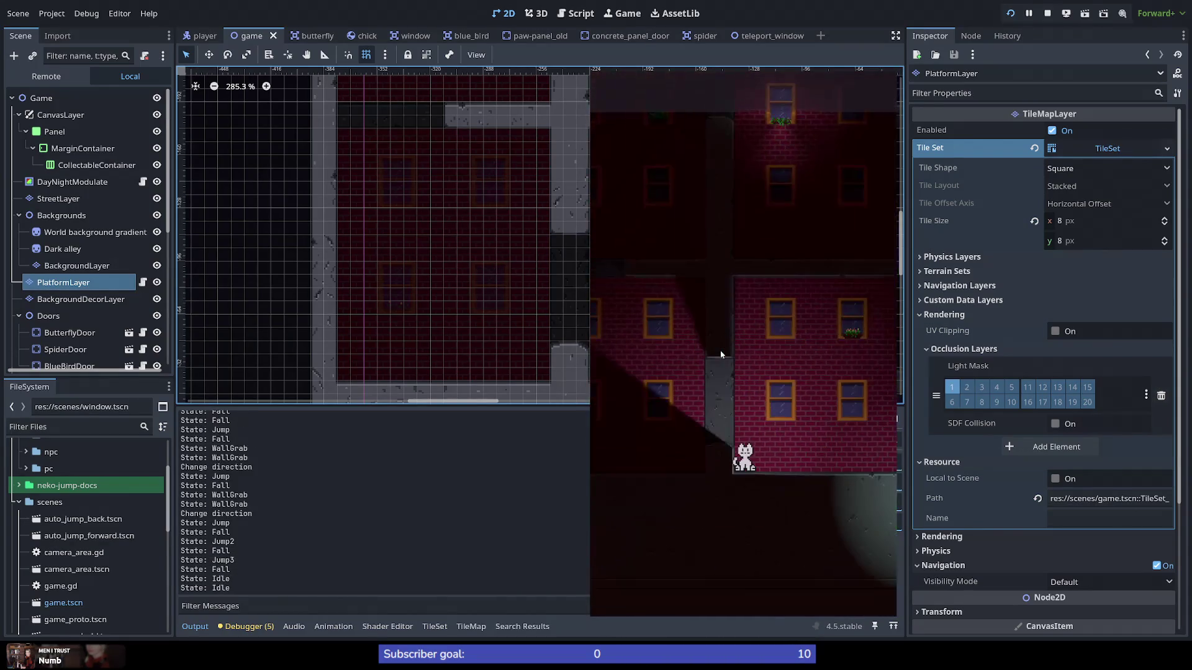
{"action": "key", "text": "space"}
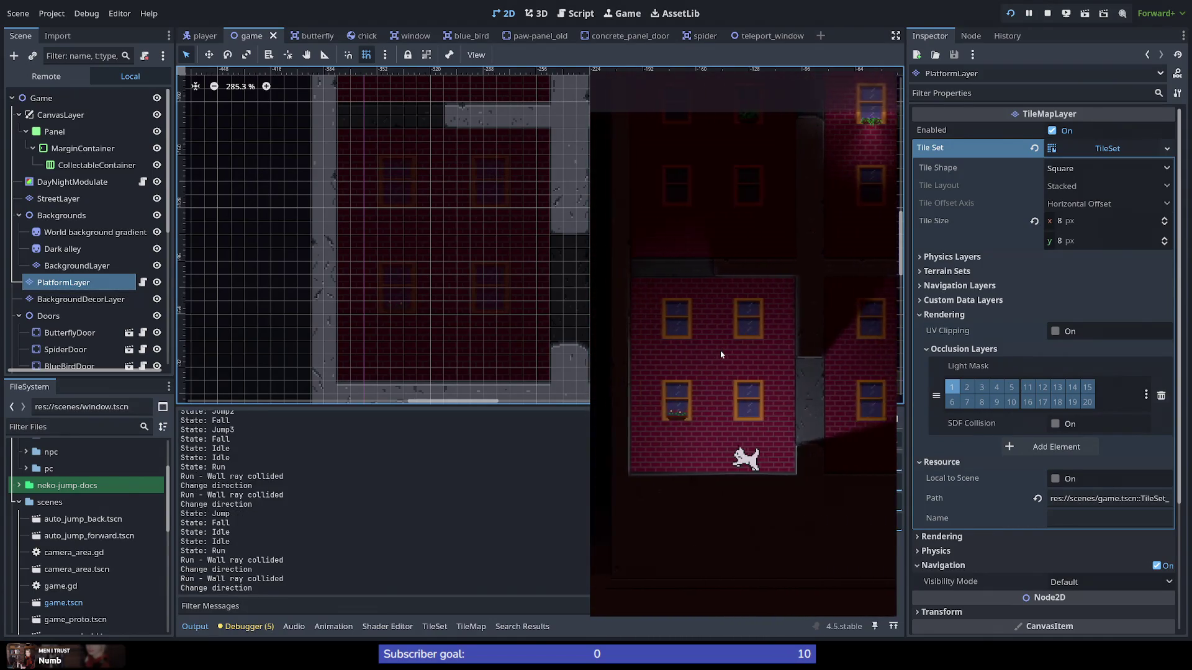
Step: Keep wall-jumping the cat higher up the walls and across ledges, then stop the game
{"action": "key", "text": "space"}
{"action": "key", "text": "space"}
{"action": "key", "text": "space"}
{"action": "key", "text": "space"}
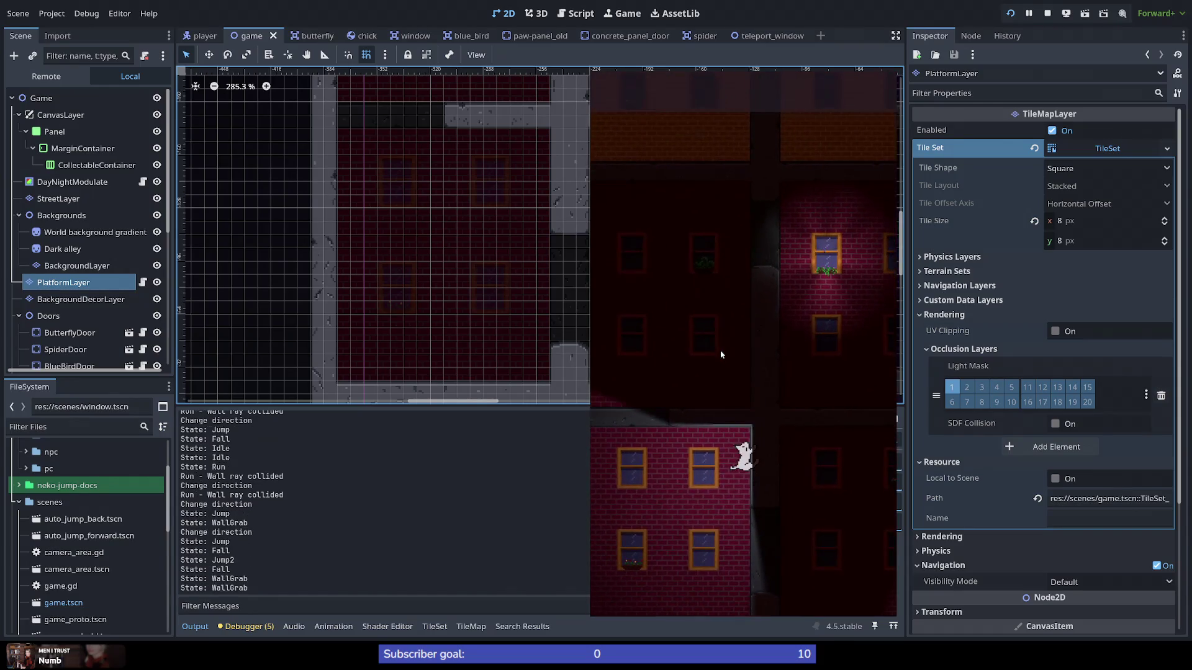
{"action": "key", "text": "space"}
{"action": "key", "text": "space"}
{"action": "key", "text": "space"}
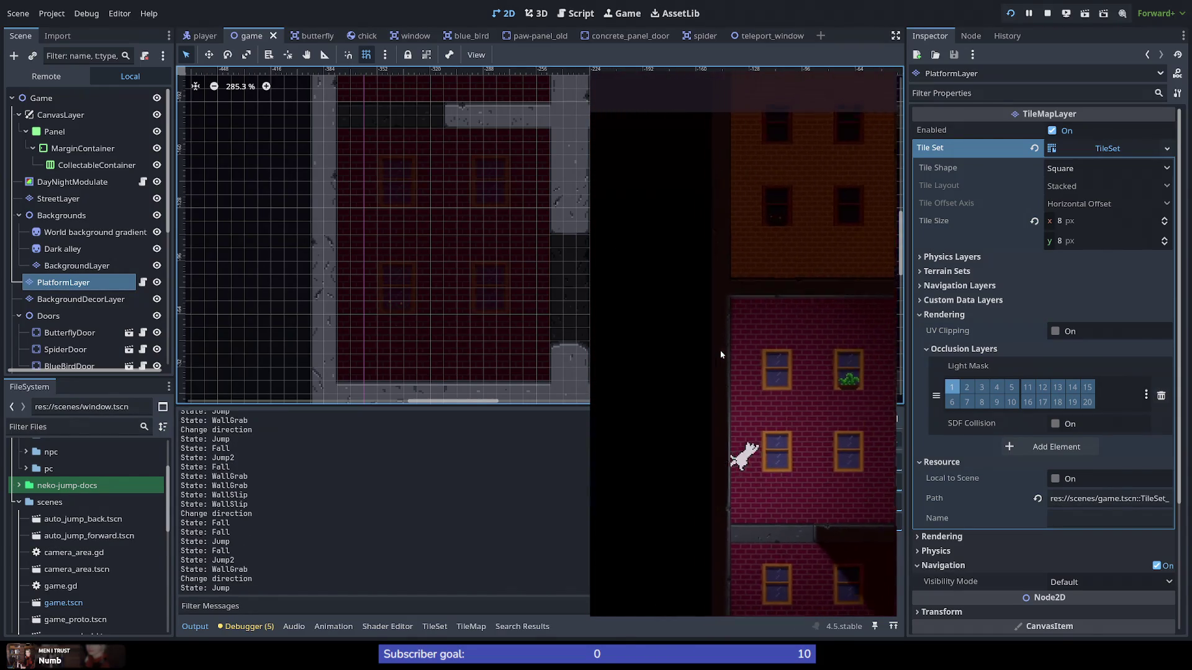
{"action": "key", "text": "space"}
{"action": "key", "text": "space"}
{"action": "key", "text": "space"}
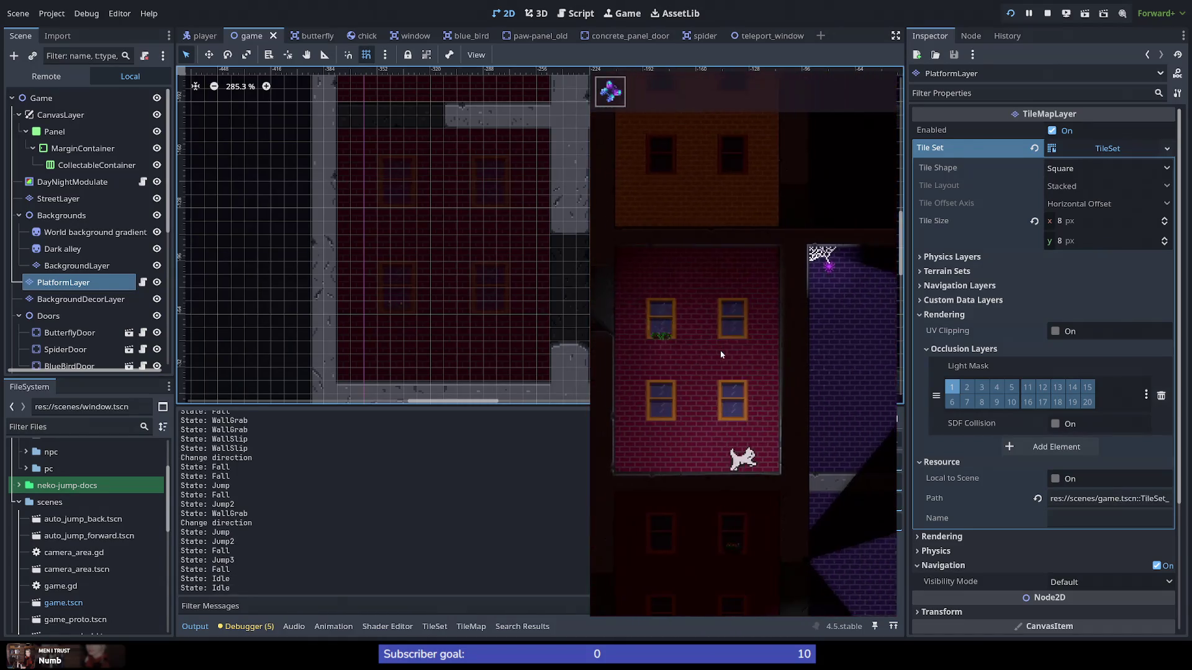
{"action": "key", "text": "space"}
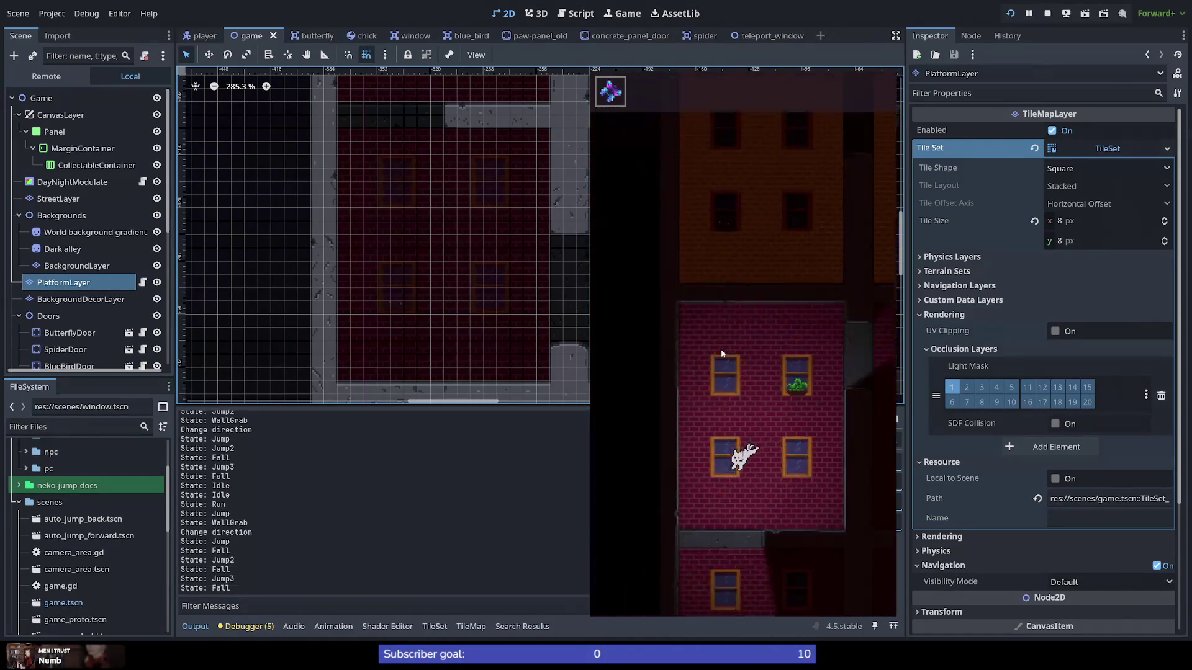
{"action": "key", "text": "space"}
{"action": "key", "text": "space"}
{"action": "key", "text": "space"}
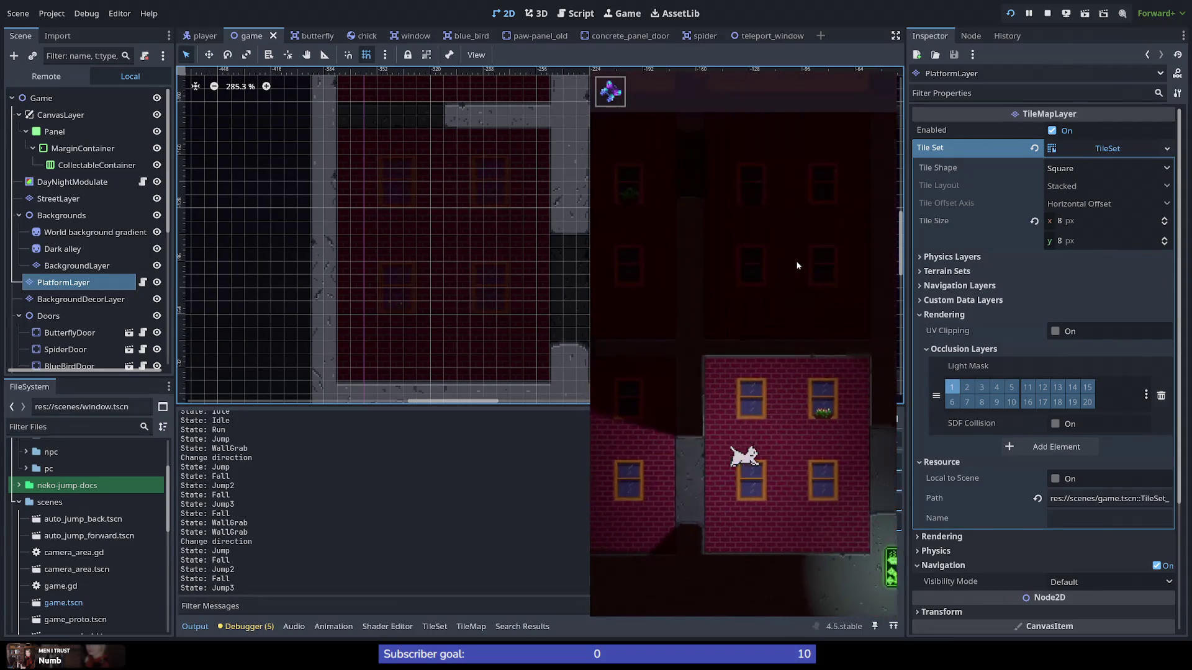
{"action": "key", "text": "space"}
{"action": "key", "text": "space"}
{"action": "key", "text": "space"}
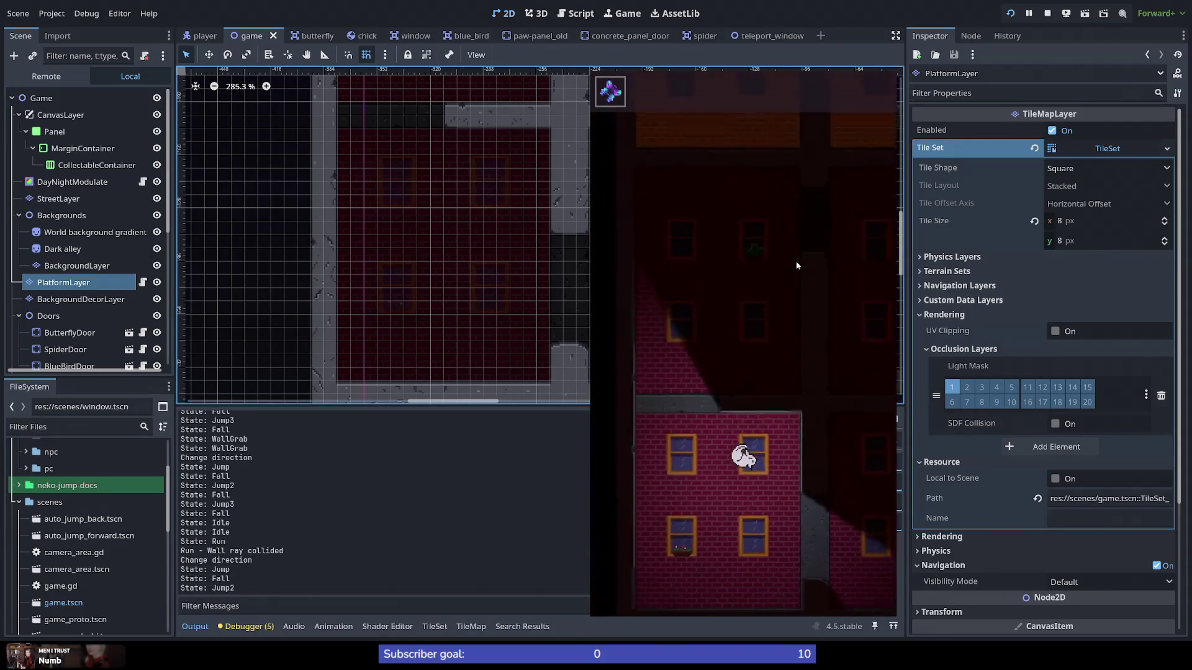
{"action": "key", "text": "space"}
{"action": "key", "text": "space"}
{"action": "key", "text": "space"}
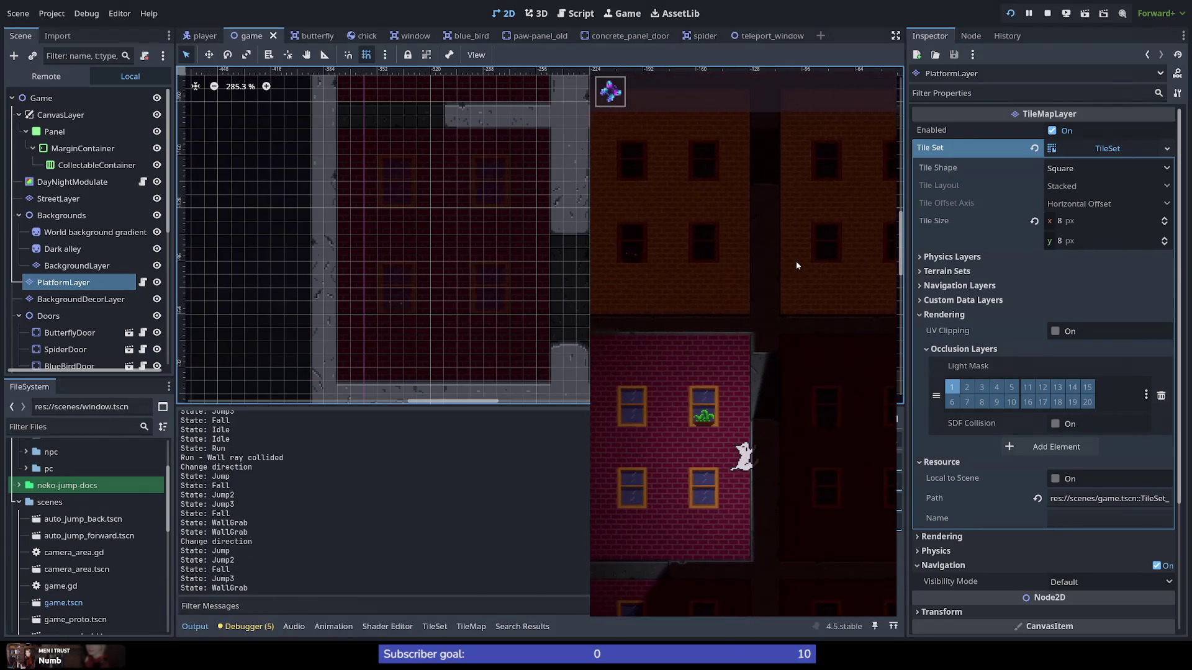
{"action": "key", "text": "space"}
{"action": "key", "text": "space"}
{"action": "key", "text": "space"}
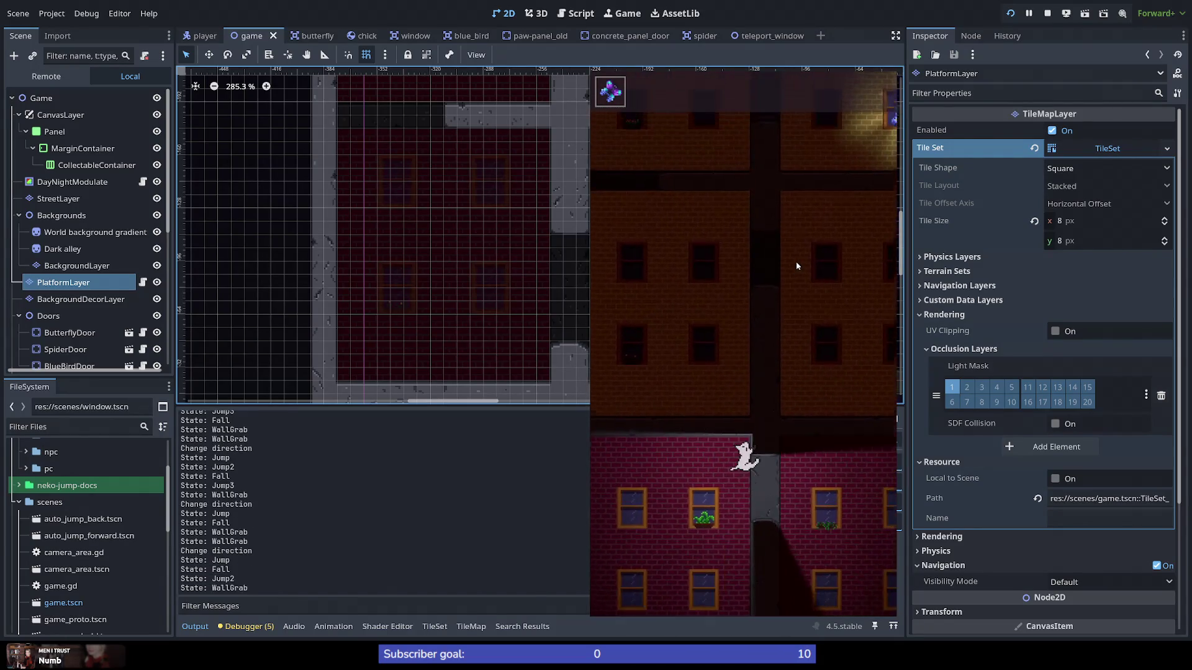
{"action": "key", "text": "space"}
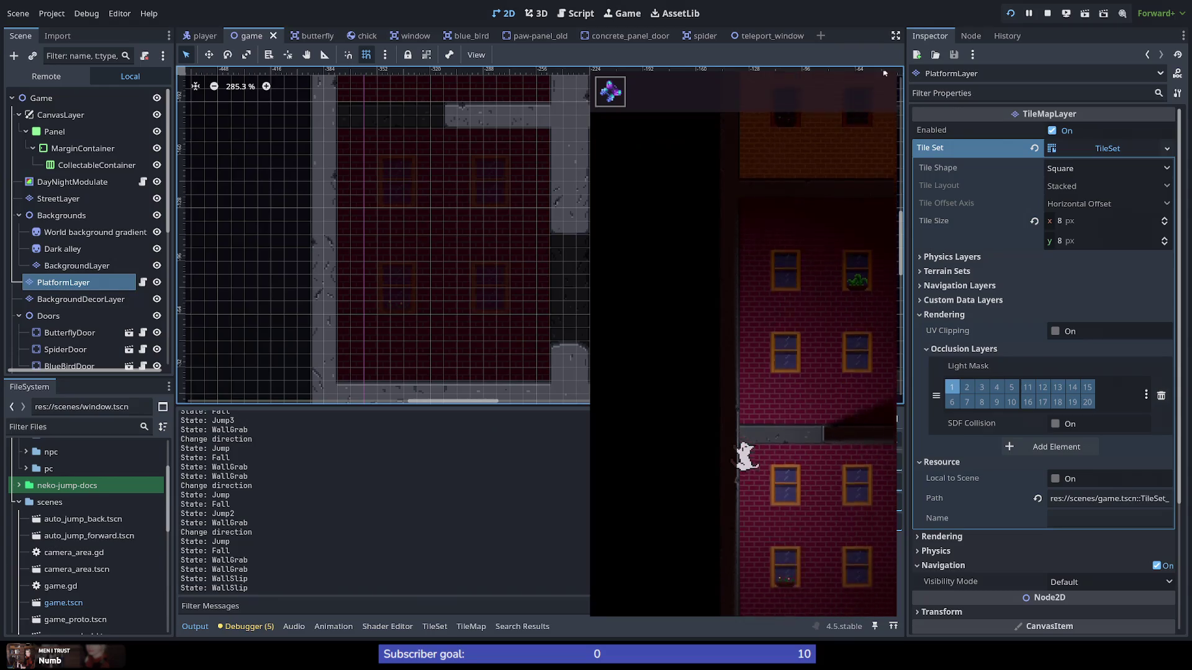
{"action": "key", "text": "F8"}
Step: Repaint the left and right top cells of the concrete column with Concrete terrain
{"action": "scroll", "coordinate": [586, 206], "scroll_direction": "down", "scroll_amount": 7}
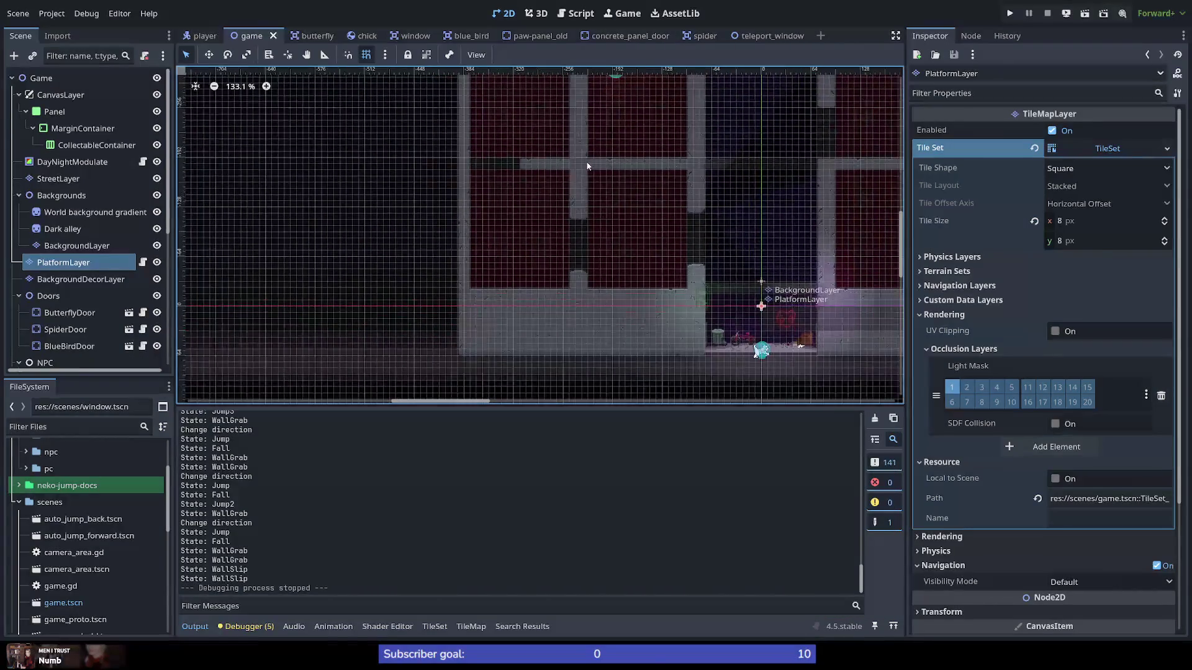
{"action": "scroll", "coordinate": [582, 77], "scroll_direction": "up", "scroll_amount": 11}
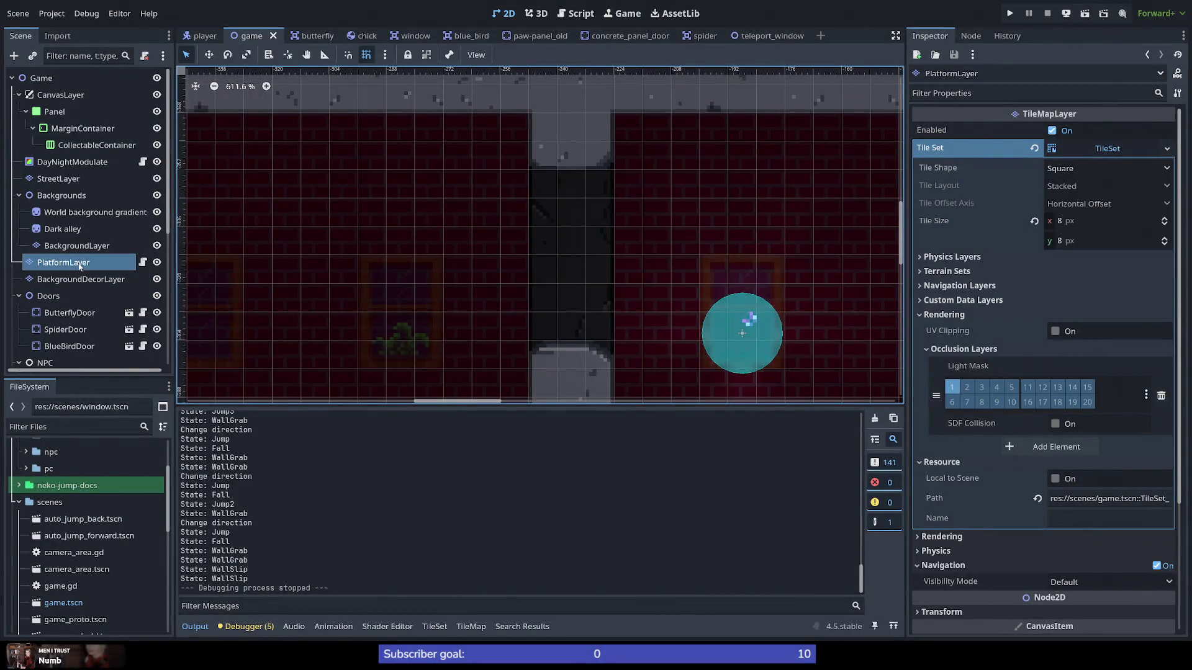
{"action": "left_click", "coordinate": [433, 628]}
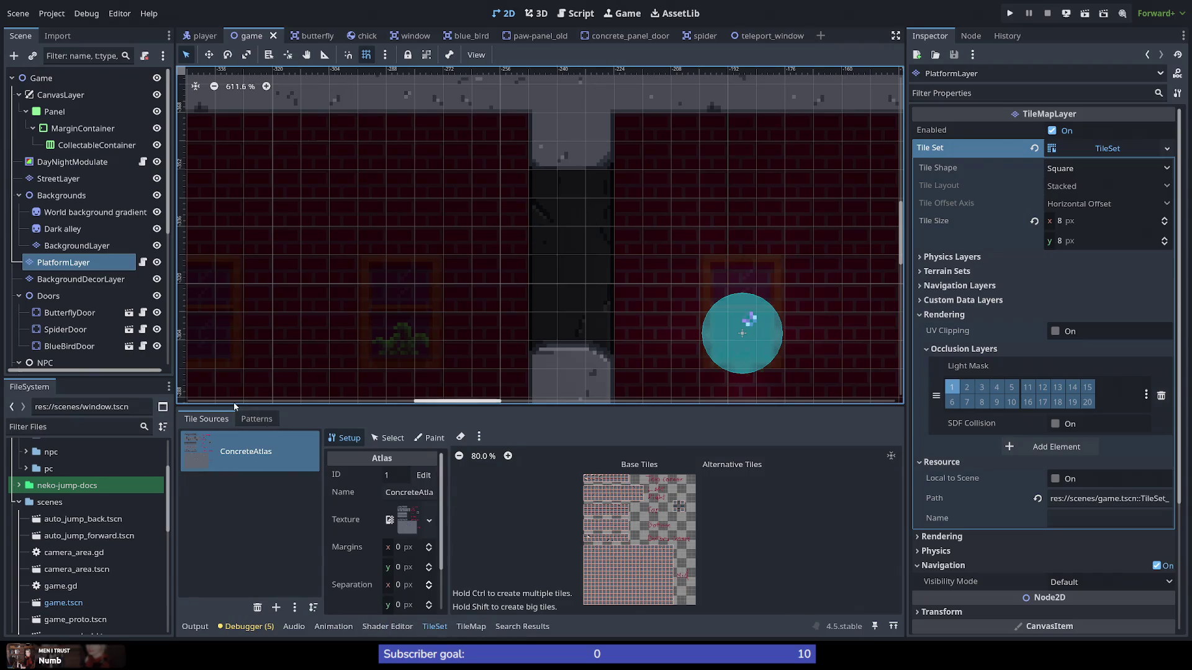
{"action": "left_click", "coordinate": [404, 627]}
{"action": "left_click", "coordinate": [459, 629]}
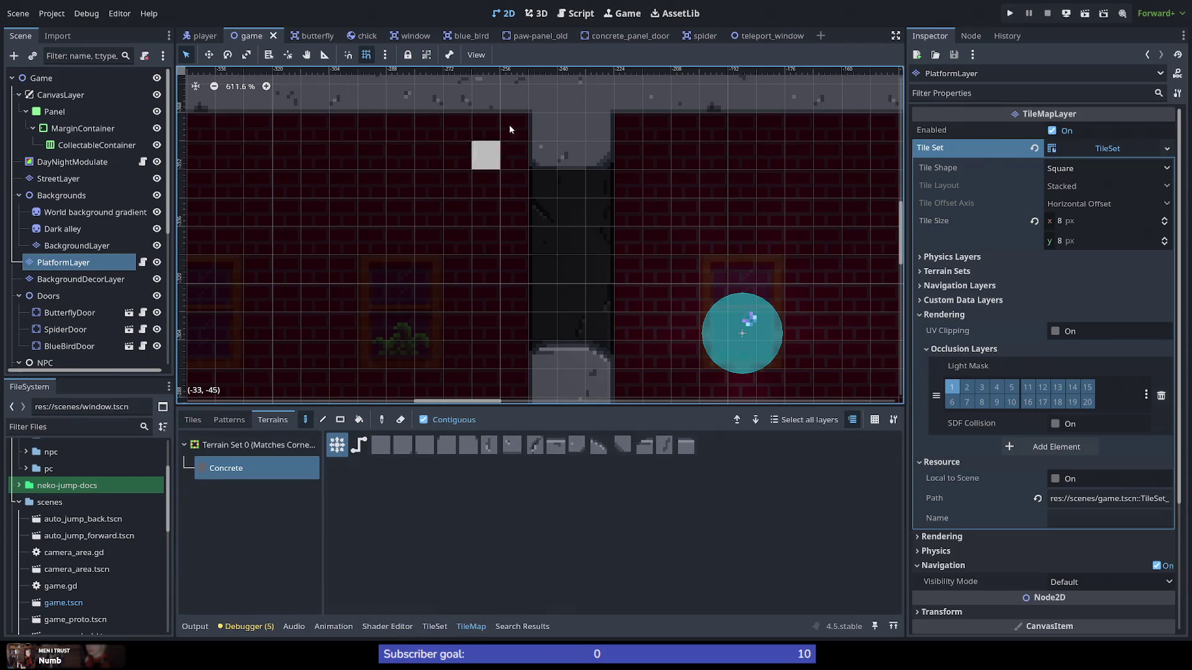
{"action": "left_click", "coordinate": [567, 133]}
{"action": "left_click", "coordinate": [542, 152]}
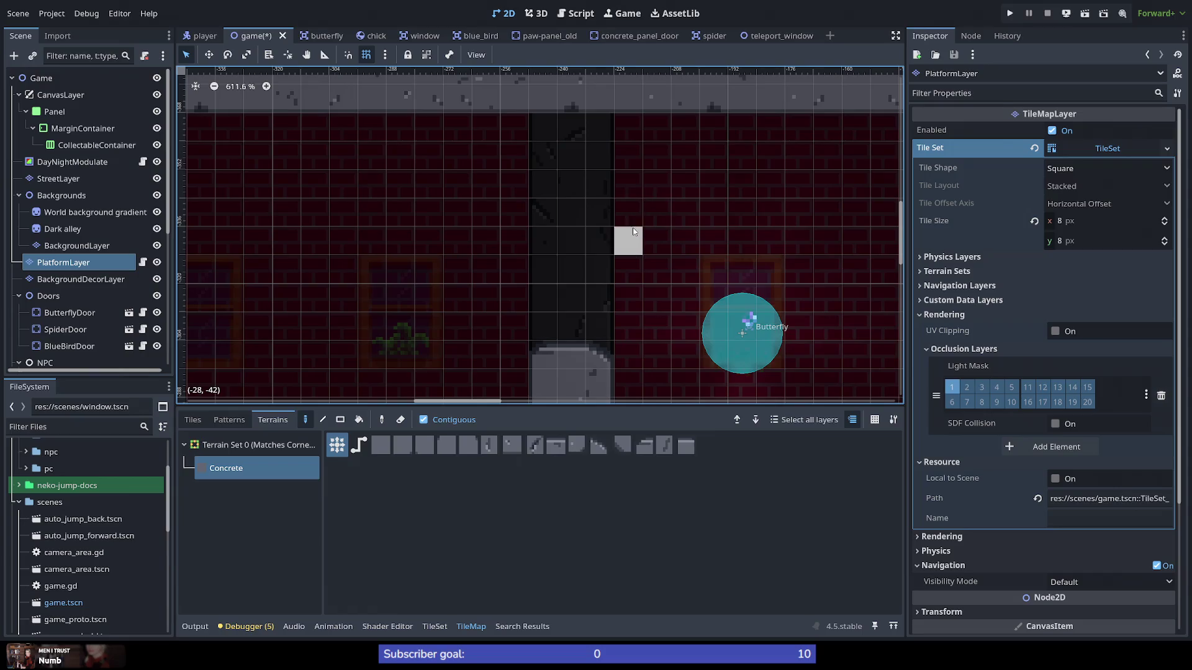
Step: Zoom around the canvas to inspect the level's concrete platforms and the joined ledge
{"action": "scroll", "coordinate": [658, 263], "scroll_direction": "down", "scroll_amount": 6}
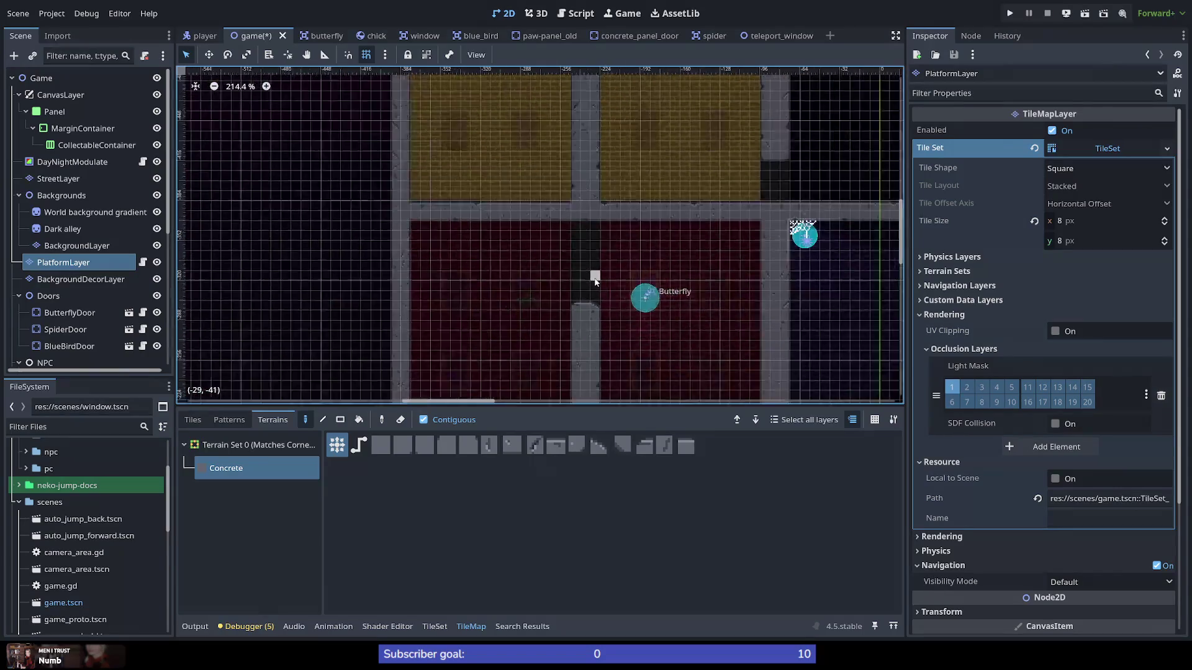
{"action": "scroll", "coordinate": [596, 343], "scroll_direction": "down", "scroll_amount": 2}
{"action": "scroll", "coordinate": [586, 351], "scroll_direction": "up", "scroll_amount": 4}
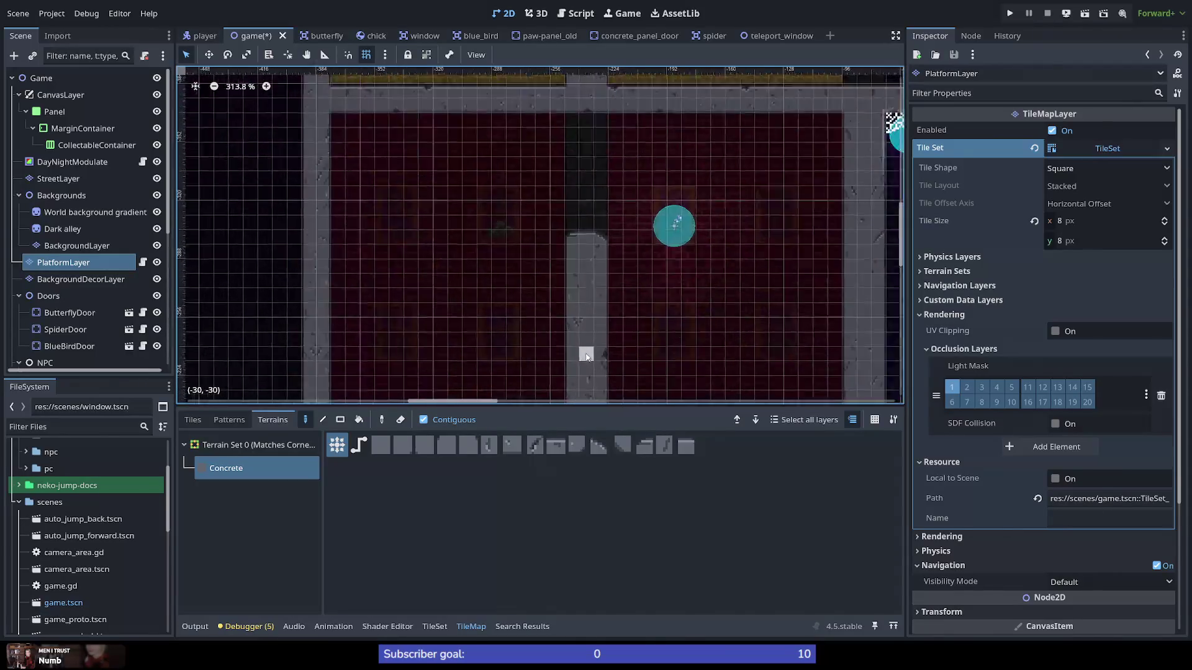
{"action": "scroll", "coordinate": [569, 386], "scroll_direction": "down", "scroll_amount": 2}
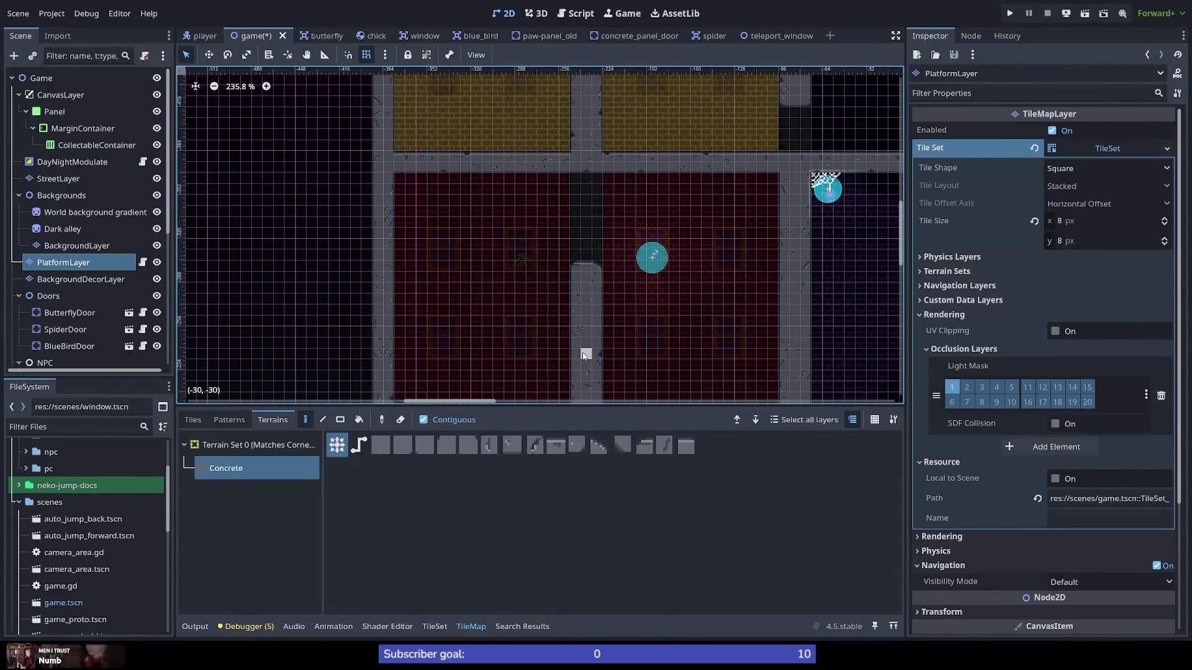
{"action": "scroll", "coordinate": [580, 355], "scroll_direction": "down", "scroll_amount": 2}
{"action": "scroll", "coordinate": [581, 366], "scroll_direction": "up", "scroll_amount": 2}
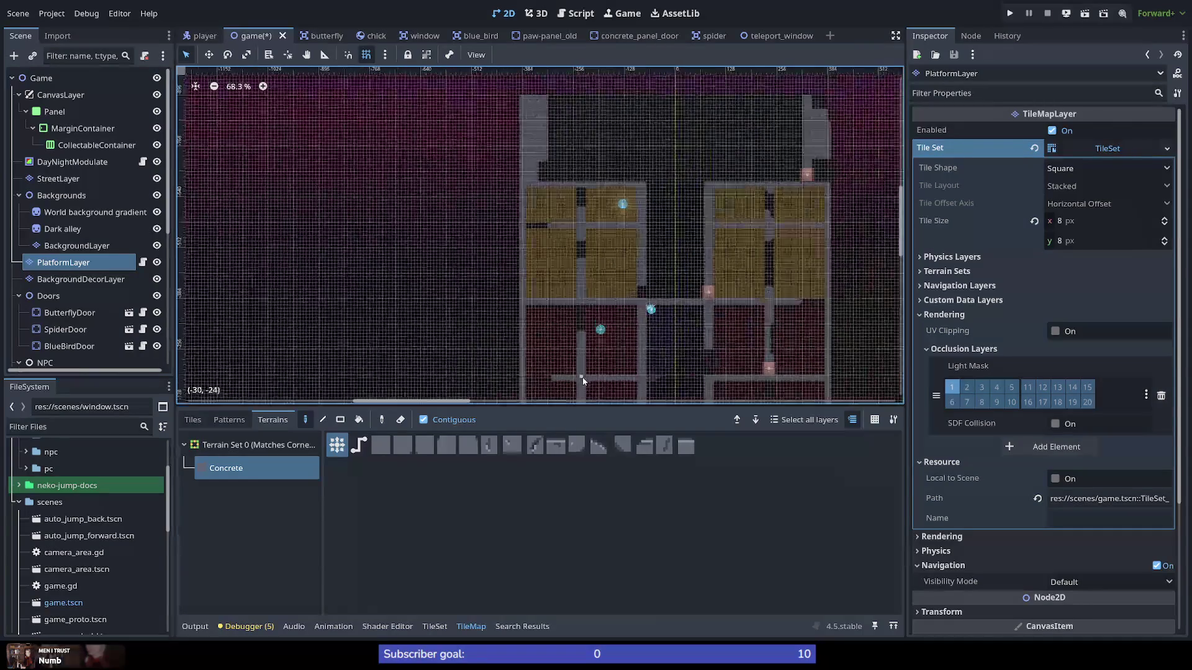
{"action": "scroll", "coordinate": [580, 372], "scroll_direction": "up", "scroll_amount": 3}
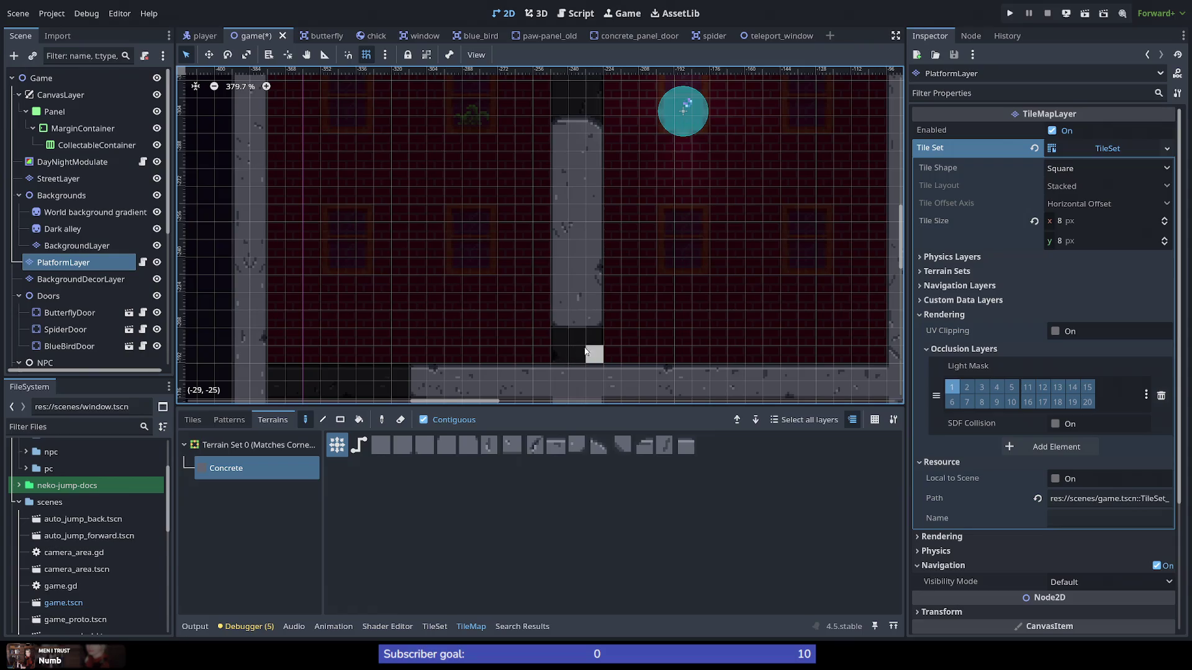
{"action": "scroll", "coordinate": [585, 352], "scroll_direction": "down", "scroll_amount": 8}
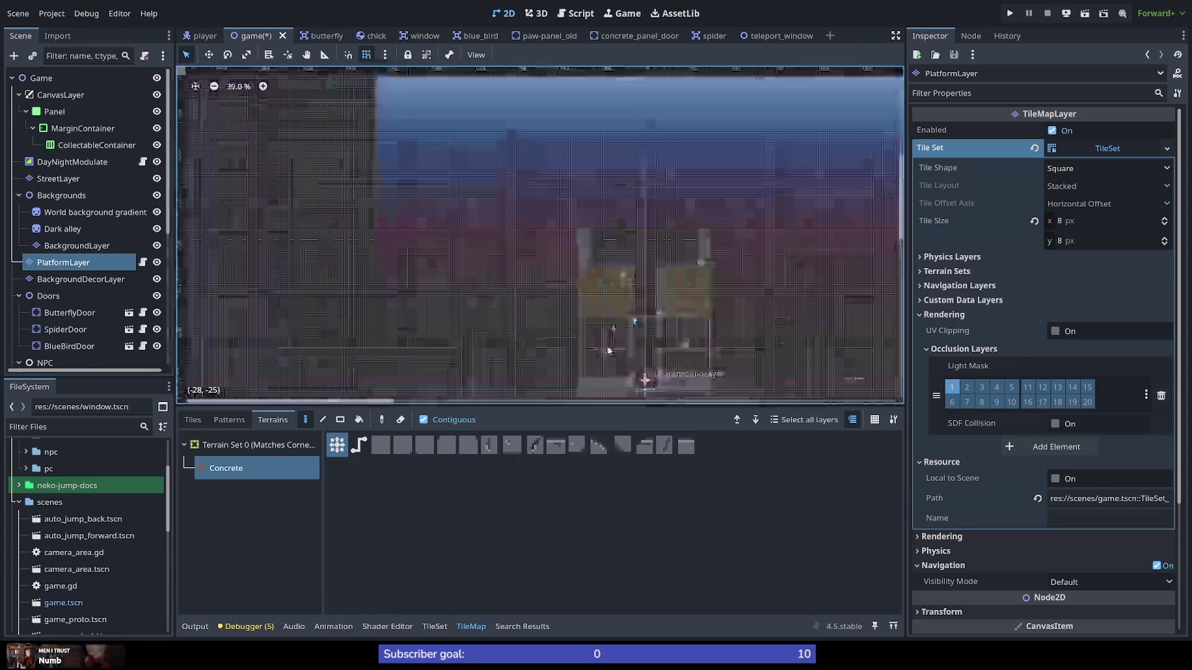
{"action": "scroll", "coordinate": [646, 366], "scroll_direction": "up", "scroll_amount": 9}
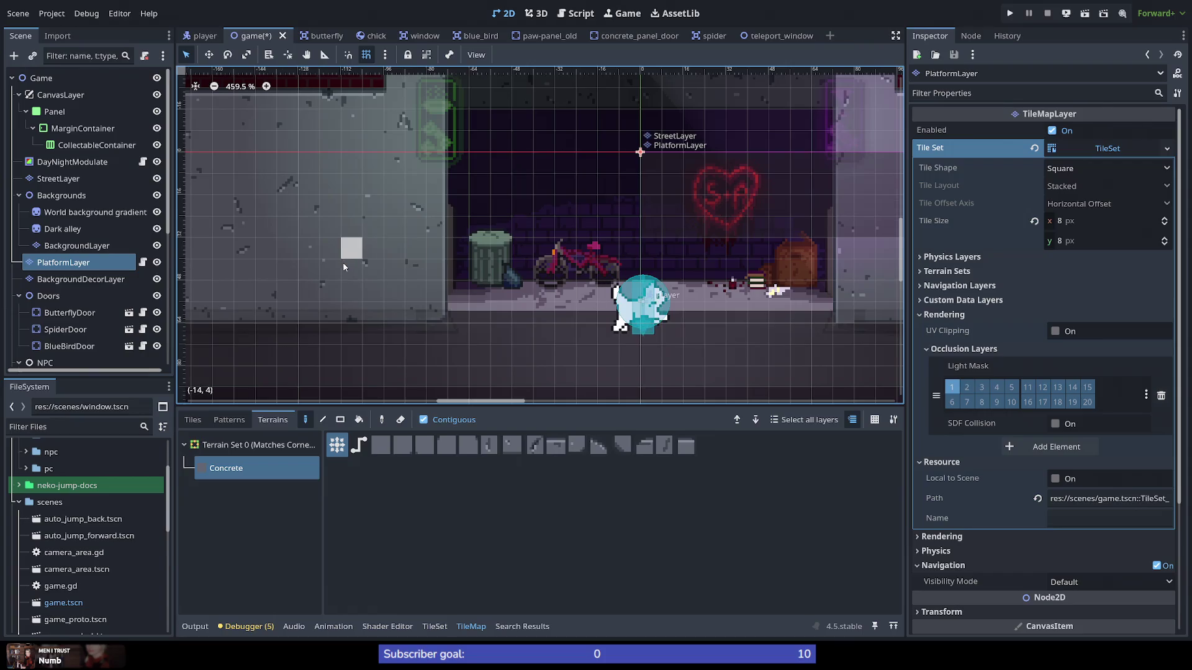
{"action": "scroll", "coordinate": [342, 262], "scroll_direction": "down", "scroll_amount": 9}
{"action": "scroll", "coordinate": [279, 126], "scroll_direction": "up", "scroll_amount": 9}
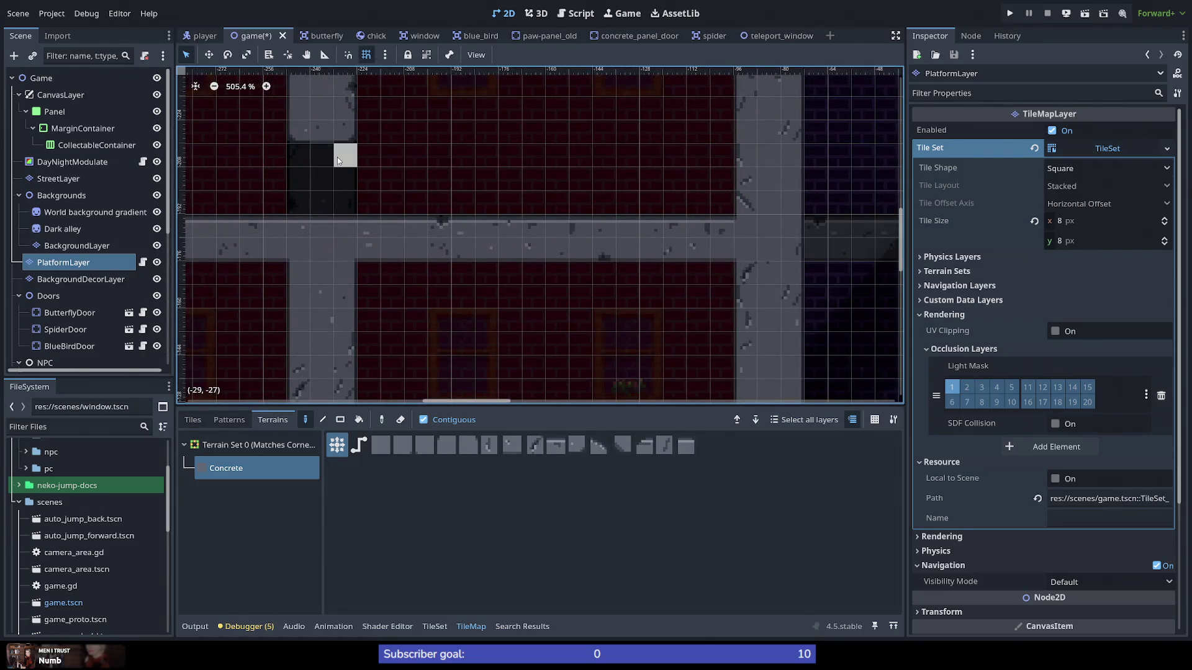
{"action": "scroll", "coordinate": [324, 219], "scroll_direction": "down", "scroll_amount": 7}
{"action": "scroll", "coordinate": [275, 142], "scroll_direction": "up", "scroll_amount": 1}
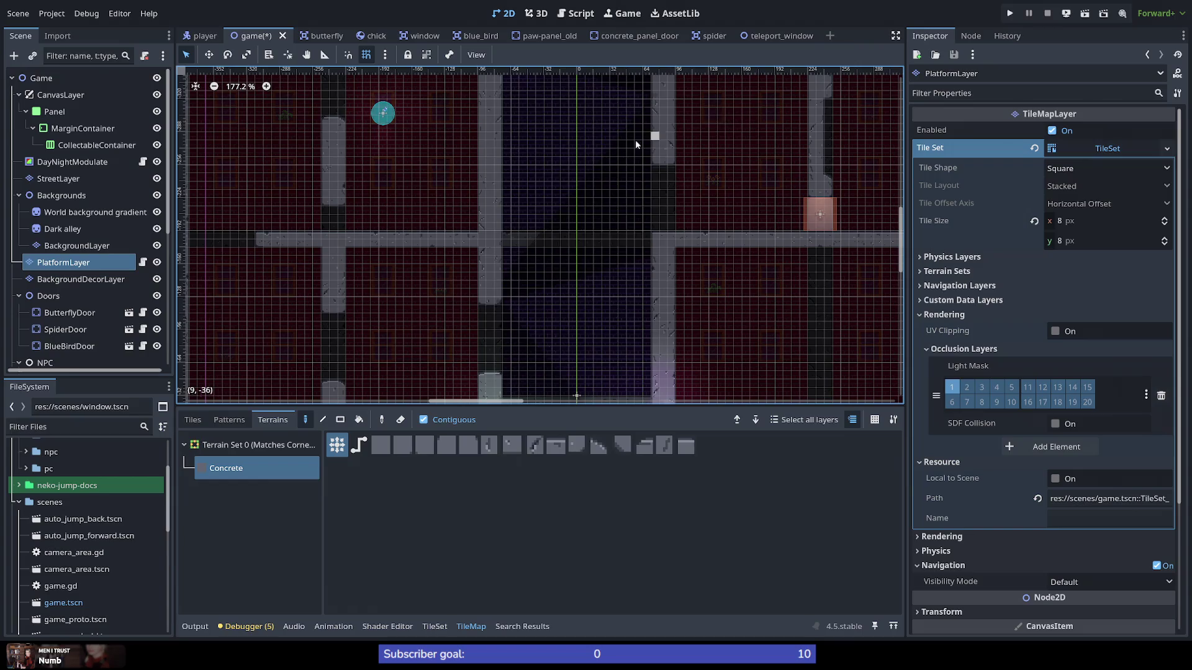
{"action": "scroll", "coordinate": [310, 211], "scroll_direction": "up", "scroll_amount": 4}
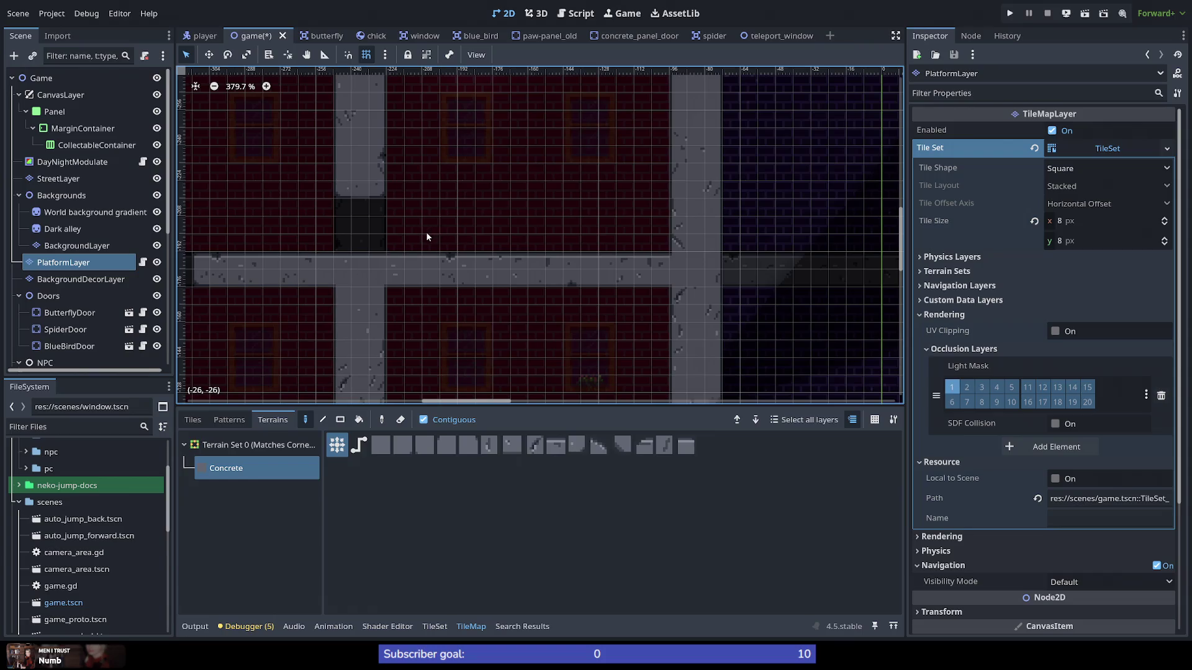
{"action": "scroll", "coordinate": [293, 226], "scroll_direction": "down", "scroll_amount": 5}
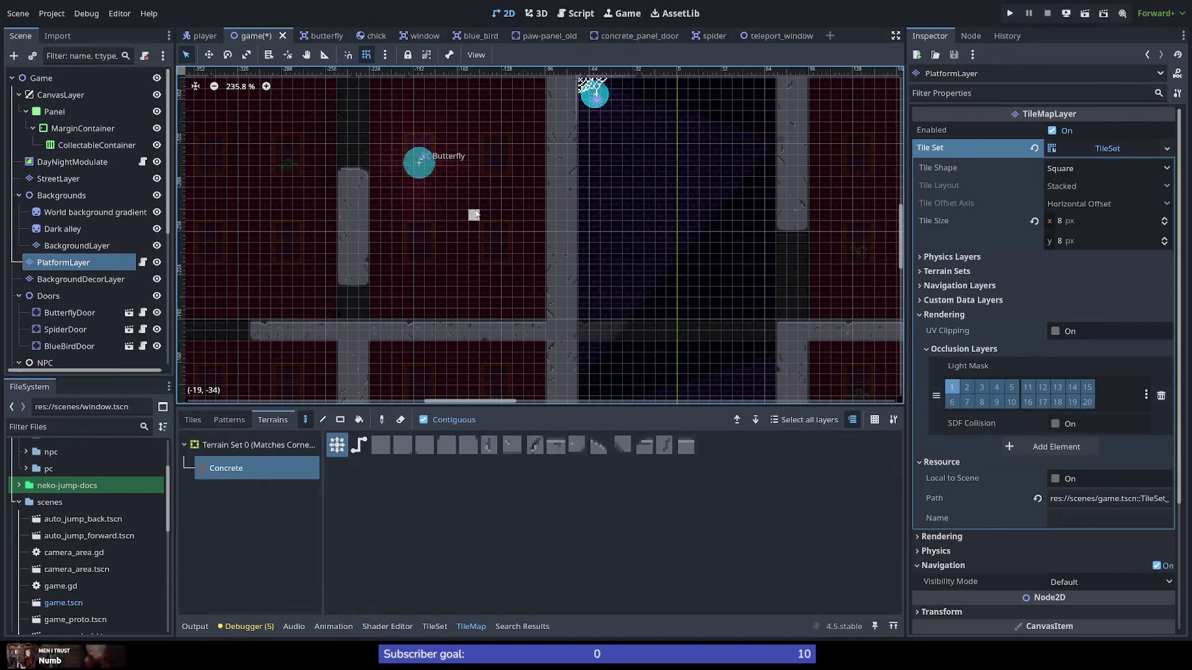
Step: Save and run the level, then jump the cat up the building, double-jumping and dropping down
{"action": "left_click", "coordinate": [1008, 17]}
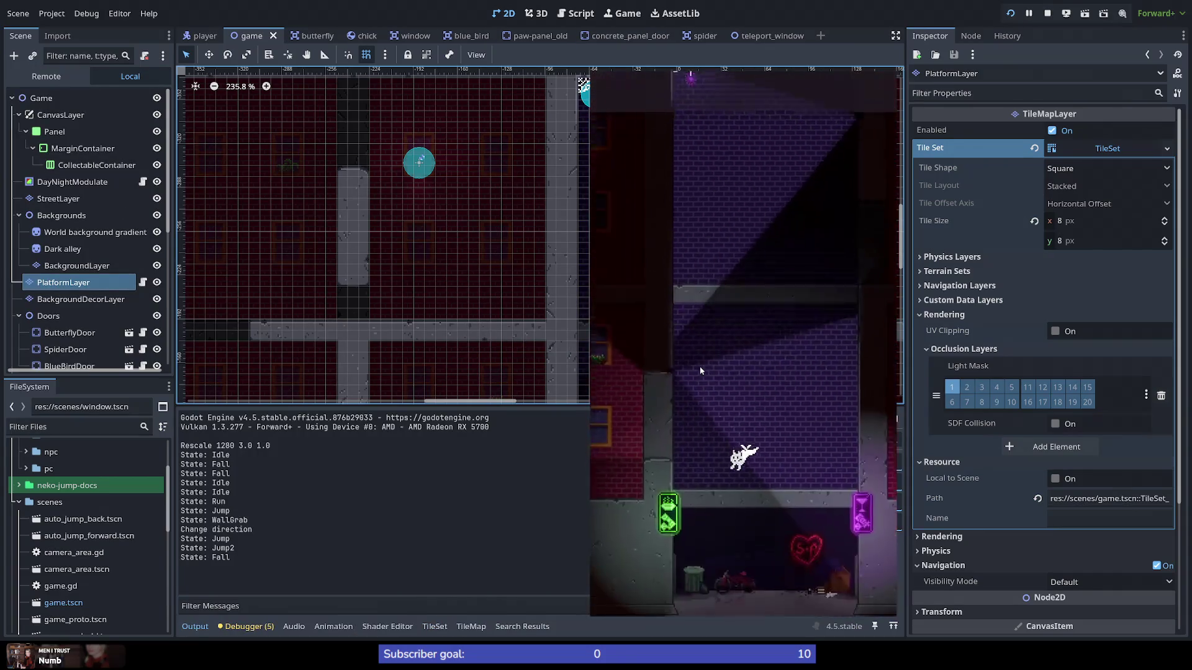
{"action": "key", "text": "space"}
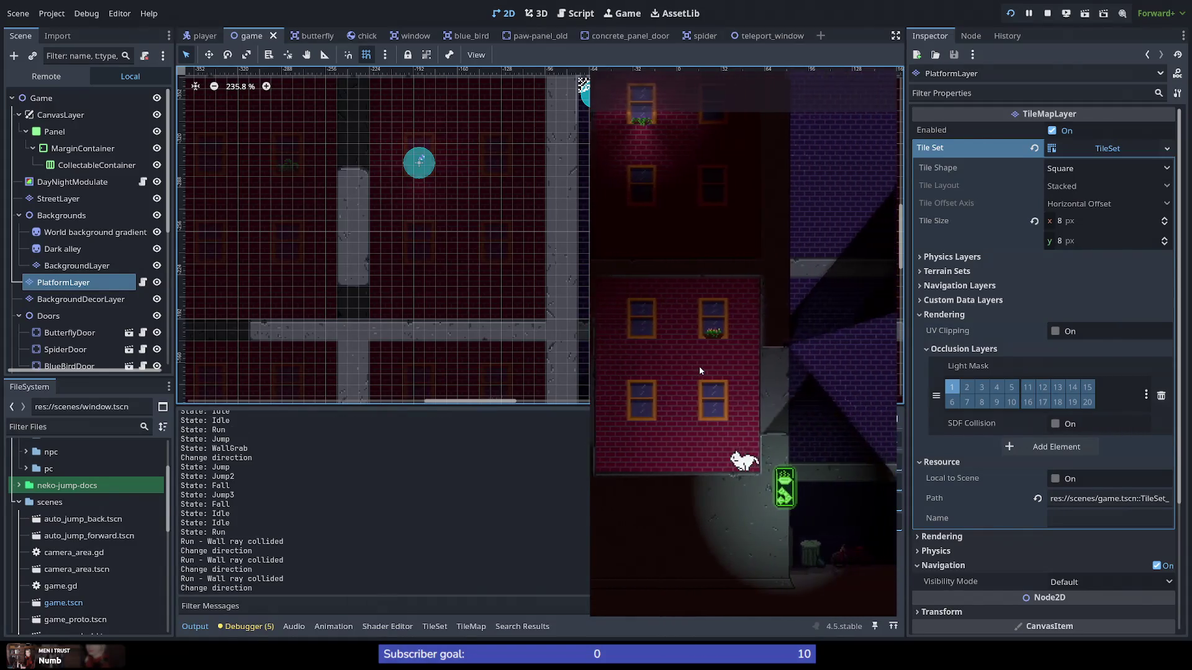
{"action": "key", "text": "space"}
{"action": "key", "text": "space"}
{"action": "key", "text": "space"}
{"action": "key", "text": "space"}
{"action": "key", "text": "space"}
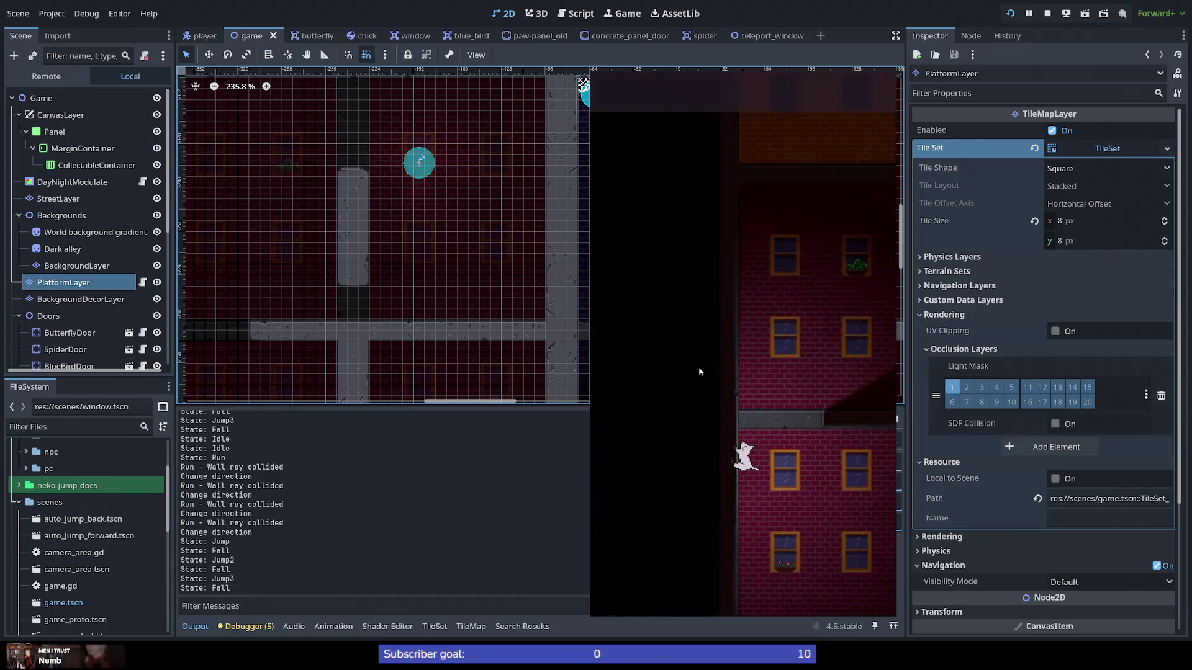
{"action": "key", "text": "space"}
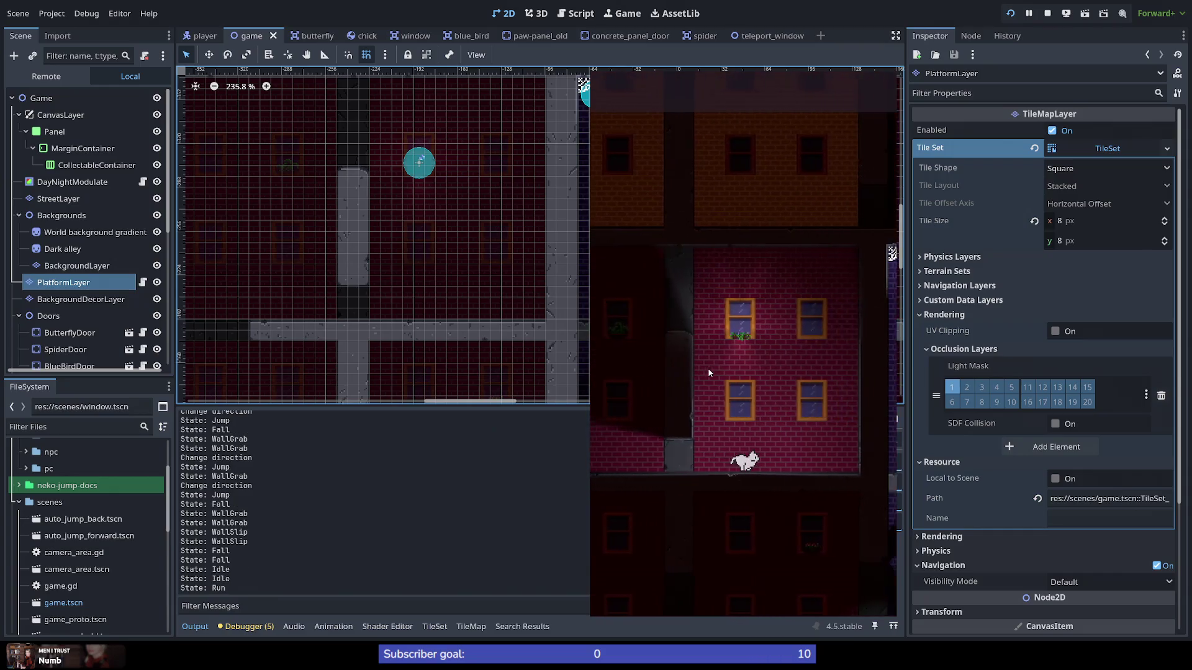
{"action": "key", "text": "Right"}
{"action": "key", "text": "space"}
{"action": "key", "text": "space"}
{"action": "key", "text": "space"}
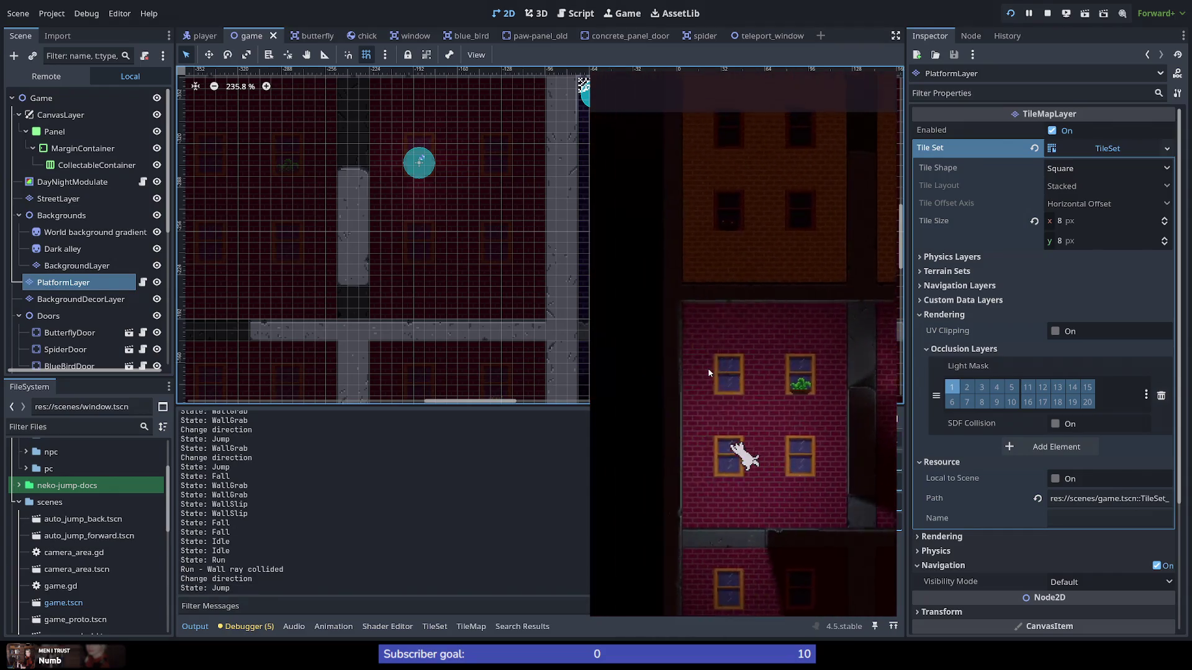
{"action": "key", "text": "space"}
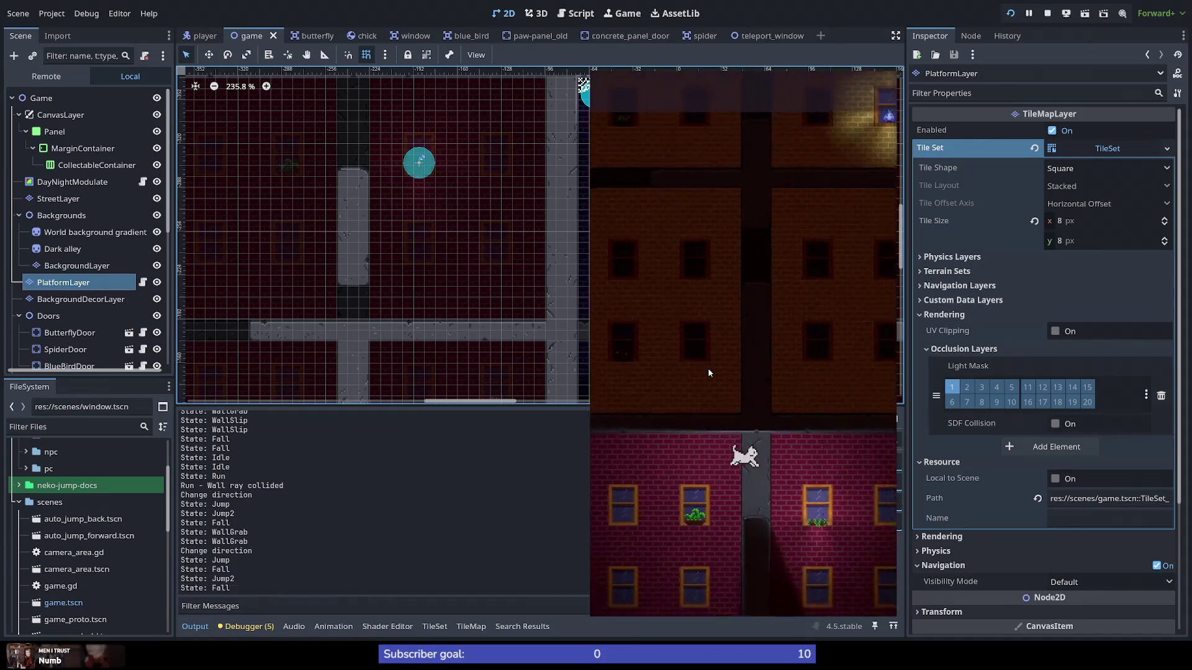
{"action": "key", "text": "Left"}
{"action": "key", "text": "Left"}
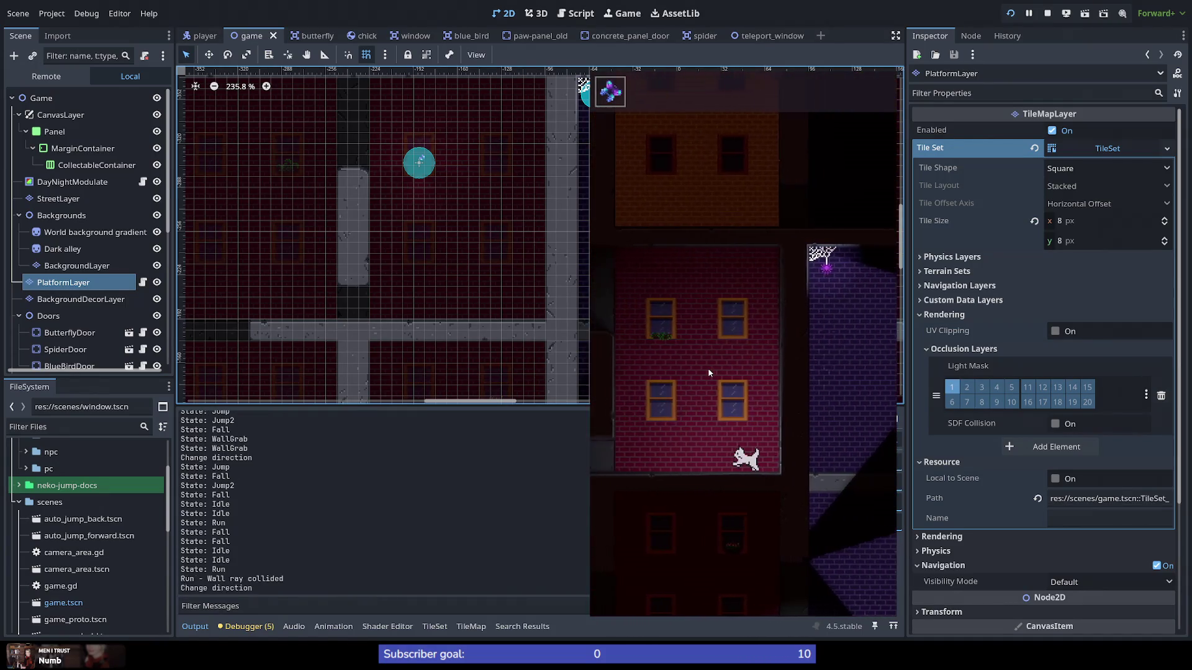
Step: Wall-jump the cat between walls and up the purple shaft, alternating directions
{"action": "key", "text": "space"}
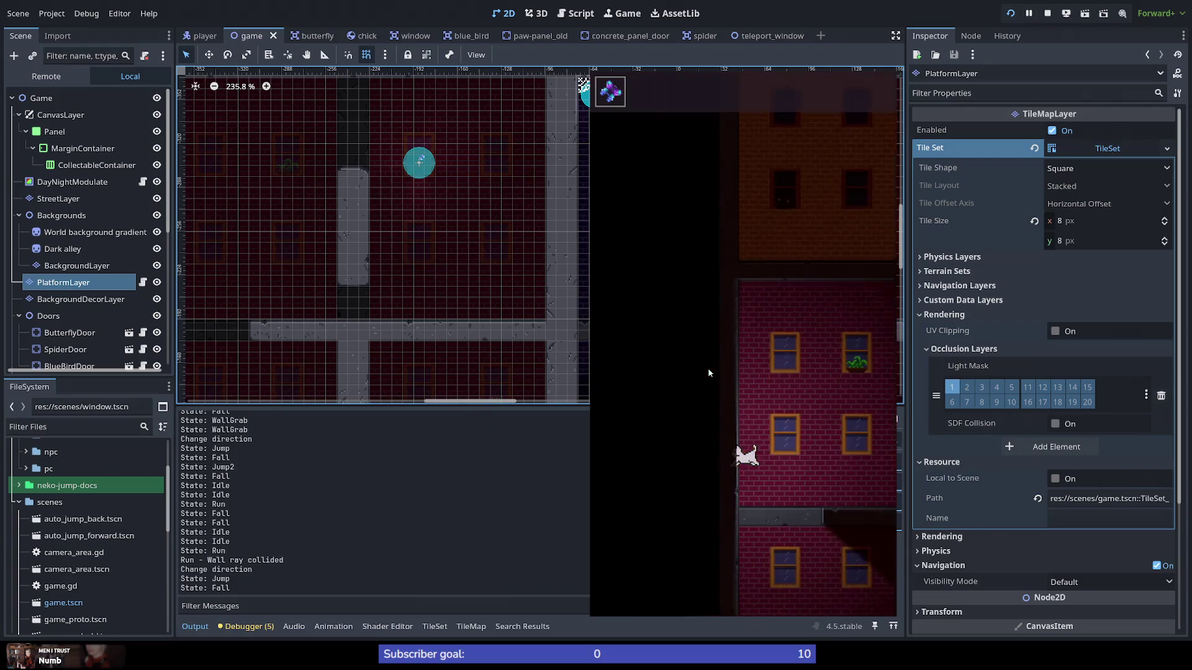
{"action": "key", "text": "space"}
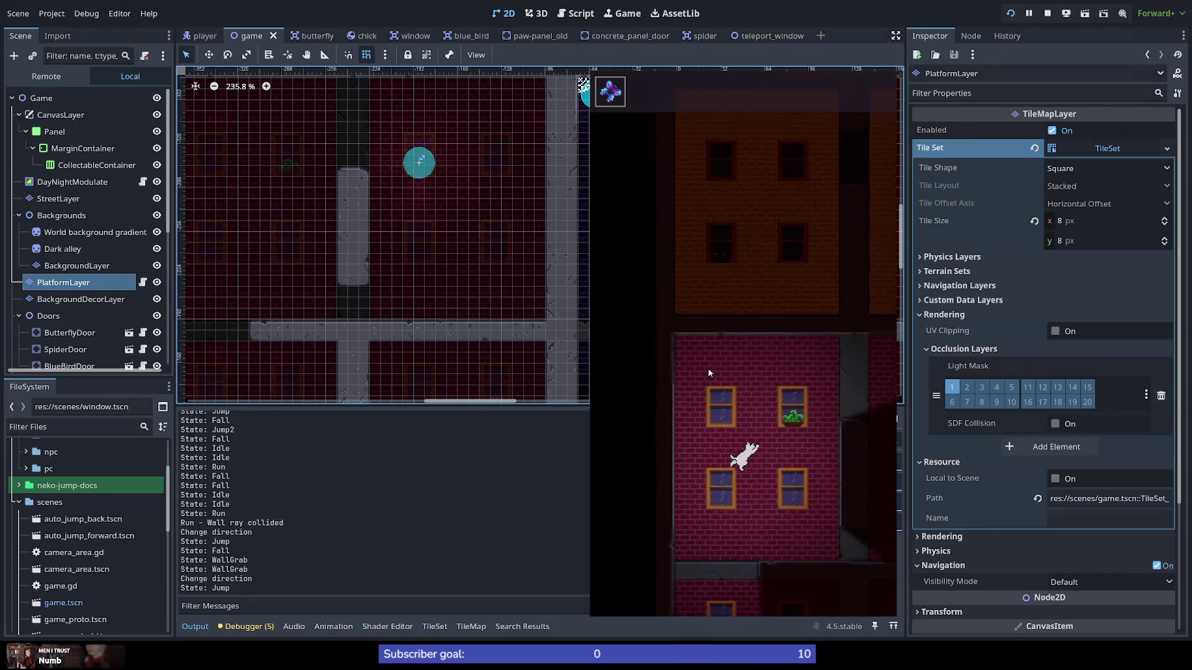
{"action": "key", "text": "Right"}
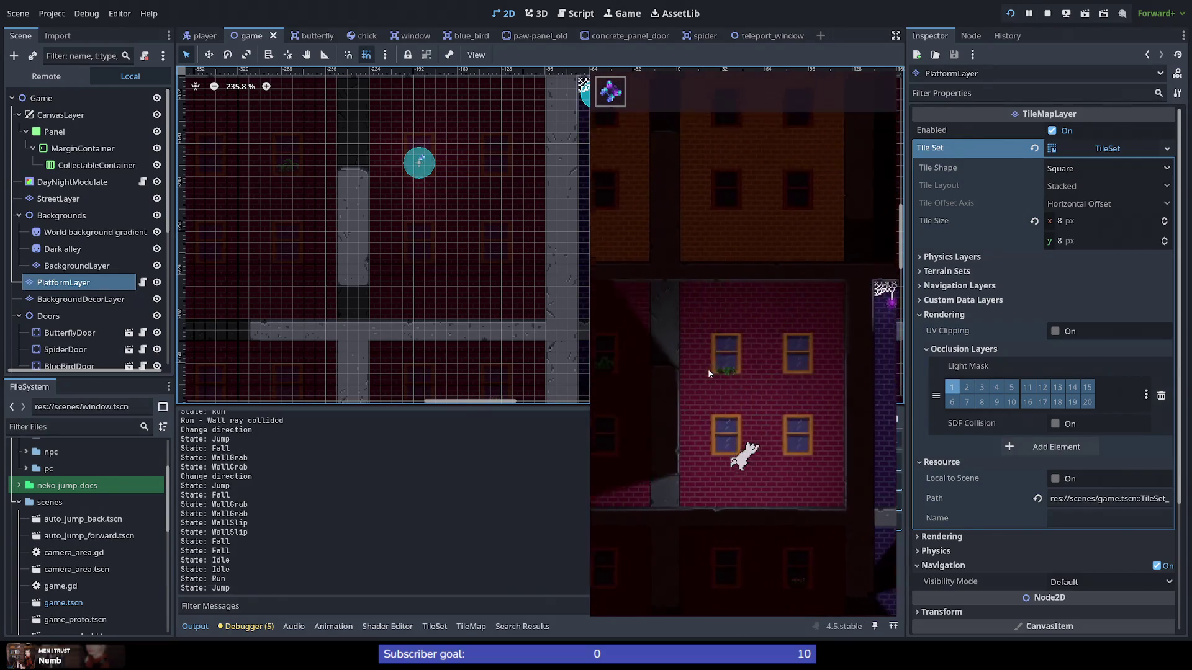
{"action": "key", "text": "space"}
{"action": "key", "text": "space"}
{"action": "key", "text": "space"}
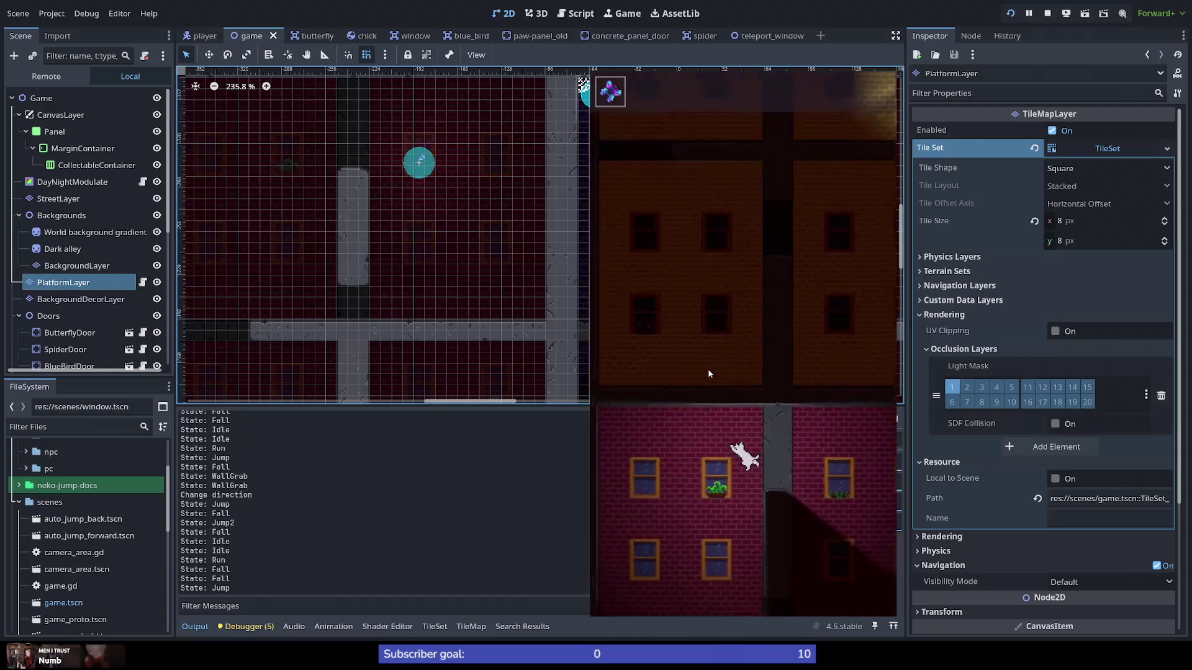
{"action": "key", "text": "Right"}
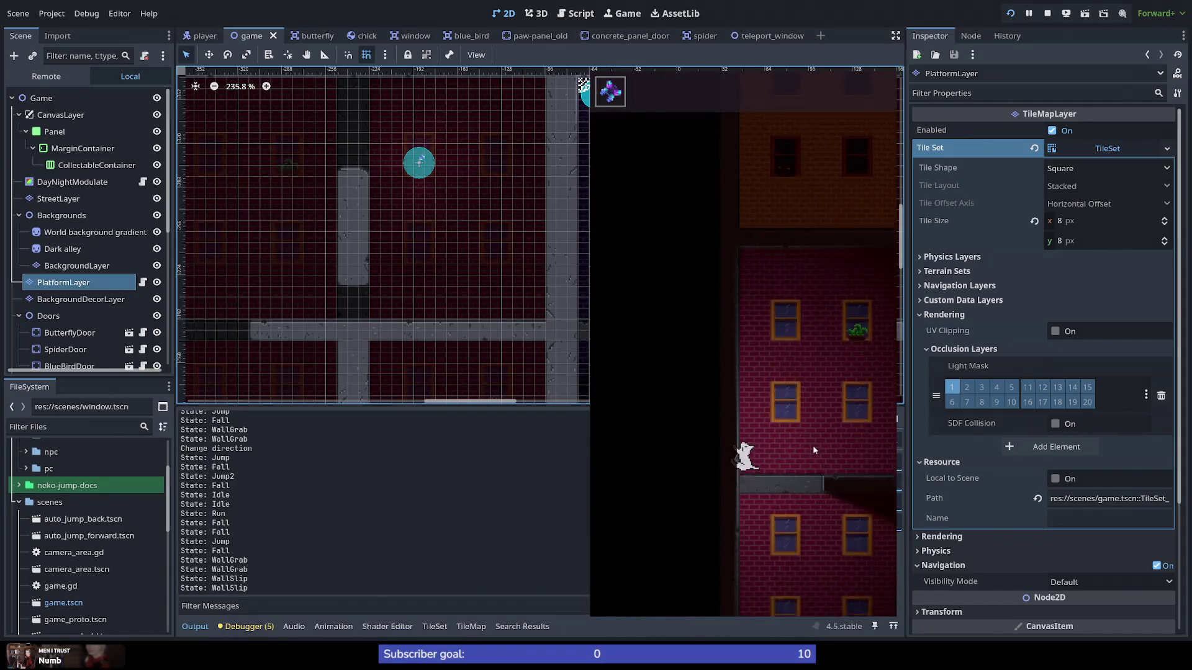
{"action": "key", "text": "space"}
{"action": "key", "text": "Right"}
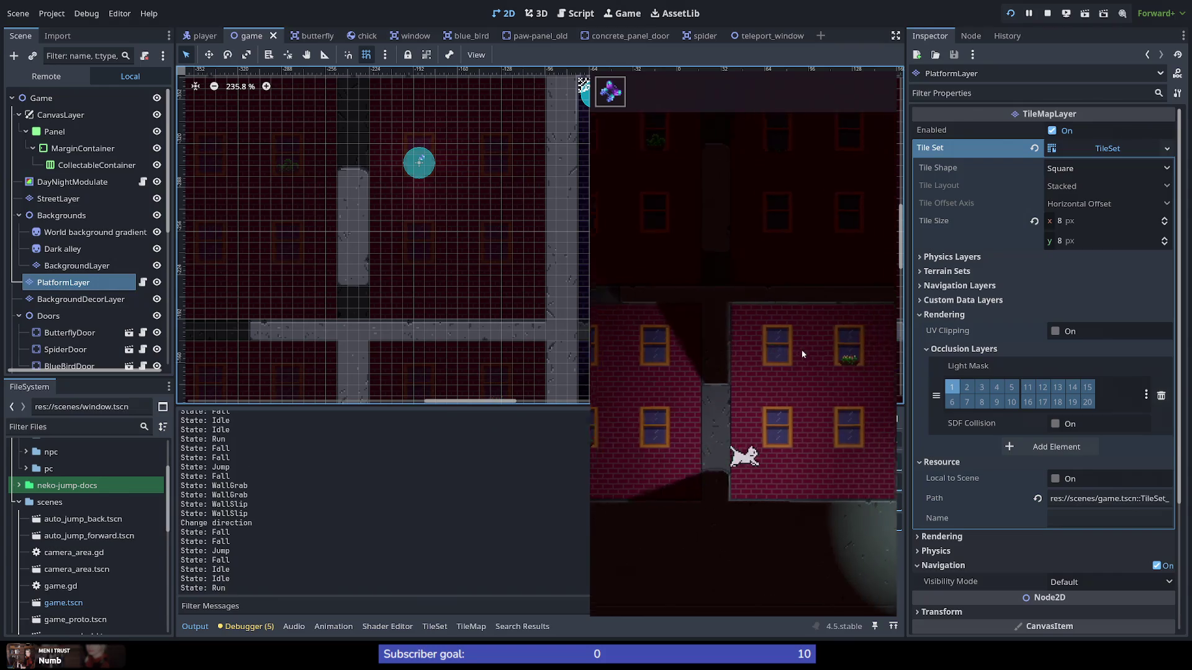
{"action": "key", "text": "Right"}
{"action": "key", "text": "space"}
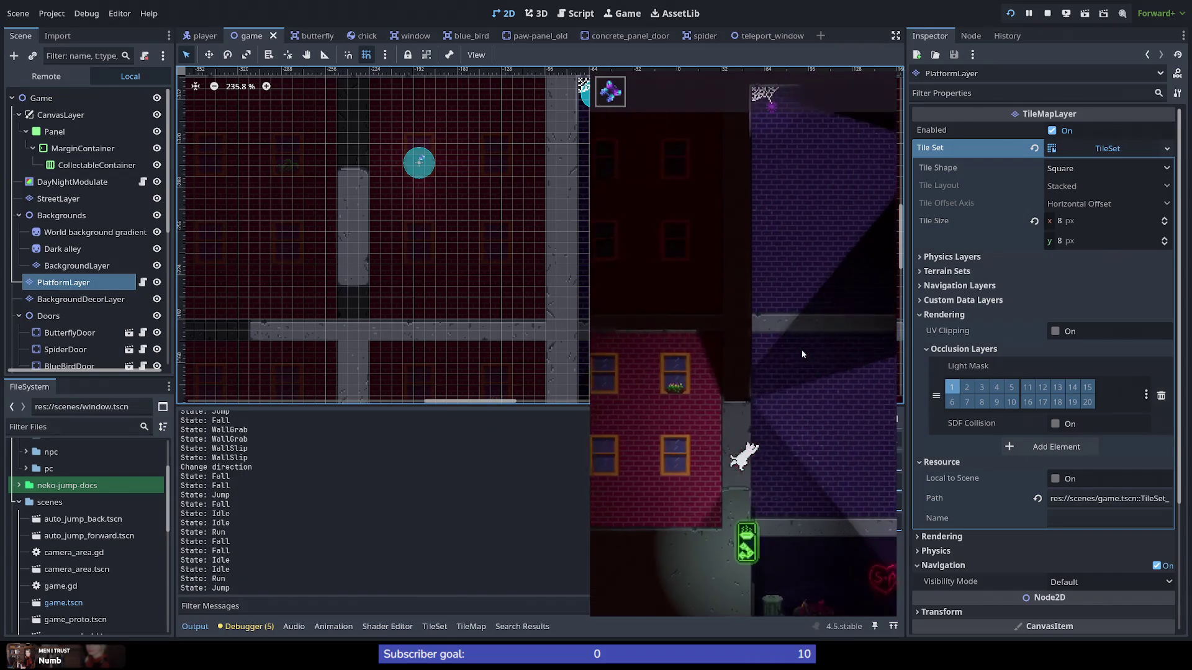
{"action": "key", "text": "space"}
{"action": "key", "text": "space"}
{"action": "key", "text": "space"}
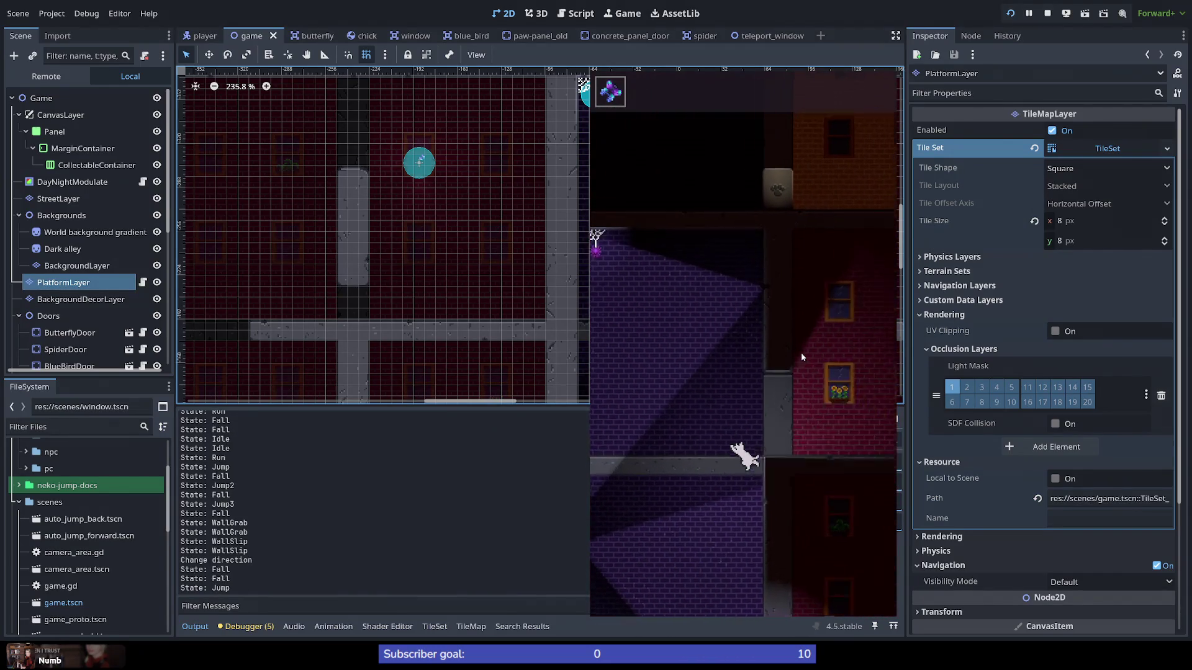
{"action": "key", "text": "space"}
{"action": "key", "text": "space"}
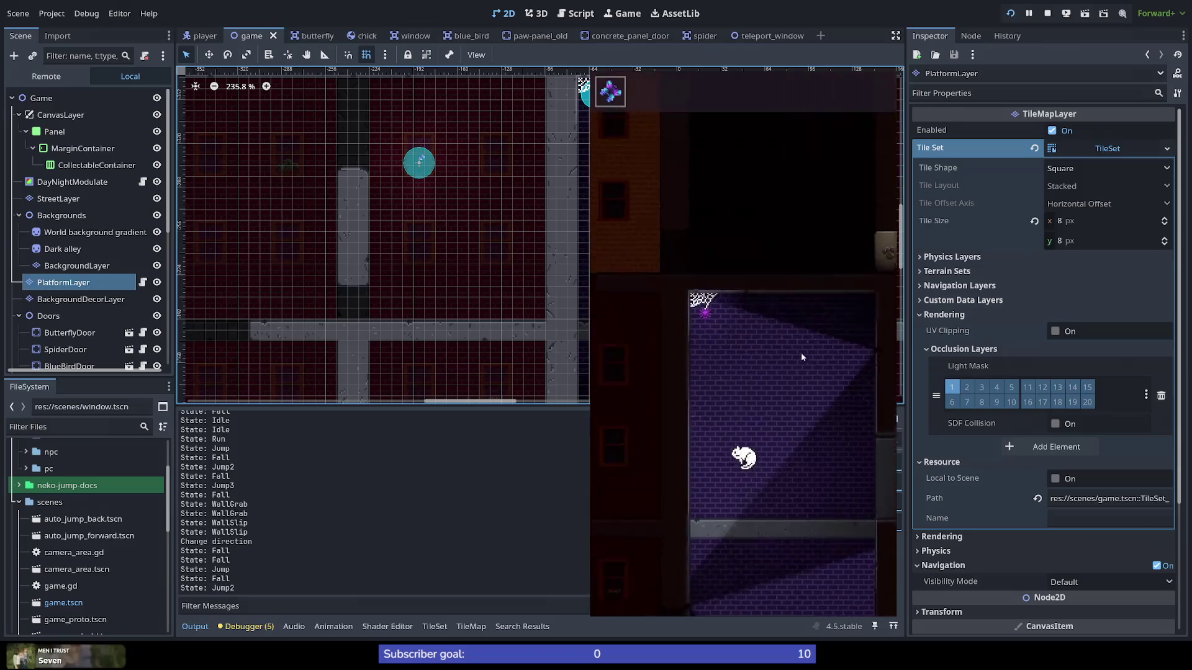
{"action": "key", "text": "space"}
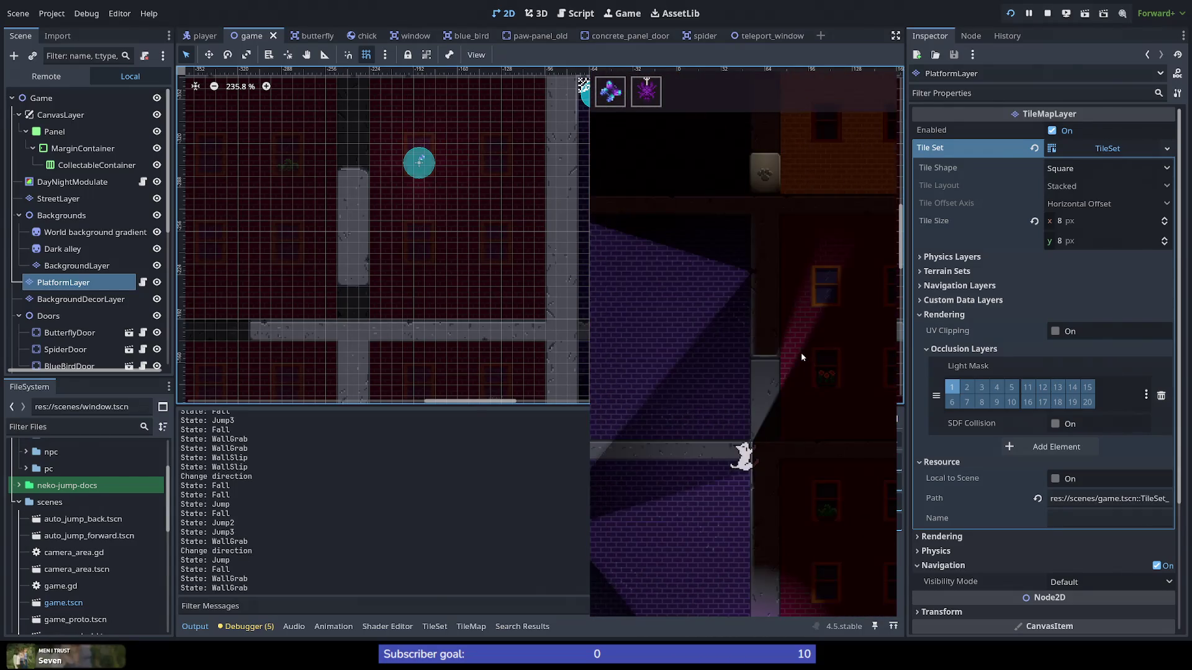
{"action": "key", "text": "space"}
{"action": "key", "text": "space"}
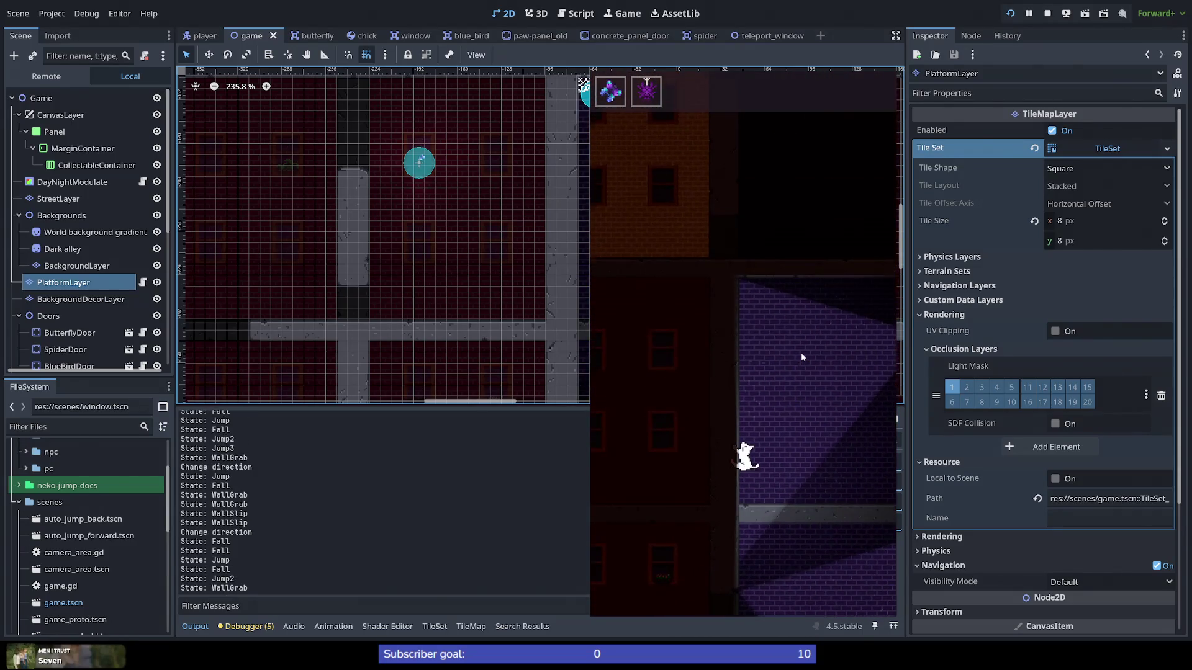
{"action": "key", "text": "space"}
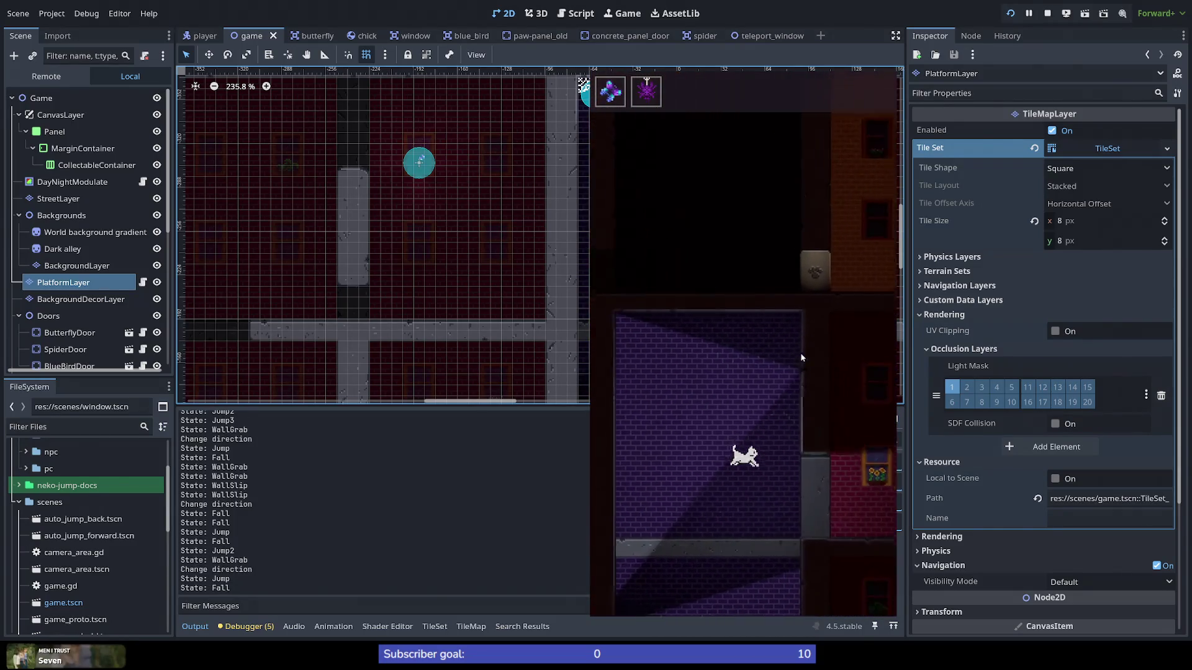
{"action": "key", "text": "space"}
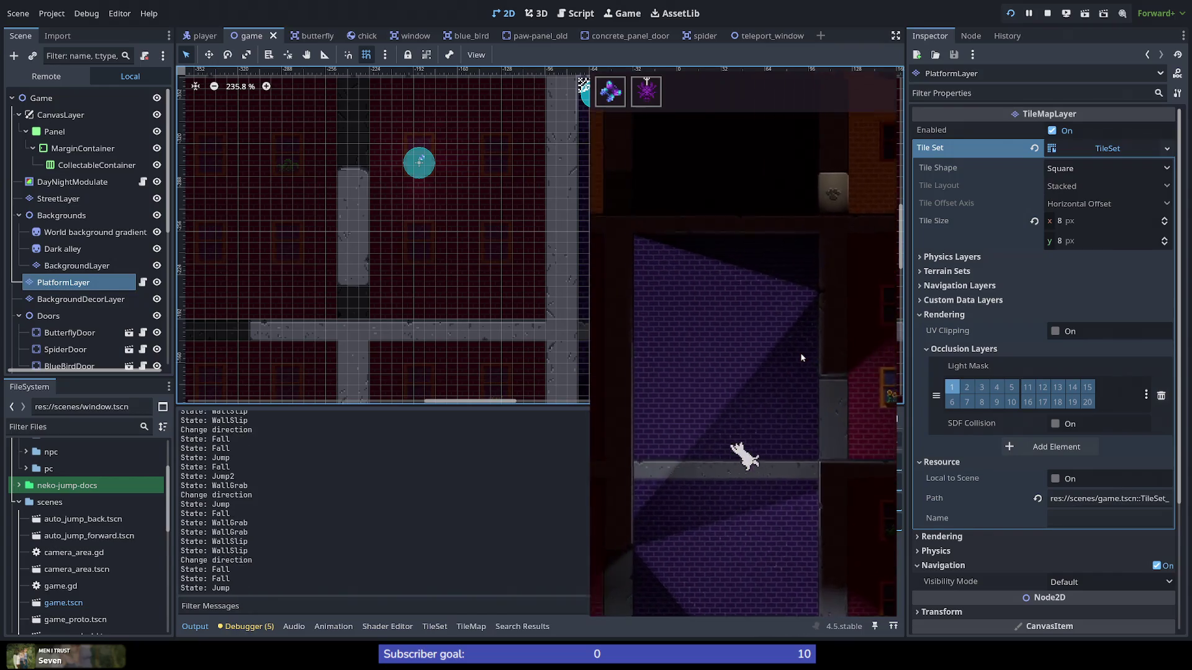
Step: Run the cat right with double and triple jumps, then double-jump it onto a wall
{"action": "key", "text": "space"}
{"action": "key", "text": "space"}
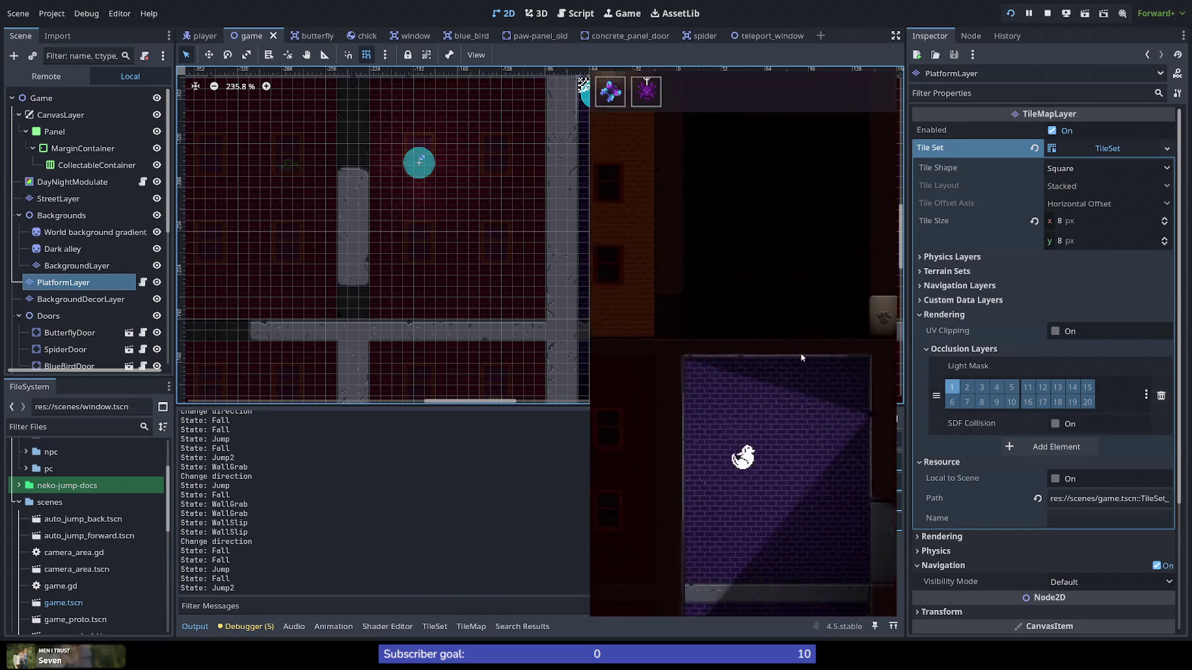
{"action": "key", "text": "space"}
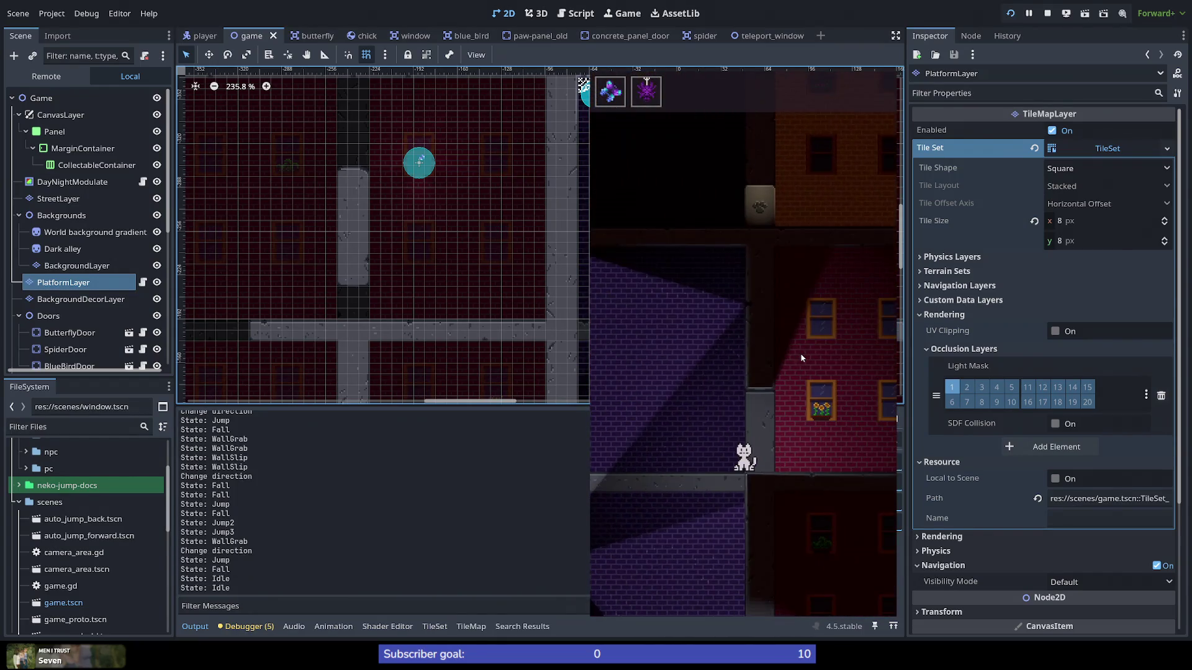
{"action": "key", "text": "Right"}
{"action": "key", "text": "space"}
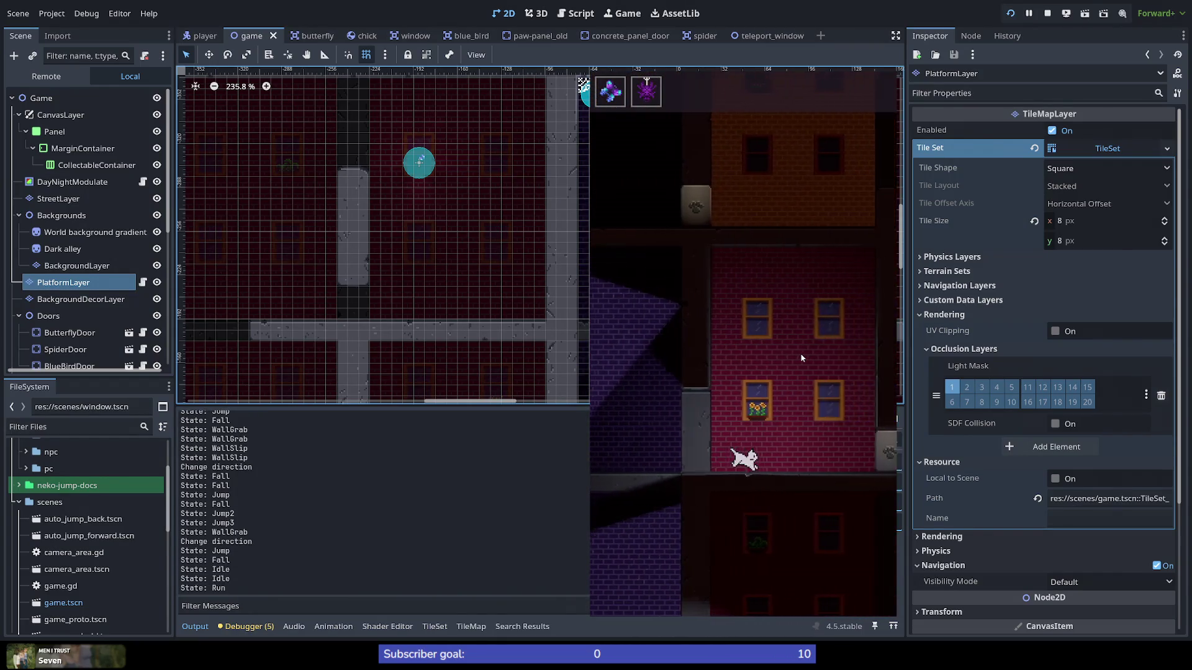
{"action": "key", "text": "Right"}
{"action": "key", "text": "space"}
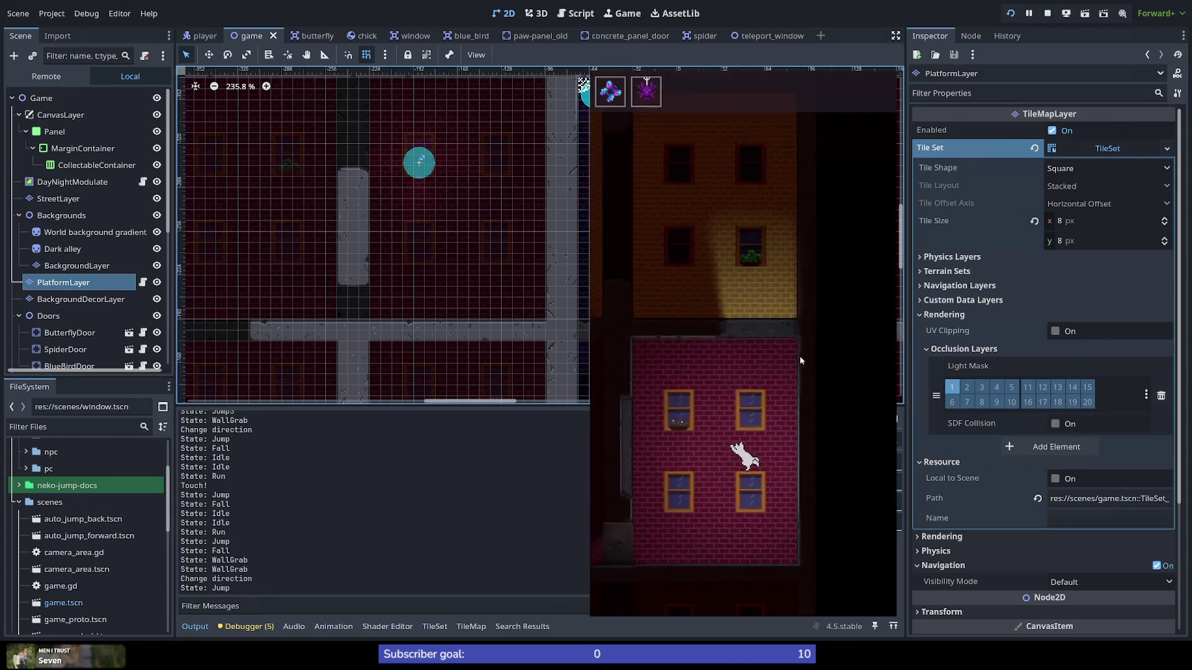
{"action": "key", "text": "space"}
{"action": "key", "text": "space"}
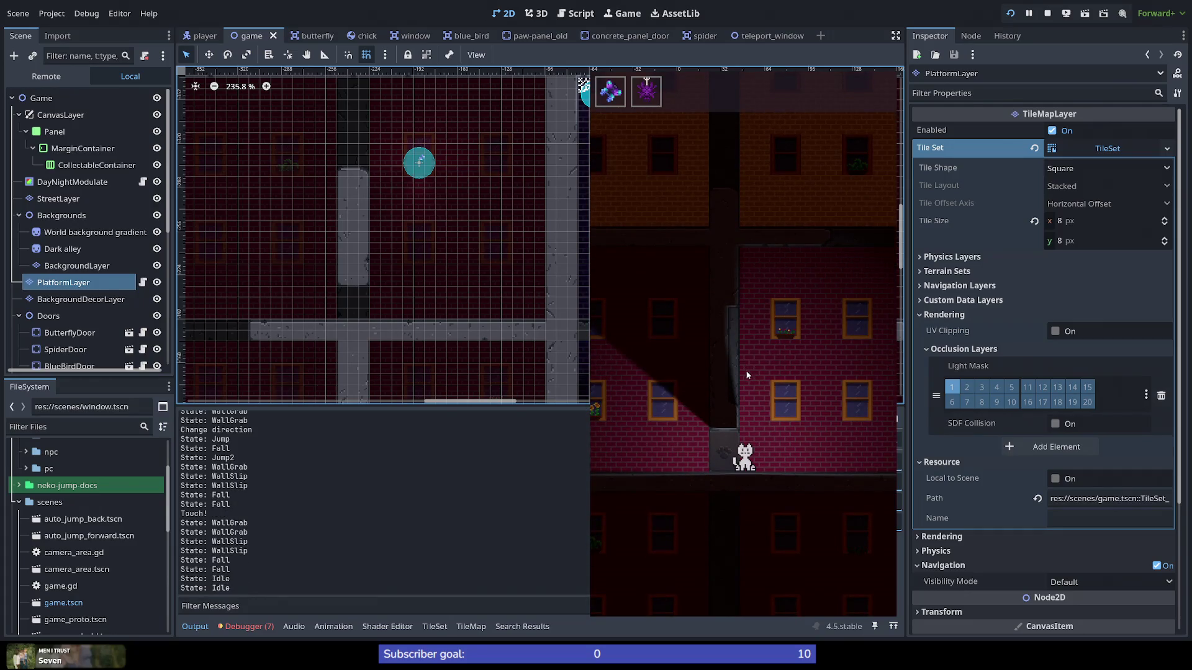
{"action": "key", "text": "Left"}
{"action": "key", "text": "space"}
{"action": "key", "text": "space"}
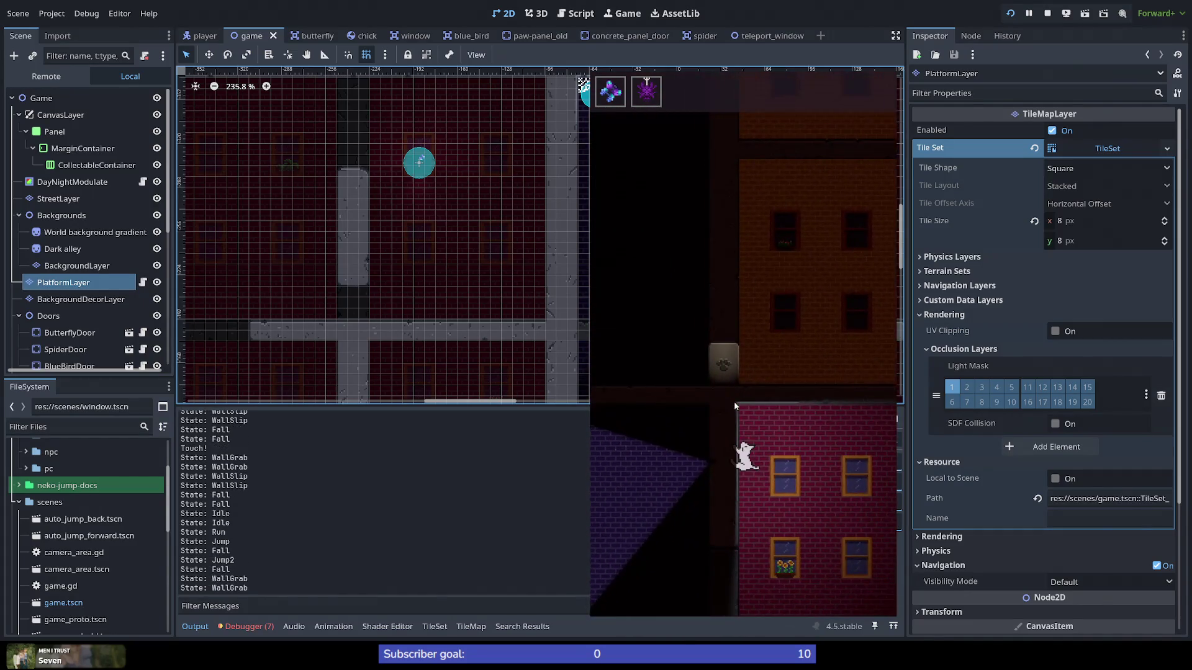
{"action": "key", "text": "space"}
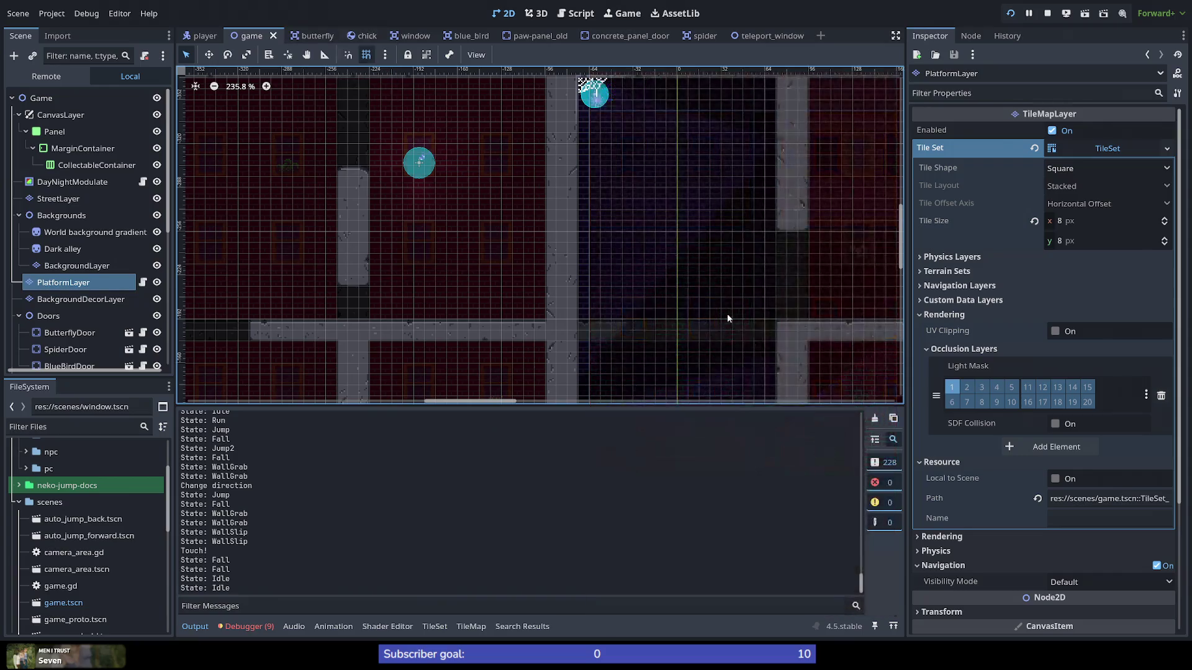
Step: Zoom into the tile columns and show the TileMap terrain panel with Concrete for PlatformLayer
{"action": "scroll", "coordinate": [728, 314], "scroll_direction": "down", "scroll_amount": 10}
{"action": "scroll", "coordinate": [756, 304], "scroll_direction": "up", "scroll_amount": 12}
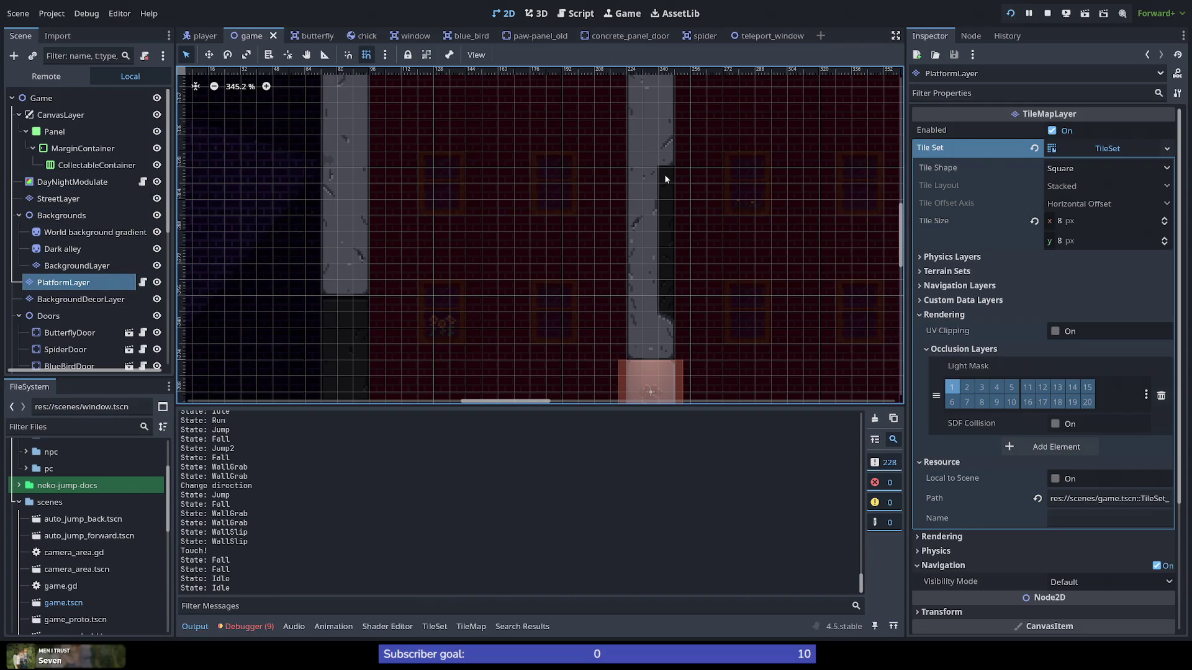
{"action": "left_click", "coordinate": [471, 626]}
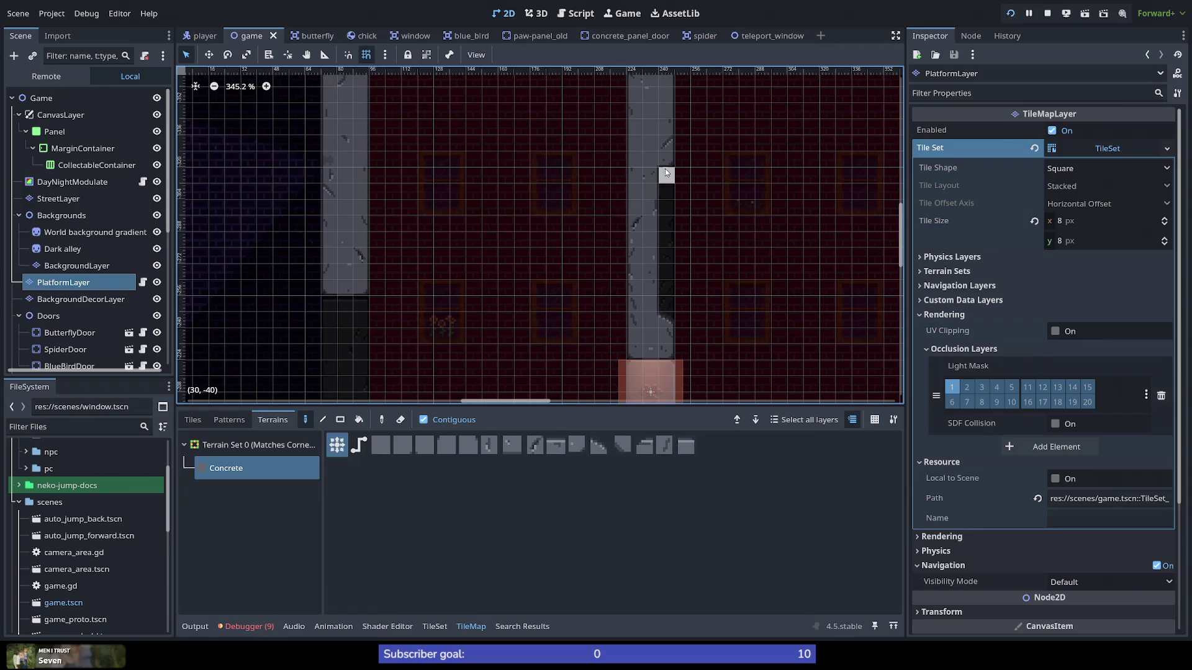
Step: Paint a first Concrete tile near the shaft between the yellow-brick walls
{"action": "left_click", "coordinate": [666, 310]}
{"action": "scroll", "coordinate": [711, 264], "scroll_direction": "down", "scroll_amount": 3}
{"action": "scroll", "coordinate": [712, 265], "scroll_direction": "up", "scroll_amount": 2}
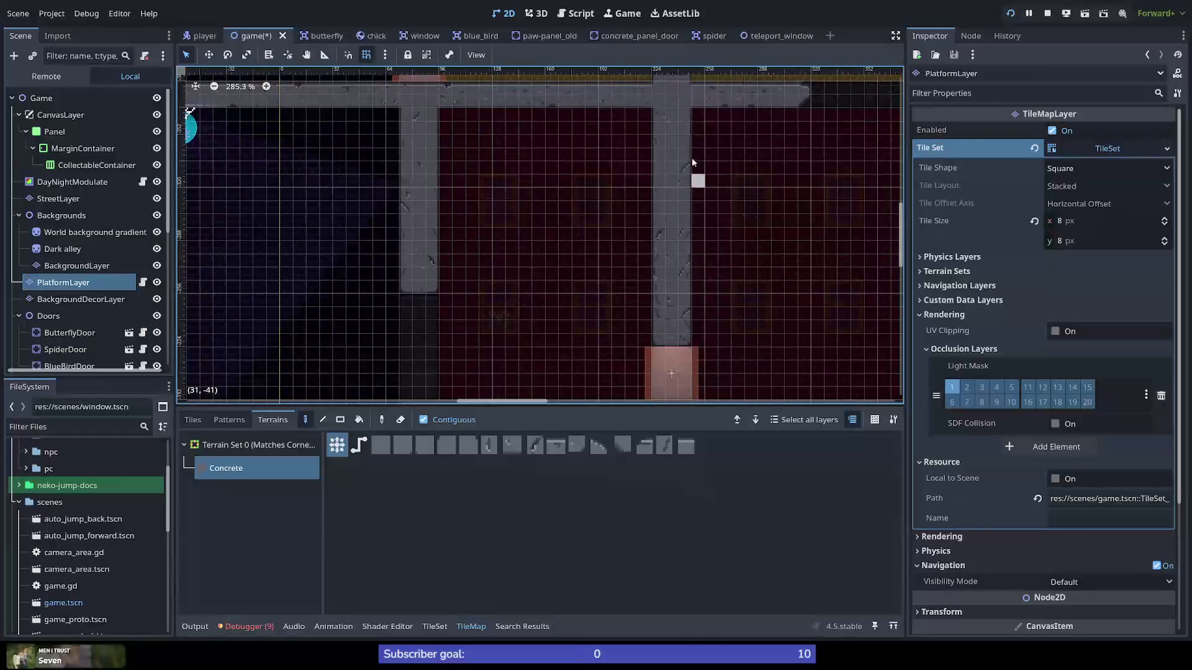
{"action": "scroll", "coordinate": [699, 301], "scroll_direction": "down", "scroll_amount": 3}
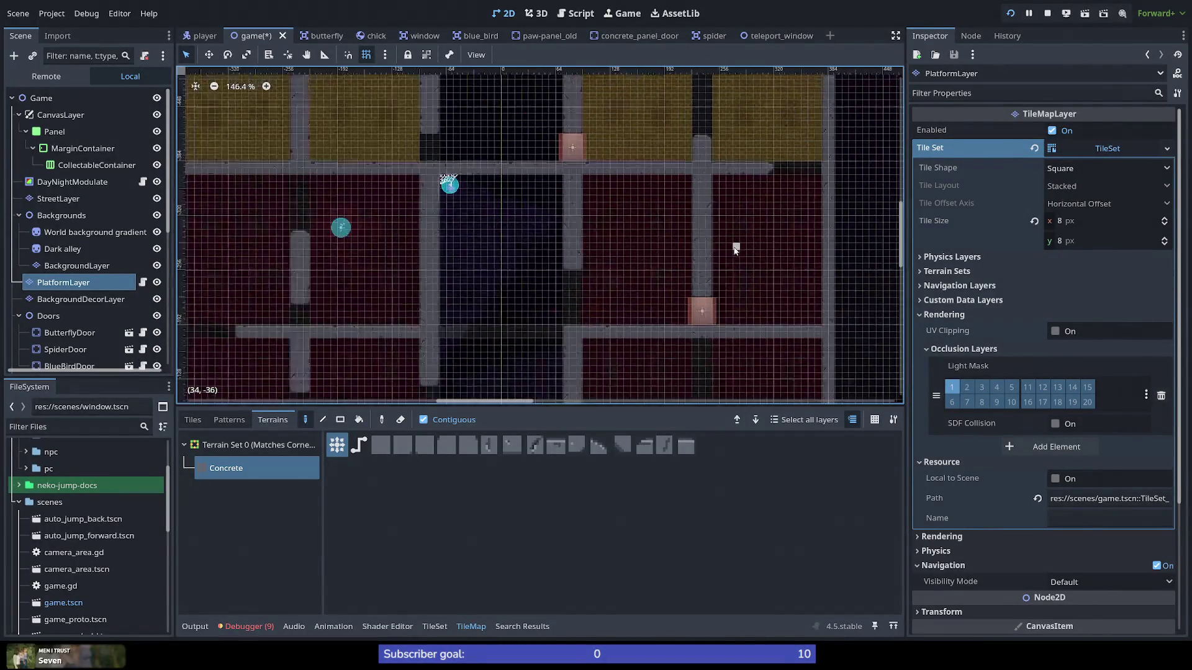
{"action": "scroll", "coordinate": [807, 162], "scroll_direction": "up", "scroll_amount": 6}
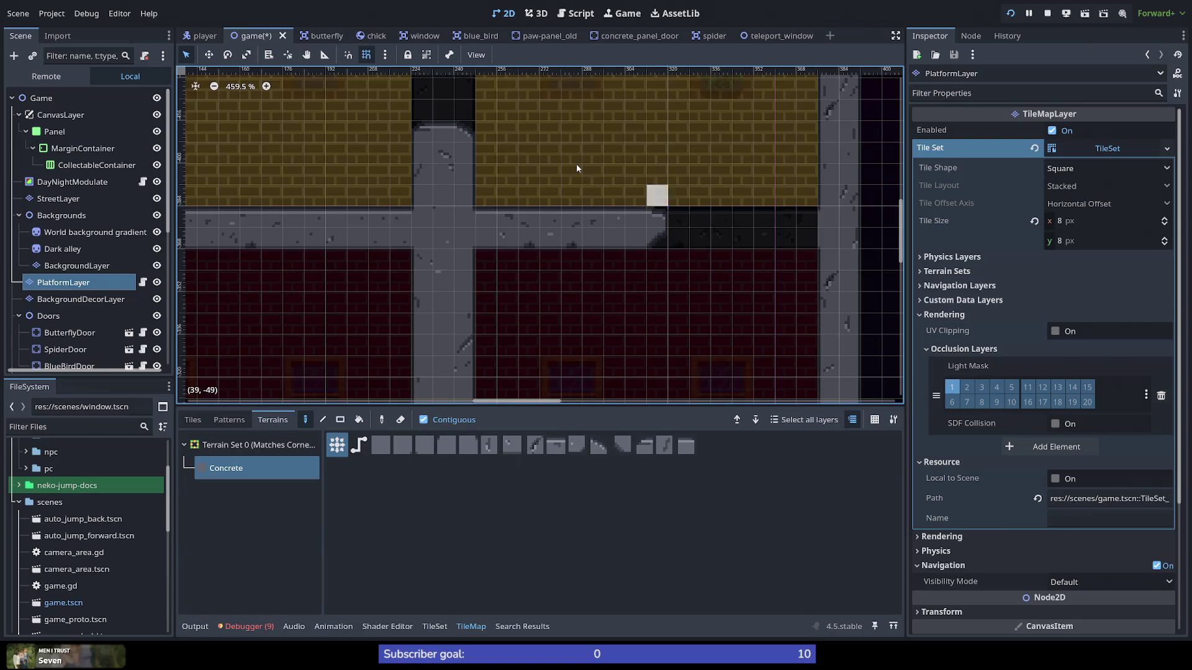
{"action": "scroll", "coordinate": [553, 170], "scroll_direction": "down", "scroll_amount": 9}
{"action": "scroll", "coordinate": [537, 143], "scroll_direction": "up", "scroll_amount": 3}
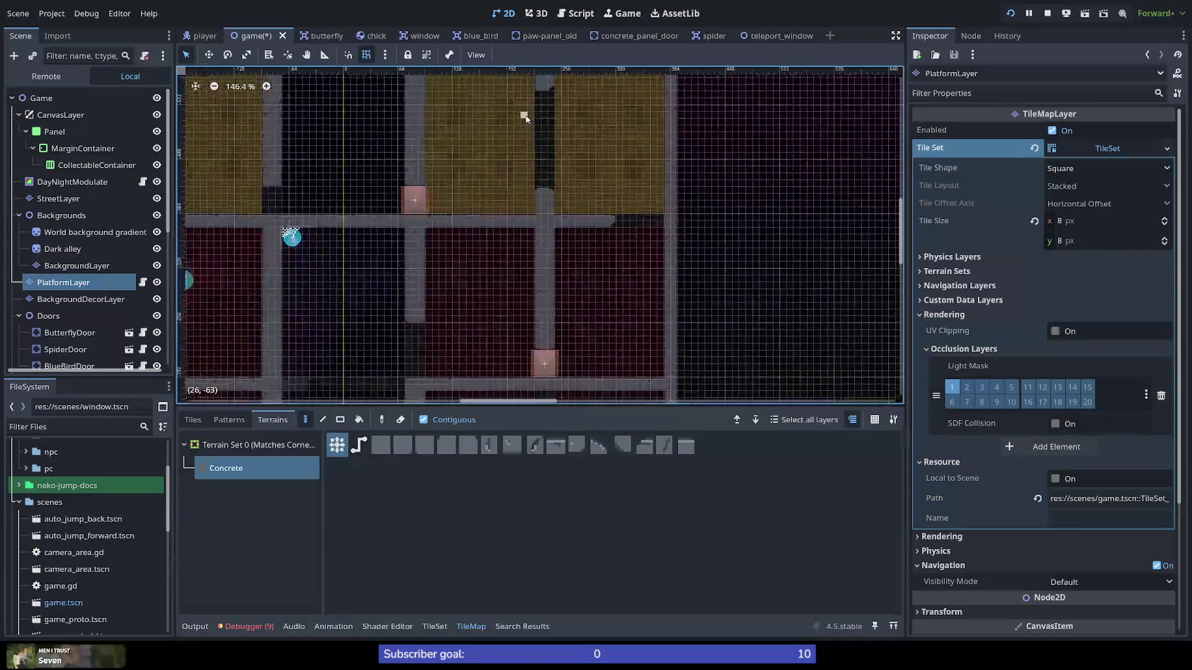
{"action": "scroll", "coordinate": [546, 187], "scroll_direction": "down", "scroll_amount": 1}
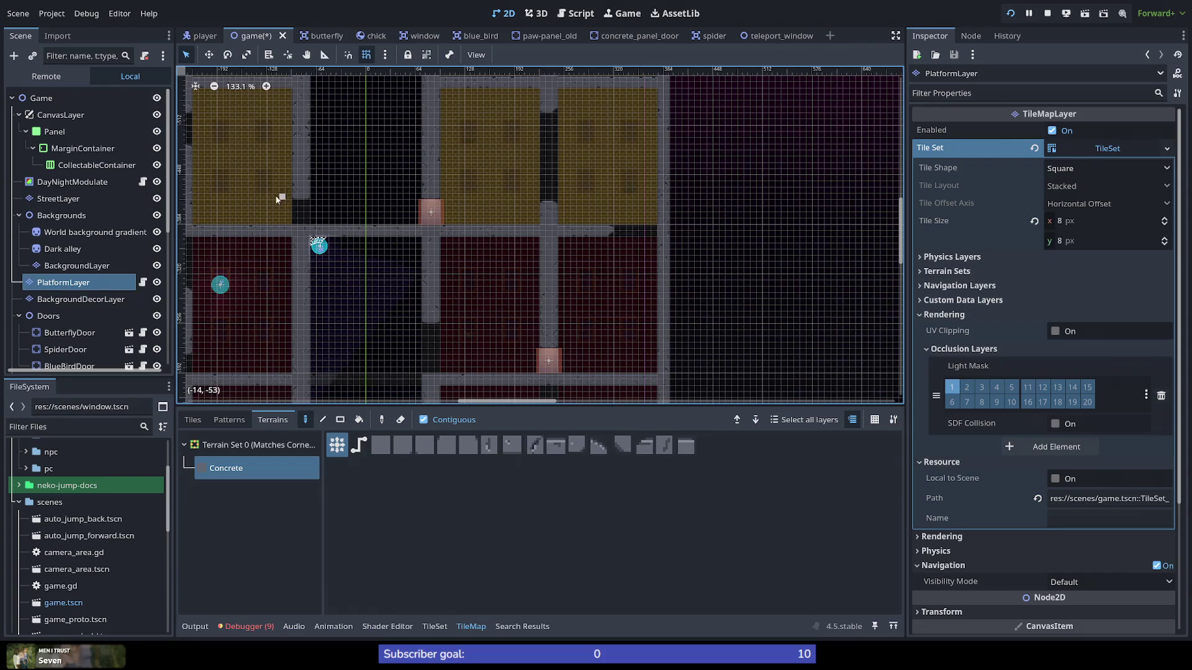
Step: Fill the dark shaft with Concrete terrain, then erase one row near its bottom
{"action": "left_click_drag", "start_coordinate": [234, 188], "coordinate": [593, 290]}
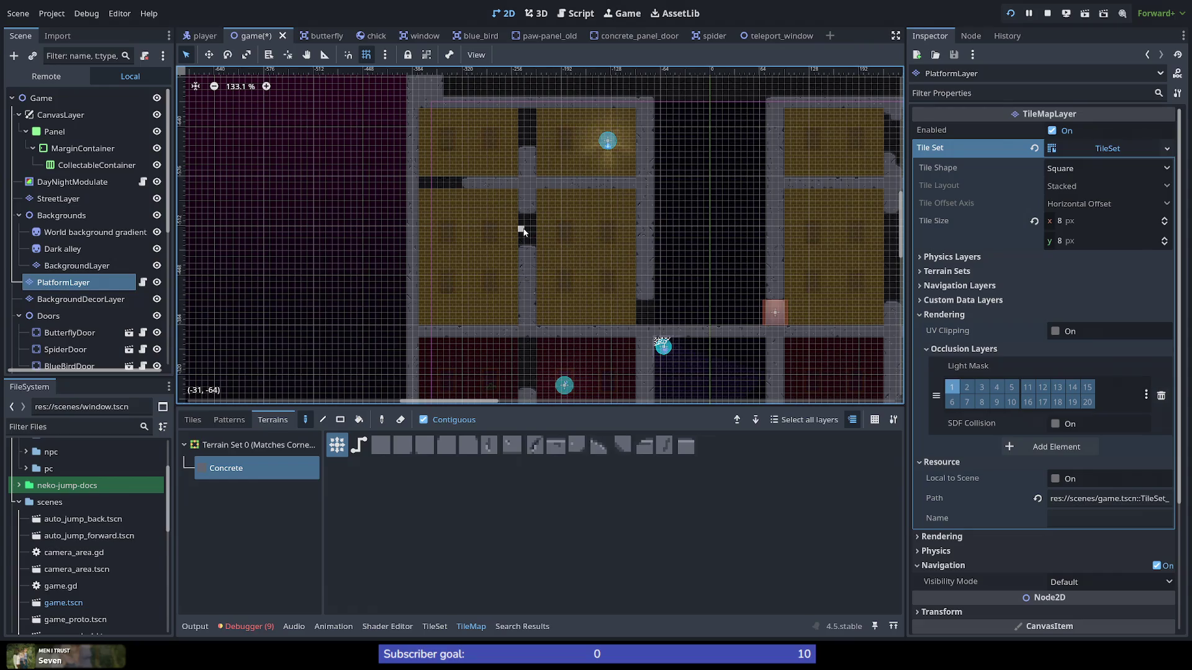
{"action": "scroll", "coordinate": [523, 234], "scroll_direction": "up", "scroll_amount": 5}
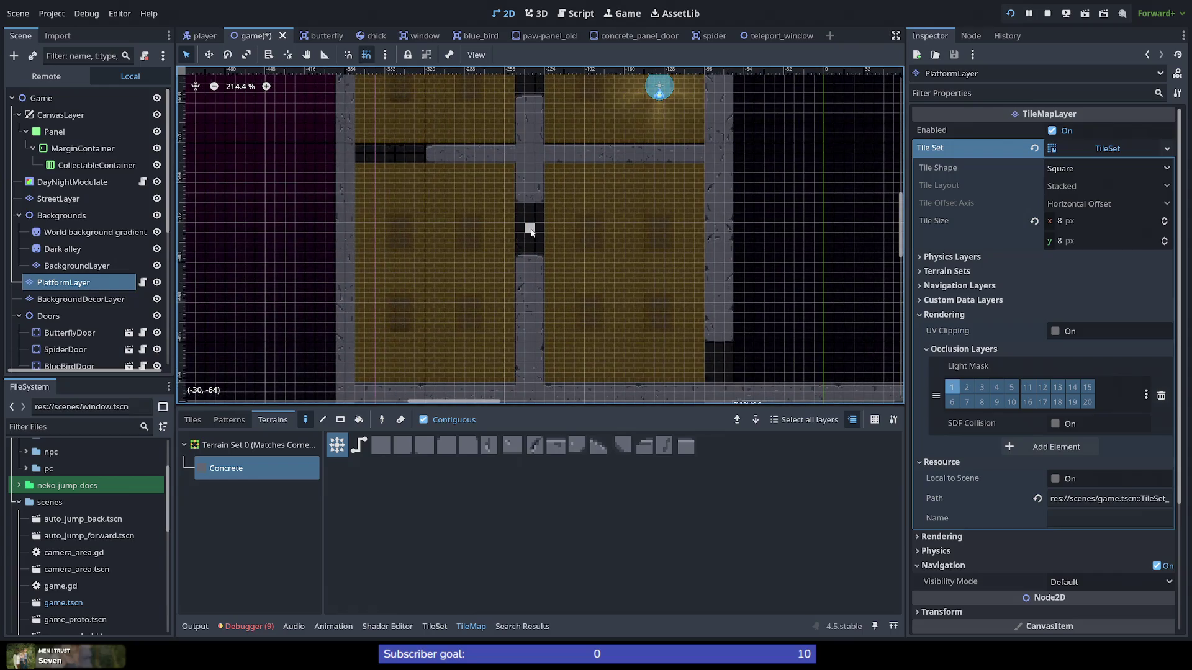
{"action": "scroll", "coordinate": [528, 233], "scroll_direction": "up", "scroll_amount": 3}
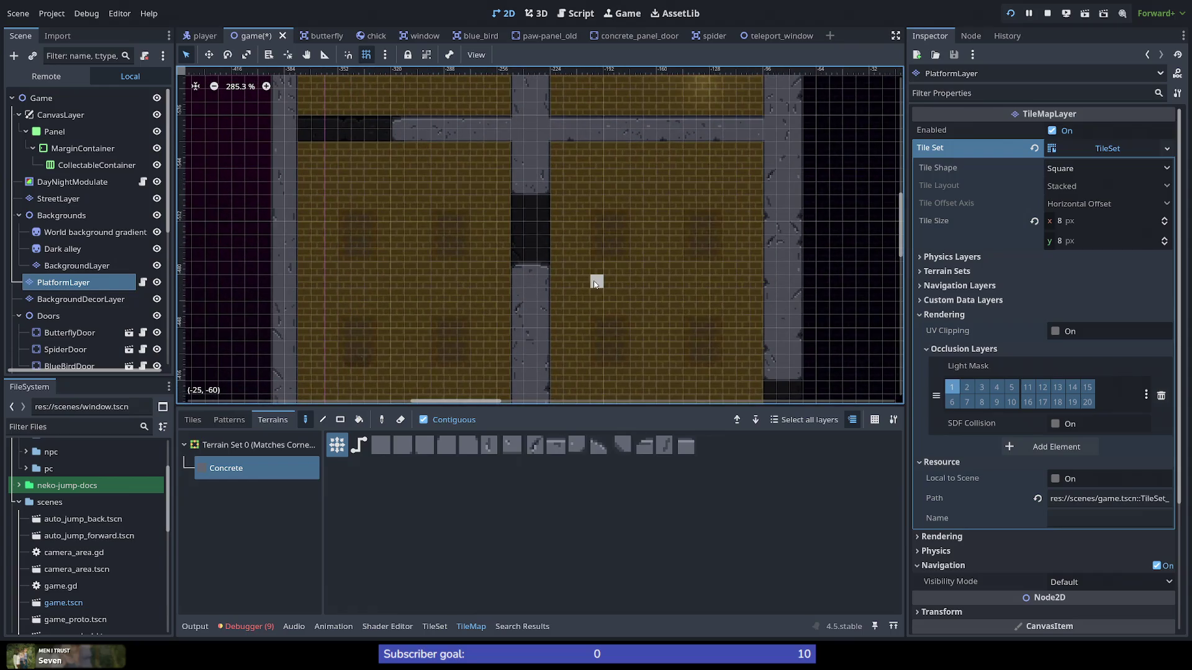
{"action": "scroll", "coordinate": [567, 211], "scroll_direction": "down", "scroll_amount": 10}
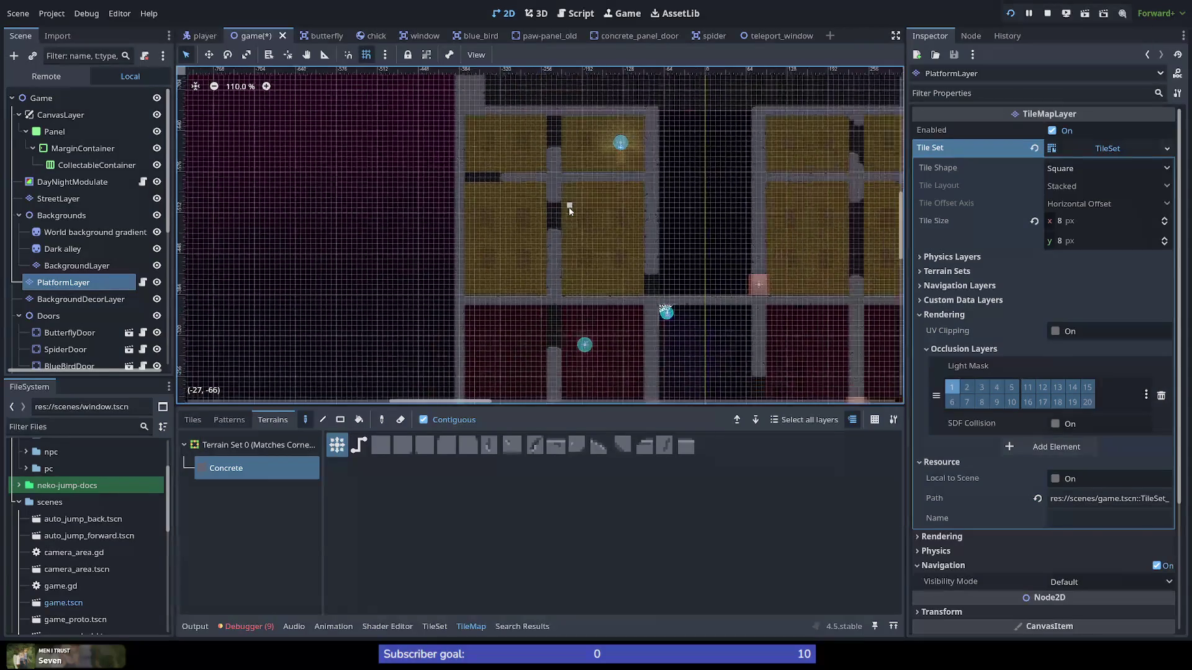
{"action": "scroll", "coordinate": [555, 160], "scroll_direction": "up", "scroll_amount": 2}
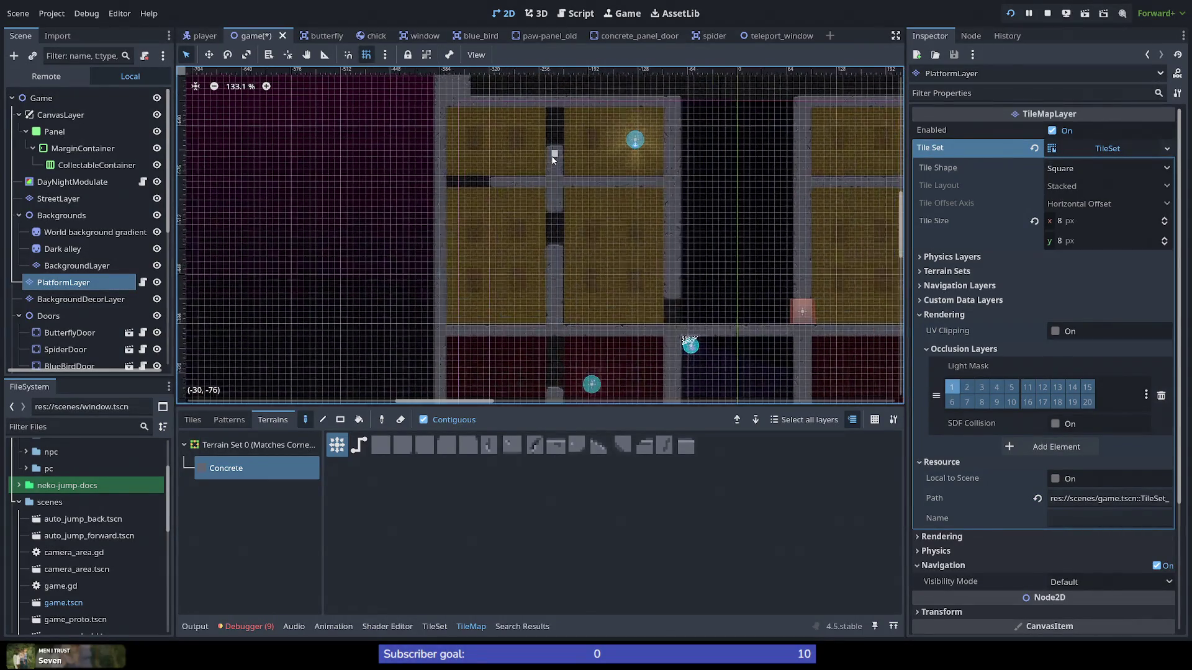
{"action": "scroll", "coordinate": [554, 159], "scroll_direction": "up", "scroll_amount": 3}
{"action": "scroll", "coordinate": [547, 149], "scroll_direction": "down", "scroll_amount": 3}
{"action": "scroll", "coordinate": [542, 90], "scroll_direction": "up", "scroll_amount": 3}
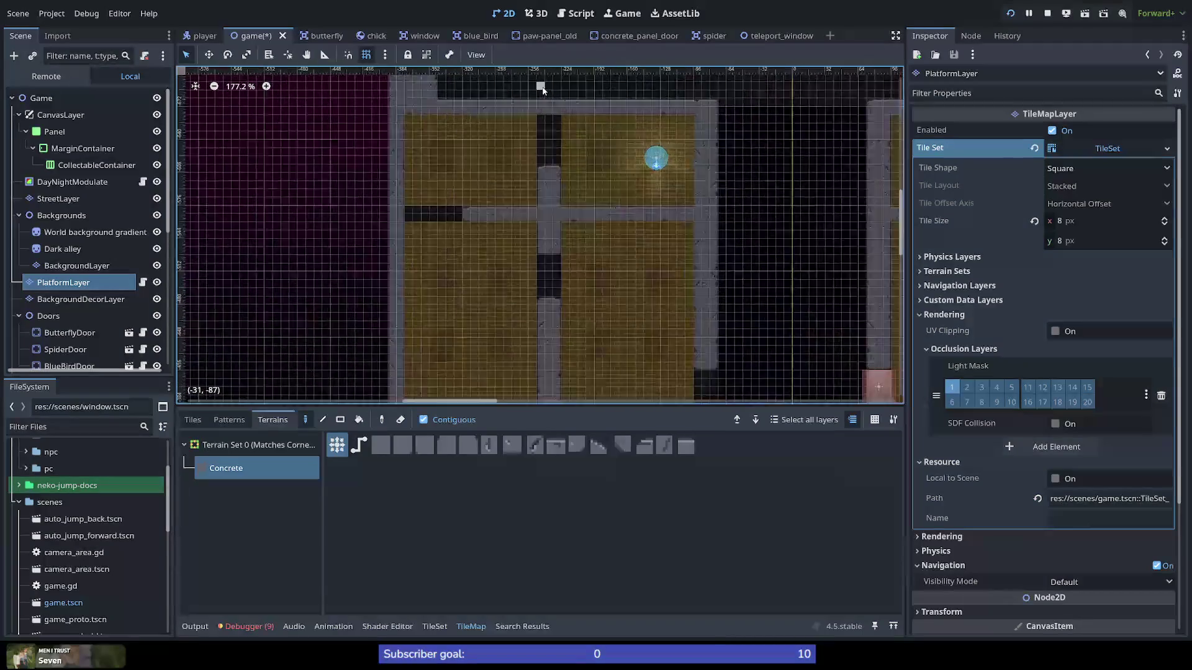
{"action": "scroll", "coordinate": [542, 90], "scroll_direction": "up", "scroll_amount": 10}
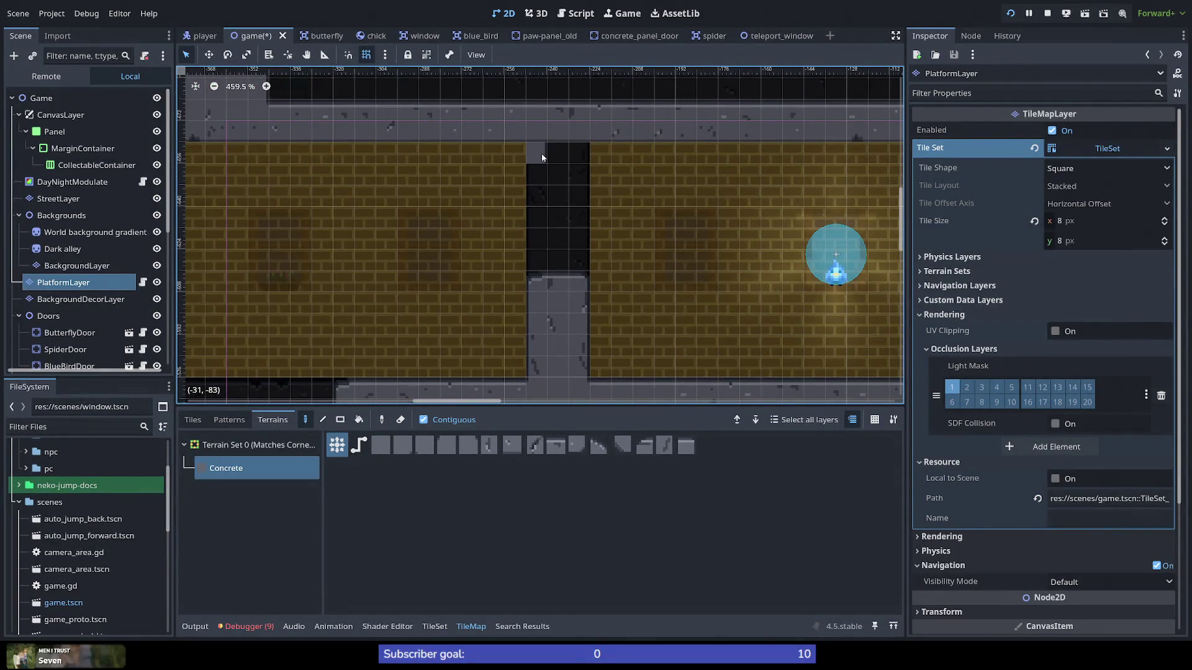
{"action": "mouse_move", "coordinate": [582, 250]}
{"action": "left_mouse_down"}
{"action": "mouse_move", "coordinate": [564, 263]}
{"action": "mouse_move", "coordinate": [565, 160]}
{"action": "mouse_move", "coordinate": [543, 264]}
{"action": "left_mouse_up"}
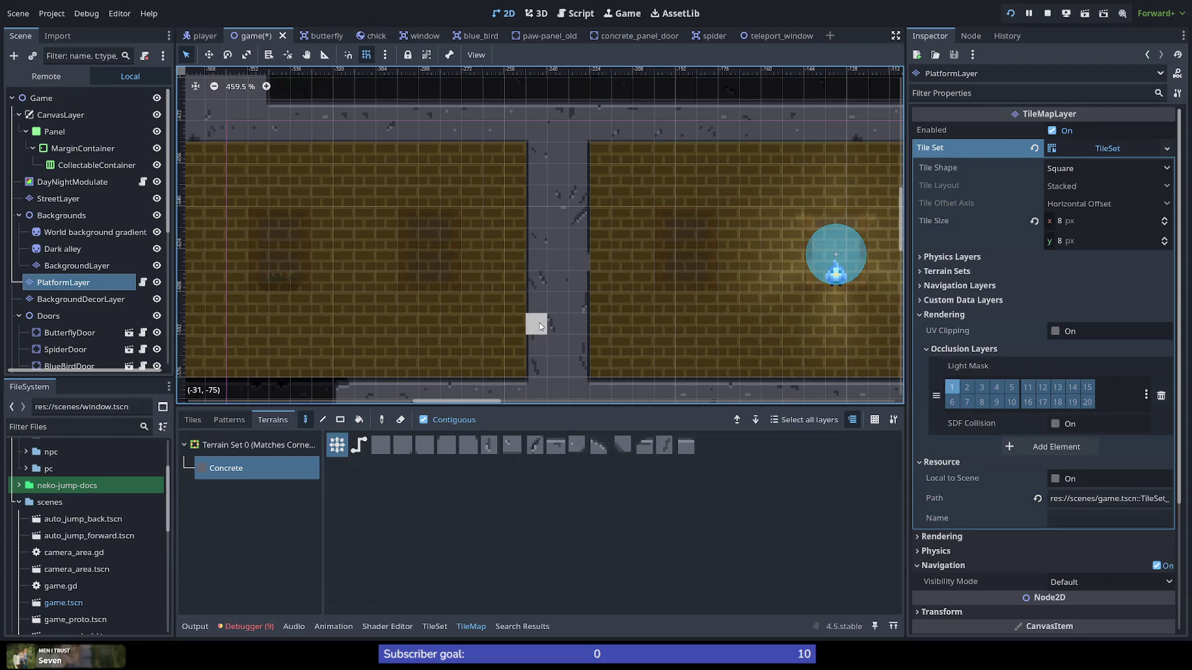
{"action": "mouse_move", "coordinate": [539, 327]}
{"action": "left_mouse_down"}
{"action": "mouse_move", "coordinate": [551, 324]}
{"action": "mouse_move", "coordinate": [568, 358]}
{"action": "left_mouse_up"}
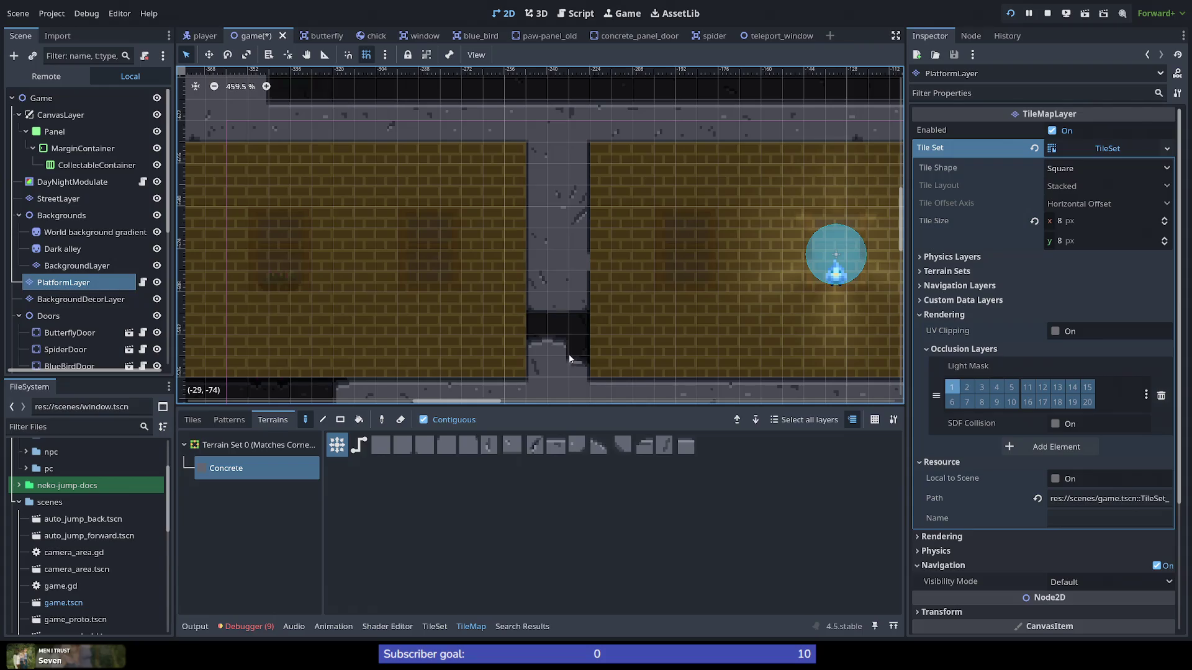
Step: Erase concrete above the gap and repaint the column's lower row with Concrete
{"action": "right_click", "coordinate": [572, 359]}
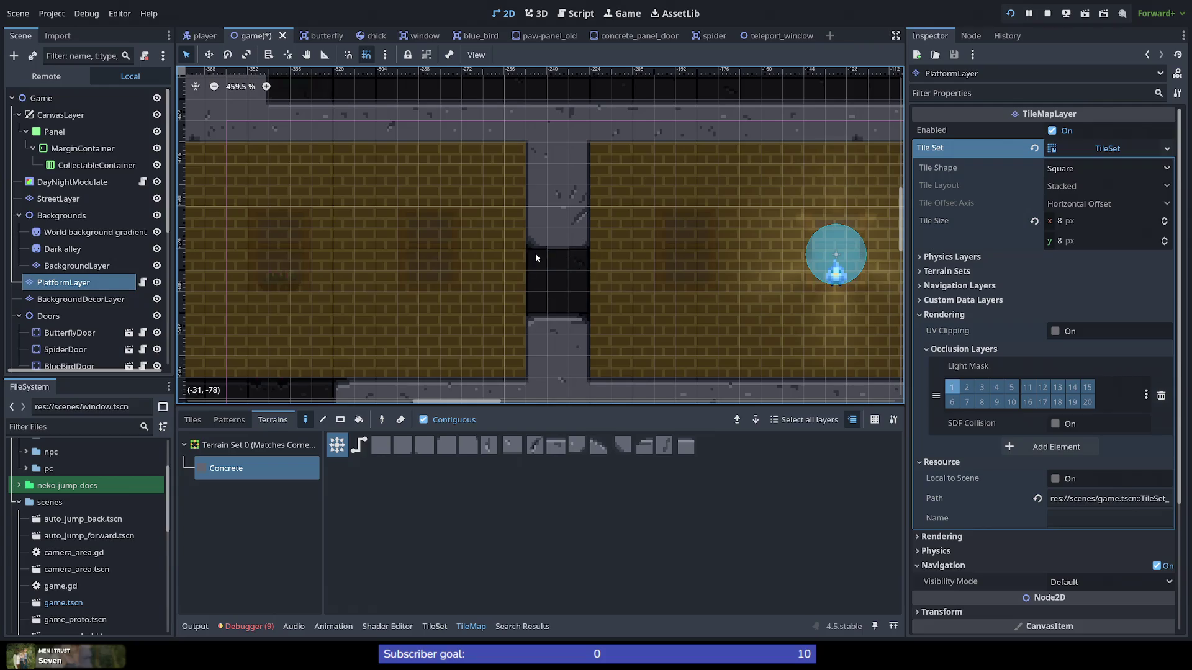
{"action": "right_click", "coordinate": [578, 215]}
{"action": "right_click", "coordinate": [538, 219]}
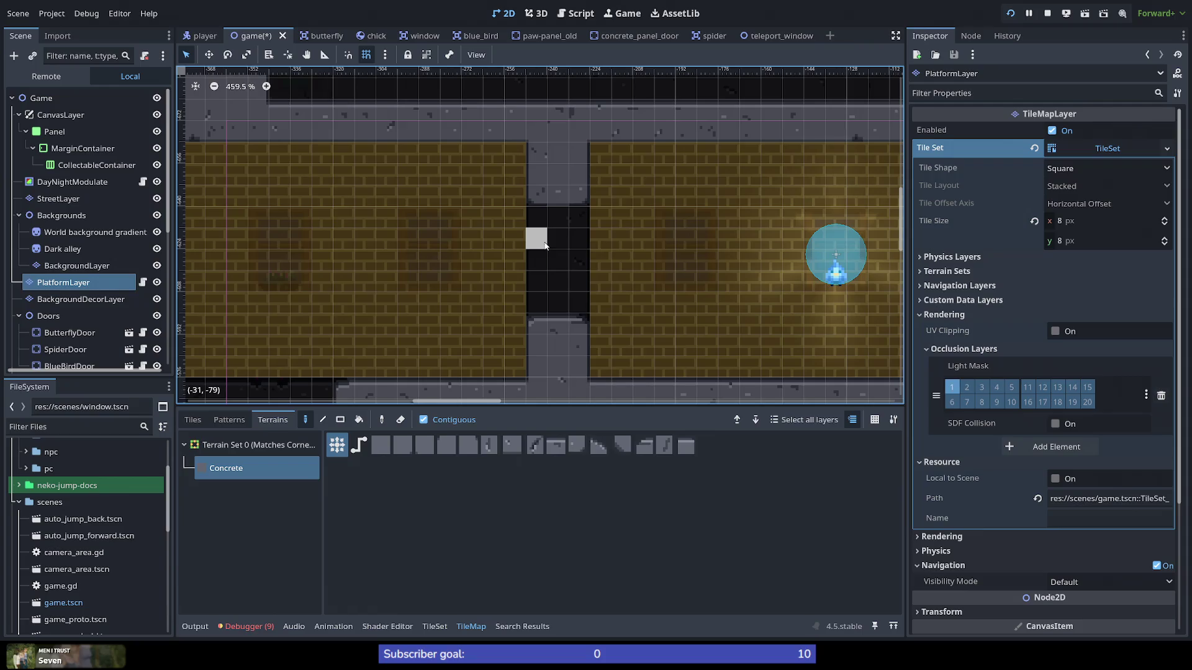
{"action": "left_click_drag", "start_coordinate": [578, 216], "coordinate": [538, 216]}
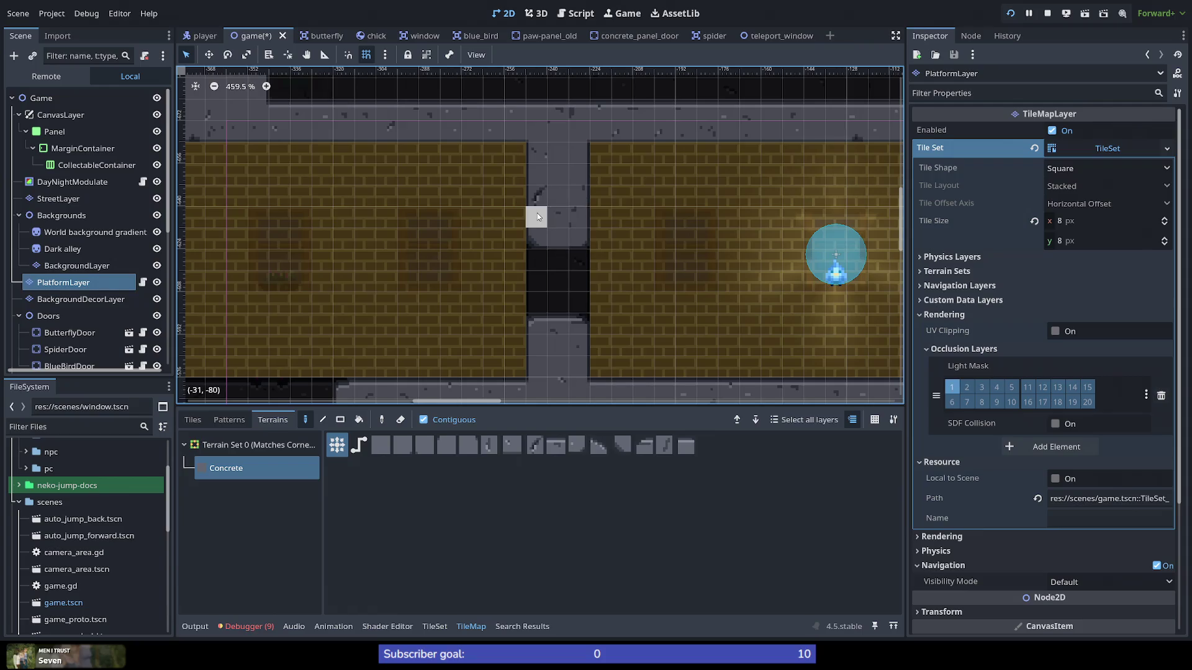
Step: Widen the gap, trim the floating block's top-left cell, undo the stray strip, then save and run
{"action": "right_click", "coordinate": [545, 175]}
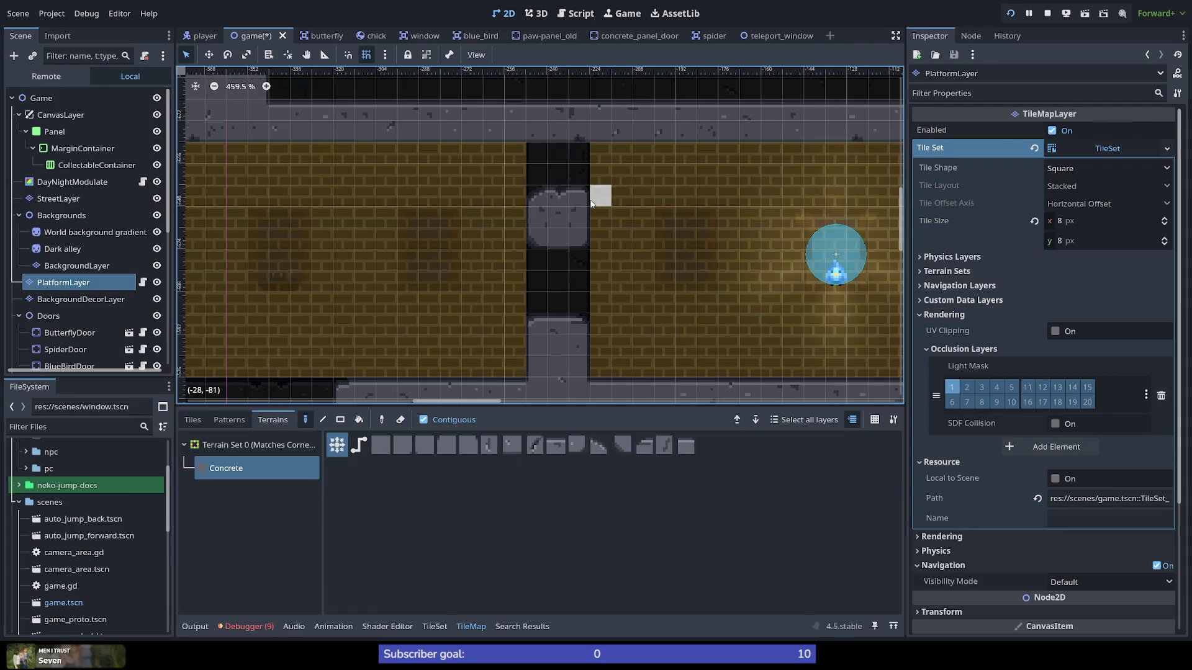
{"action": "right_click", "coordinate": [542, 199]}
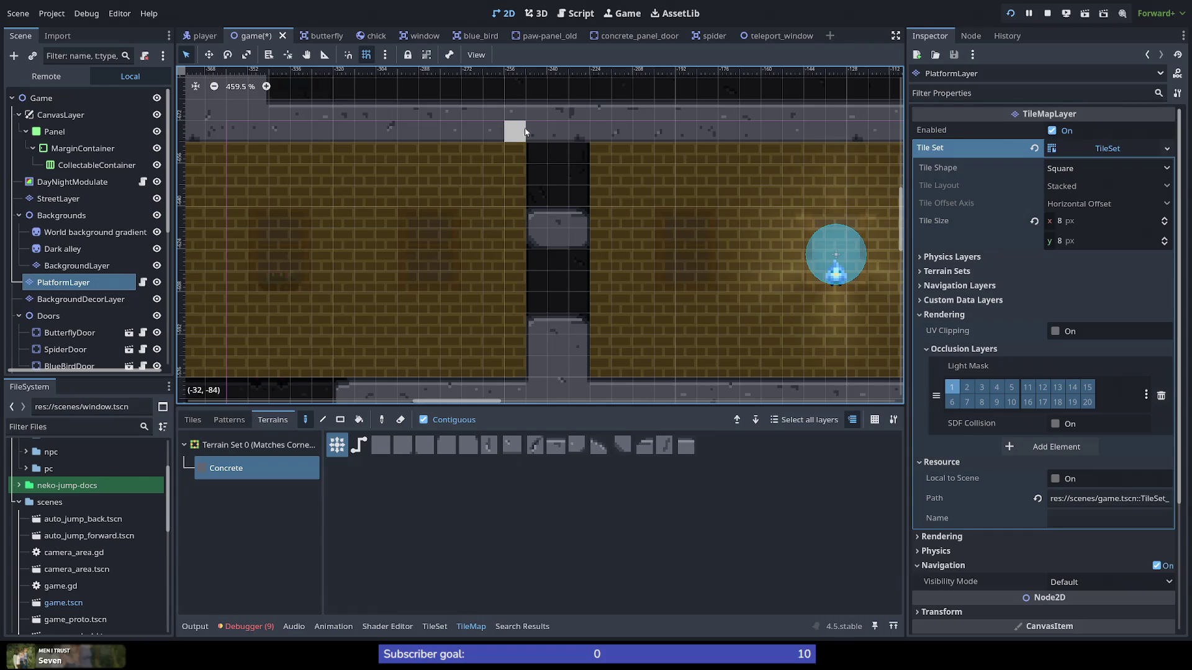
{"action": "left_click_drag", "start_coordinate": [539, 134], "coordinate": [573, 137]}
{"action": "key", "text": "ctrl+z"}
{"action": "key", "text": "ctrl+z"}
{"action": "key", "text": "ctrl+z"}
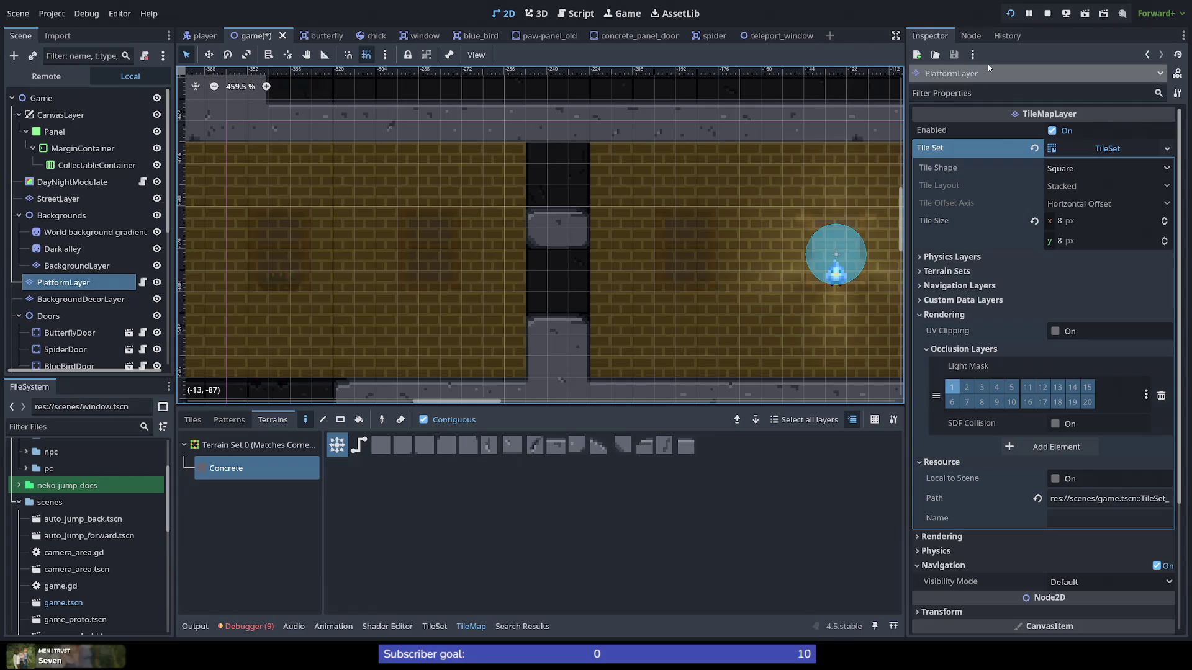
{"action": "left_click", "coordinate": [1009, 13]}
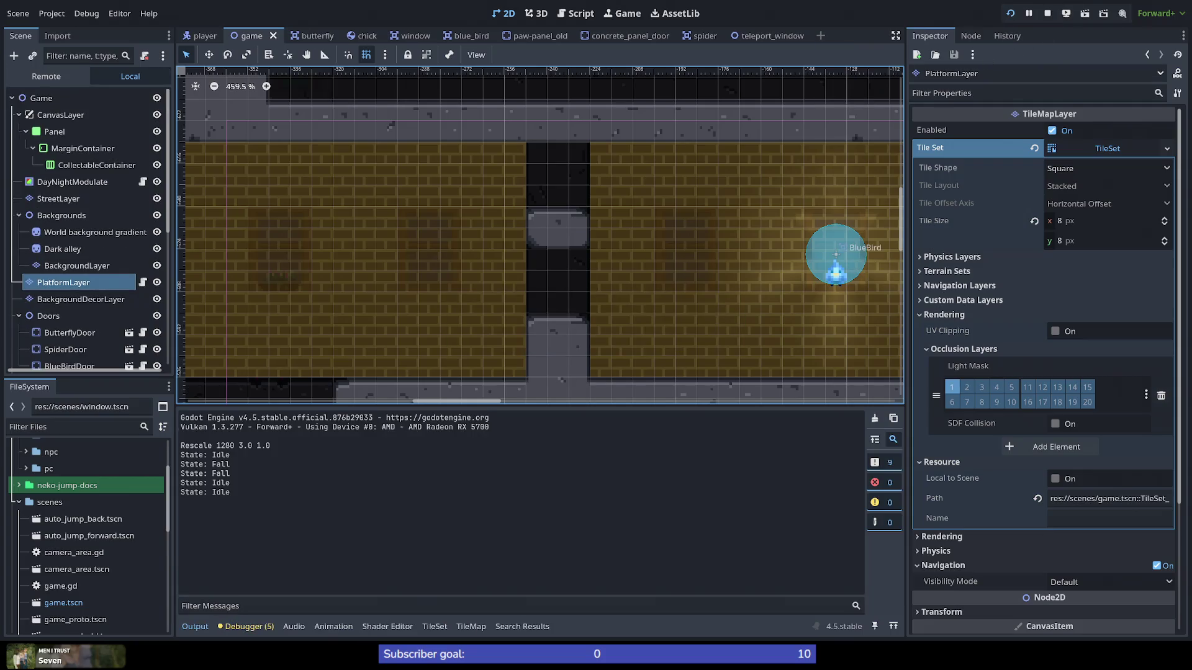
Step: Wall-jump the cat upward through the level, chaining jumps between walls and ledges
{"action": "key", "text": "Left"}
{"action": "key", "text": "space"}
{"action": "key", "text": "space"}
{"action": "key", "text": "space"}
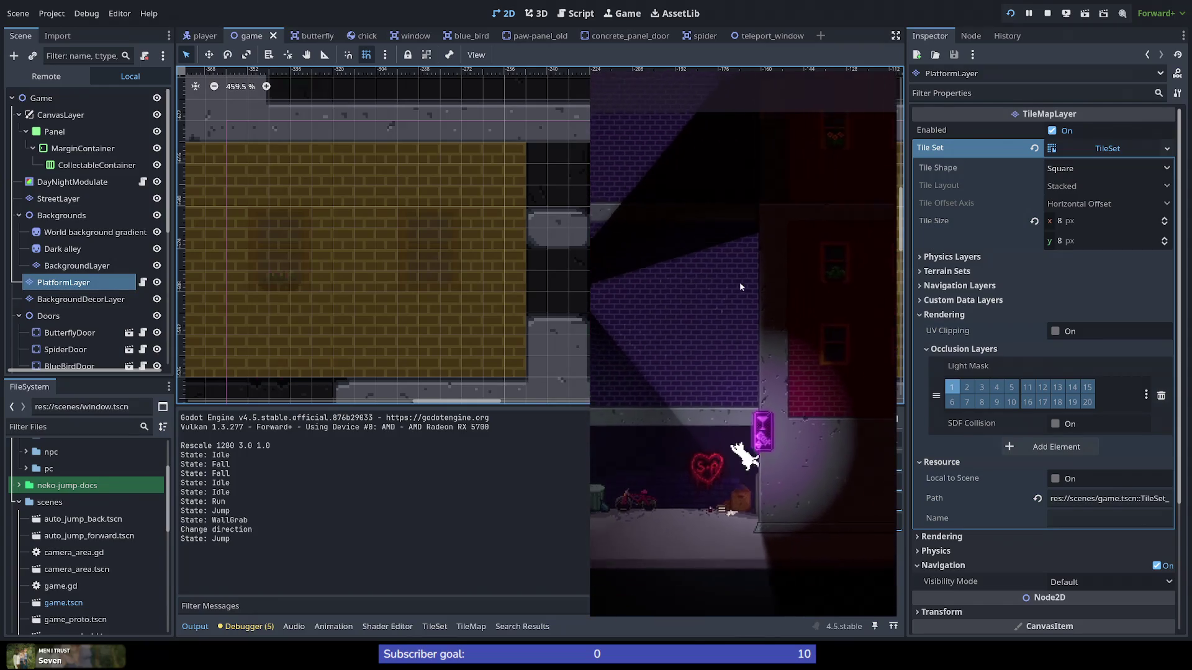
{"action": "key", "text": "space"}
{"action": "key", "text": "space"}
{"action": "key", "text": "space"}
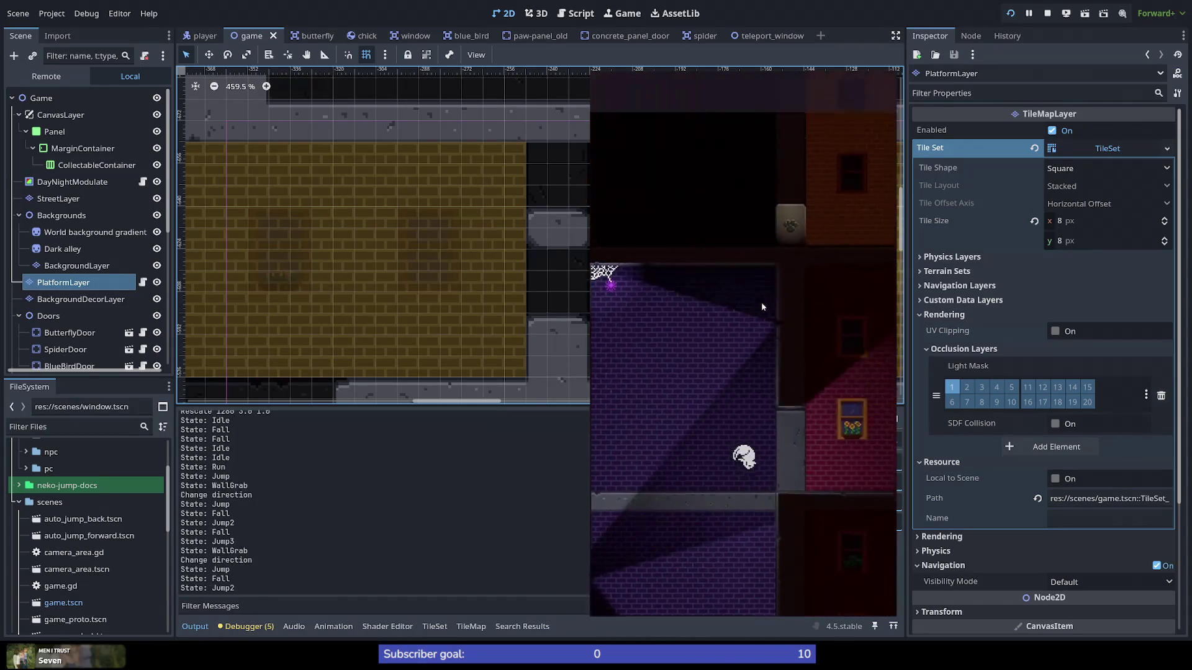
{"action": "key", "text": "space"}
{"action": "key", "text": "space"}
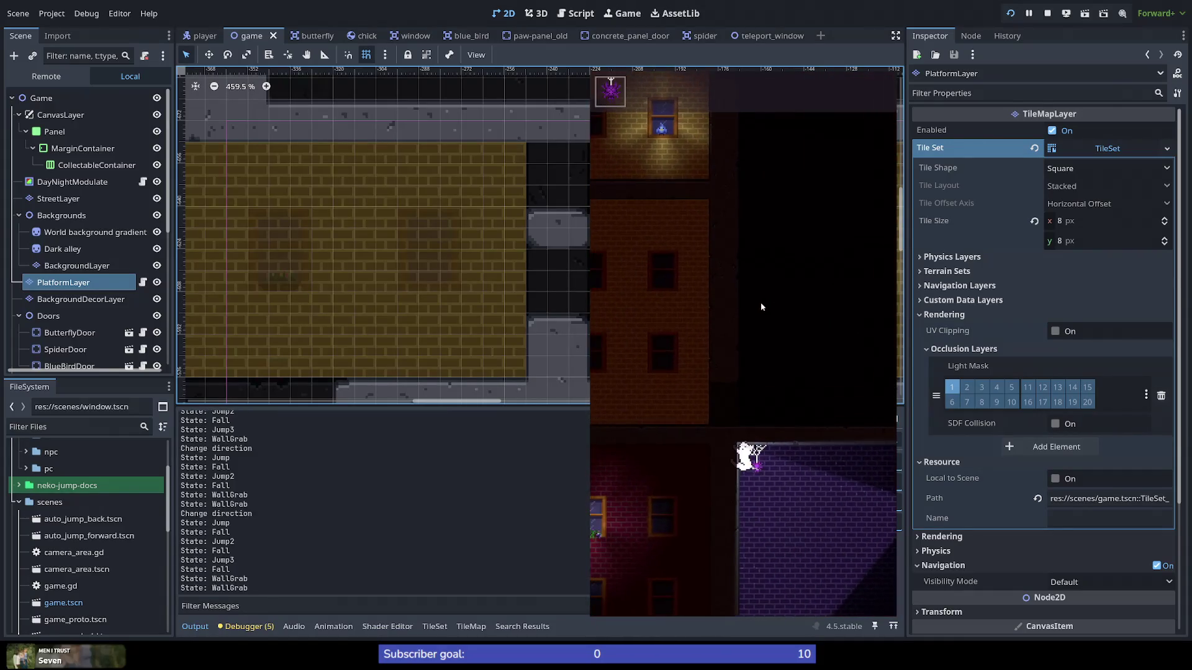
{"action": "key", "text": "Left"}
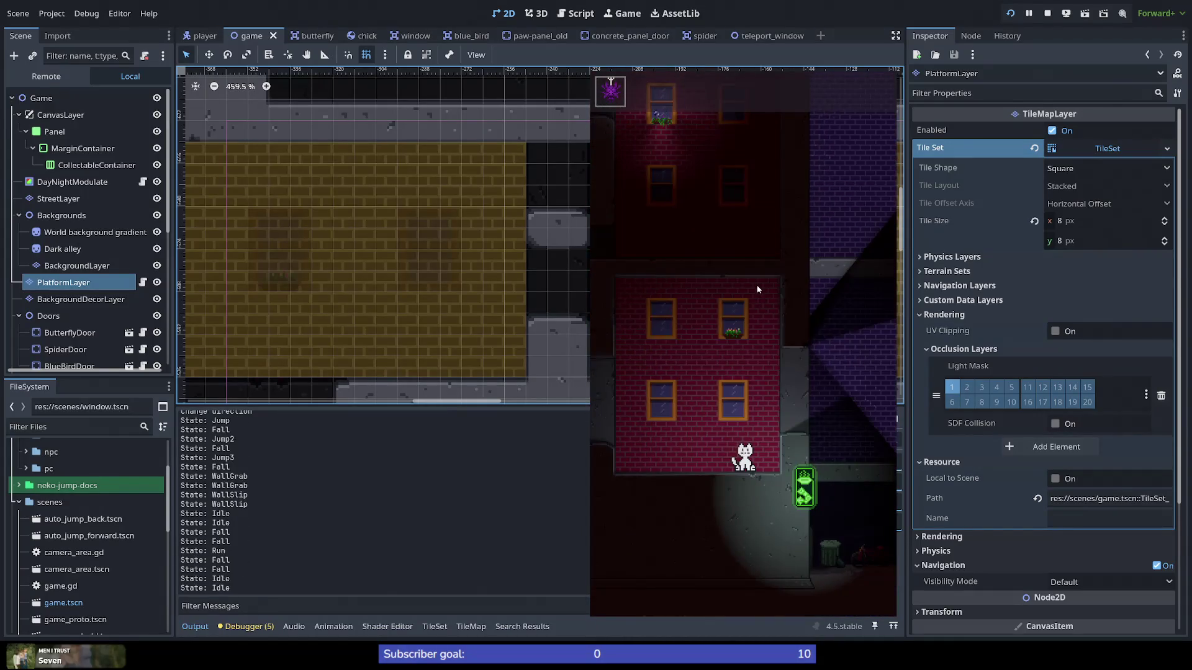
{"action": "key", "text": "space"}
{"action": "key", "text": "Right"}
{"action": "key", "text": "space"}
{"action": "key", "text": "space"}
{"action": "key", "text": "space"}
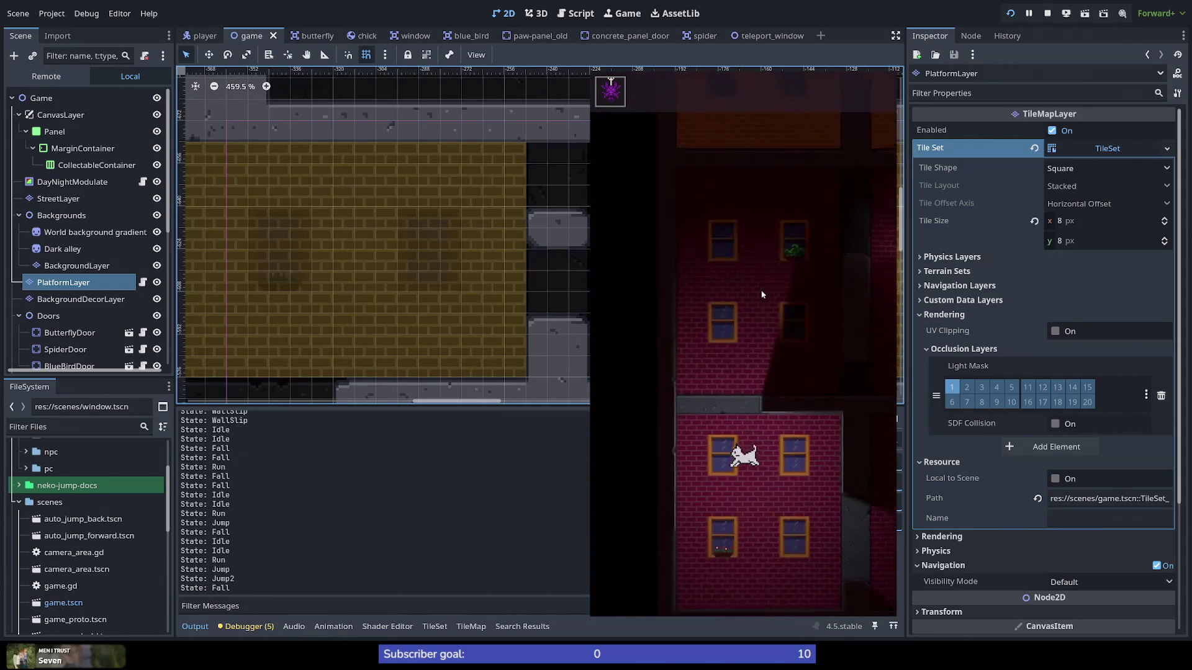
{"action": "key", "text": "space"}
{"action": "key", "text": "Right"}
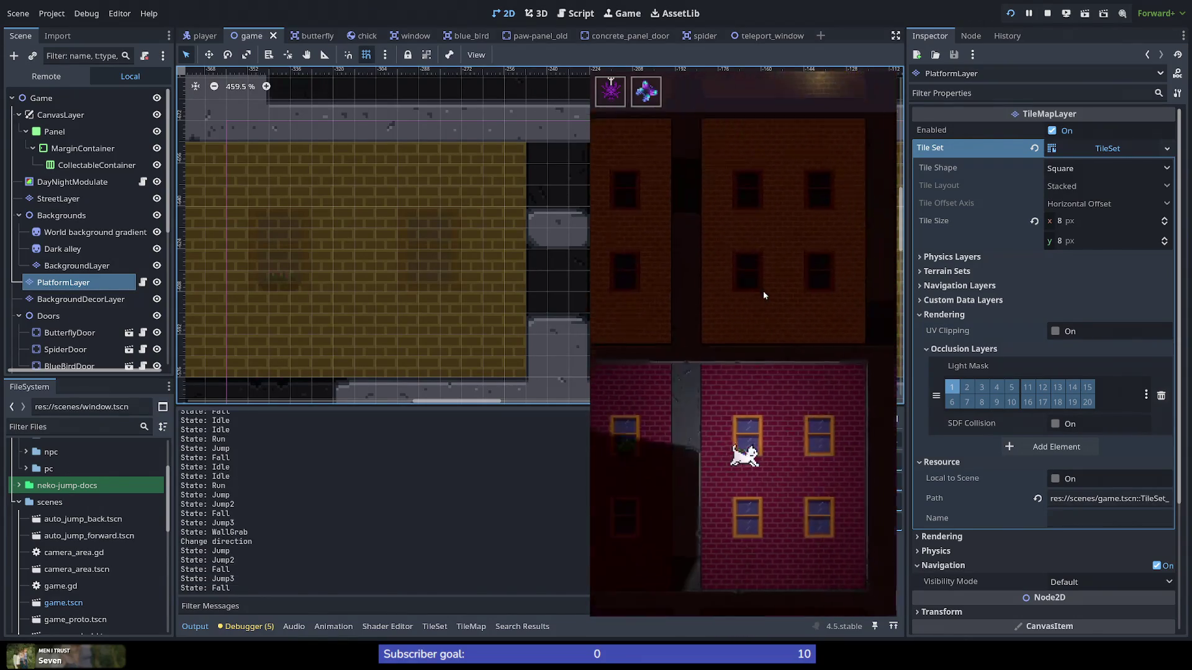
{"action": "key", "text": "space"}
{"action": "key", "text": "space"}
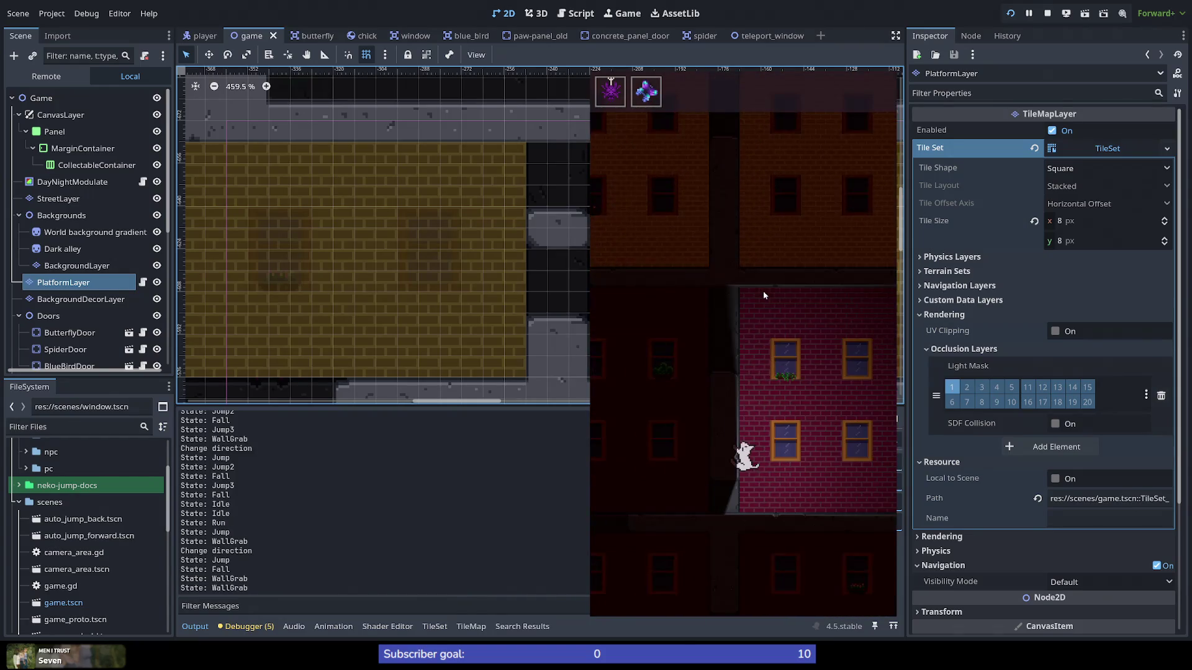
{"action": "key", "text": "Left"}
{"action": "key", "text": "space"}
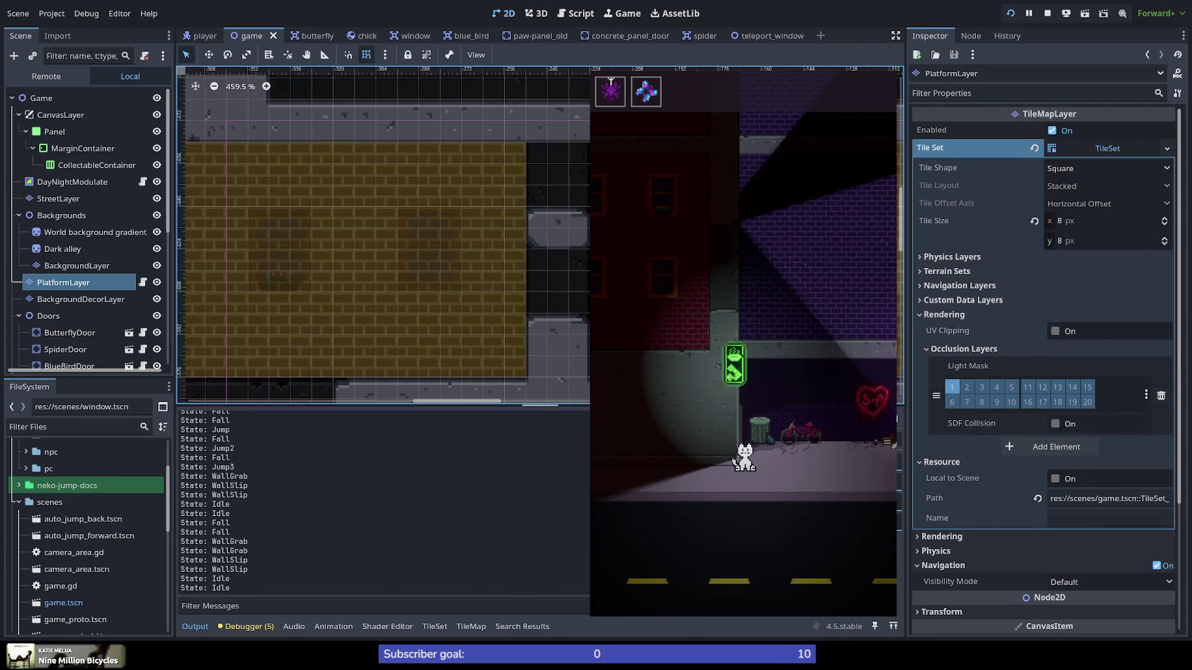
Step: Stop the game with F8 and zoom the canvas onto the spider's concrete platform
{"action": "key", "text": "F8"}
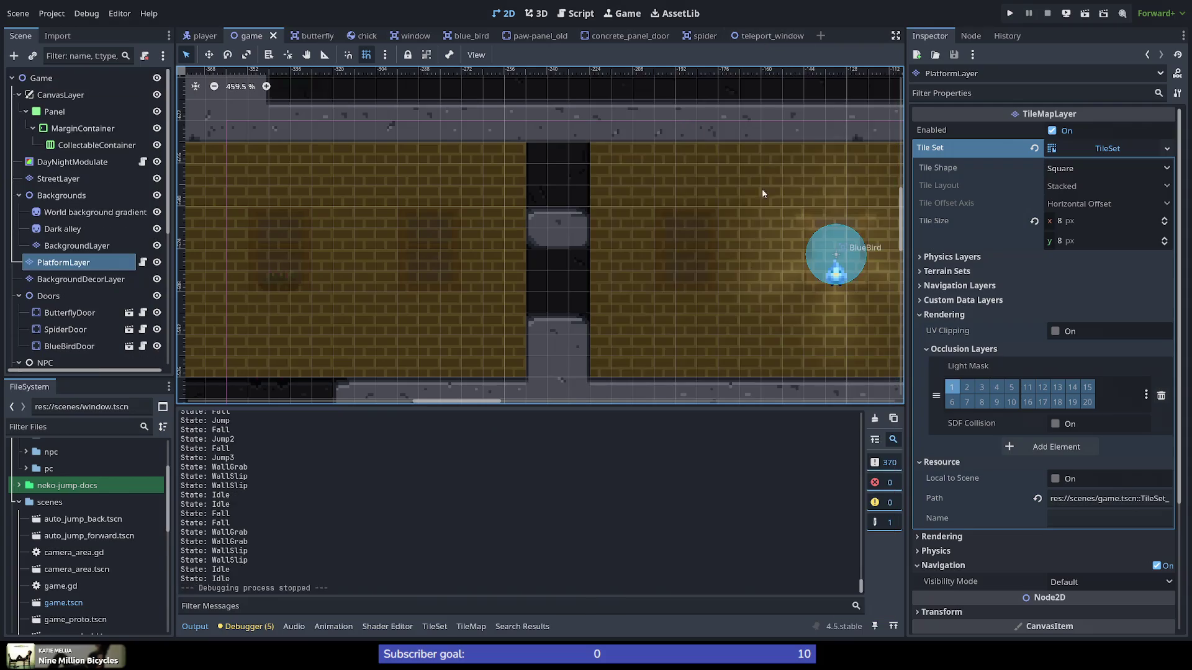
{"action": "scroll", "coordinate": [750, 299], "scroll_direction": "down", "scroll_amount": 8}
{"action": "scroll", "coordinate": [846, 331], "scroll_direction": "down", "scroll_amount": 4}
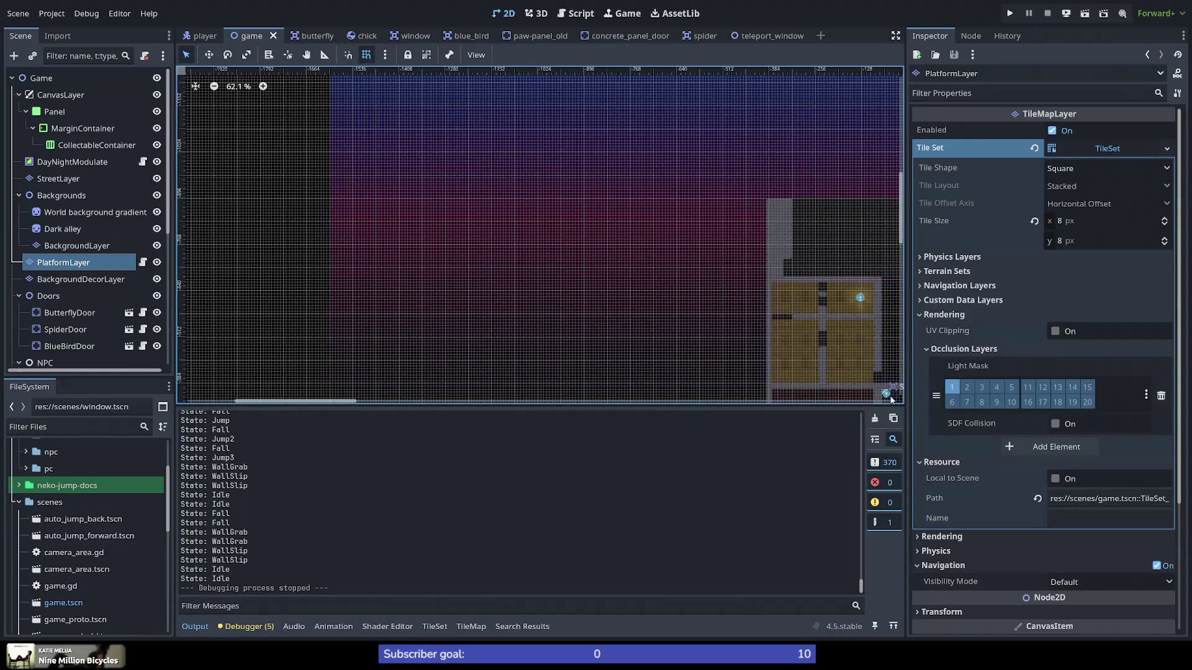
{"action": "scroll", "coordinate": [887, 398], "scroll_direction": "up", "scroll_amount": 14}
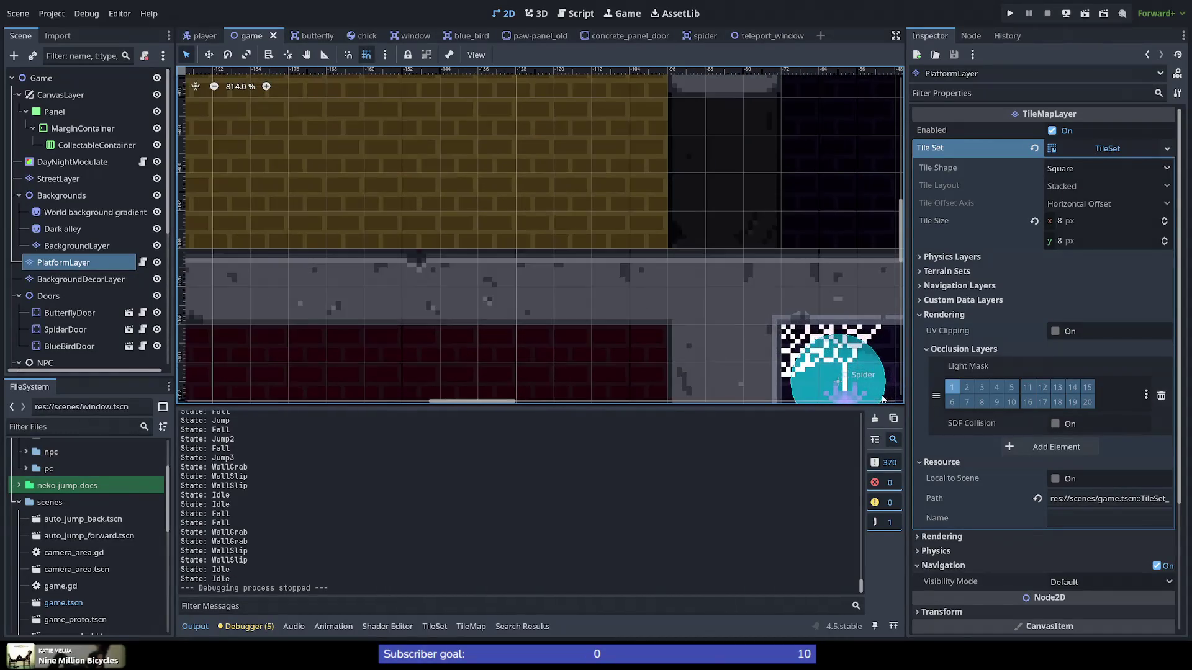
Step: Open the TileMap panel and its TileSet tab to show the ConcreteAtlas tiles
{"action": "scroll", "coordinate": [810, 318], "scroll_direction": "up", "scroll_amount": 4}
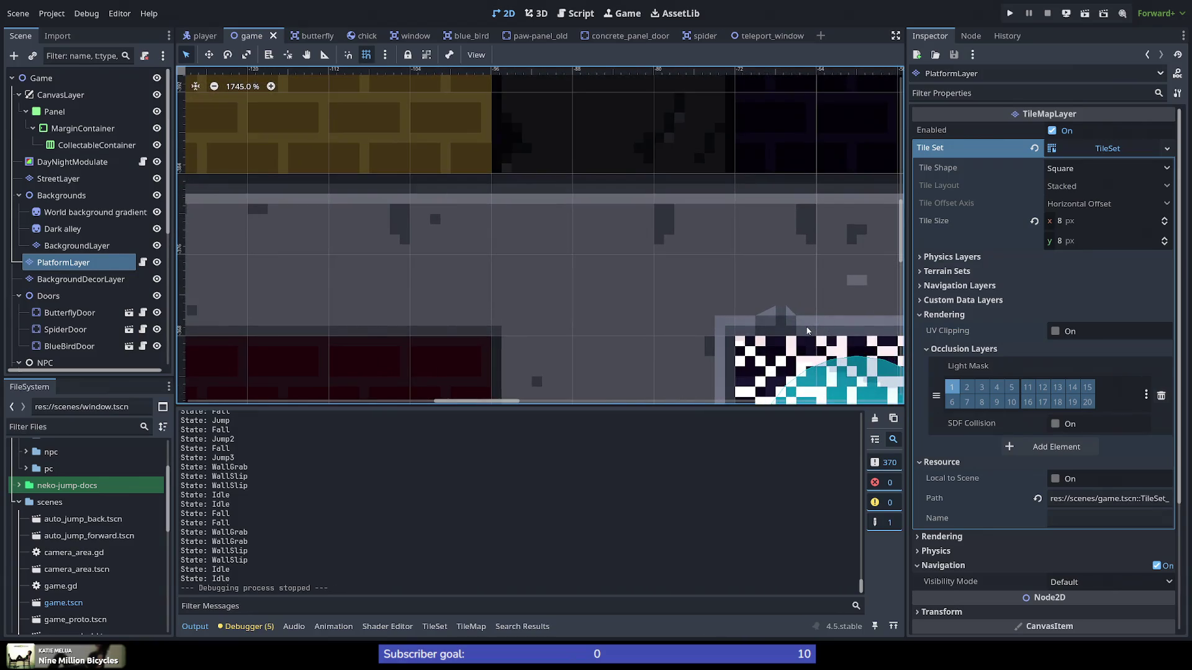
{"action": "scroll", "coordinate": [807, 330], "scroll_direction": "down", "scroll_amount": 5}
{"action": "scroll", "coordinate": [837, 368], "scroll_direction": "up", "scroll_amount": 4}
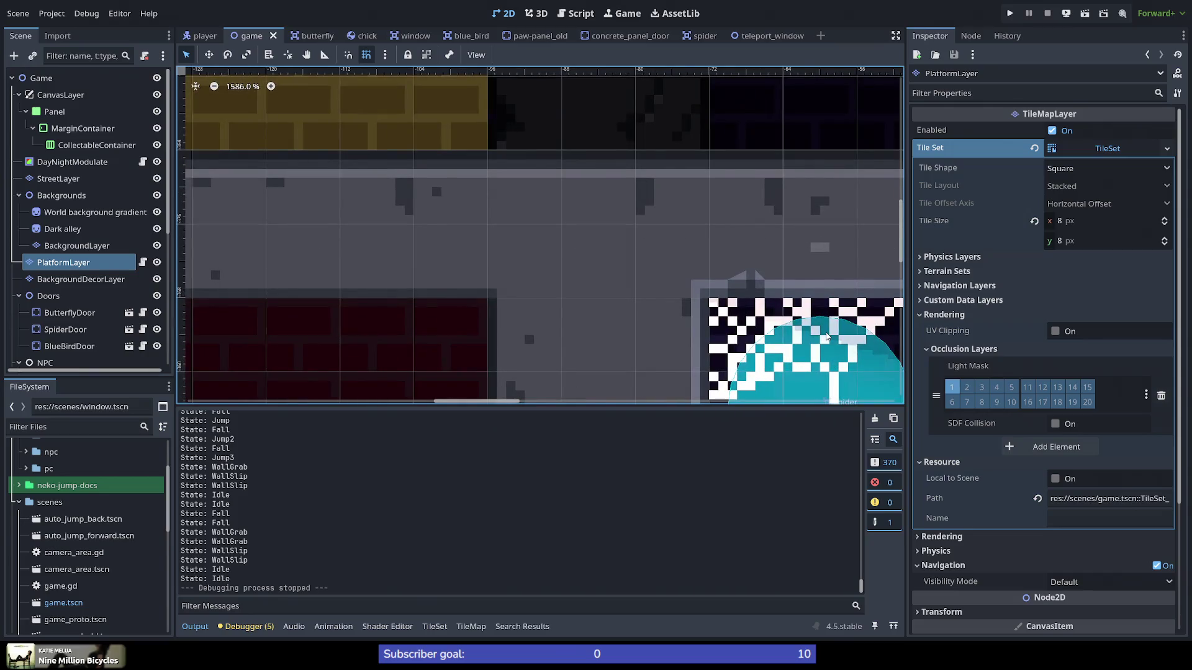
{"action": "left_click", "coordinate": [530, 631]}
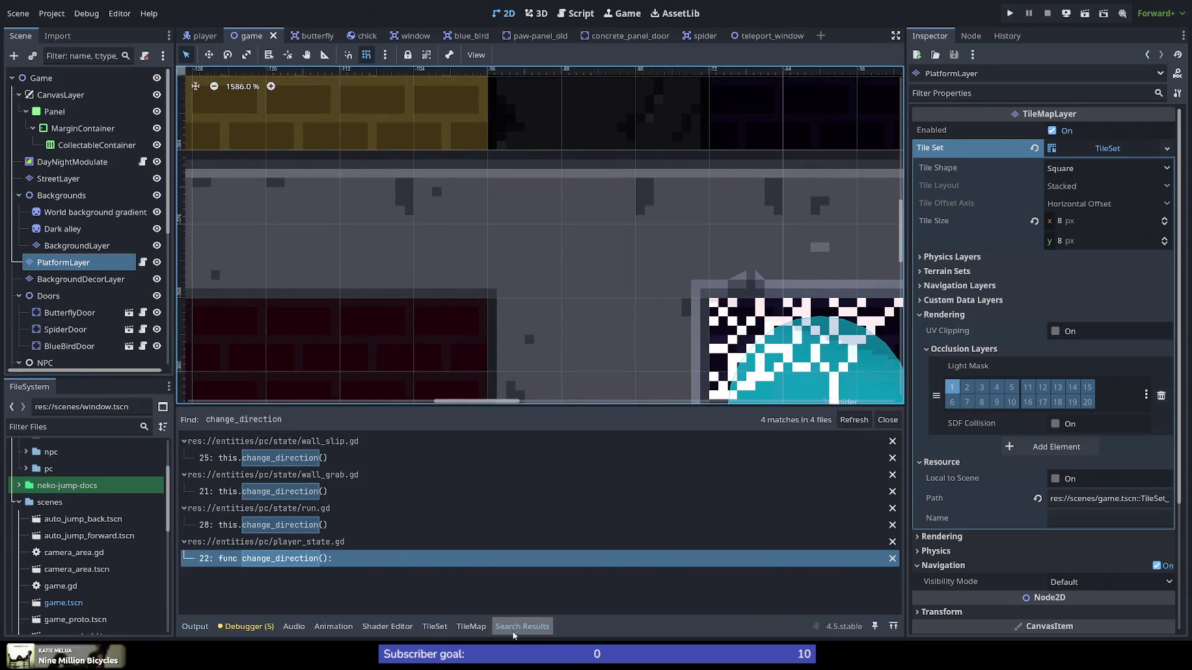
{"action": "left_click", "coordinate": [468, 630]}
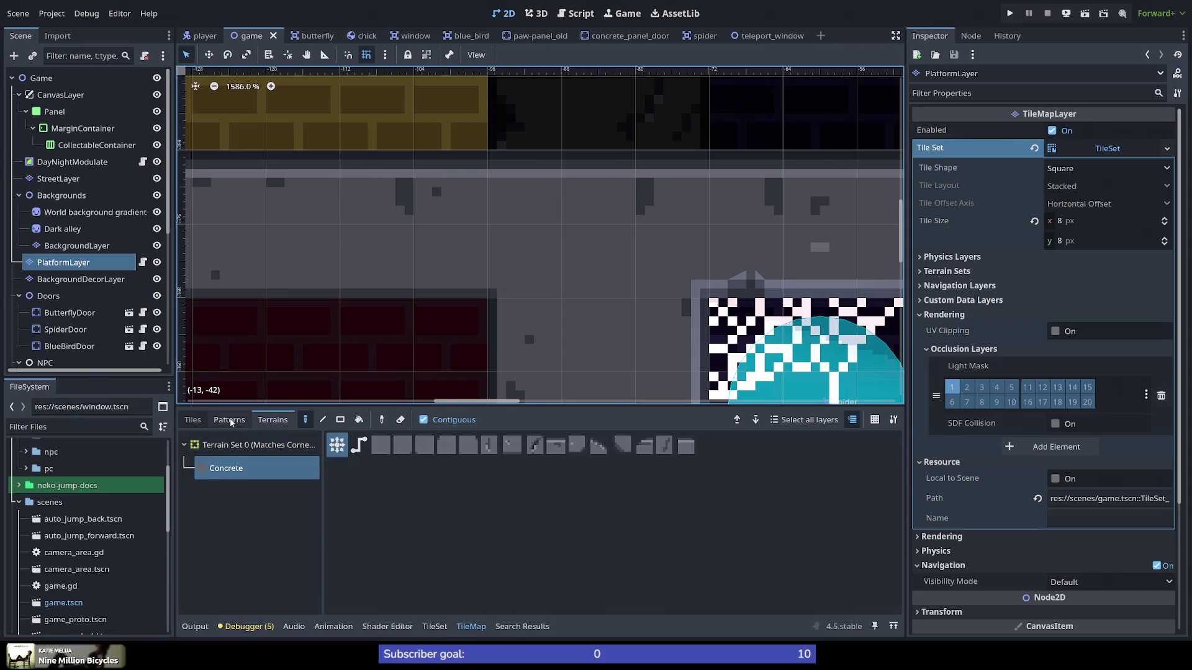
{"action": "left_click", "coordinate": [434, 627]}
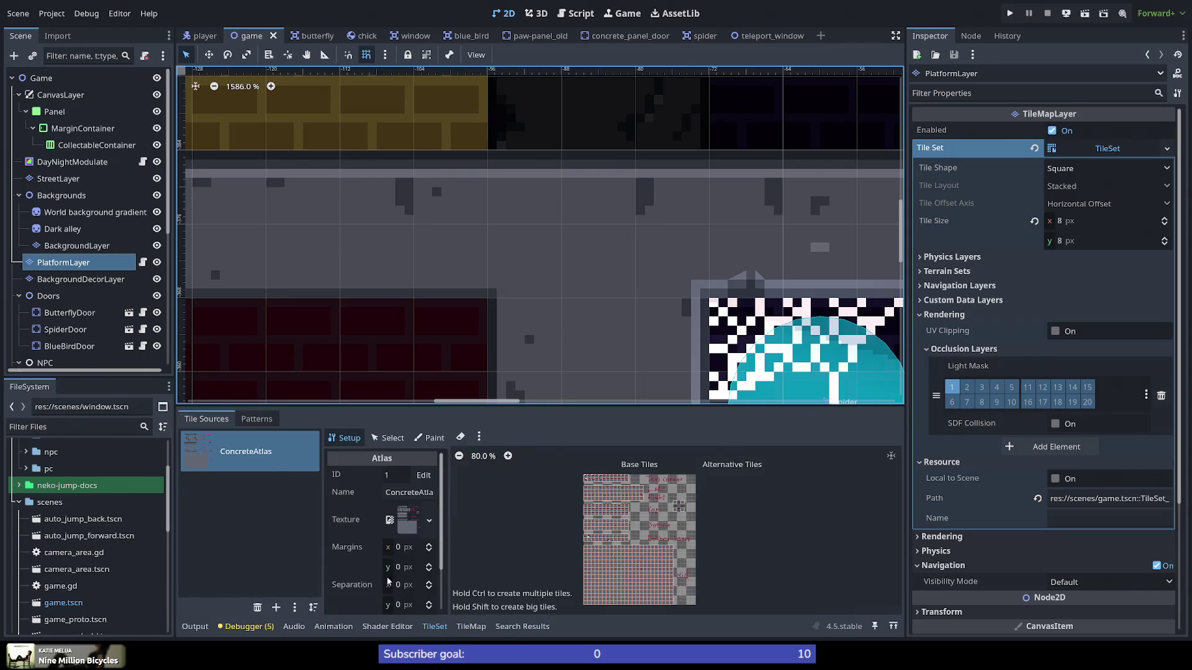
Step: Switch the TileSet editor to Paint mode with Physics Layer 0 as the painted property
{"action": "left_click", "coordinate": [430, 440]}
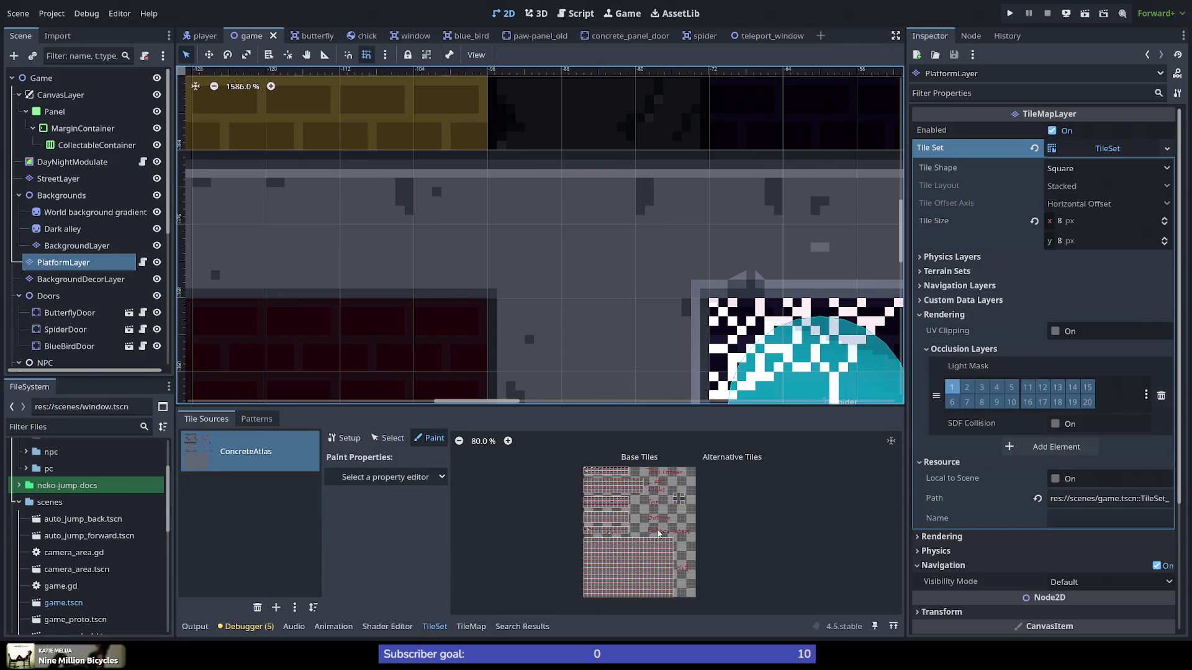
{"action": "scroll", "coordinate": [663, 556], "scroll_direction": "up", "scroll_amount": 5}
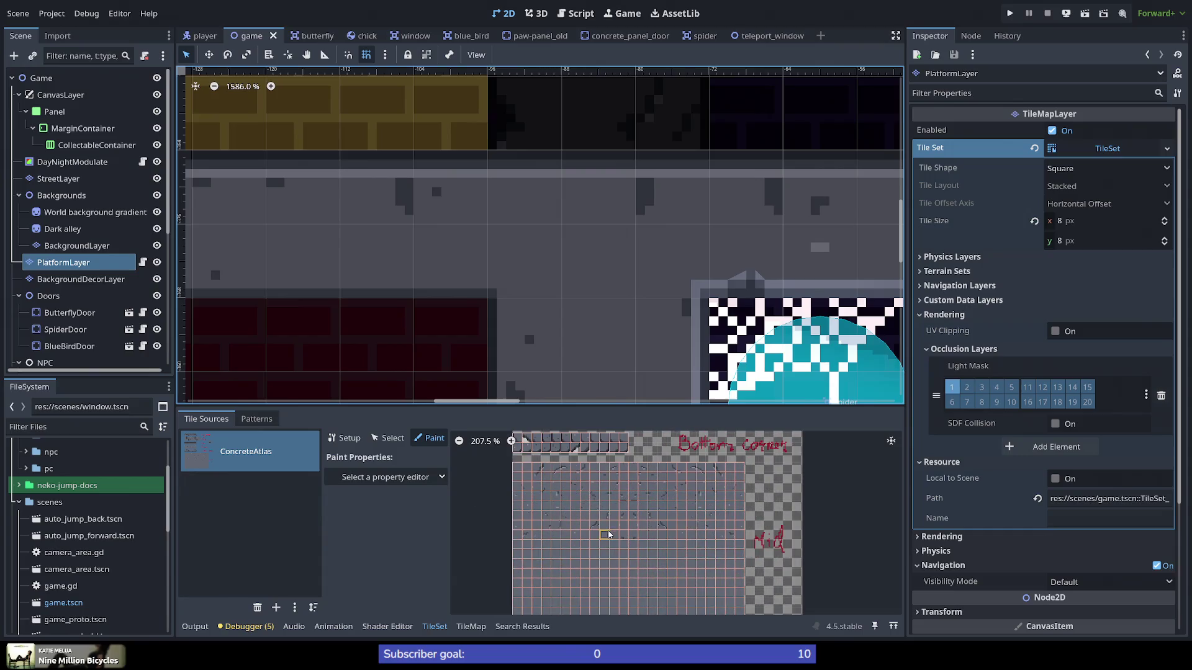
{"action": "scroll", "coordinate": [608, 534], "scroll_direction": "down", "scroll_amount": 3}
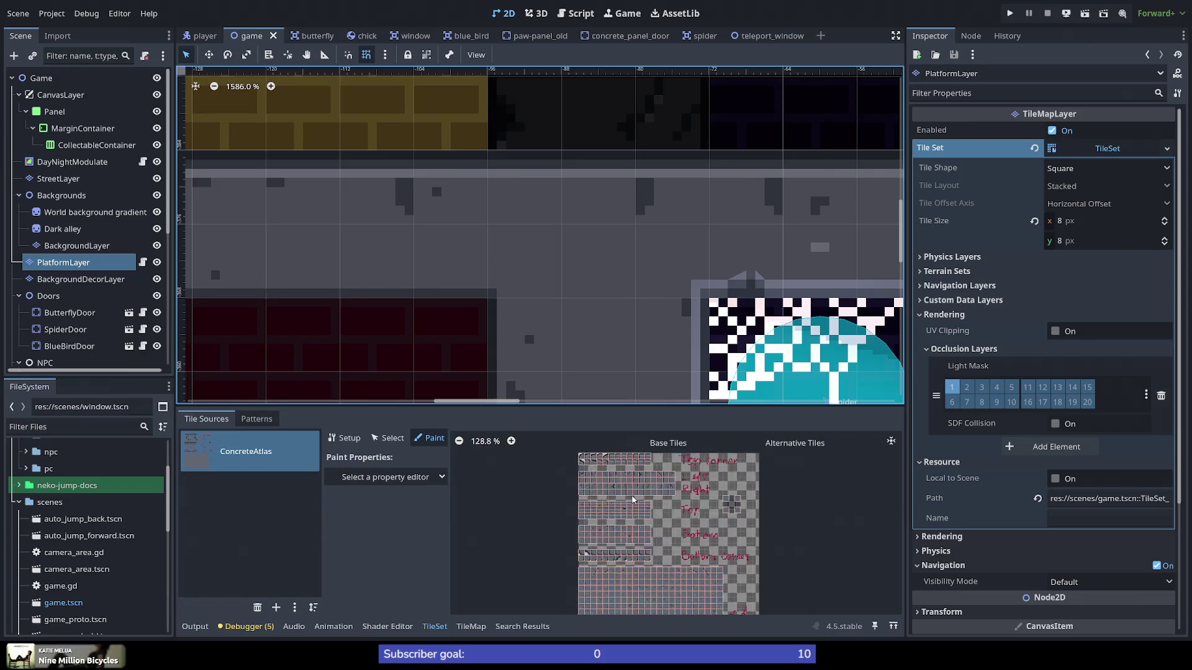
{"action": "scroll", "coordinate": [632, 498], "scroll_direction": "up", "scroll_amount": 4}
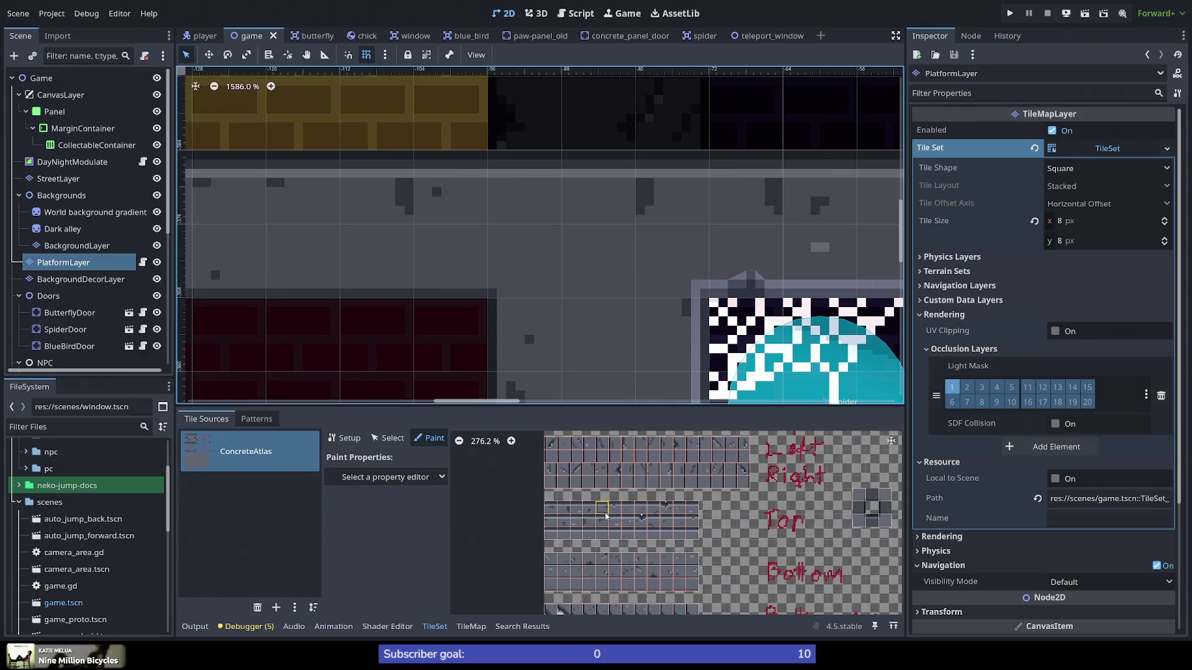
{"action": "left_click", "coordinate": [402, 481]}
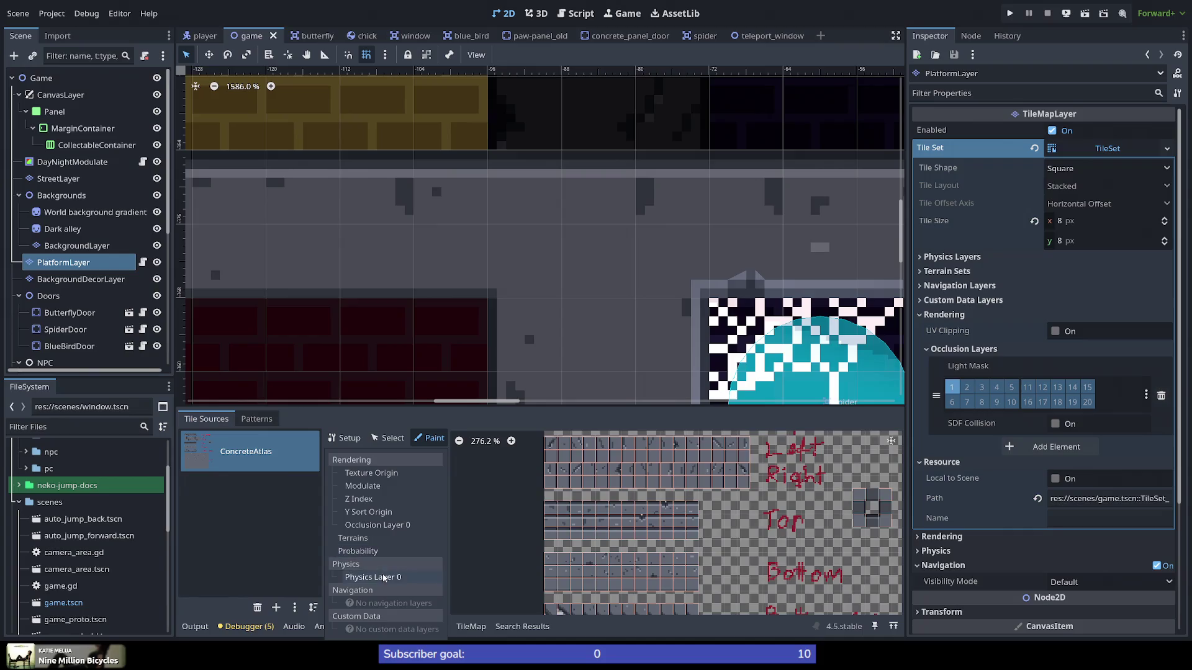
{"action": "left_click", "coordinate": [385, 577]}
Step: Zoom around the atlas checking the tiles' collision shapes, then return to the Output log
{"action": "scroll", "coordinate": [616, 489], "scroll_direction": "down", "scroll_amount": 5}
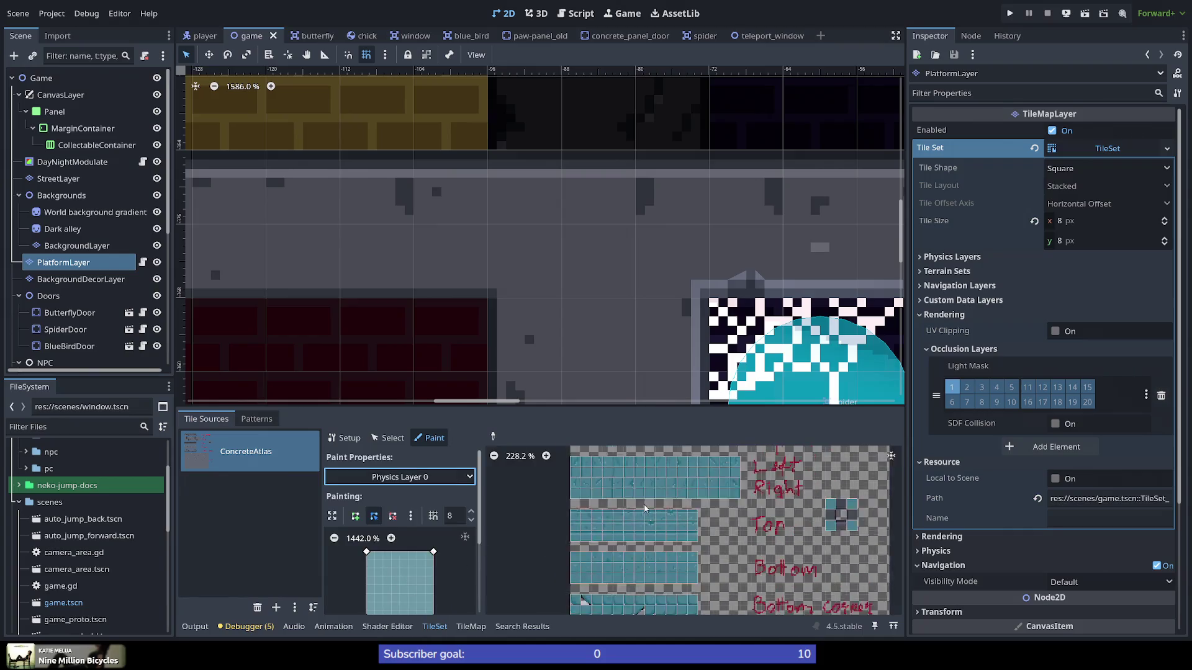
{"action": "scroll", "coordinate": [615, 489], "scroll_direction": "up", "scroll_amount": 3}
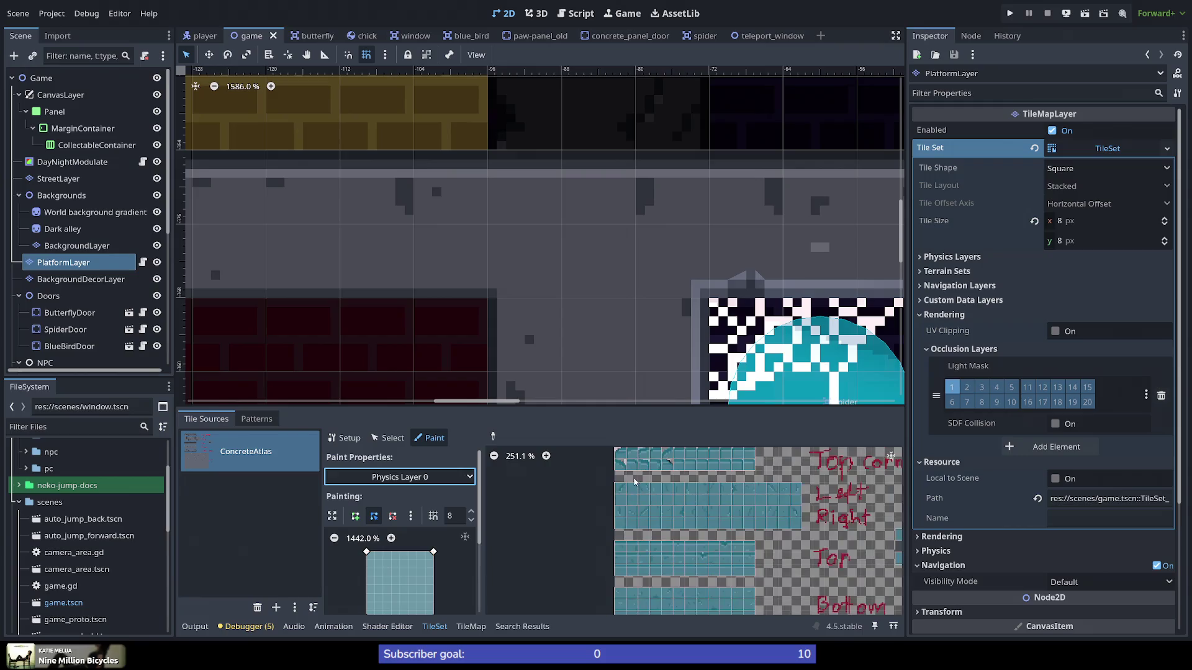
{"action": "scroll", "coordinate": [781, 557], "scroll_direction": "up", "scroll_amount": 12}
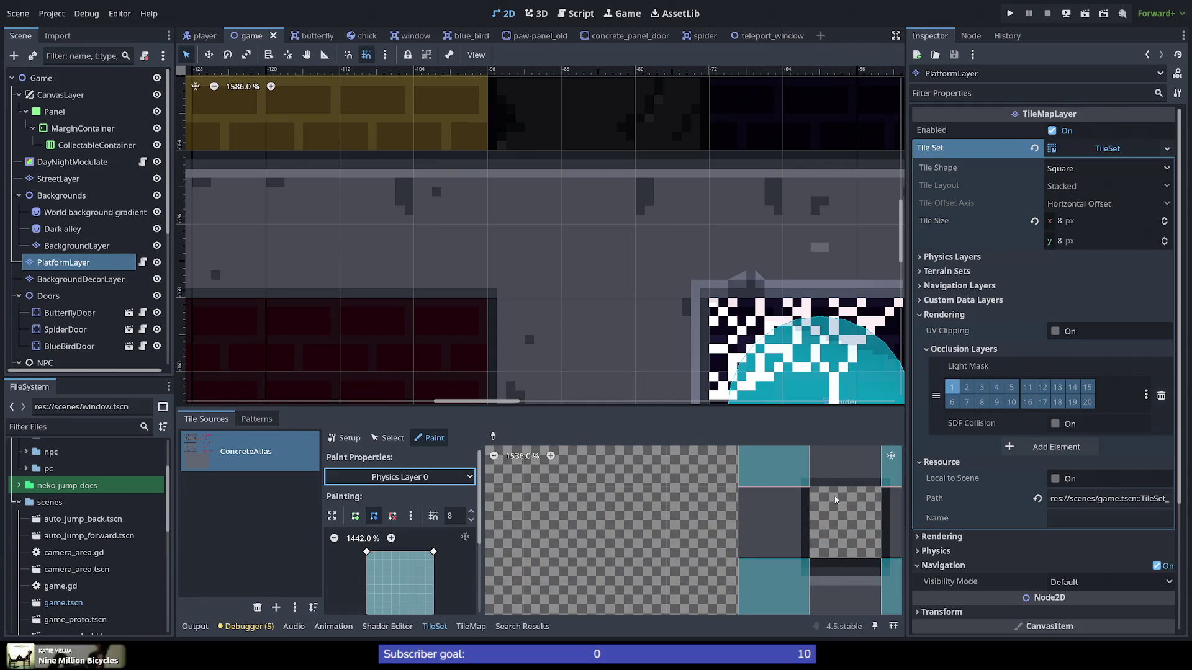
{"action": "scroll", "coordinate": [835, 500], "scroll_direction": "down", "scroll_amount": 8}
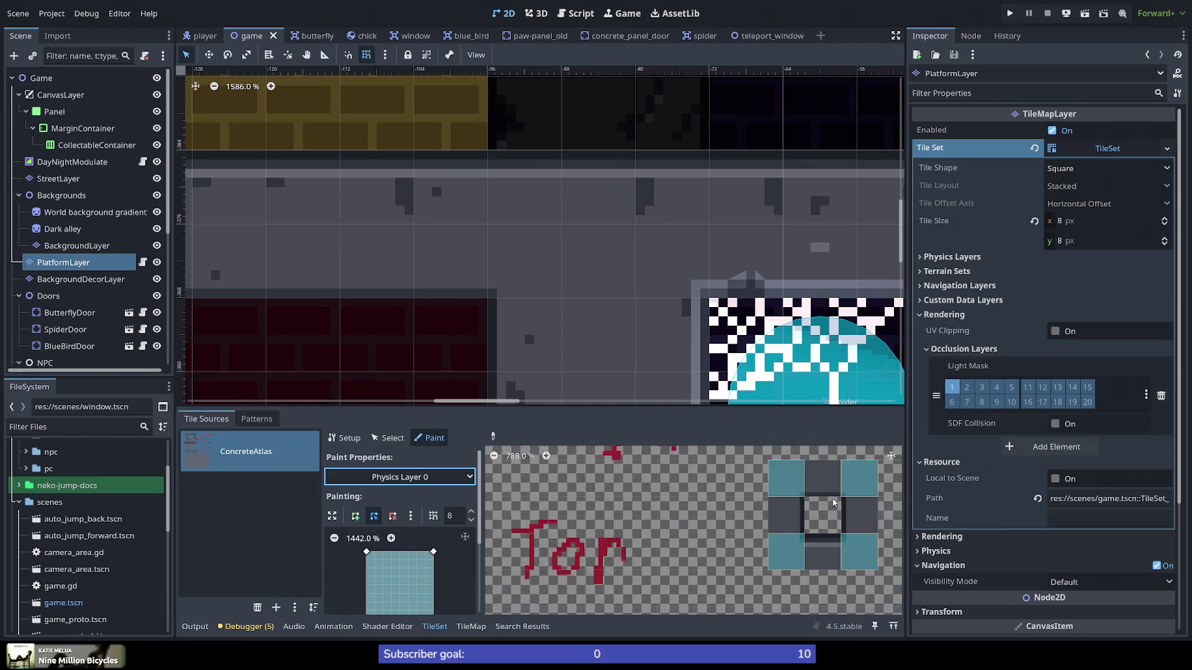
{"action": "scroll", "coordinate": [827, 507], "scroll_direction": "down", "scroll_amount": 4}
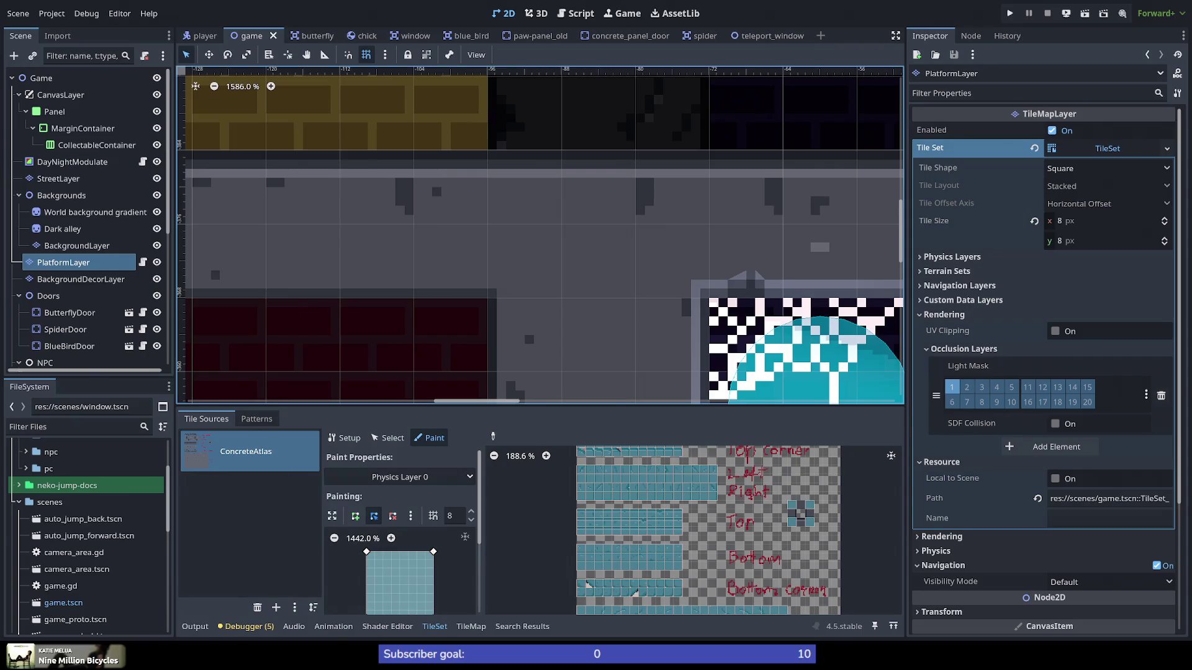
{"action": "left_click", "coordinate": [195, 627]}
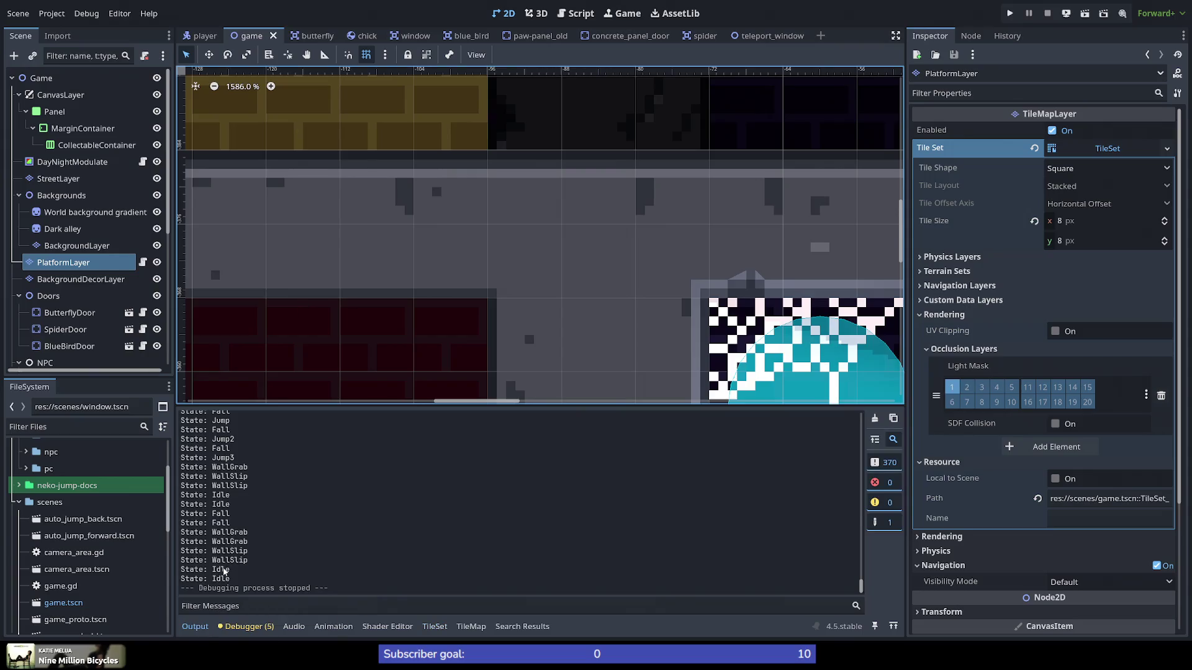
Step: Run the game and wall-jump the cat up the shaft, alternating between walls
{"action": "left_click", "coordinate": [1009, 14]}
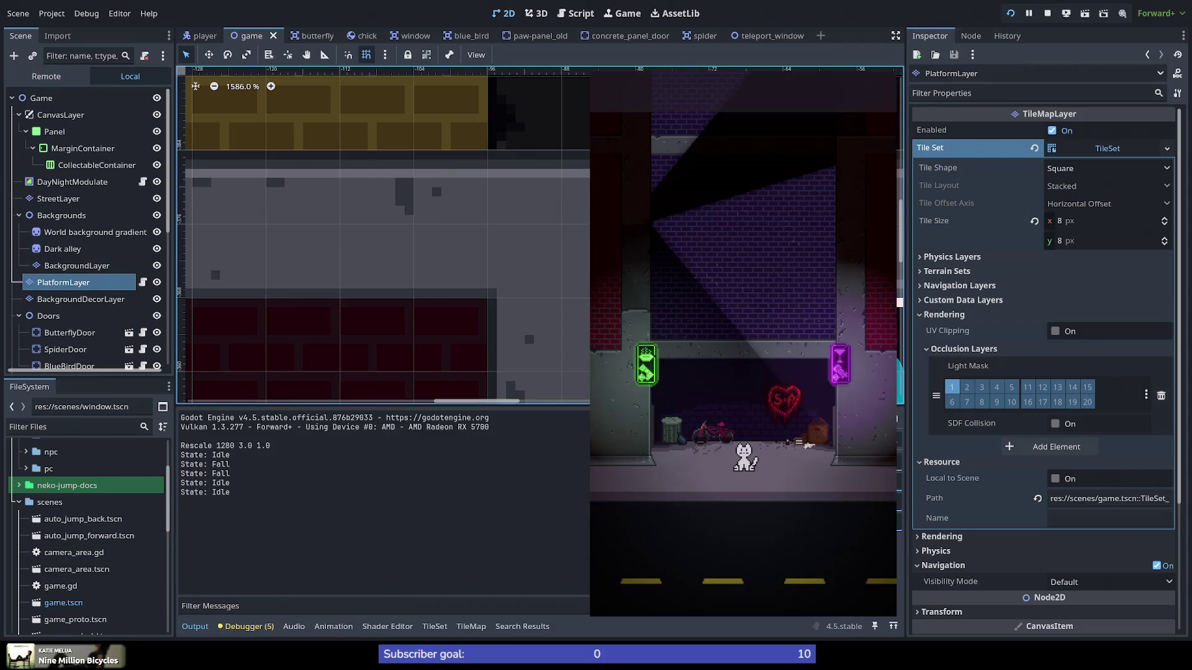
{"action": "key", "text": "Right"}
{"action": "key", "text": "space"}
{"action": "key", "text": "space"}
{"action": "key", "text": "space"}
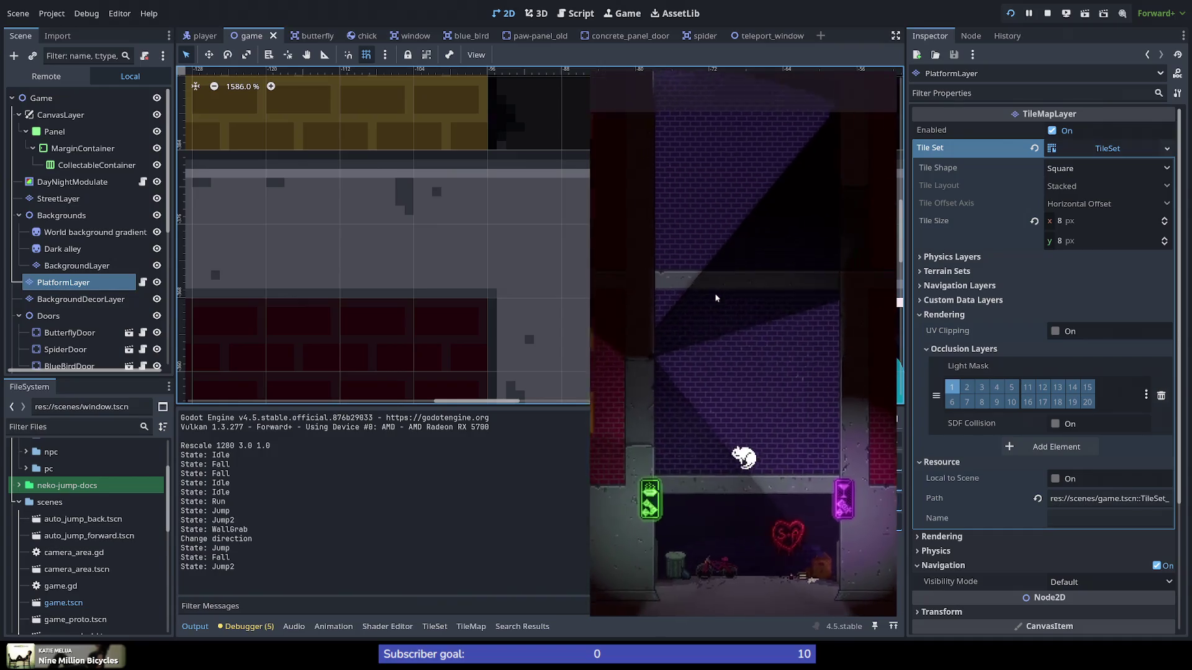
{"action": "key", "text": "space"}
{"action": "key", "text": "space"}
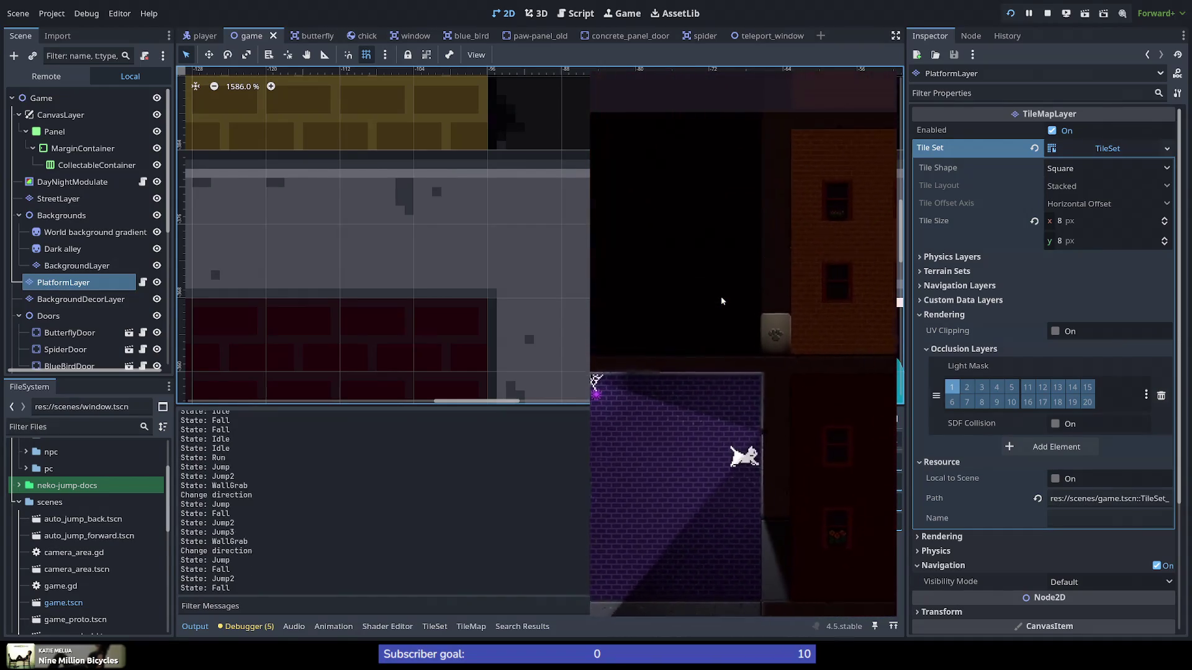
{"action": "key", "text": "space"}
{"action": "key", "text": "space"}
{"action": "key", "text": "space"}
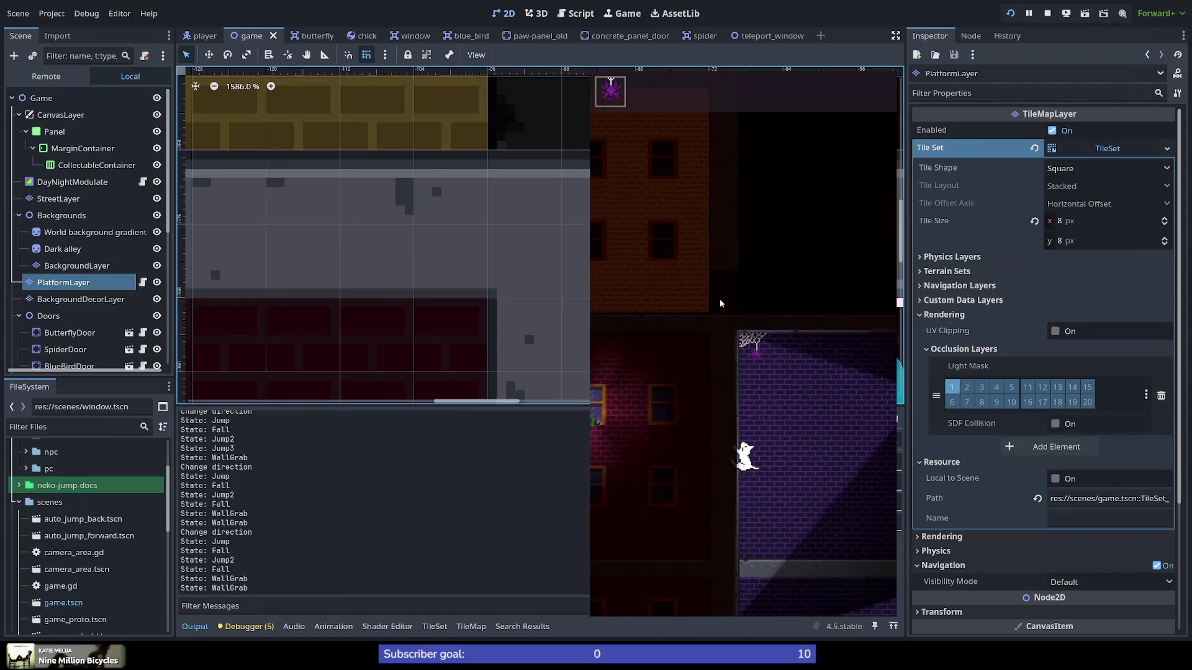
{"action": "key", "text": "space"}
{"action": "key", "text": "space"}
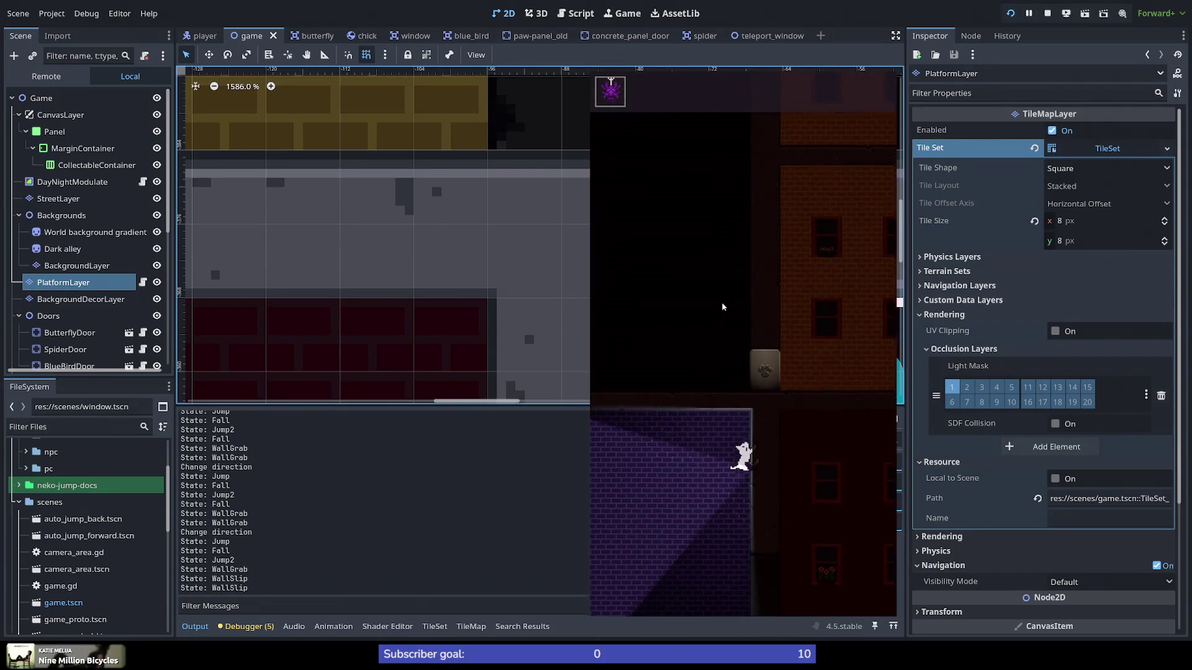
{"action": "key", "text": "space"}
{"action": "key", "text": "space"}
{"action": "key", "text": "space"}
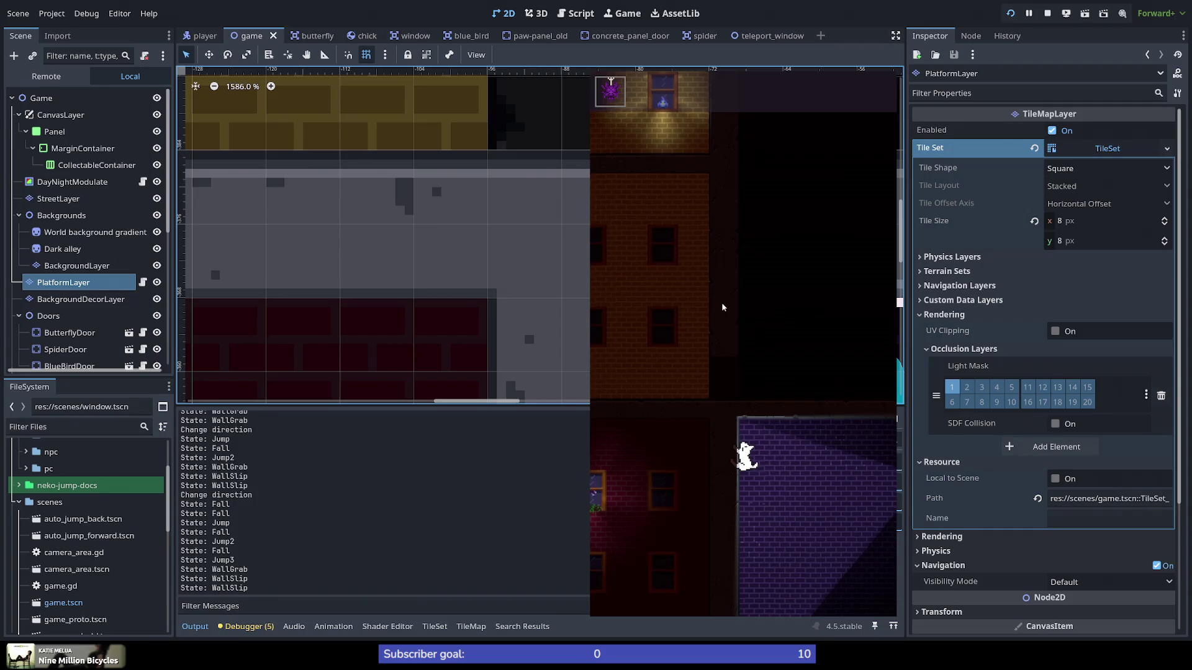
{"action": "key", "text": "space"}
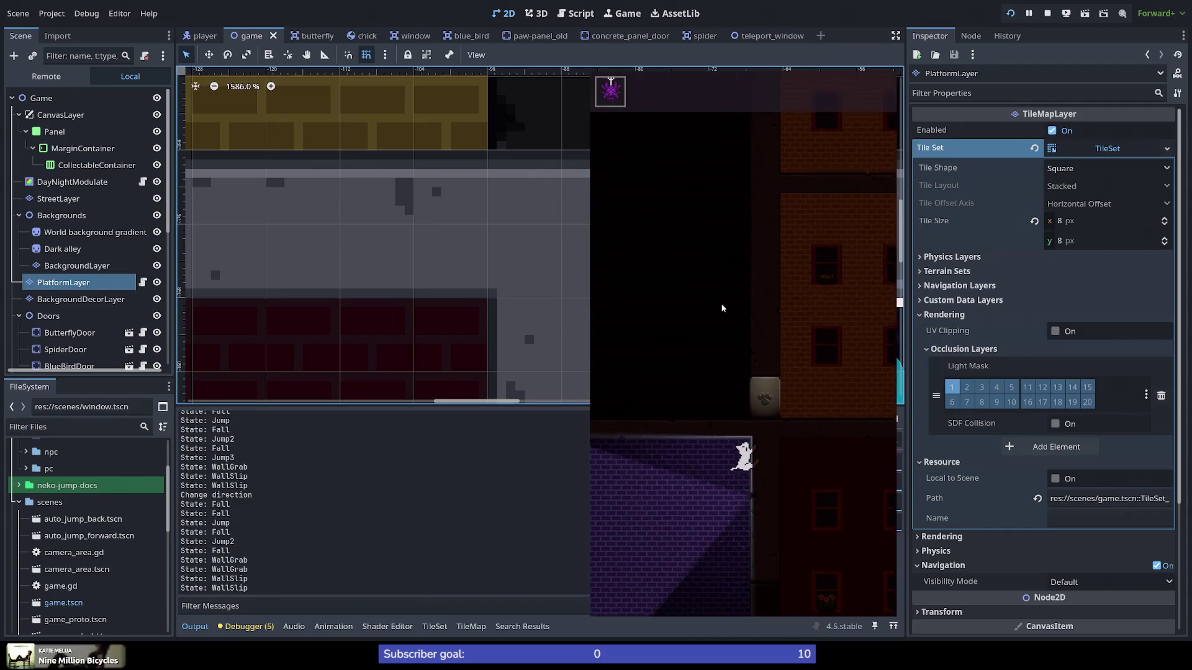
{"action": "key", "text": "space"}
{"action": "key", "text": "space"}
{"action": "key", "text": "space"}
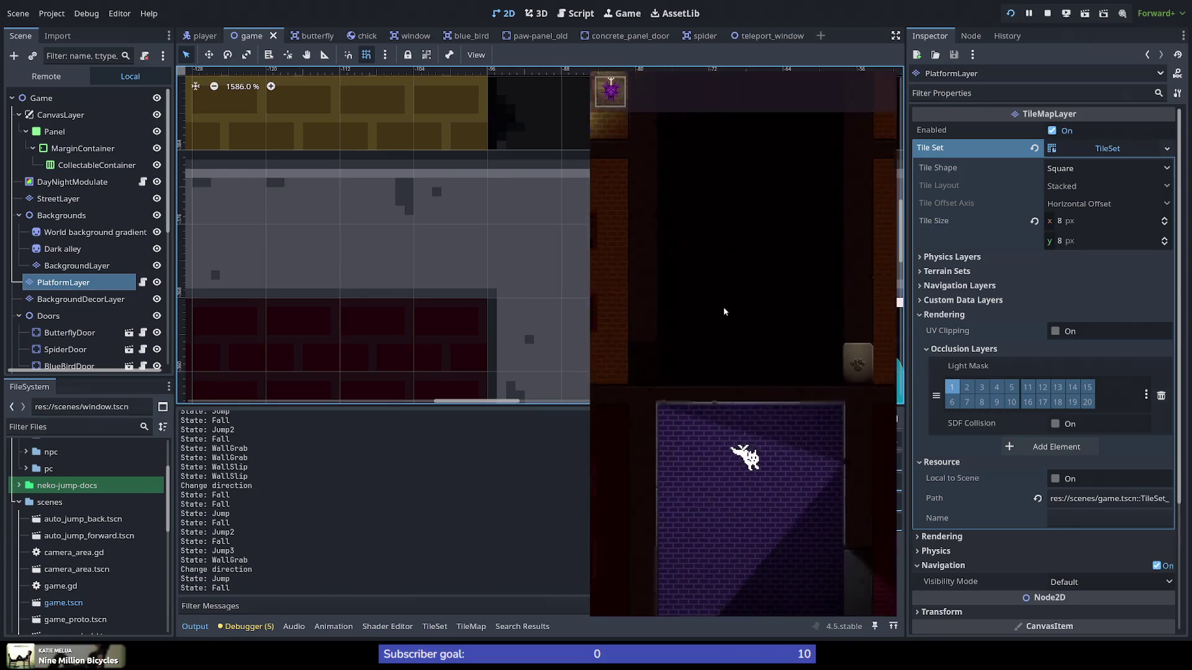
{"action": "key", "text": "space"}
{"action": "key", "text": "space"}
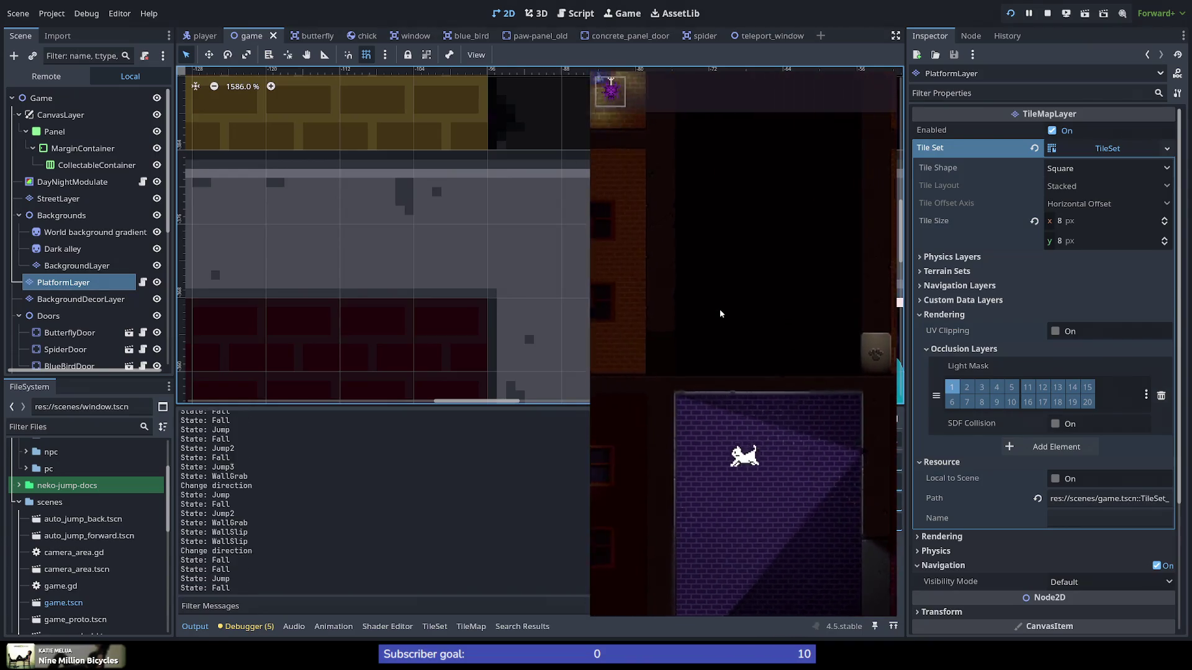
{"action": "key", "text": "space"}
{"action": "key", "text": "space"}
{"action": "key", "text": "space"}
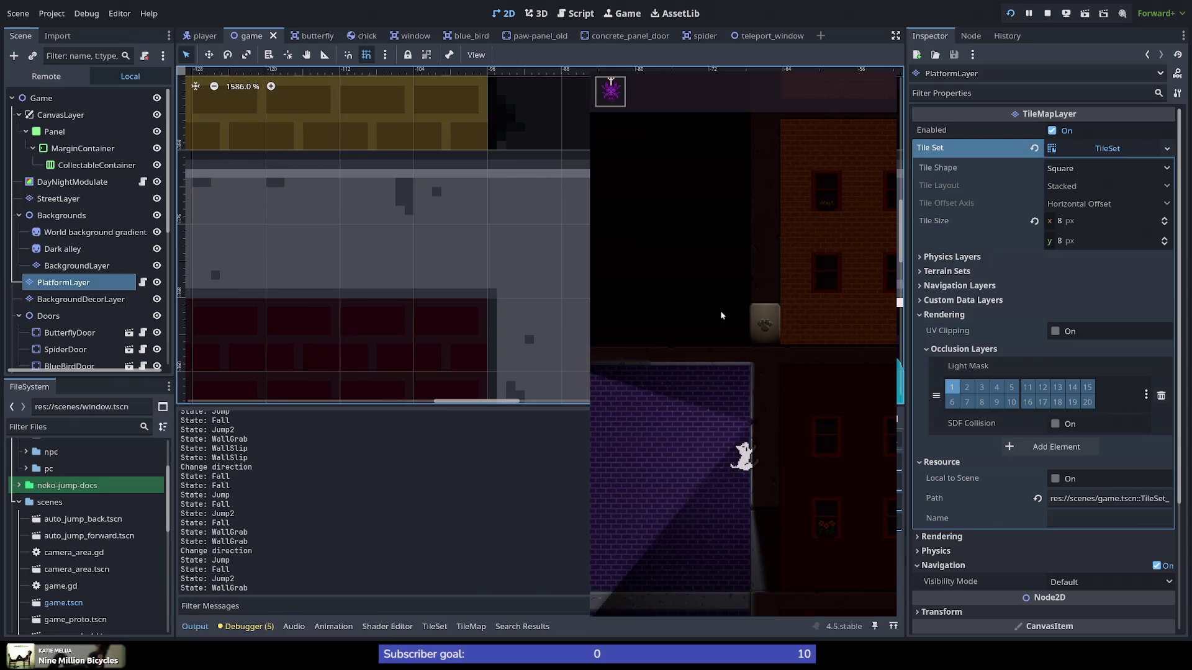
{"action": "key", "text": "space"}
{"action": "key", "text": "space"}
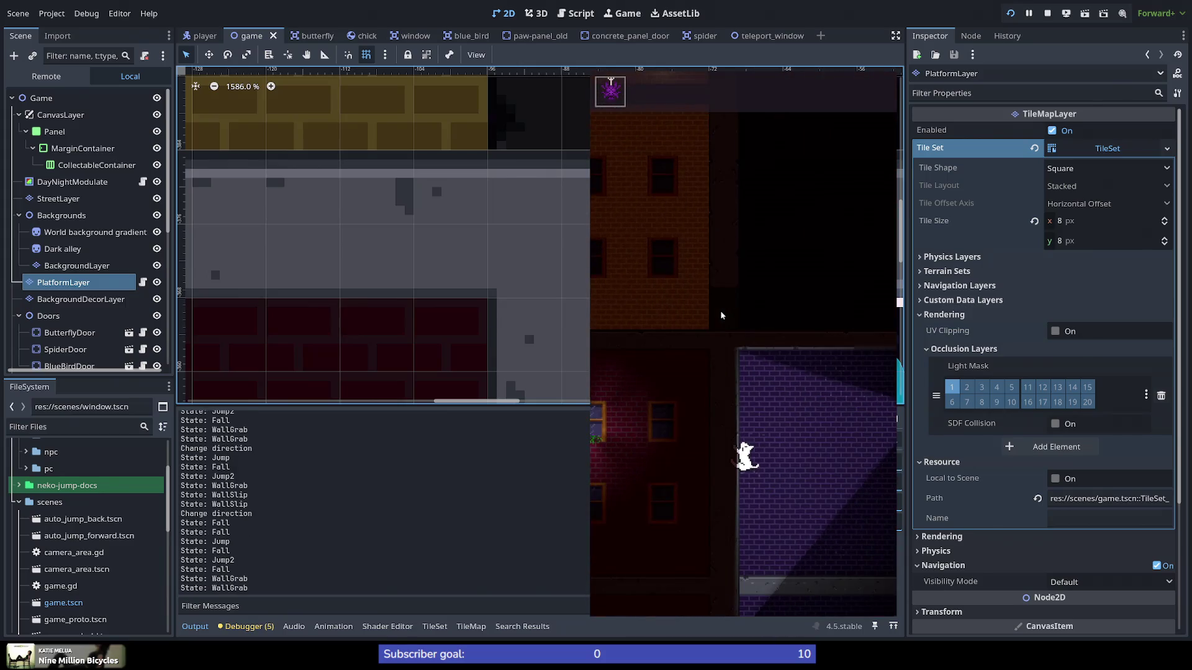
{"action": "key", "text": "space"}
{"action": "key", "text": "space"}
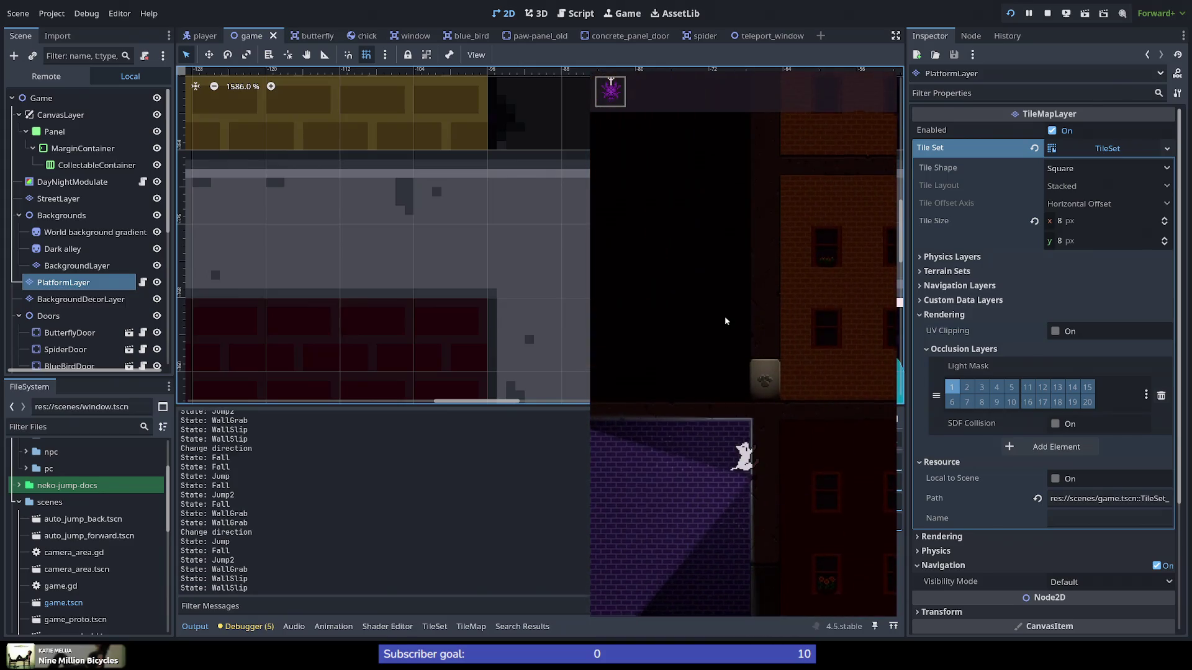
{"action": "key", "text": "space"}
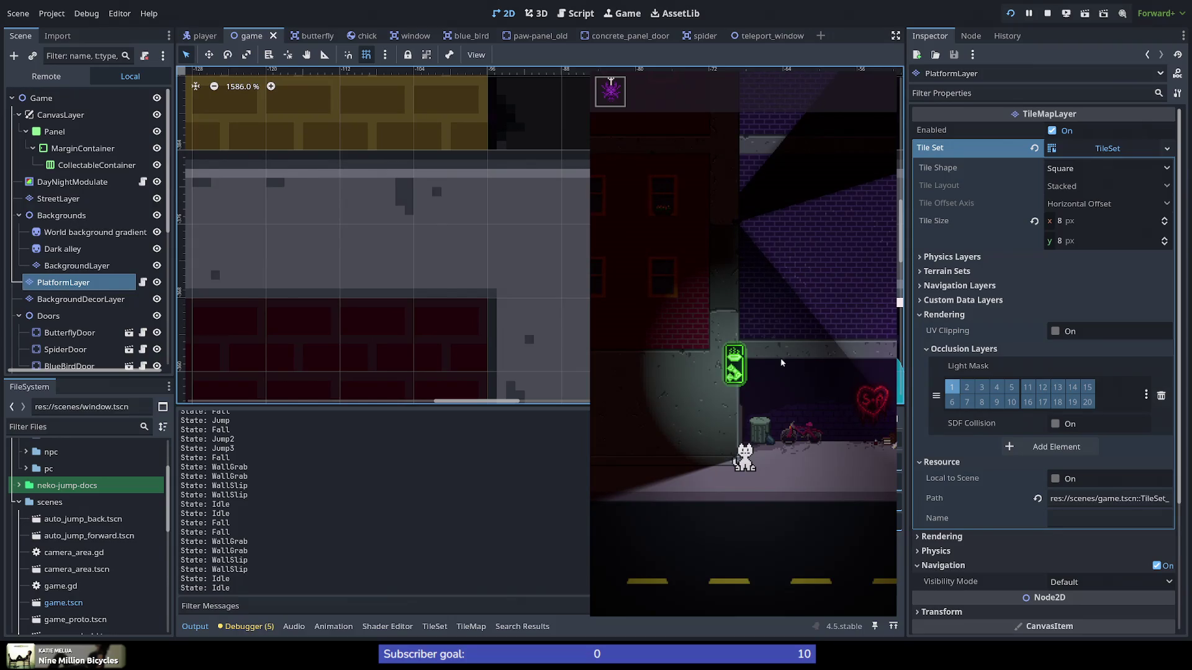
Step: Keep wall-jumping up to the purple building's top corner, then bring the editor forward
{"action": "key", "text": "space"}
{"action": "key", "text": "space"}
{"action": "key", "text": "space"}
{"action": "key", "text": "space"}
{"action": "key", "text": "space"}
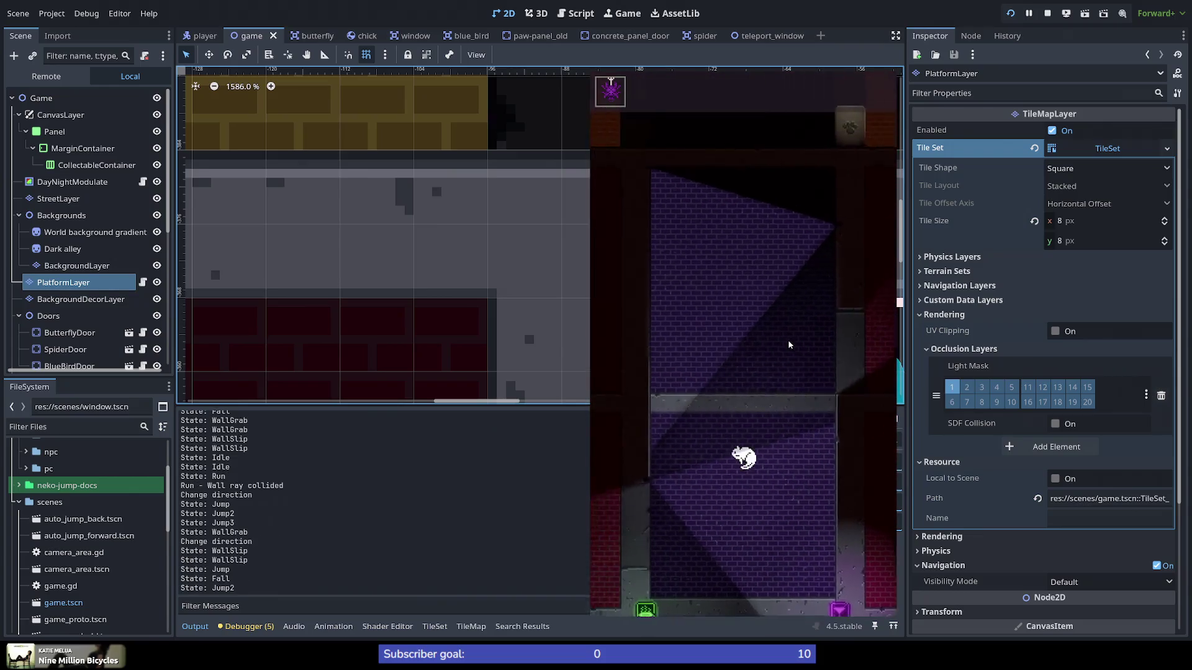
{"action": "key", "text": "space"}
{"action": "key", "text": "space"}
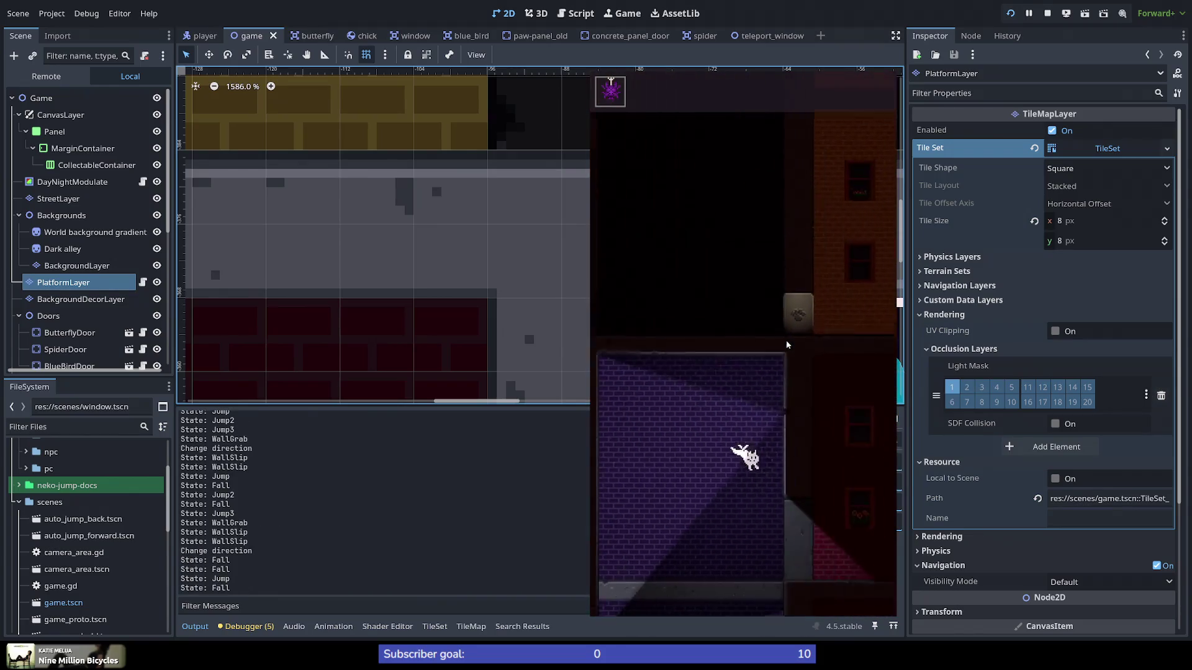
{"action": "key", "text": "space"}
{"action": "key", "text": "space"}
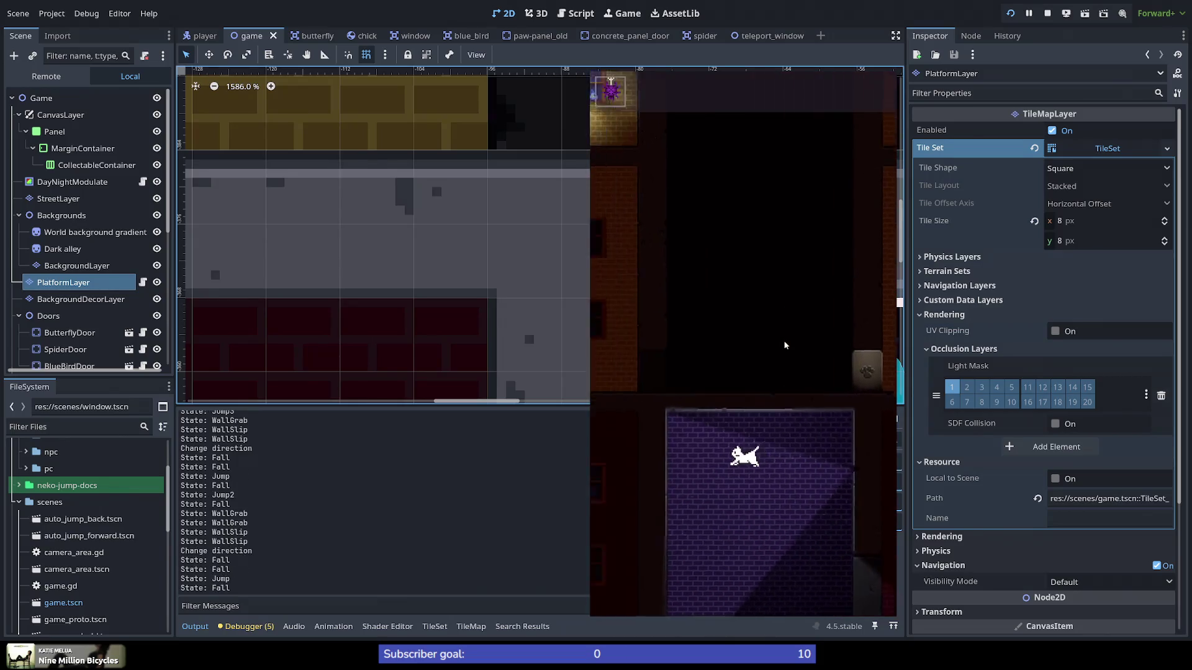
{"action": "key", "text": "space"}
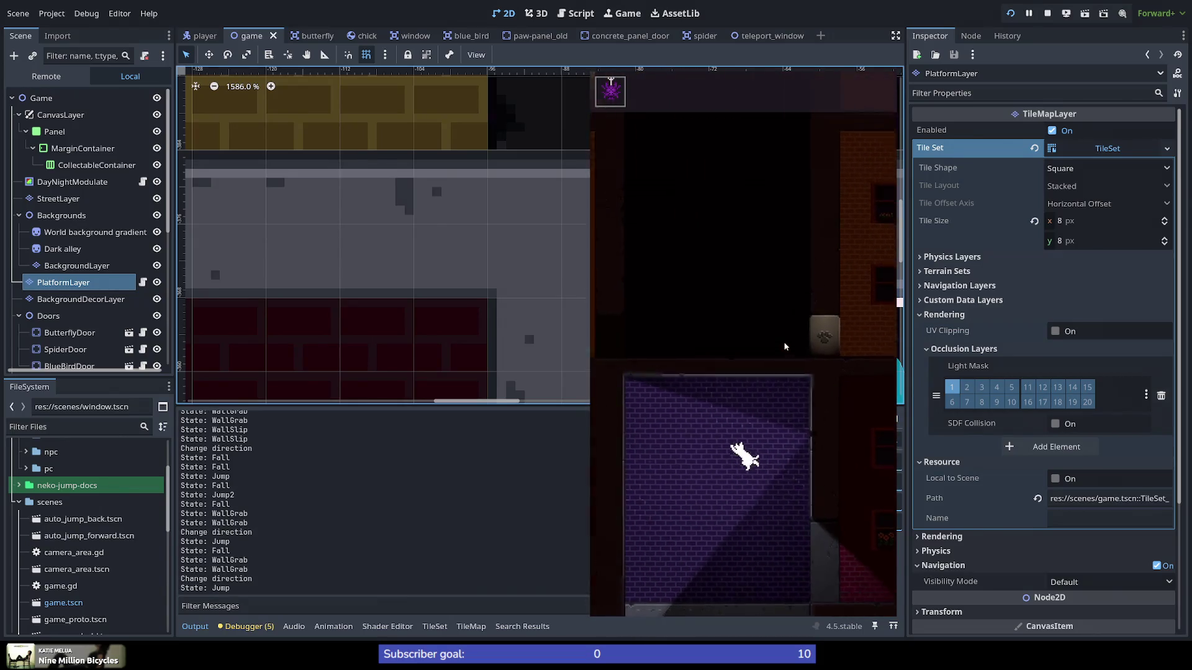
{"action": "key", "text": "space"}
{"action": "key", "text": "space"}
{"action": "key", "text": "space"}
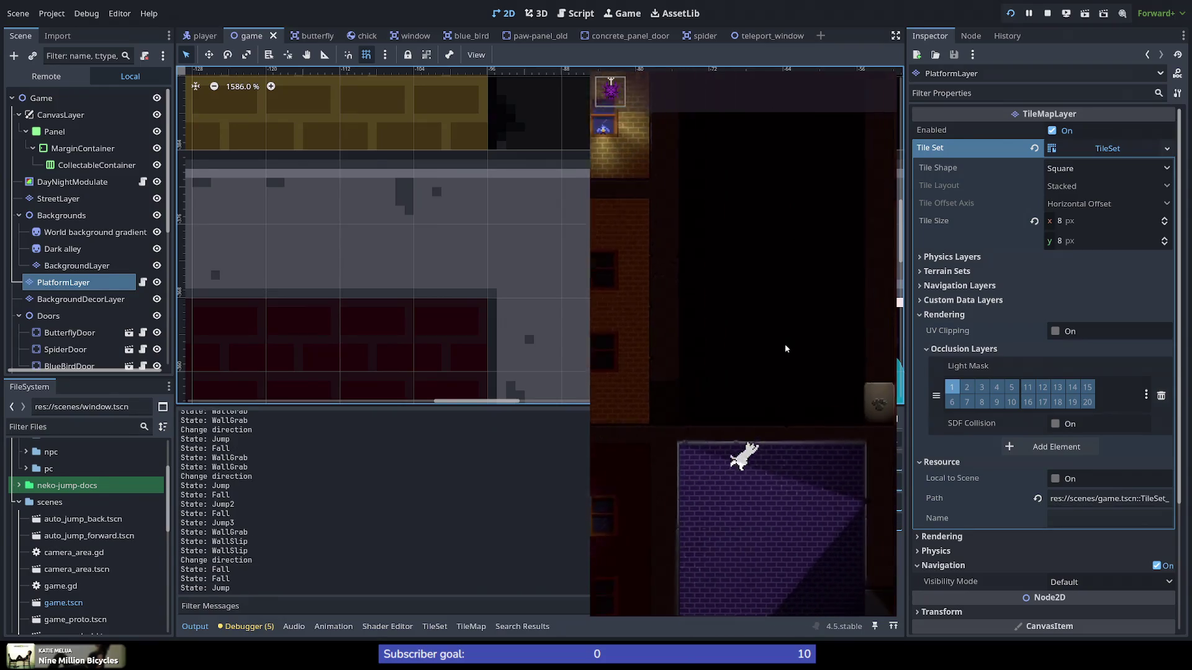
{"action": "key", "text": "space"}
{"action": "key", "text": "space"}
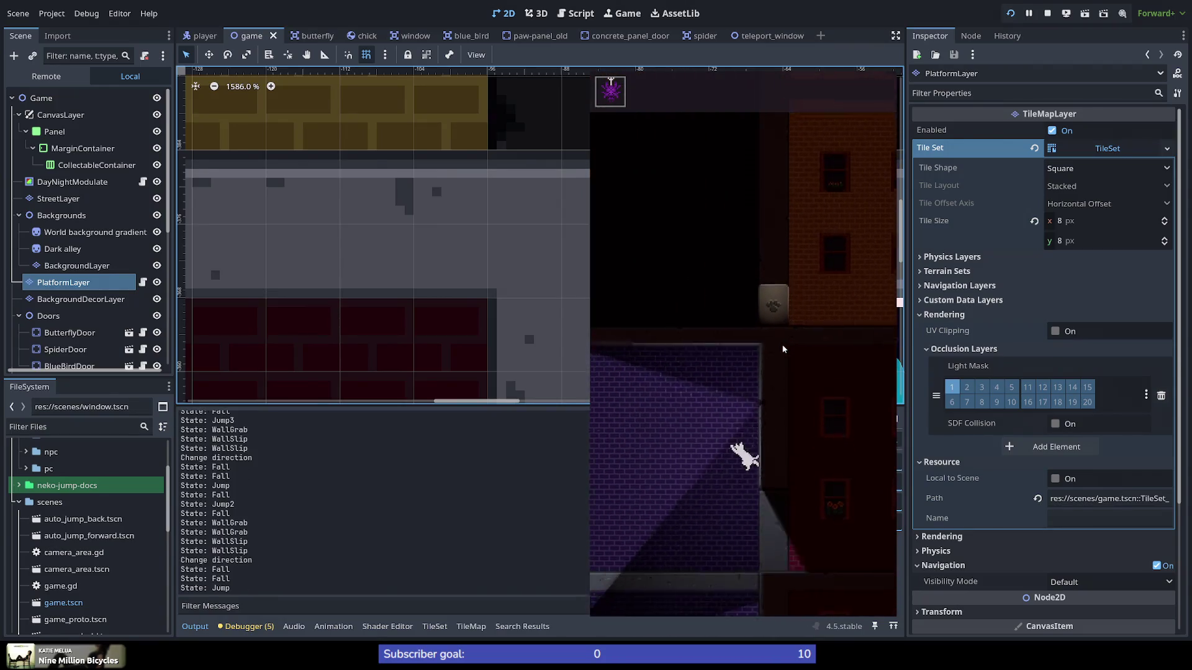
{"action": "key", "text": "space"}
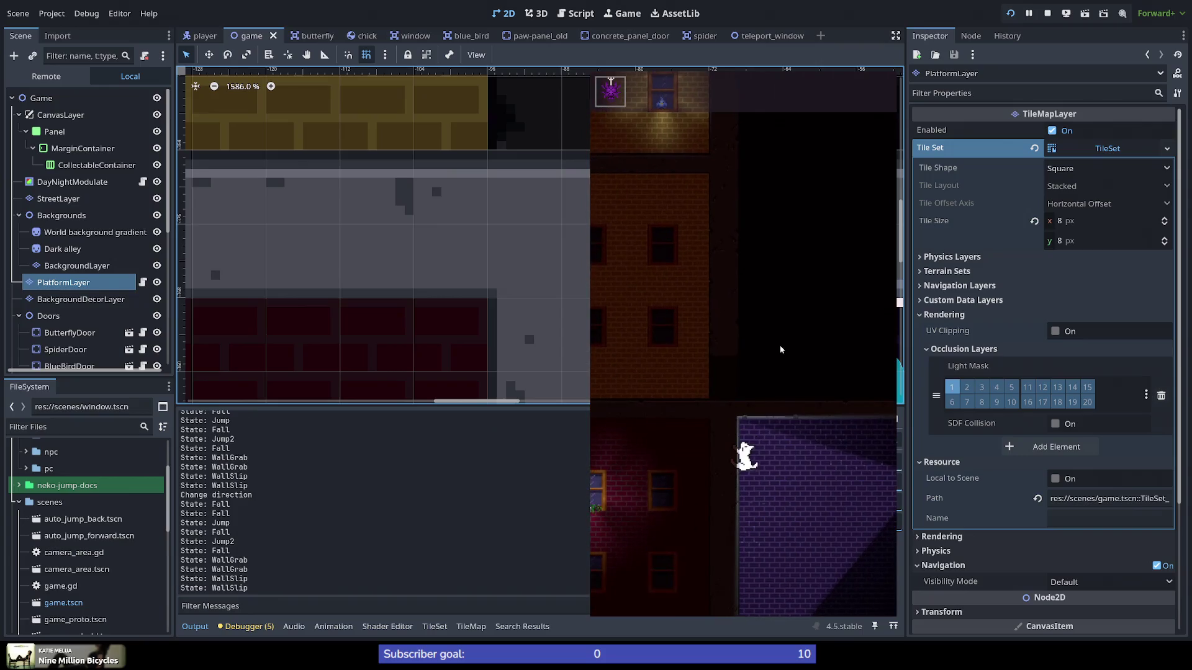
{"action": "key", "text": "Right"}
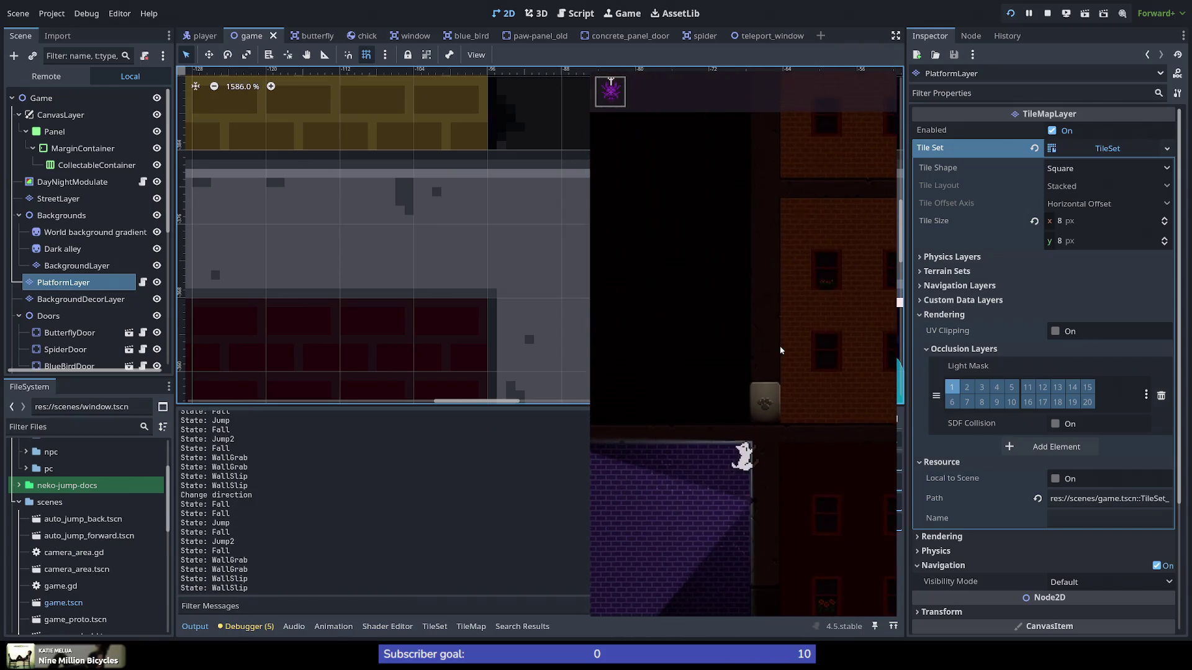
{"action": "key", "text": "space"}
{"action": "key", "text": "space"}
{"action": "key", "text": "space"}
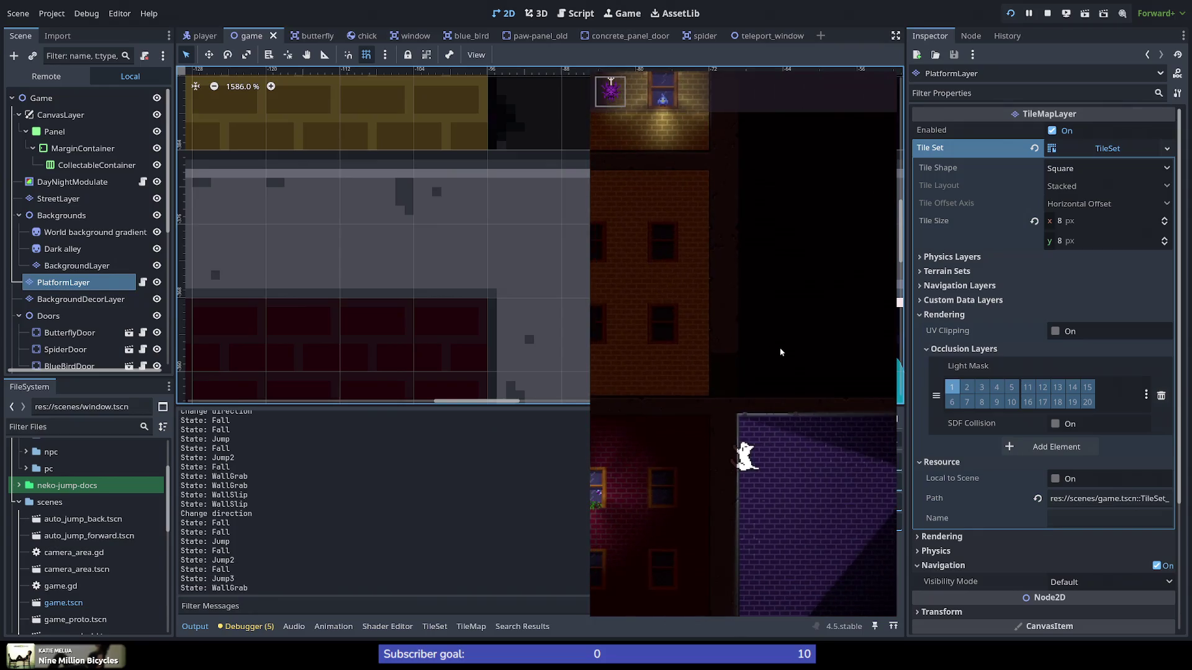
{"action": "key", "text": "space"}
{"action": "key", "text": "space"}
{"action": "key", "text": "space"}
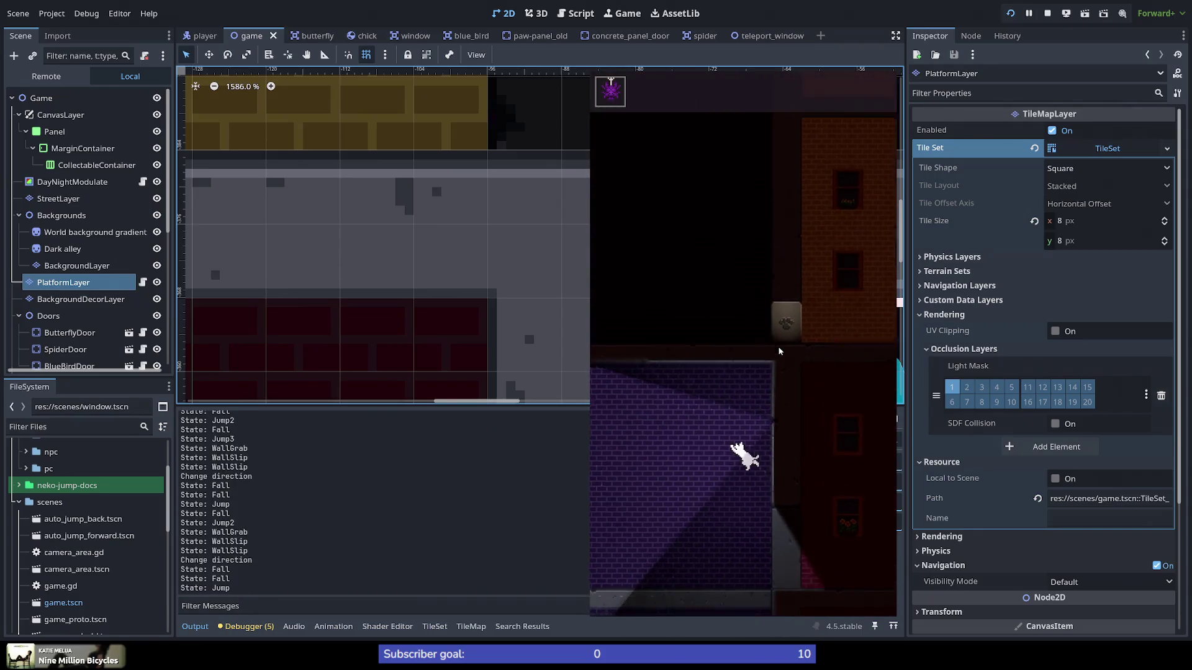
{"action": "key", "text": "space"}
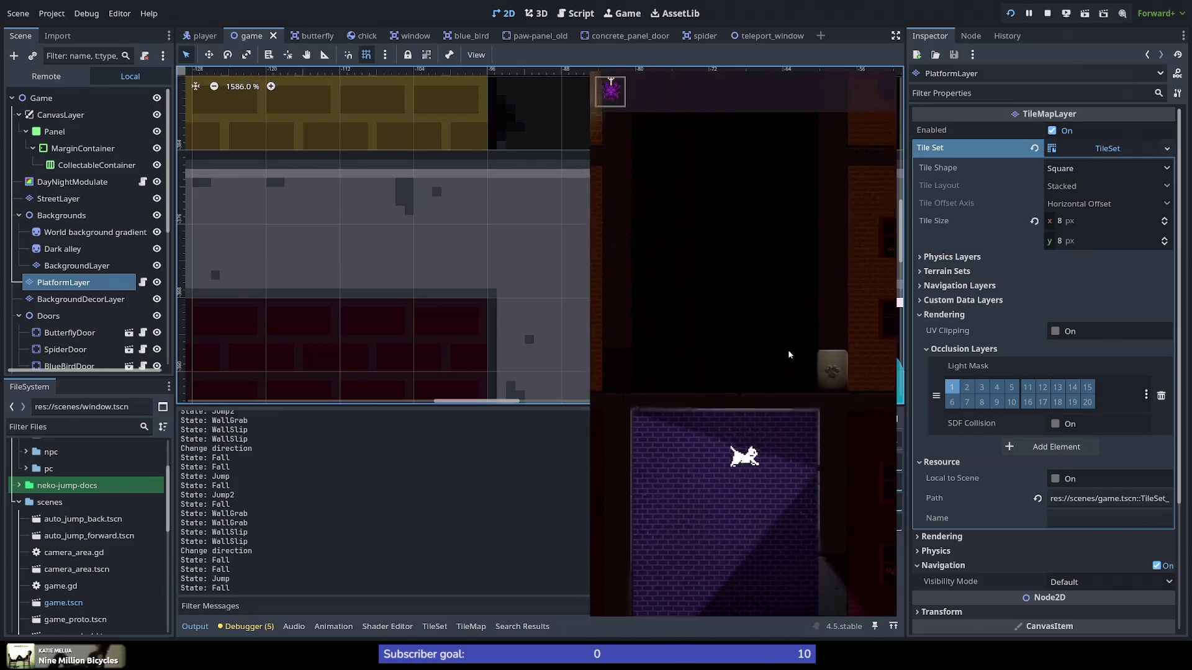
{"action": "key", "text": "space"}
{"action": "key", "text": "space"}
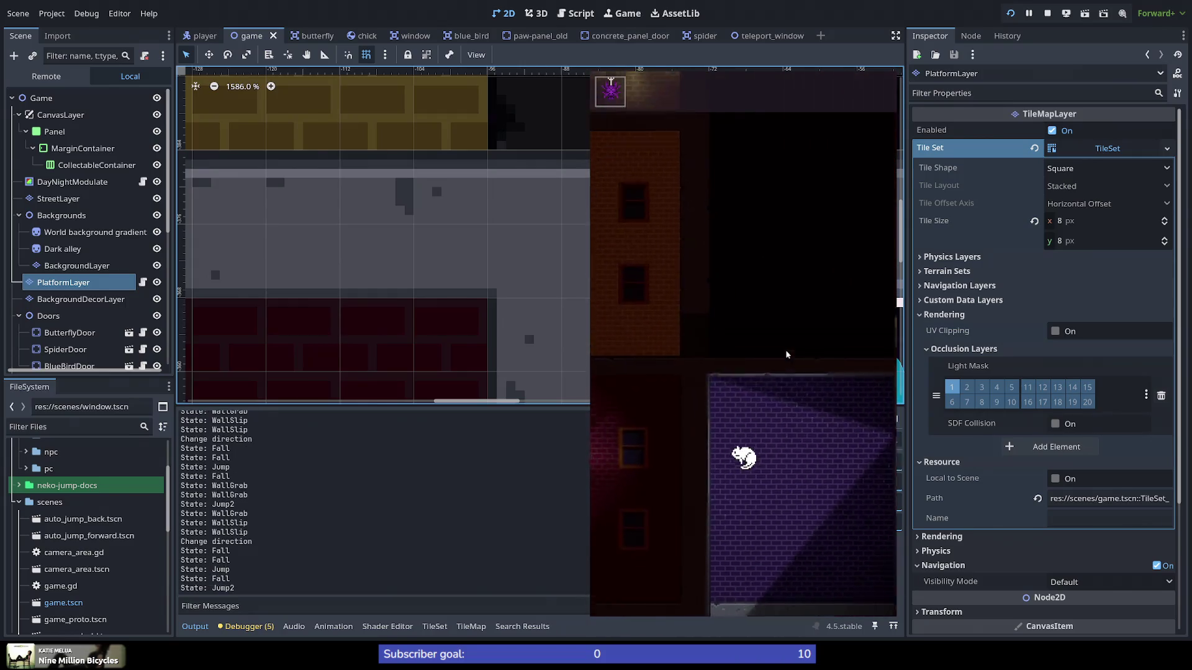
{"action": "key", "text": "space"}
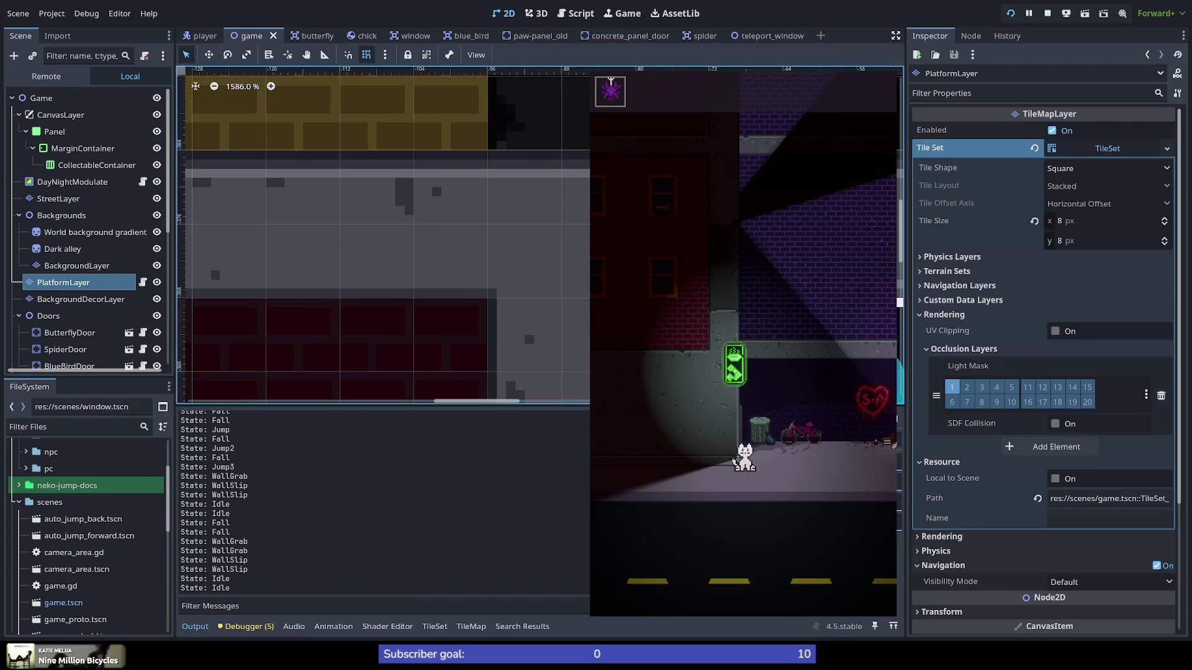
{"action": "left_click", "coordinate": [230, 512]}
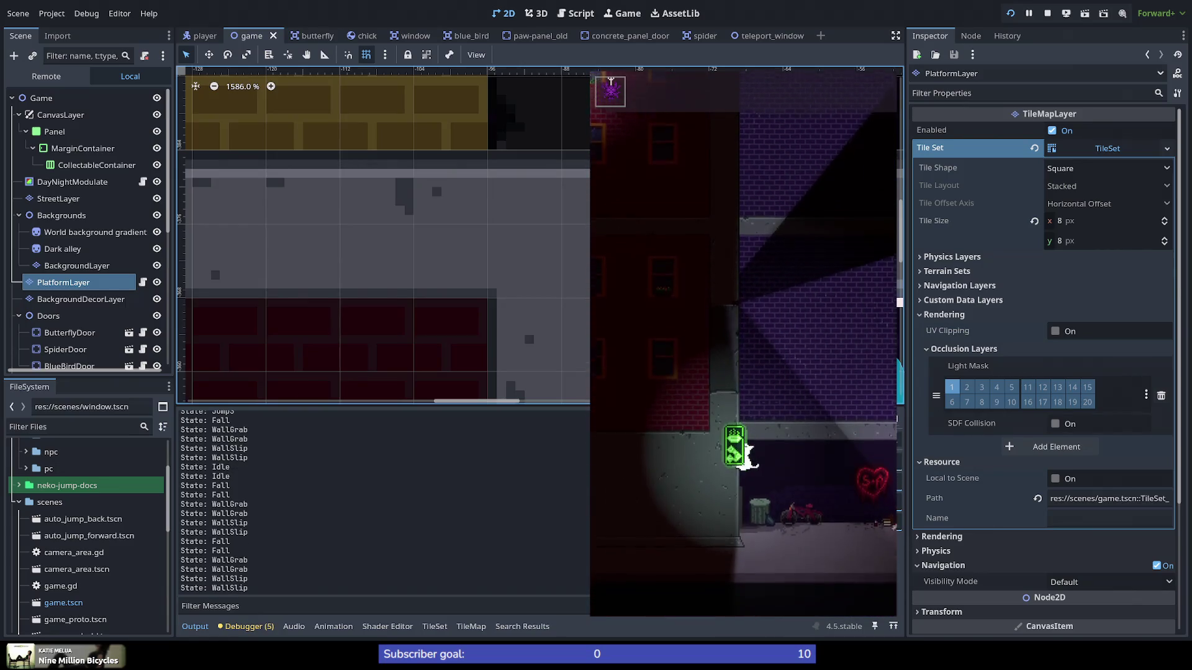
Step: Inspect the AlleyWallLightHigh light's properties, then switch back to the running game
{"action": "left_click", "coordinate": [656, 577]}
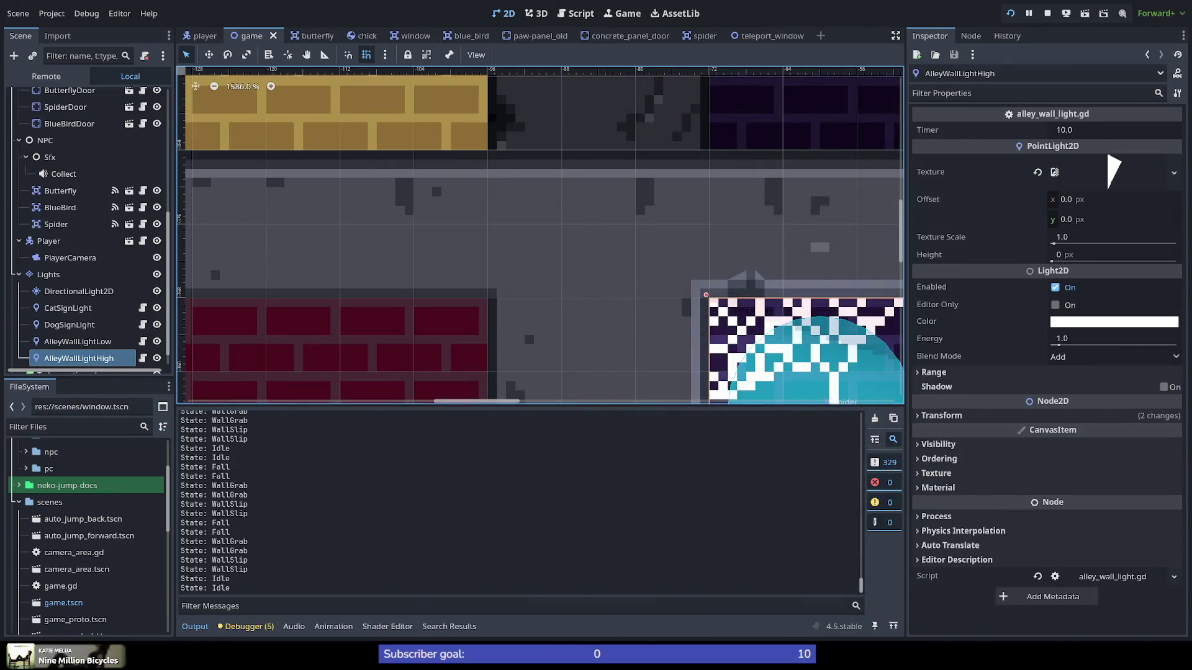
{"action": "key", "text": "alt+Tab"}
{"action": "key", "text": "space"}
{"action": "key", "text": "space"}
{"action": "key", "text": "space"}
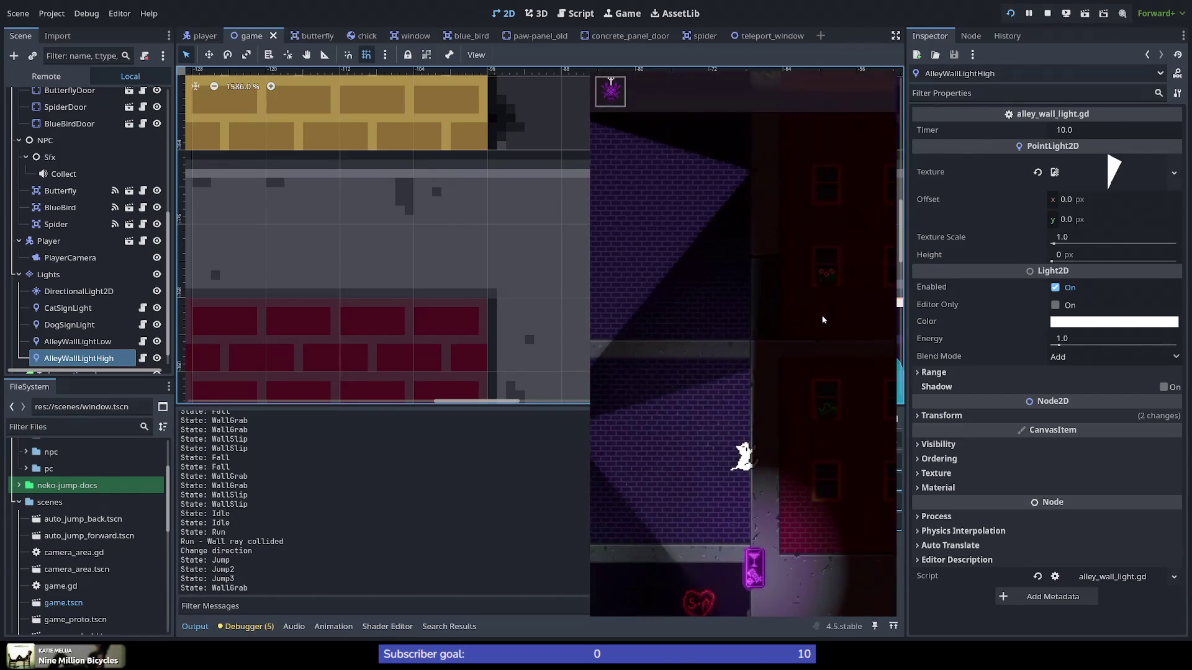
Step: Triple-jump the cat onto the wall, slide off, and drop back to the street
{"action": "key", "text": "space"}
{"action": "key", "text": "space"}
{"action": "key", "text": "space"}
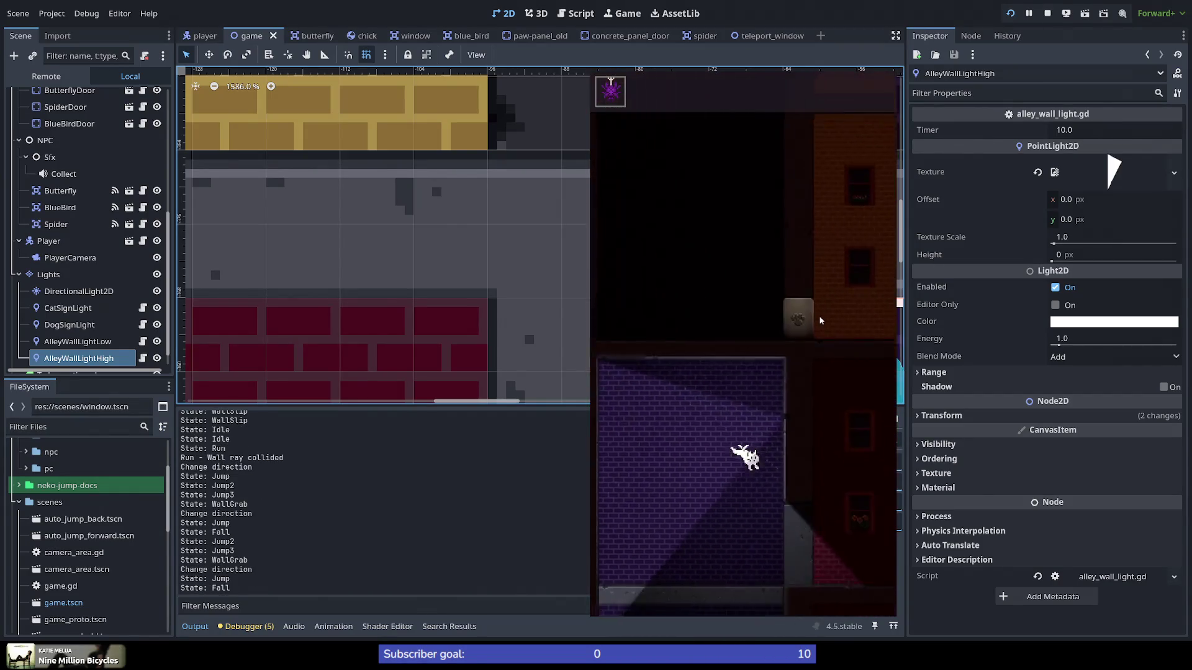
{"action": "key", "text": "space"}
{"action": "key", "text": "space"}
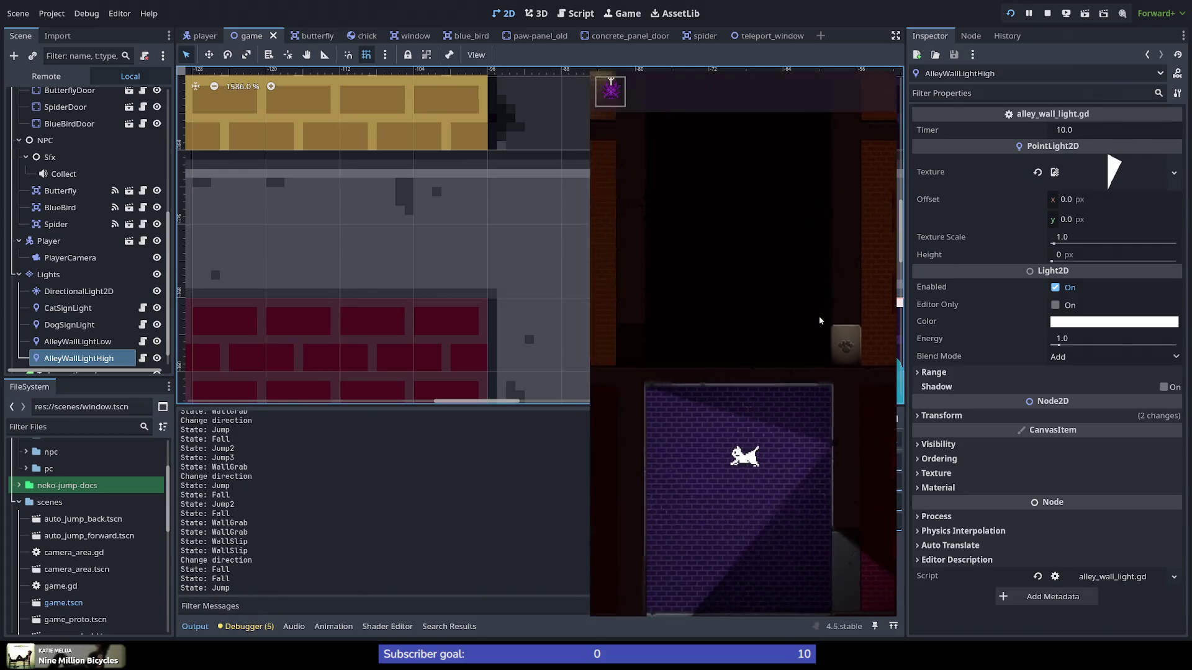
{"action": "key", "text": "space"}
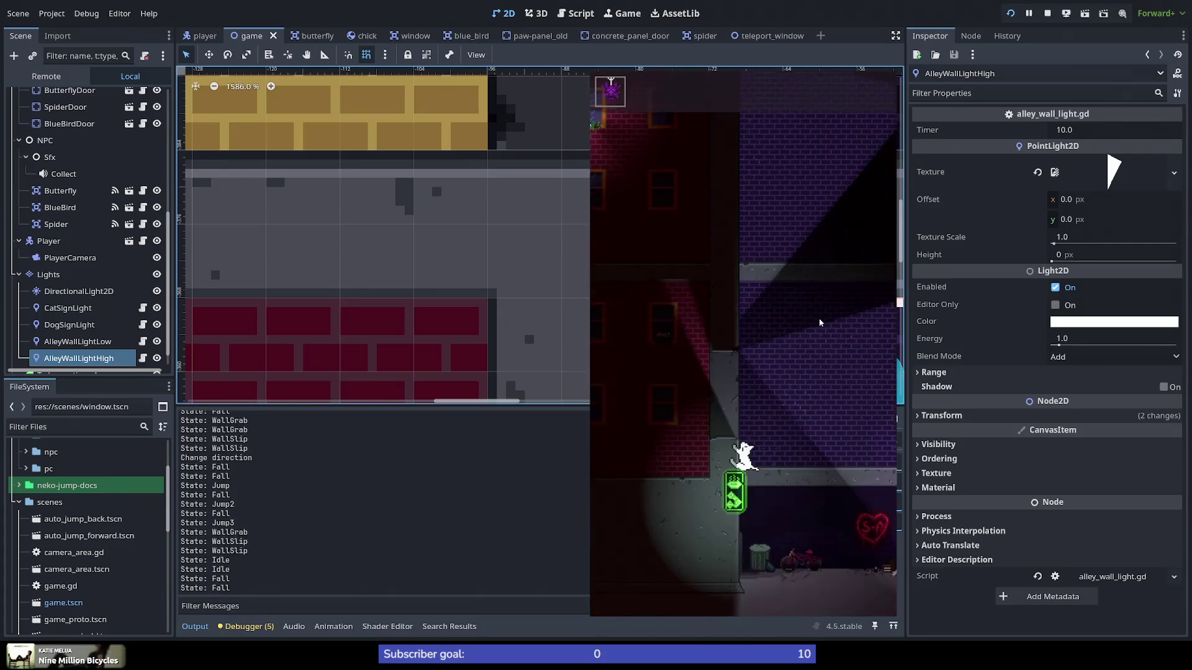
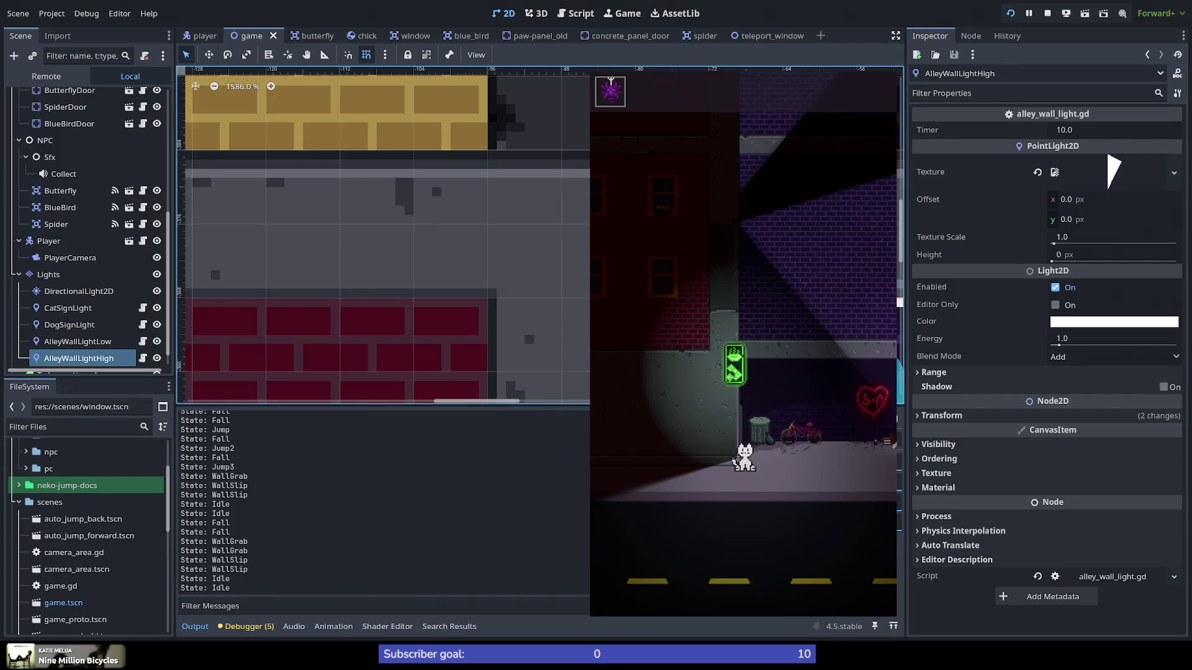
Step: Copy 'State:' from the Output log and search all project files for it
{"action": "double_click", "coordinate": [188, 477]}
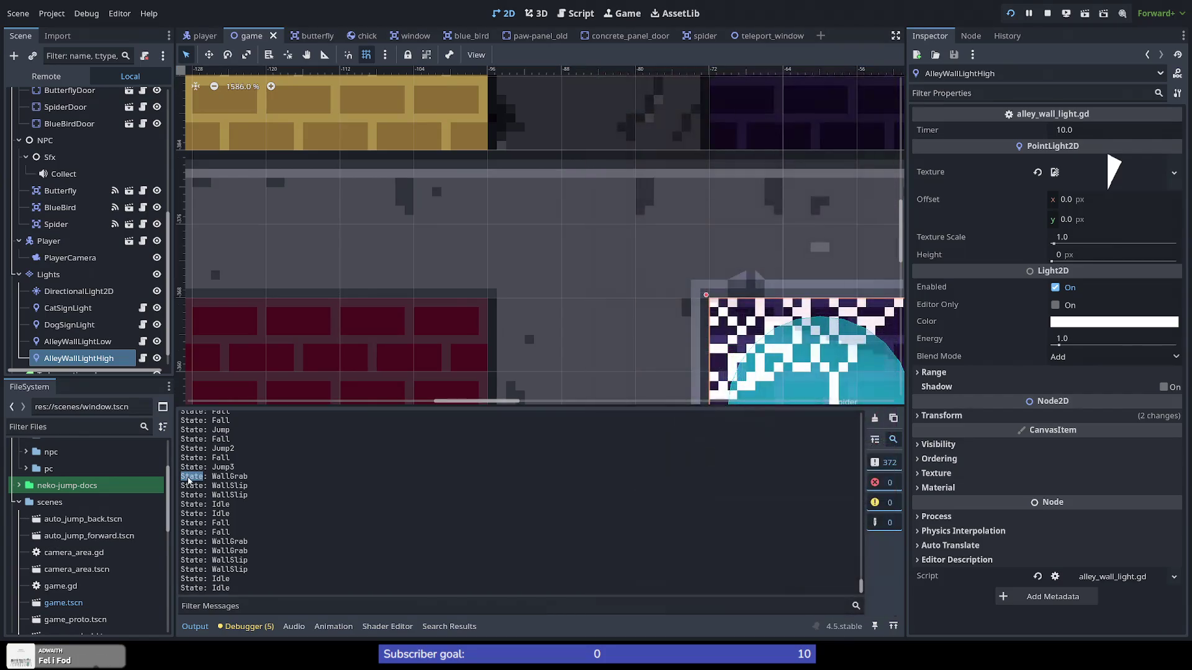
{"action": "left_click_drag", "start_coordinate": [208, 481], "coordinate": [180, 478]}
{"action": "key", "text": "ctrl+c"}
{"action": "left_click", "coordinate": [266, 489]}
{"action": "key", "text": "ctrl+shift+f"}
{"action": "key", "text": "ctrl+v"}
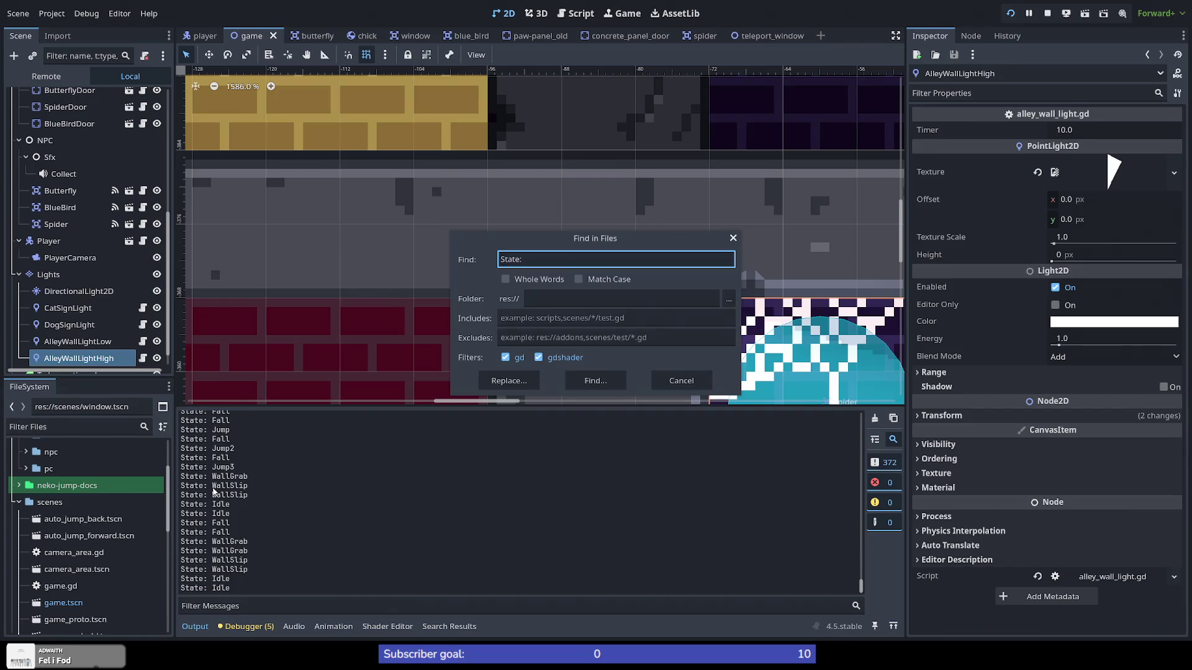
{"action": "key", "text": "Return"}
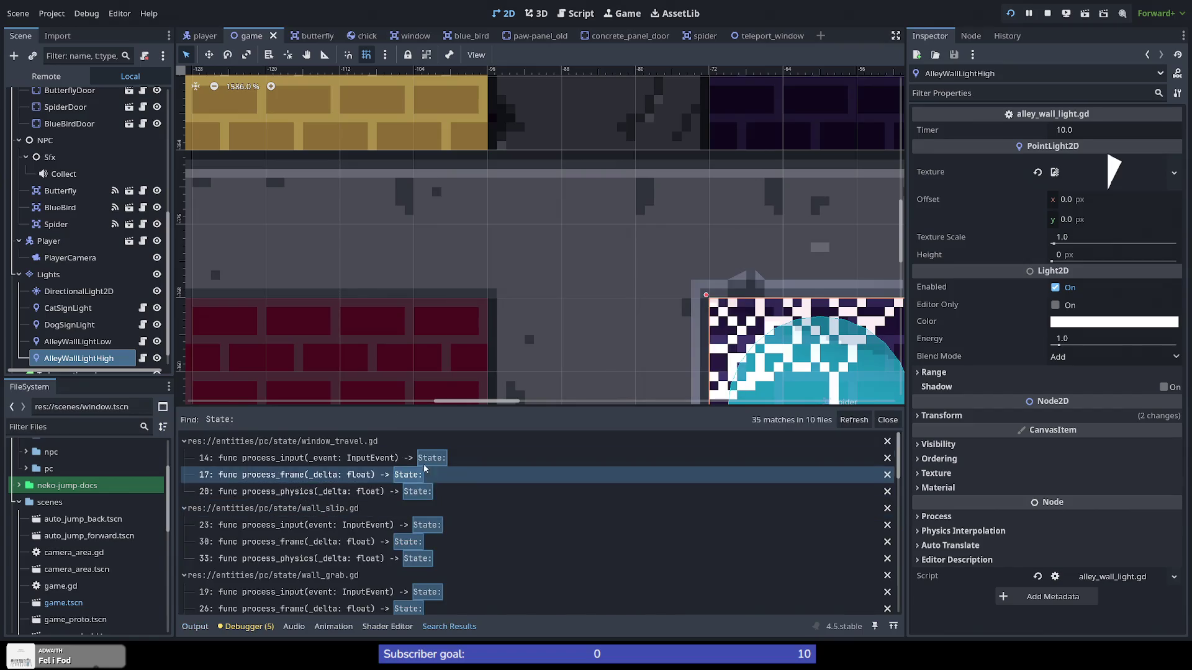
Step: Refine the search to '"State:' and open the single match in state.gd
{"action": "left_click", "coordinate": [412, 459]}
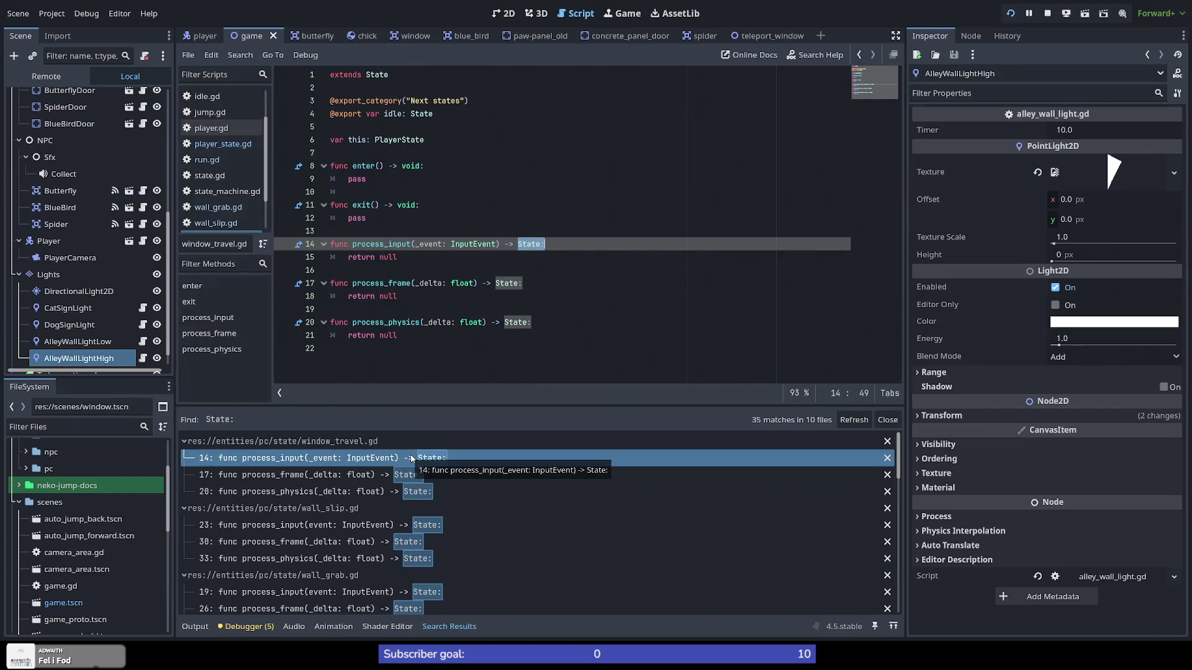
{"action": "scroll", "coordinate": [449, 532], "scroll_direction": "down", "scroll_amount": 4}
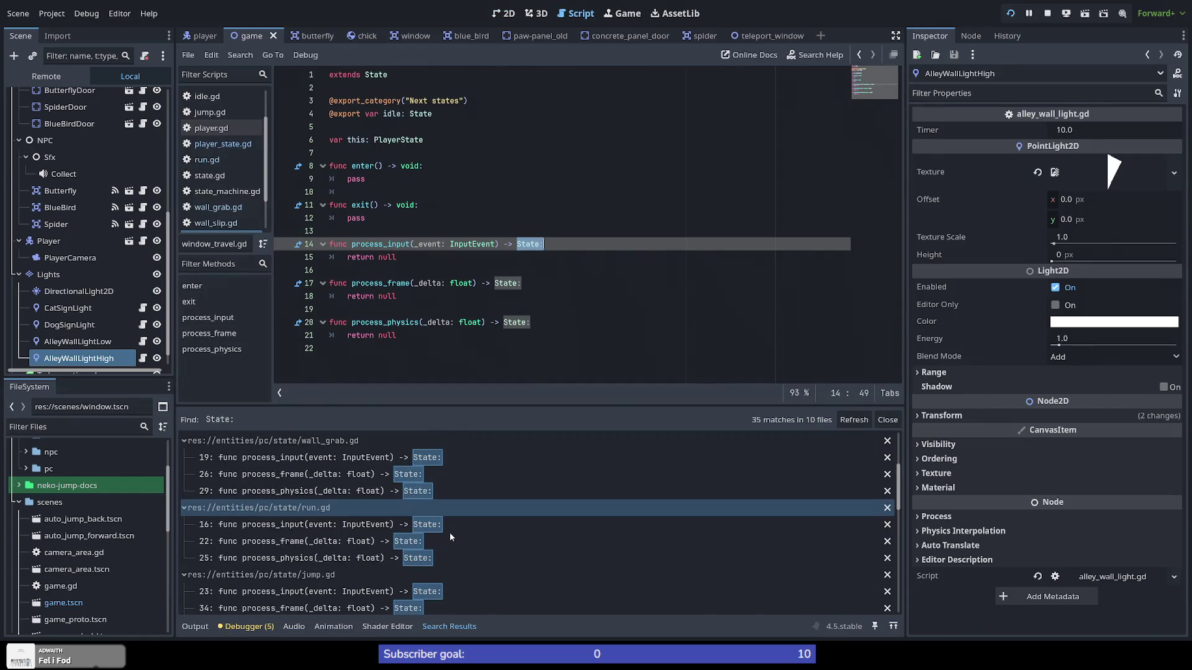
{"action": "left_click", "coordinate": [449, 532]}
{"action": "key", "text": "ctrl+shift+f"}
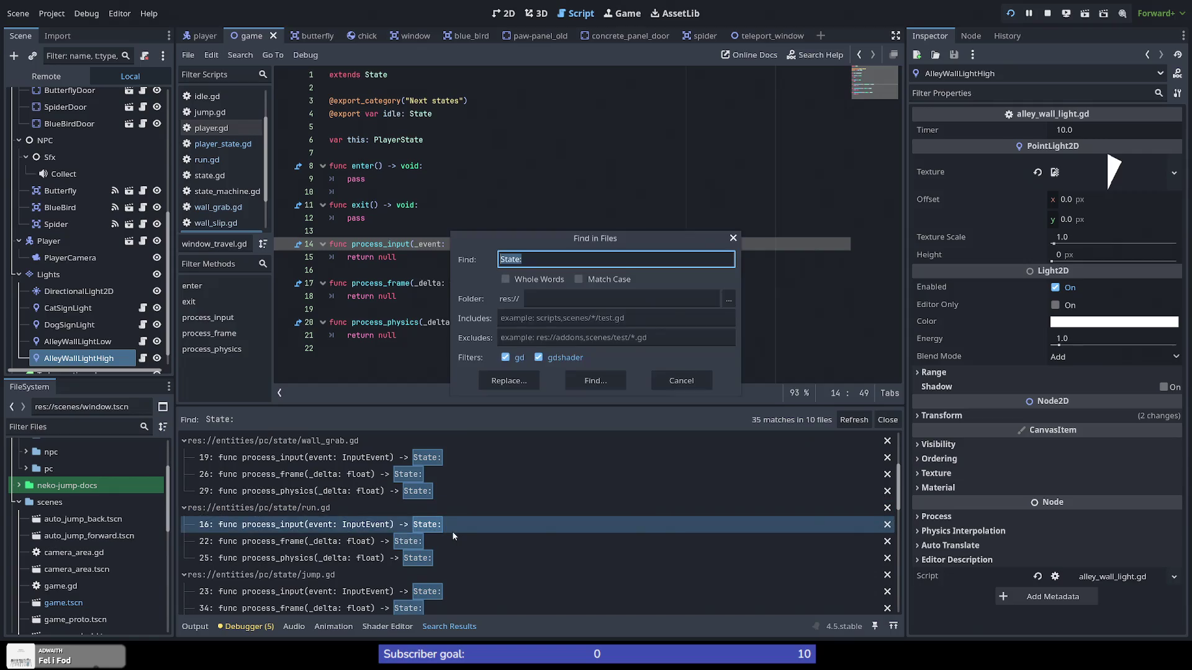
{"action": "key", "text": "Home"}
{"action": "type", "text": "\""}
{"action": "key", "text": "Return"}
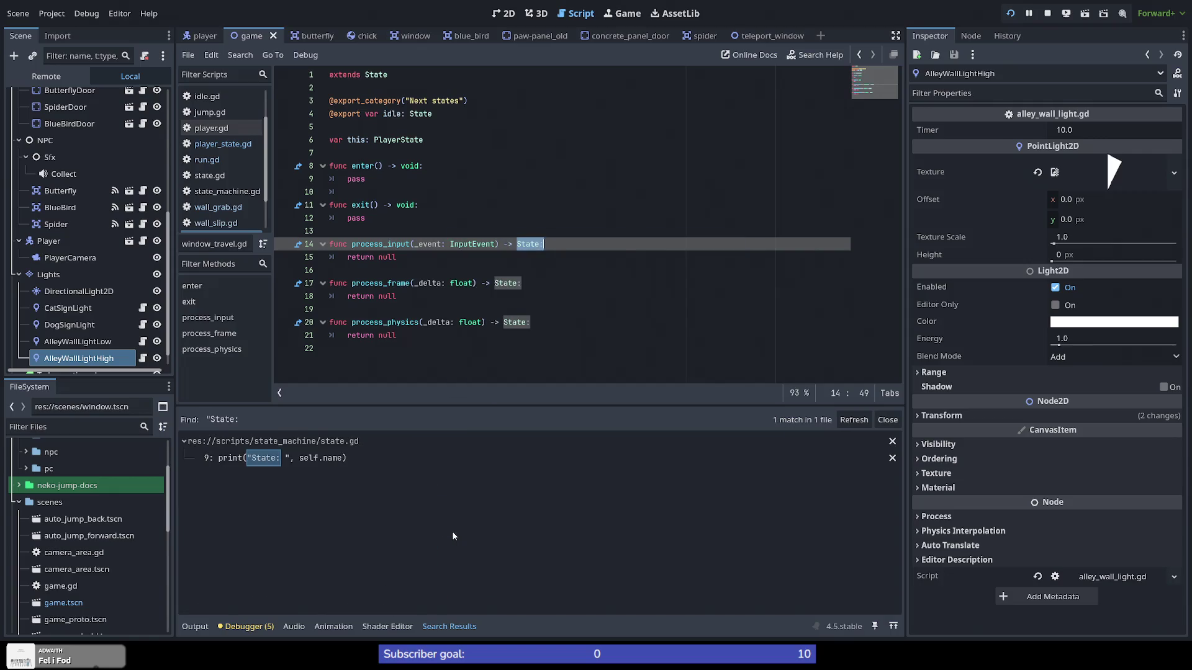
{"action": "left_click", "coordinate": [330, 460]}
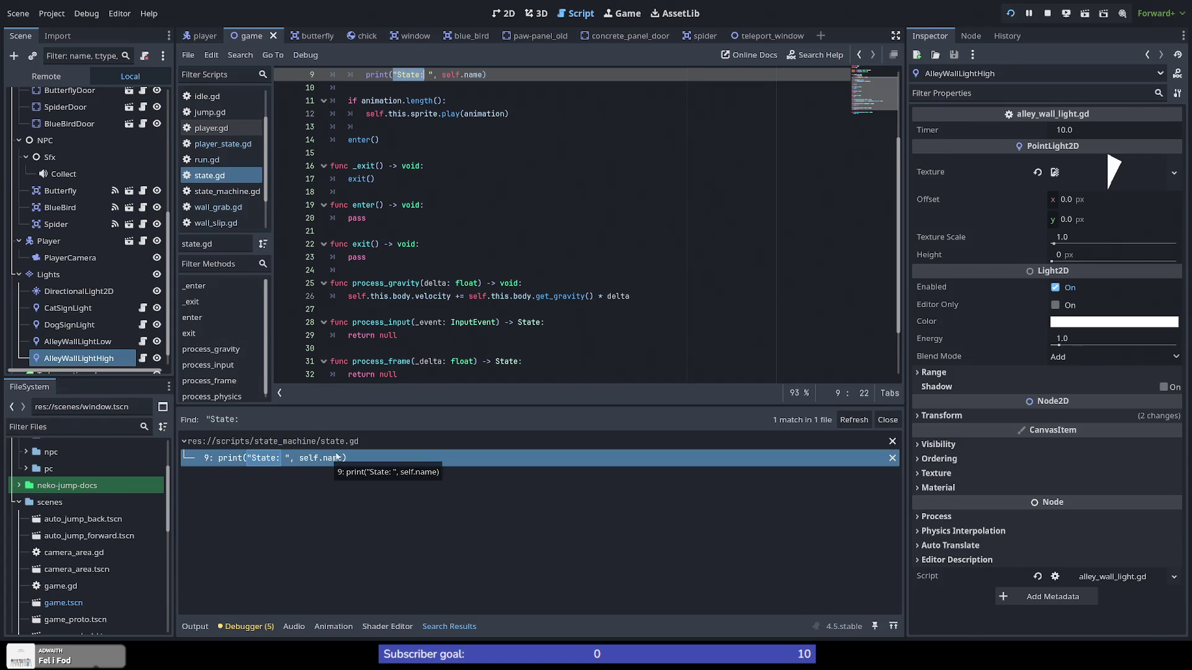
Step: Compare the State: Idle and WallSlip log lines with state.gd's _enter print of self.name
{"action": "scroll", "coordinate": [556, 314], "scroll_direction": "up", "scroll_amount": 1}
{"action": "scroll", "coordinate": [556, 313], "scroll_direction": "up", "scroll_amount": 2}
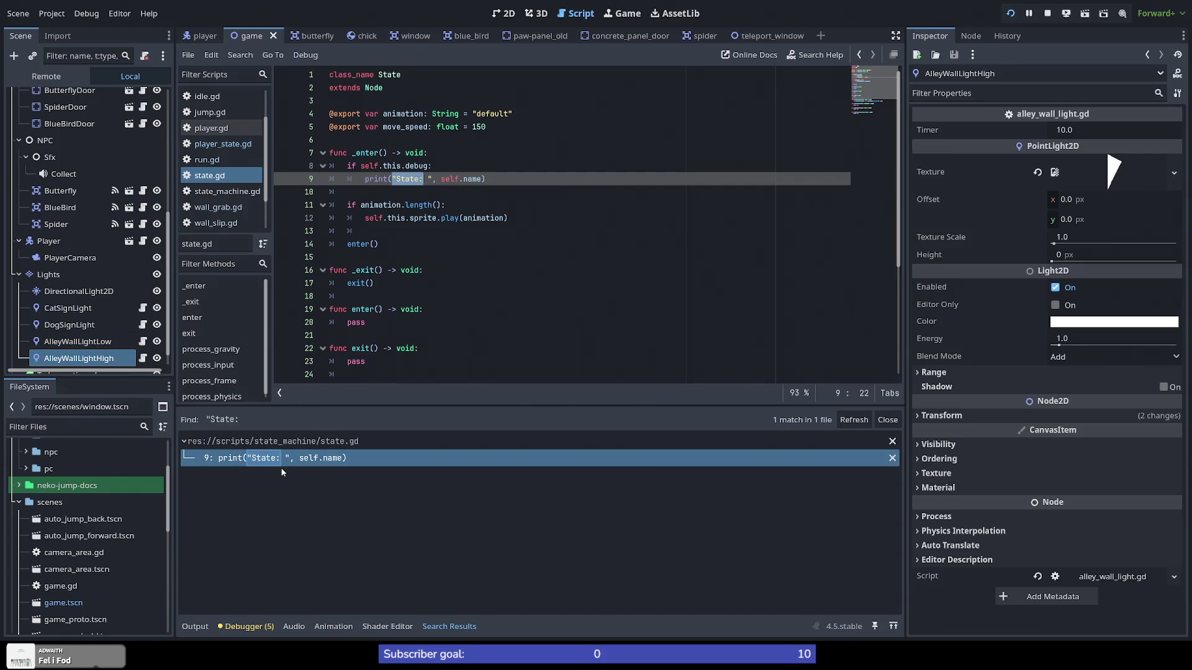
{"action": "left_click", "coordinate": [188, 626]}
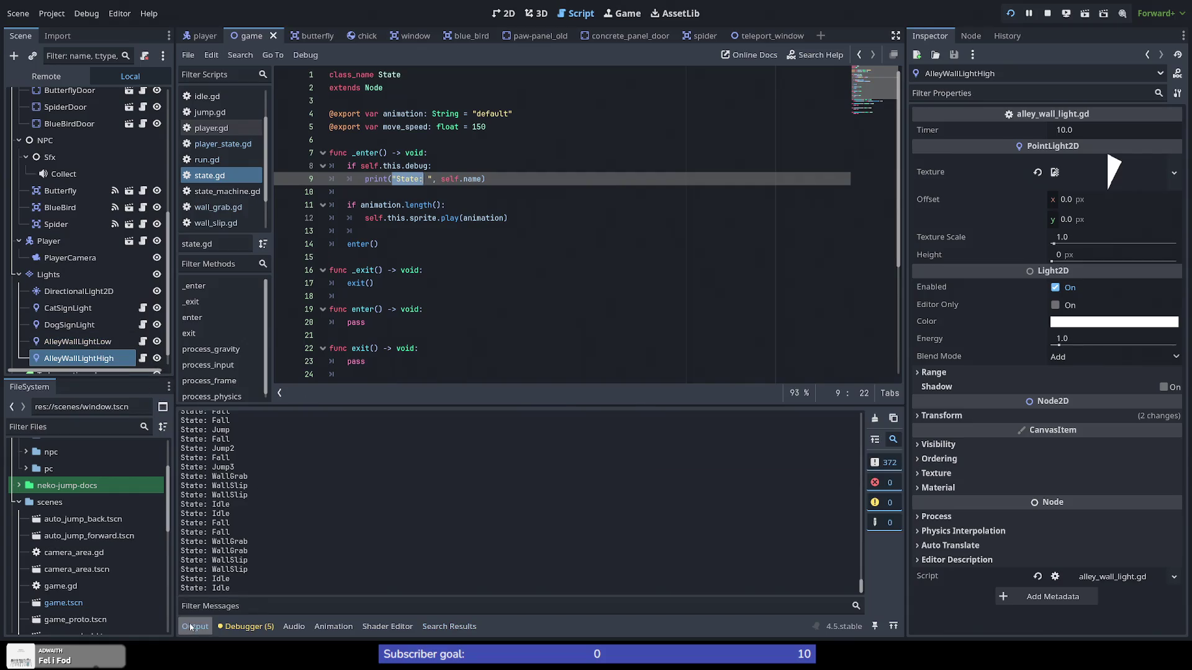
{"action": "left_click_drag", "start_coordinate": [185, 505], "coordinate": [225, 507]}
{"action": "double_click", "coordinate": [225, 506]}
{"action": "double_click", "coordinate": [218, 515]}
{"action": "double_click", "coordinate": [368, 153]}
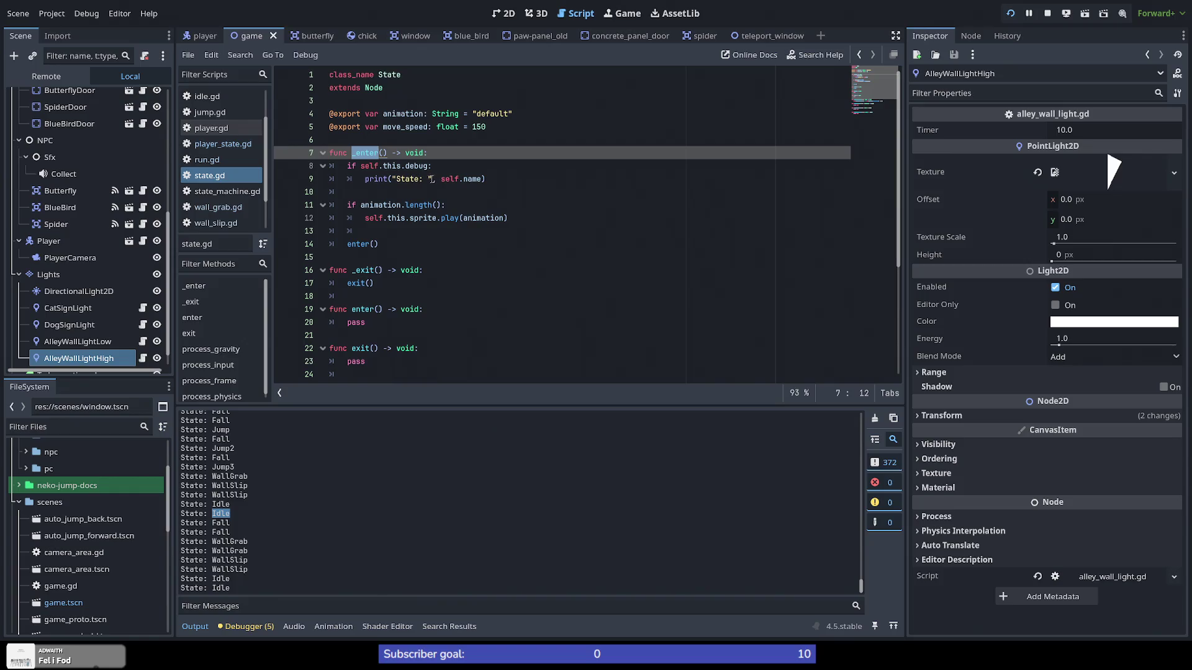
{"action": "left_click_drag", "start_coordinate": [442, 179], "coordinate": [504, 176]}
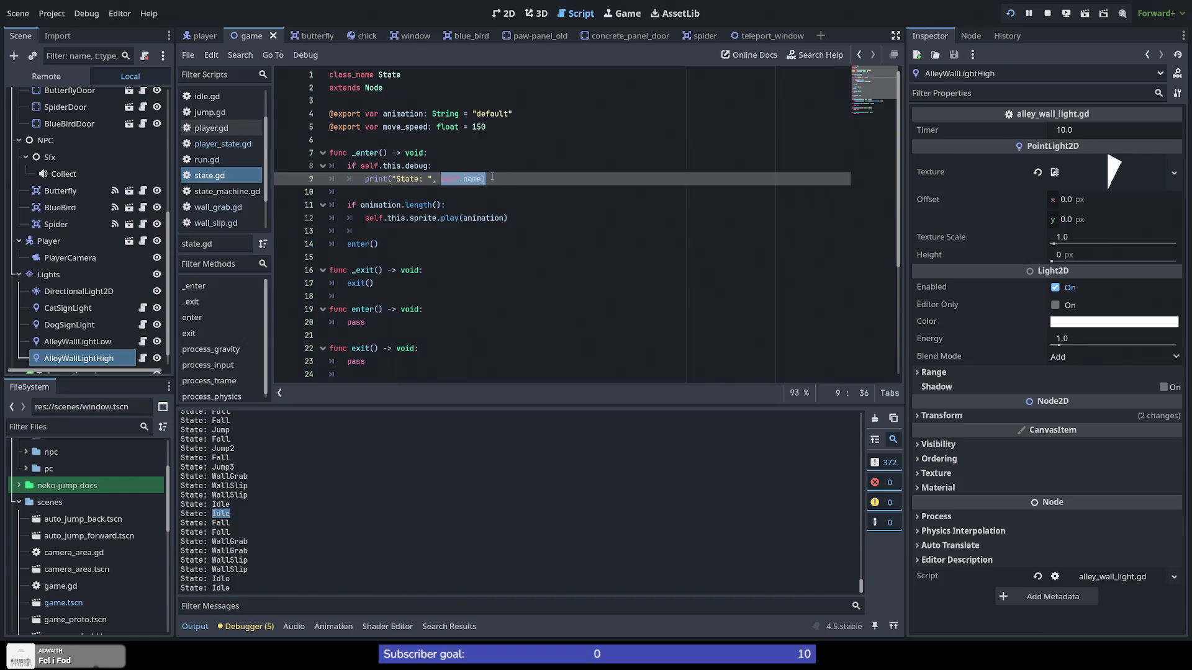
{"action": "left_click_drag", "start_coordinate": [211, 485], "coordinate": [248, 486]}
{"action": "double_click", "coordinate": [378, 153]}
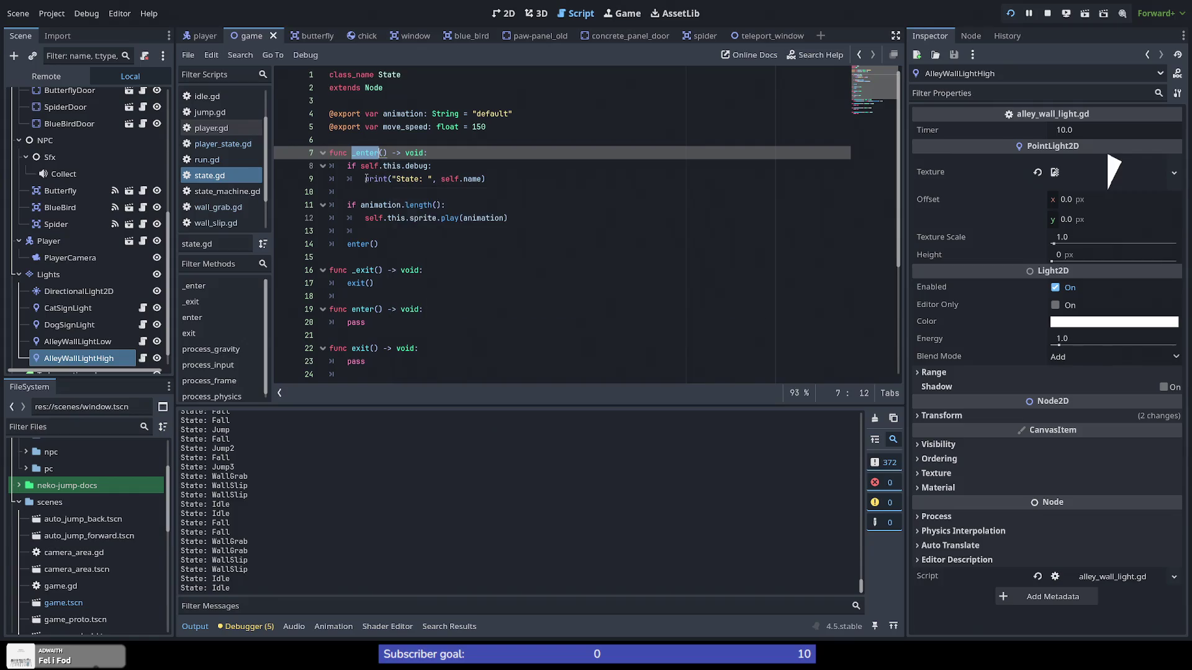
Step: Remove the stray space before print on line 9 and save state.gd
{"action": "left_click", "coordinate": [390, 180]}
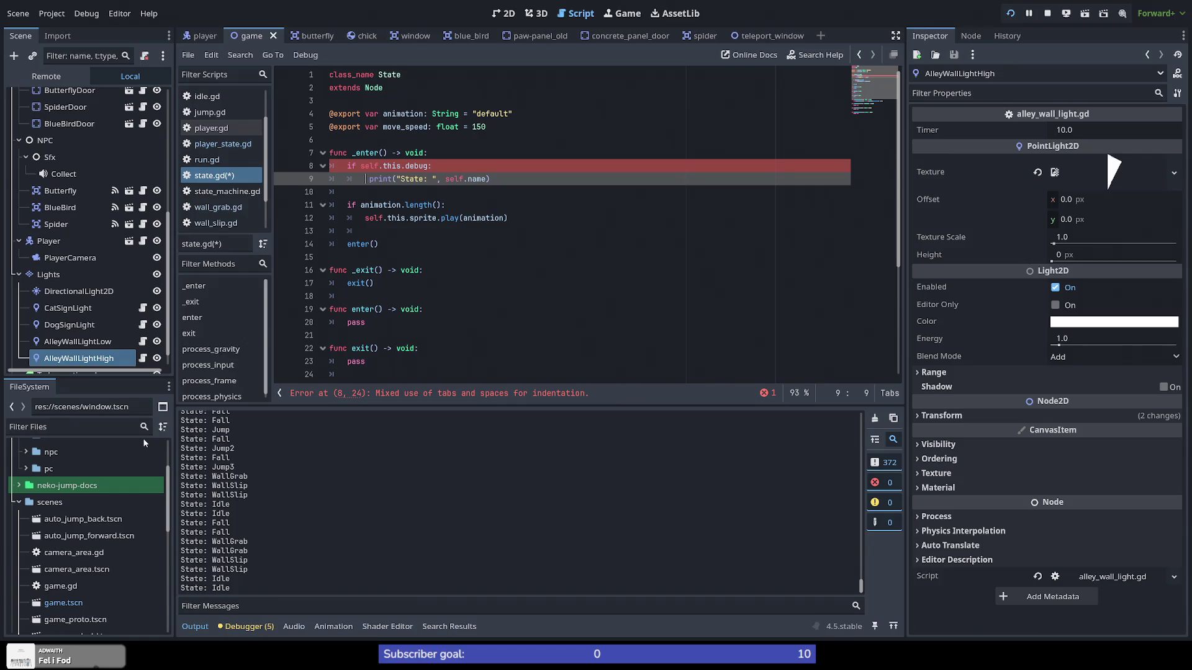
{"action": "key", "text": "Delete"}
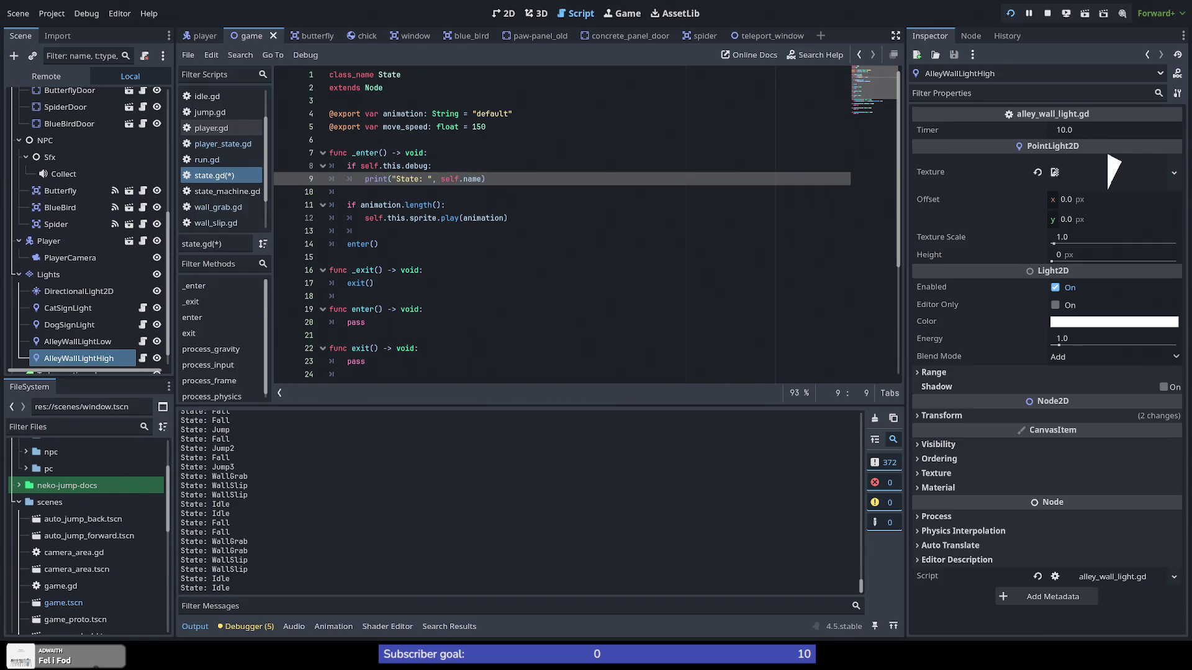
{"action": "double_click", "coordinate": [230, 476]}
{"action": "left_click", "coordinate": [397, 193]}
{"action": "key", "text": "ctrl+s"}
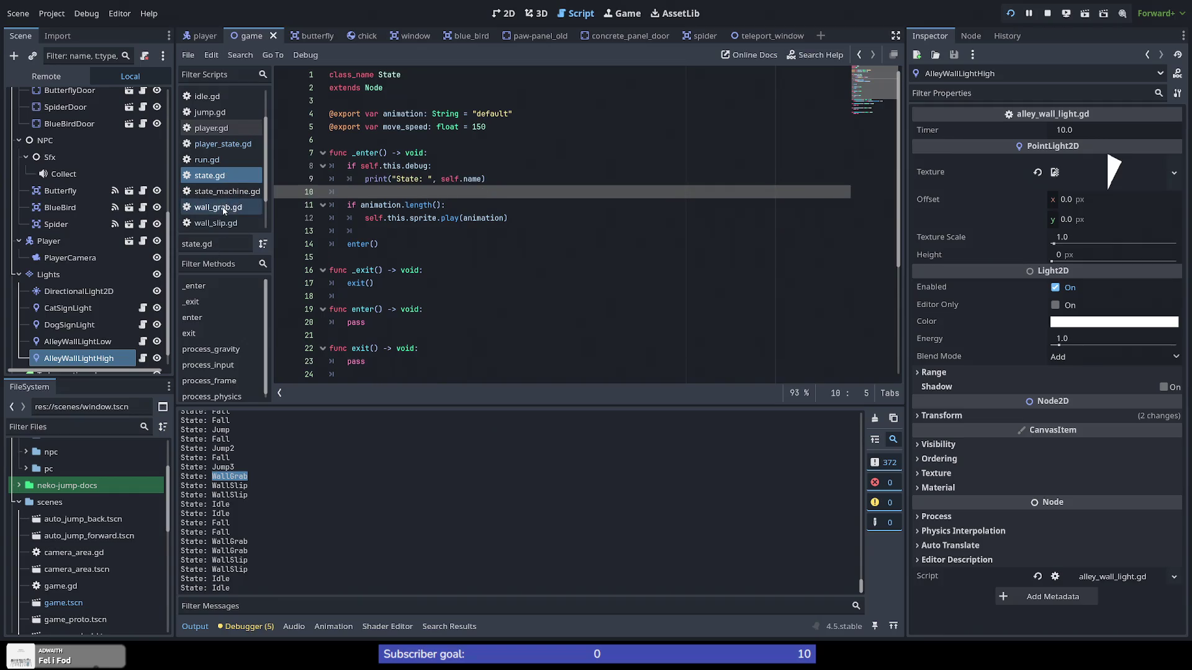
Step: Open wall_grab.gd and inspect process_input and the 'slip' timer check in process_physics
{"action": "left_click", "coordinate": [224, 207]}
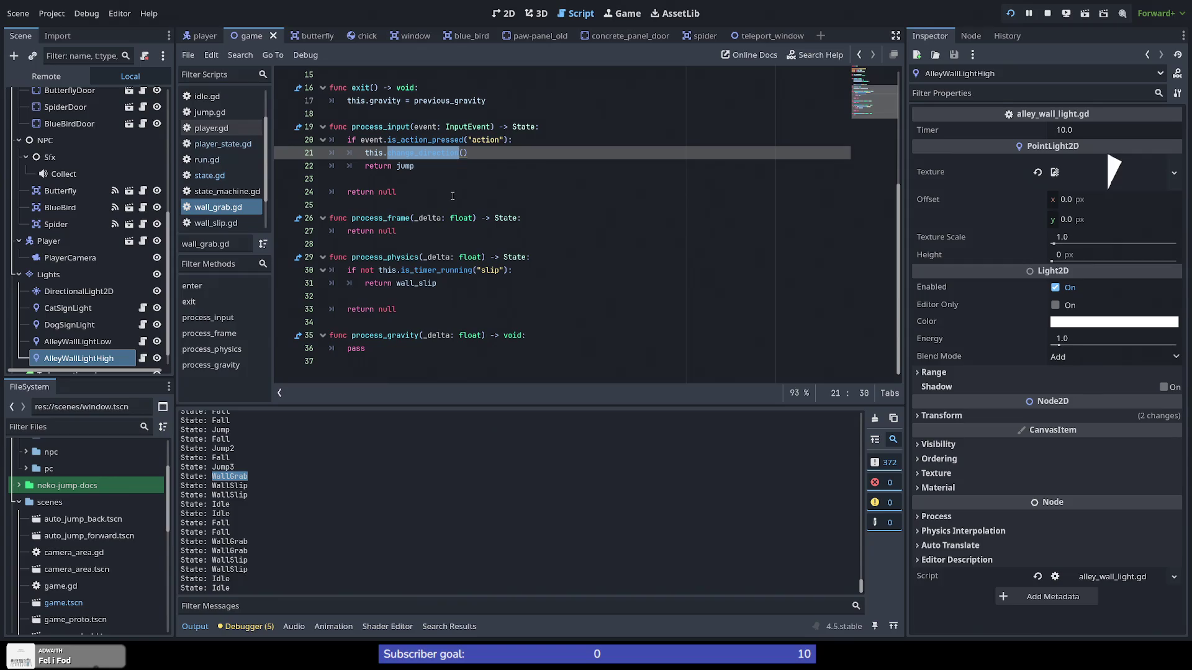
{"action": "double_click", "coordinate": [367, 126]}
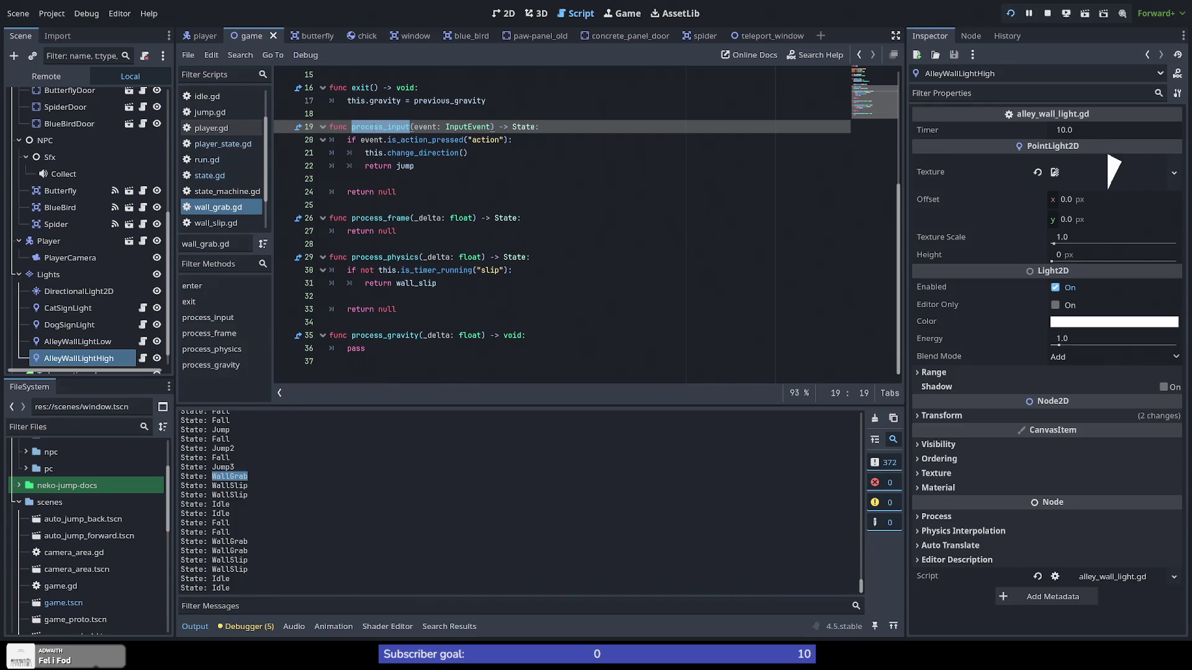
{"action": "double_click", "coordinate": [367, 270]}
{"action": "left_click_drag", "start_coordinate": [380, 271], "coordinate": [499, 267]}
{"action": "double_click", "coordinate": [492, 270]}
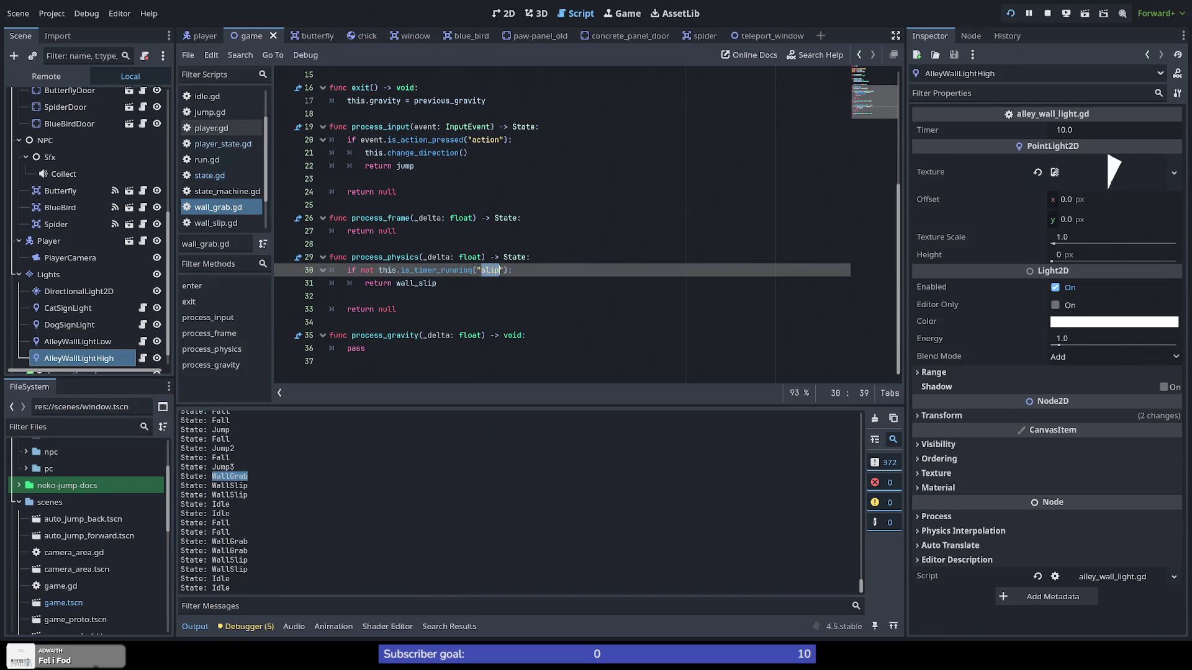
{"action": "double_click", "coordinate": [366, 257]}
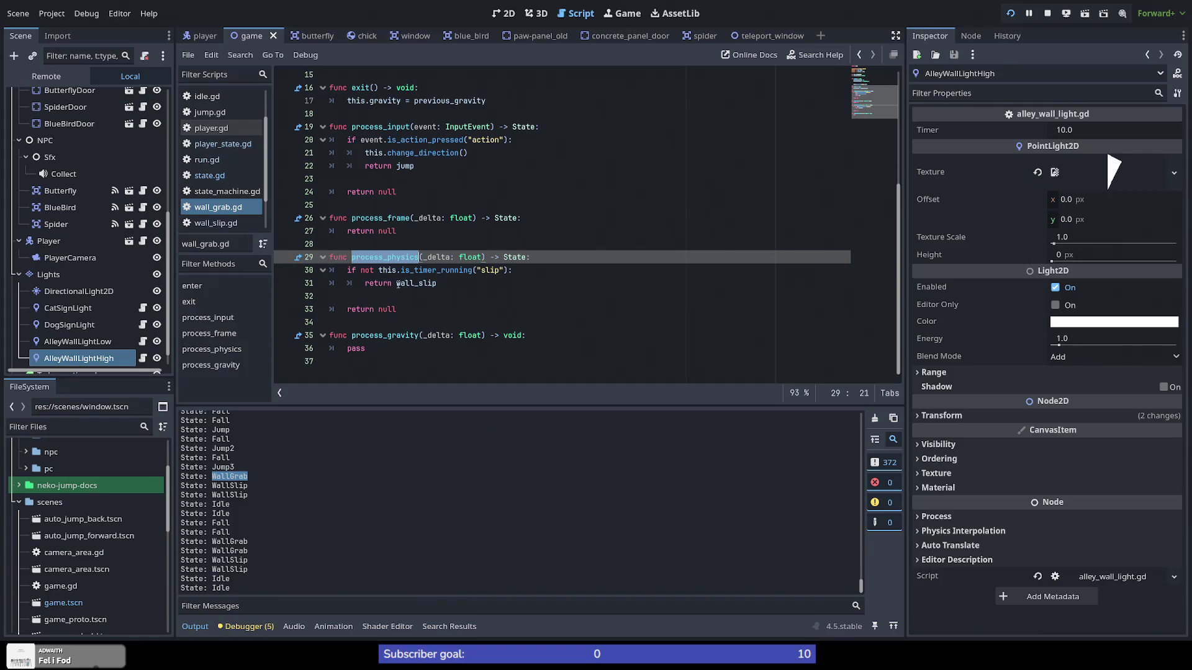
{"action": "mouse_move", "coordinate": [398, 284]}
{"action": "double_click", "coordinate": [421, 271]}
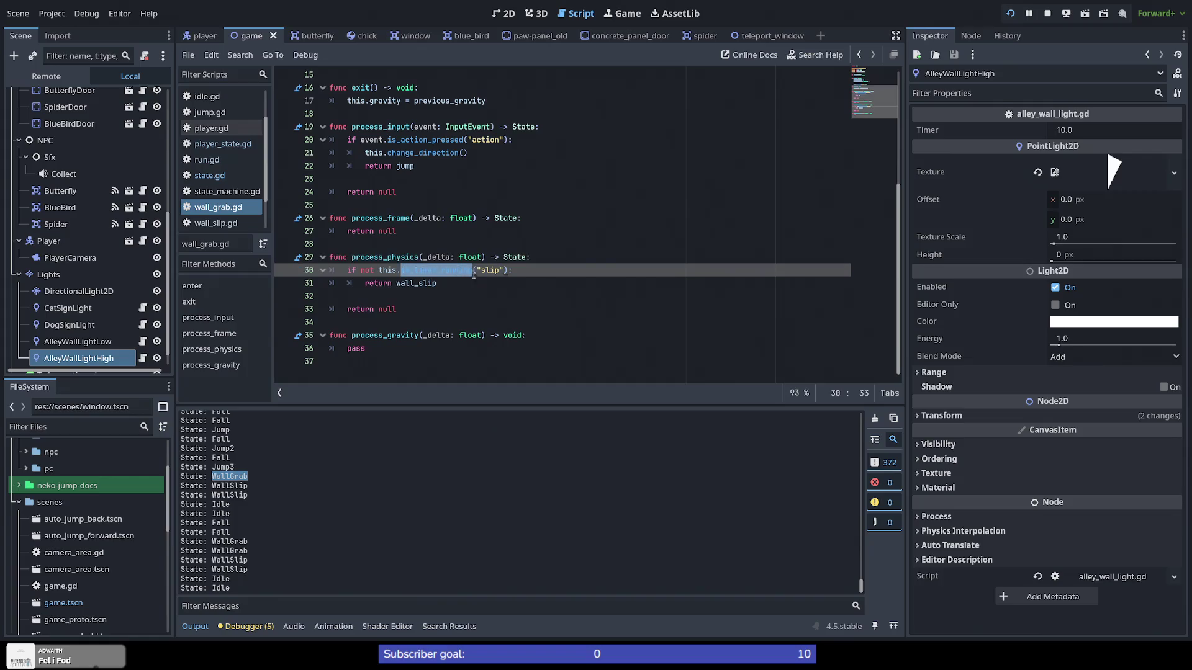
{"action": "double_click", "coordinate": [493, 271]}
Step: Trace where the slip timer starts and the wall_slip state returned once it stops
{"action": "scroll", "coordinate": [382, 256], "scroll_direction": "up", "scroll_amount": 5}
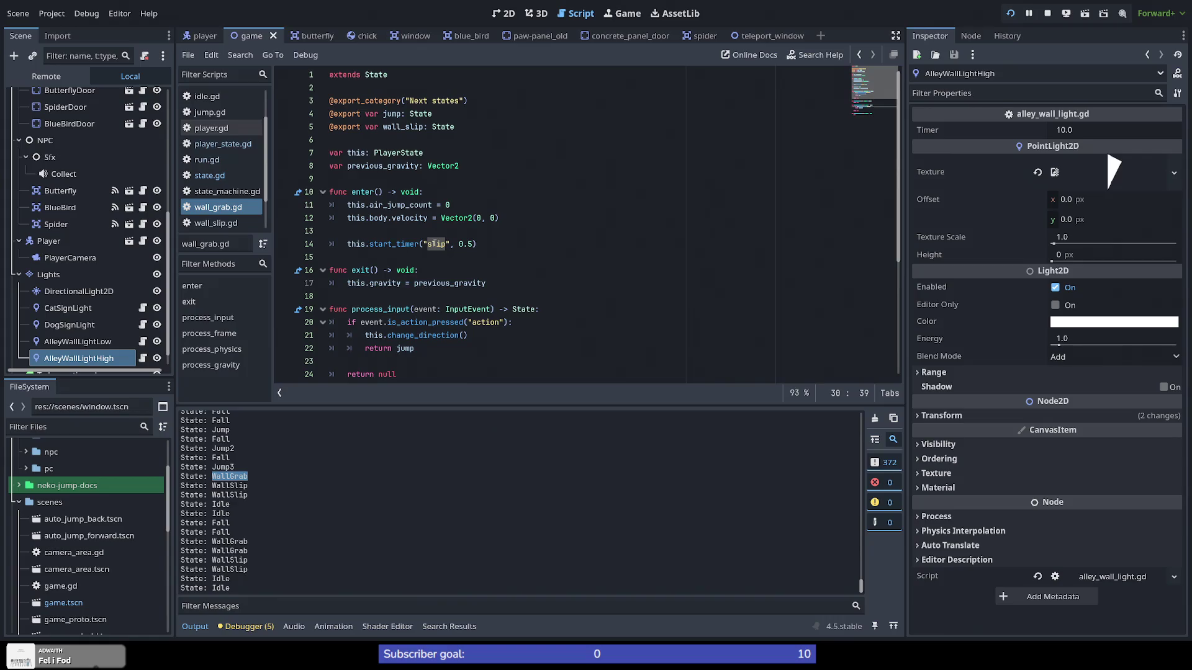
{"action": "double_click", "coordinate": [436, 244]}
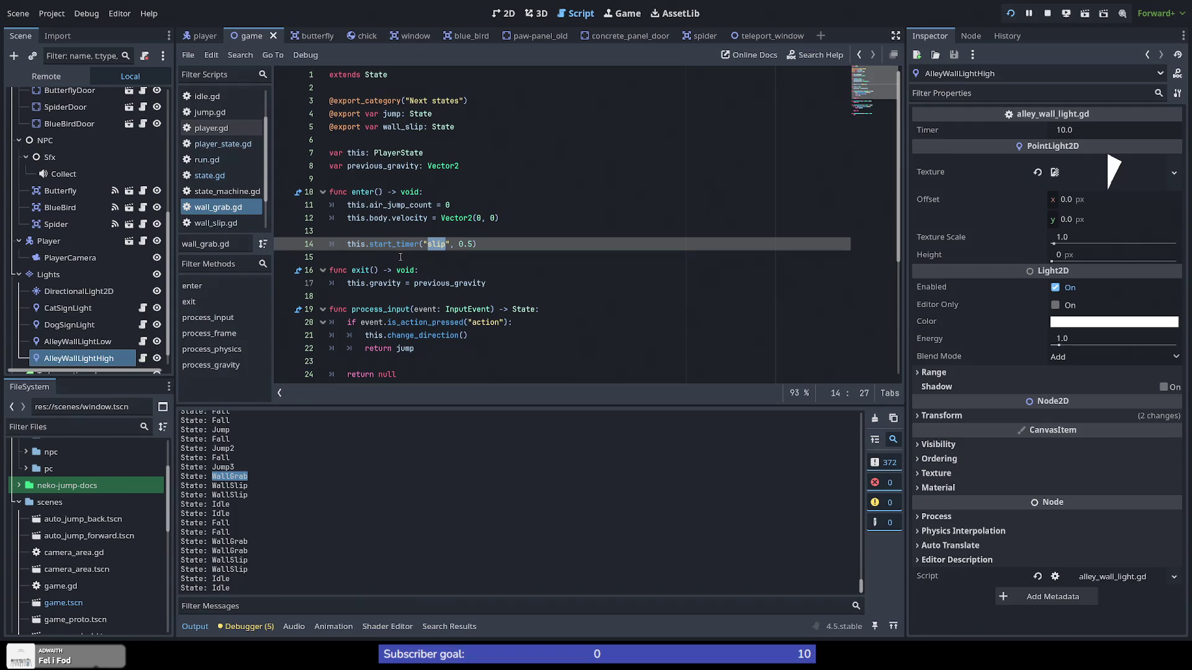
{"action": "scroll", "coordinate": [429, 250], "scroll_direction": "down", "scroll_amount": 4}
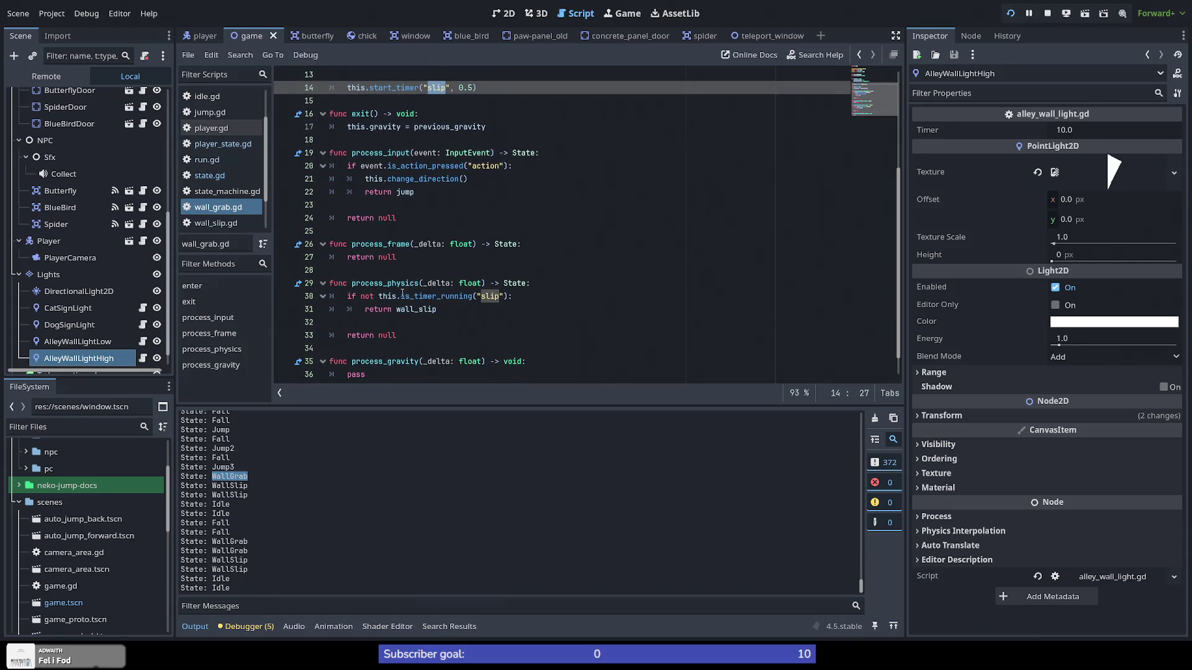
{"action": "left_click_drag", "start_coordinate": [379, 298], "coordinate": [506, 298]}
{"action": "left_click", "coordinate": [507, 319]}
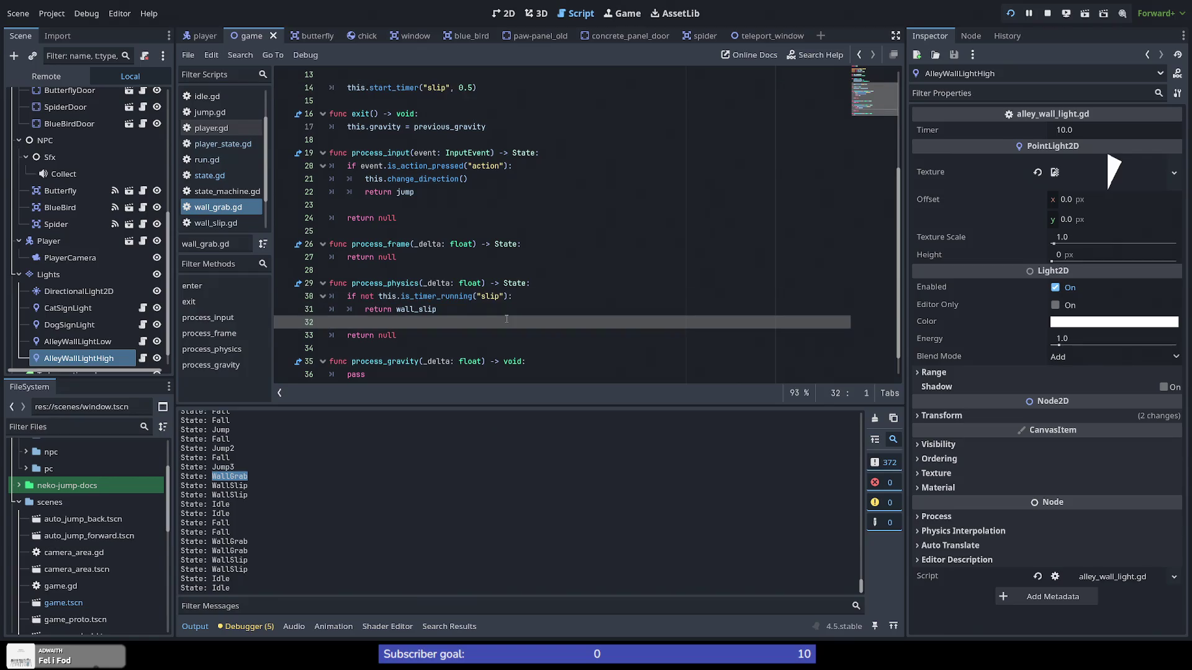
{"action": "double_click", "coordinate": [378, 309]}
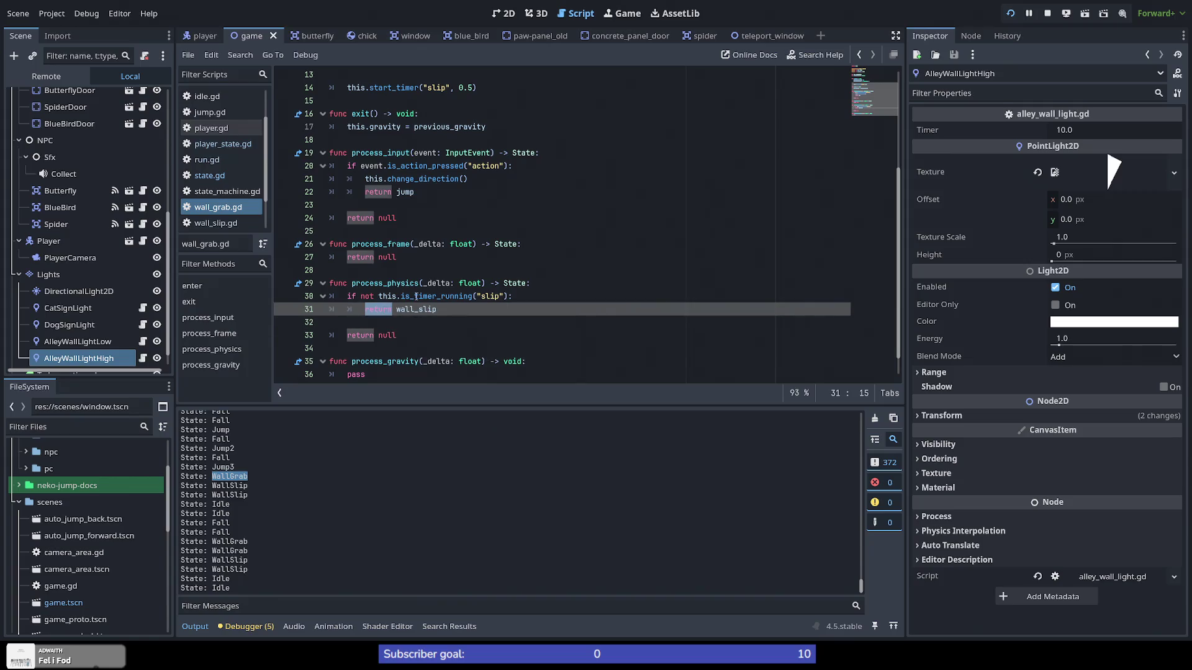
{"action": "double_click", "coordinate": [419, 309]}
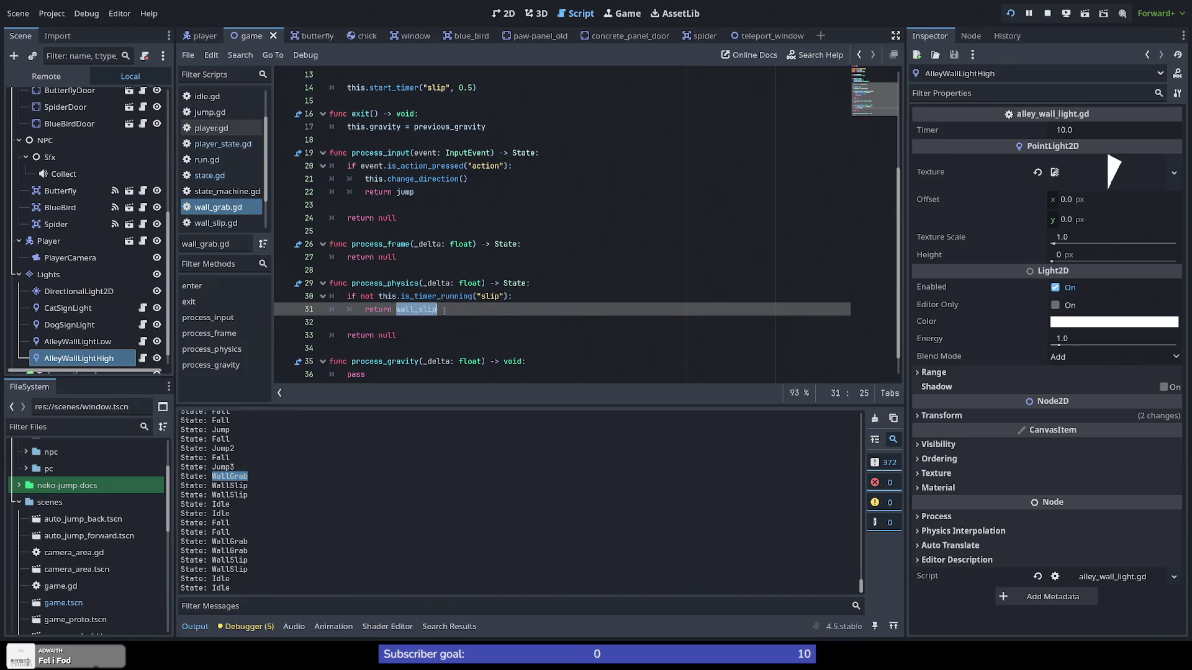
{"action": "double_click", "coordinate": [385, 283]}
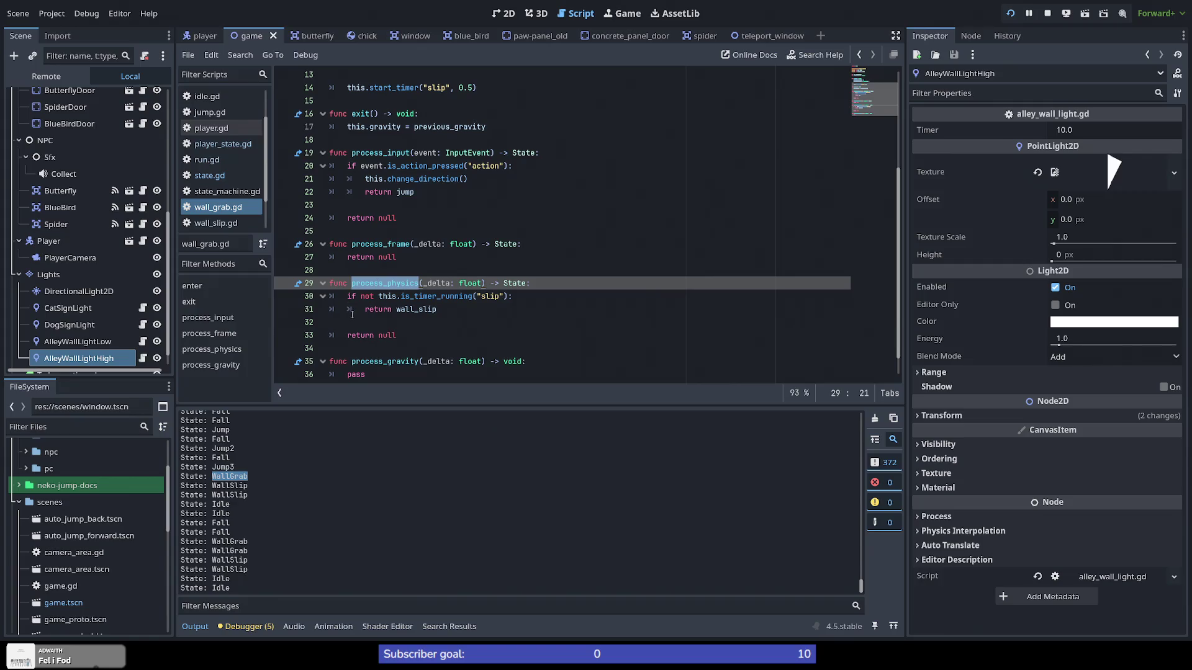
{"action": "scroll", "coordinate": [348, 315], "scroll_direction": "up", "scroll_amount": 4}
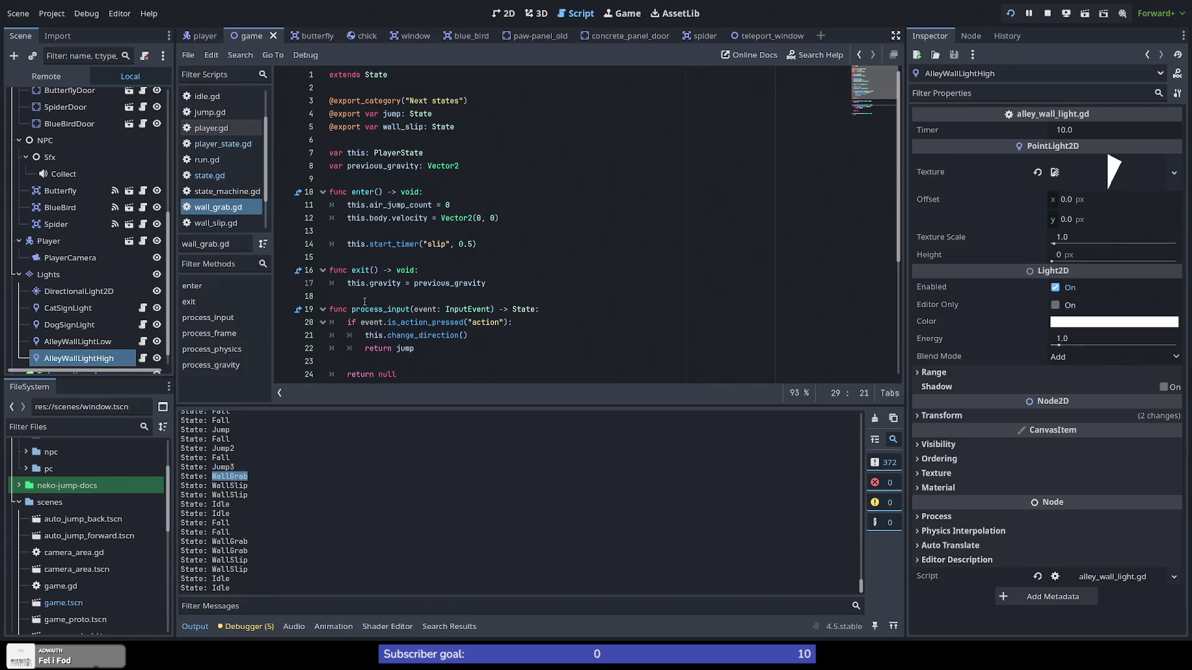
{"action": "left_click", "coordinate": [487, 164]}
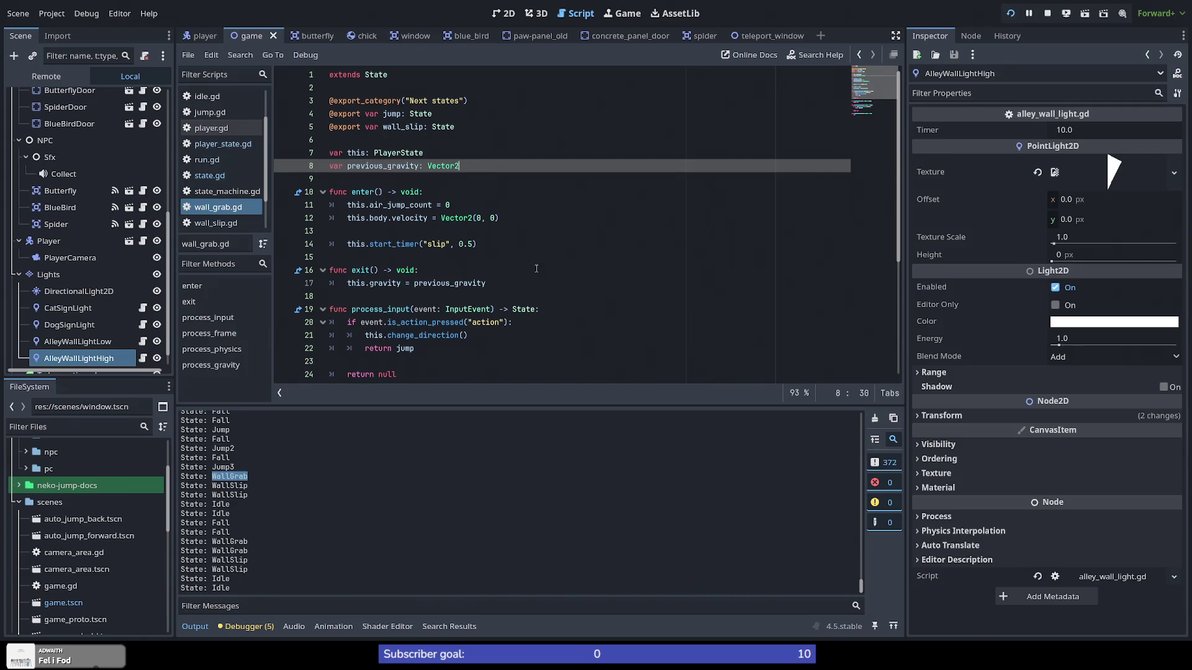
Step: Declare var rng = RandomNumberGenerator.new() and var r = 0 in wall_grab.gd
{"action": "key", "text": "Return"}
{"action": "key", "text": "Return"}
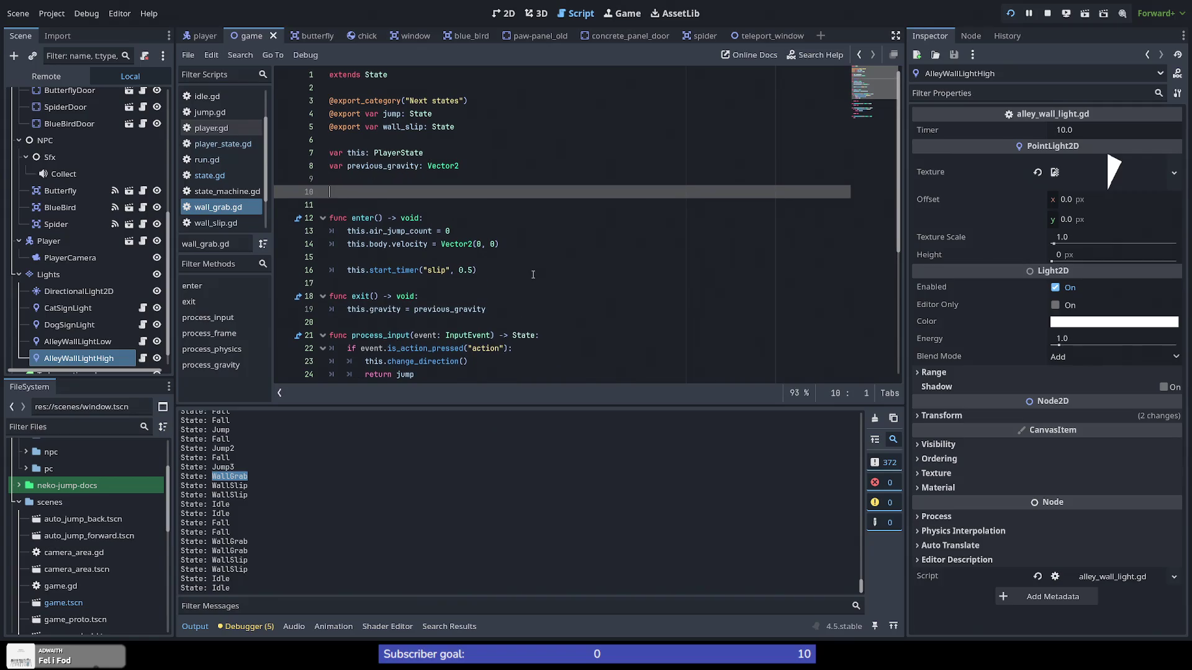
{"action": "type", "text": "var r = "}
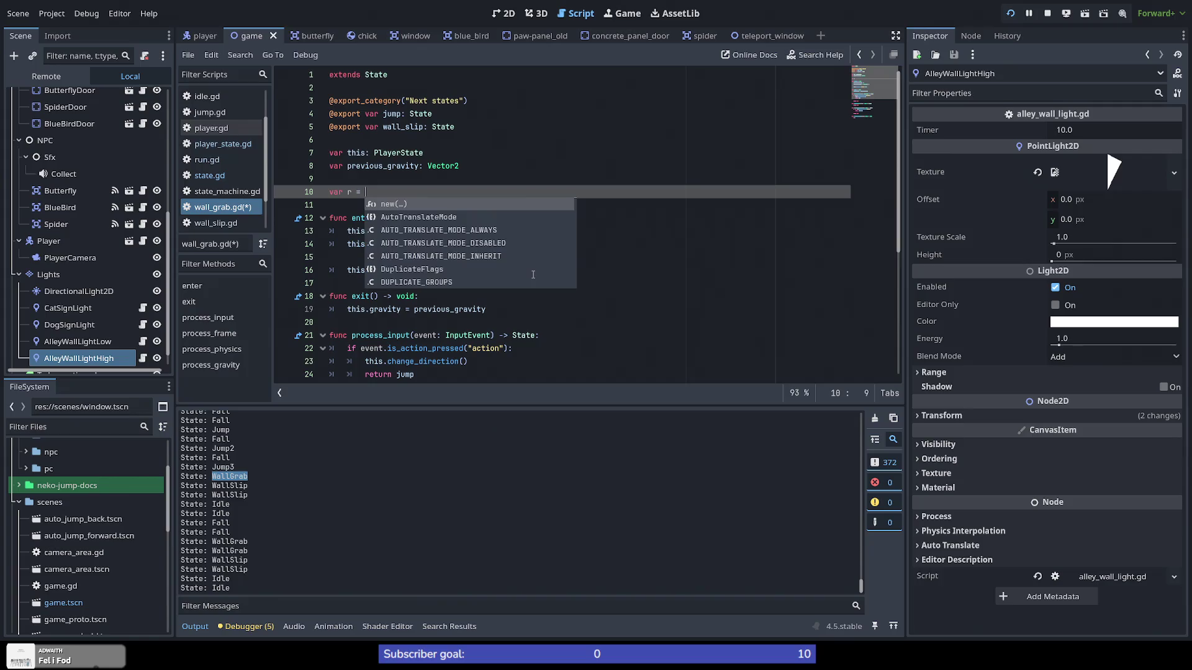
{"action": "type", "text": "Ran"}
{"action": "key", "text": "Return"}
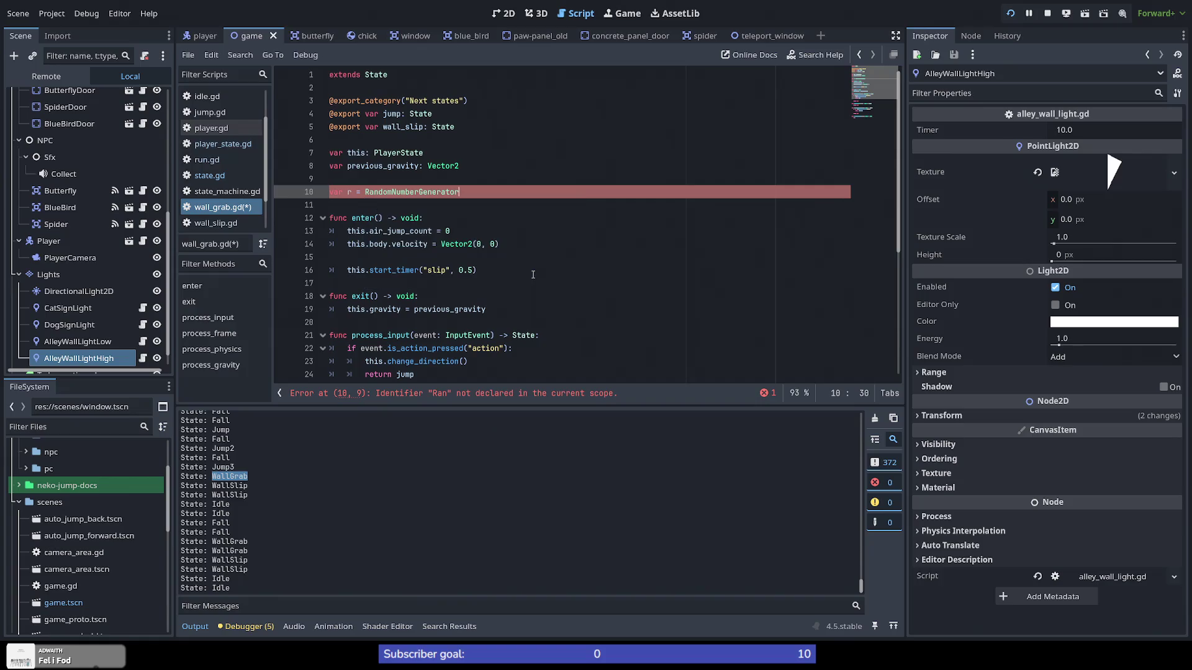
{"action": "type", "text": ".ne"}
{"action": "key", "text": "Return"}
{"action": "key", "text": "Down"}
{"action": "key", "text": "Down"}
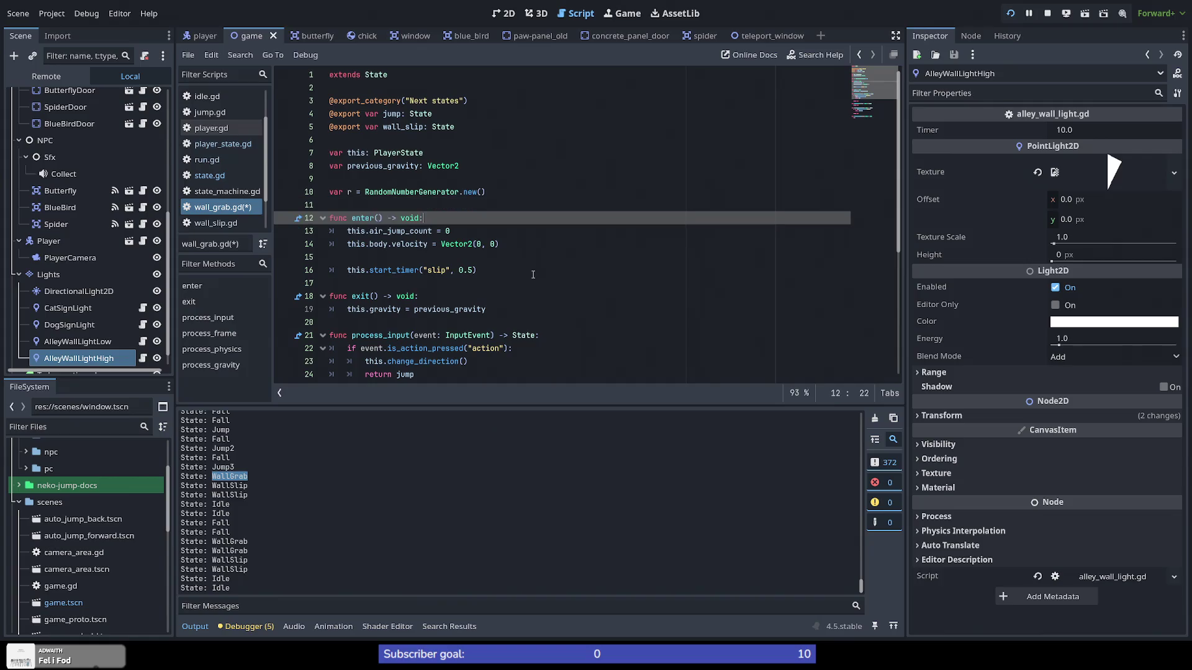
{"action": "key", "text": "Up"}
{"action": "key", "text": "Up"}
{"action": "key", "text": "Home"}
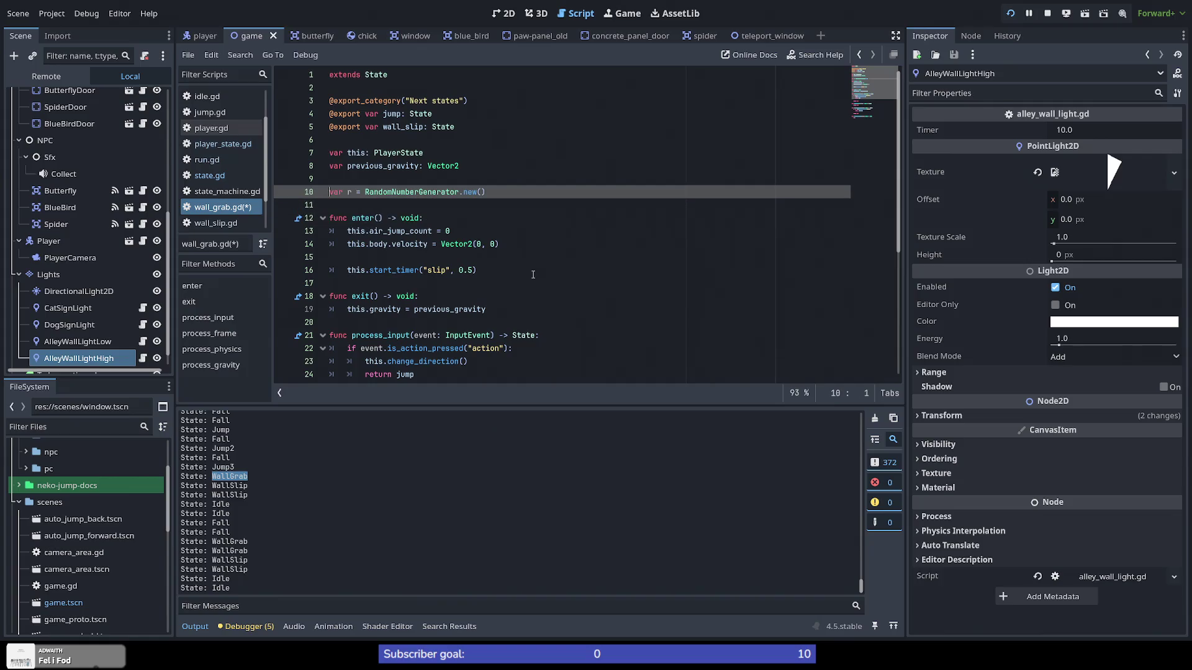
{"action": "type", "text": "ng"}
{"action": "key", "text": "Return"}
{"action": "type", "text": "var r = 0"}
Step: Set r = rng.randi() at the top of enter() and save the script
{"action": "key", "text": "Down"}
{"action": "key", "text": "Down"}
{"action": "key", "text": "Down"}
{"action": "key", "text": "Up"}
{"action": "key", "text": "End"}
{"action": "key", "text": "Return"}
{"action": "key", "text": "Return"}
{"action": "key", "text": "Up"}
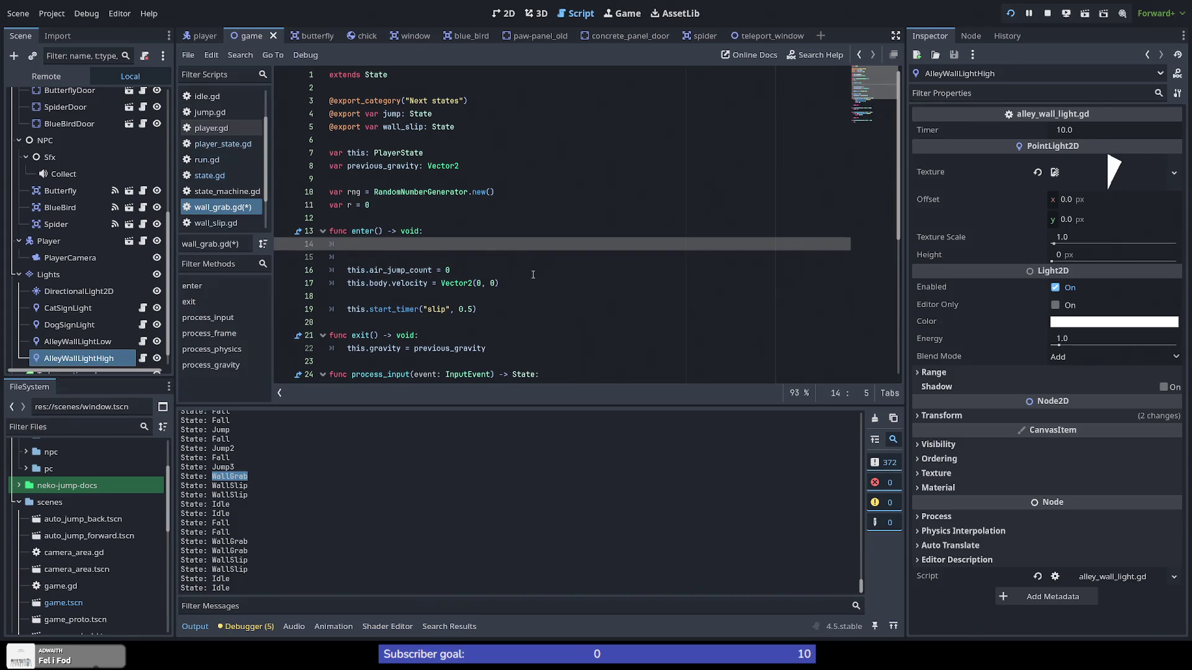
{"action": "type", "text": "r = r"}
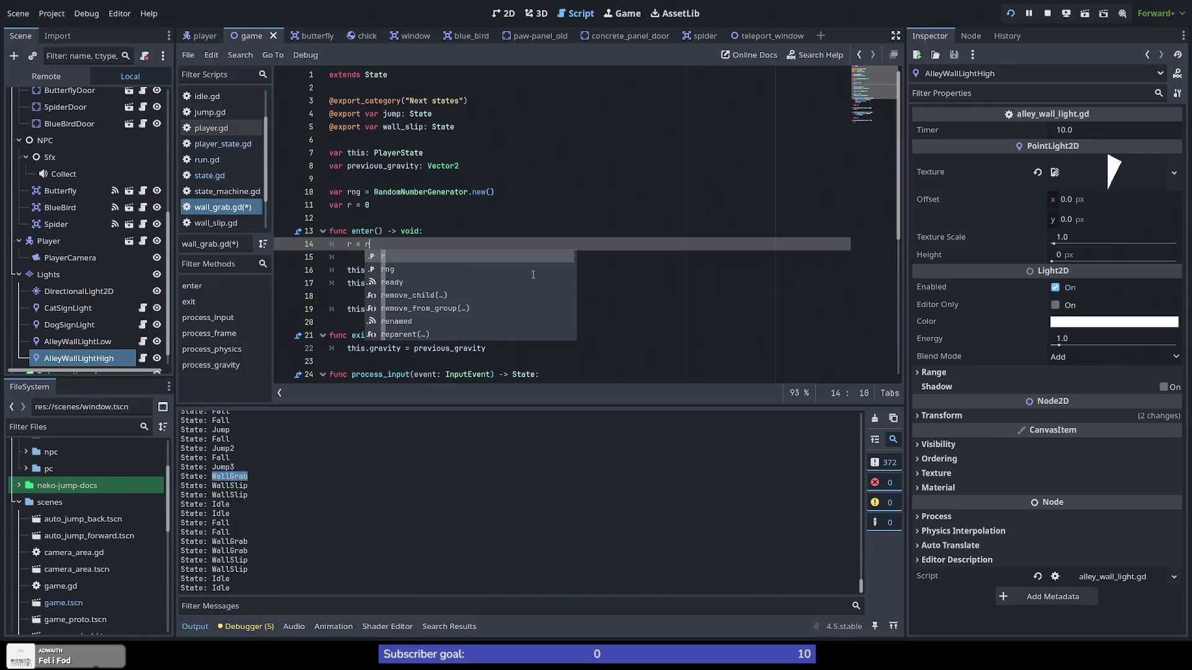
{"action": "type", "text": "ng.ra"}
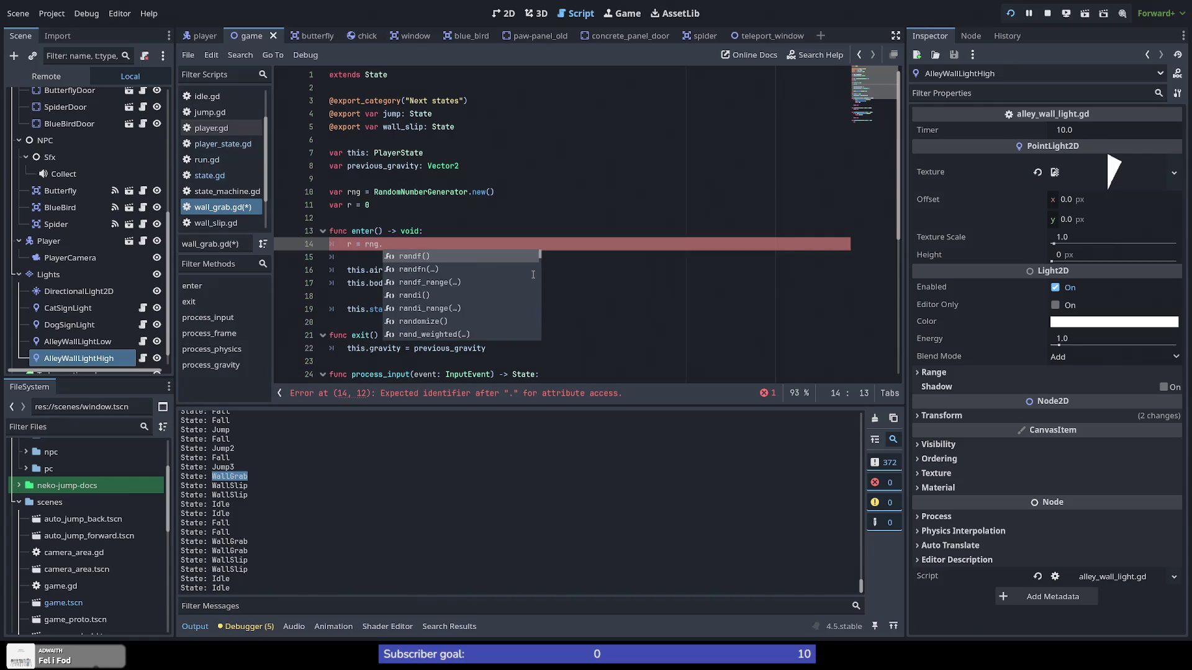
{"action": "key", "text": "Return"}
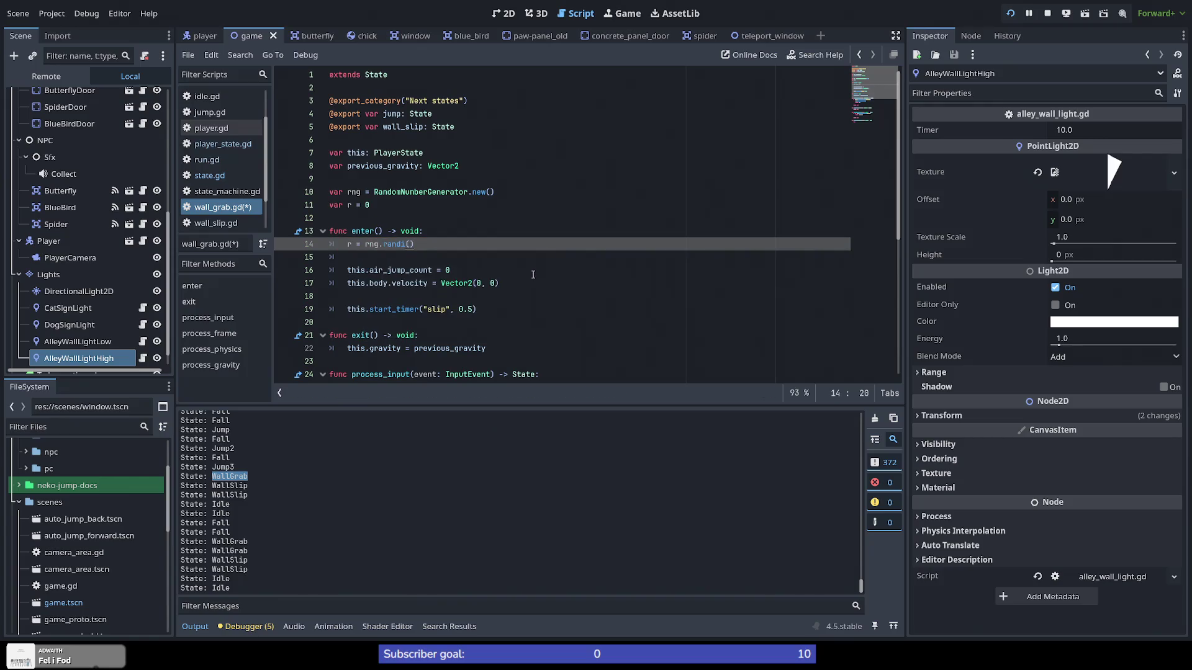
{"action": "key", "text": "shift+Home"}
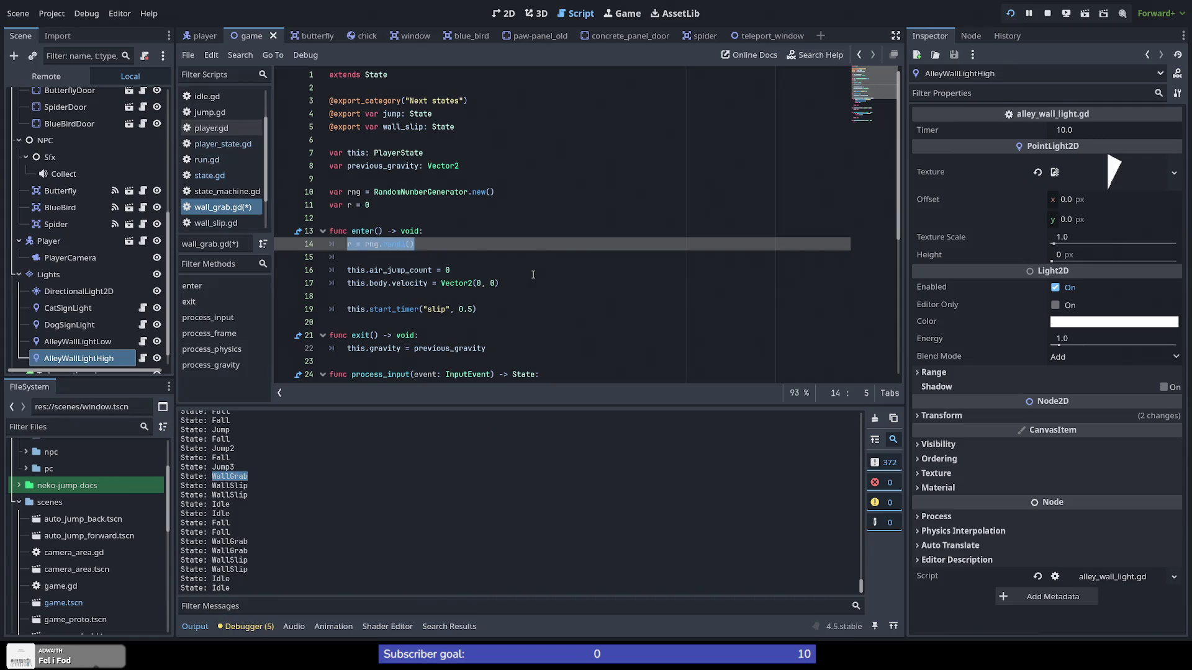
{"action": "key", "text": "ctrl+s"}
Step: Add an empty line inside the is_timer_running slip check on line 35
{"action": "scroll", "coordinate": [450, 297], "scroll_direction": "down", "scroll_amount": 6}
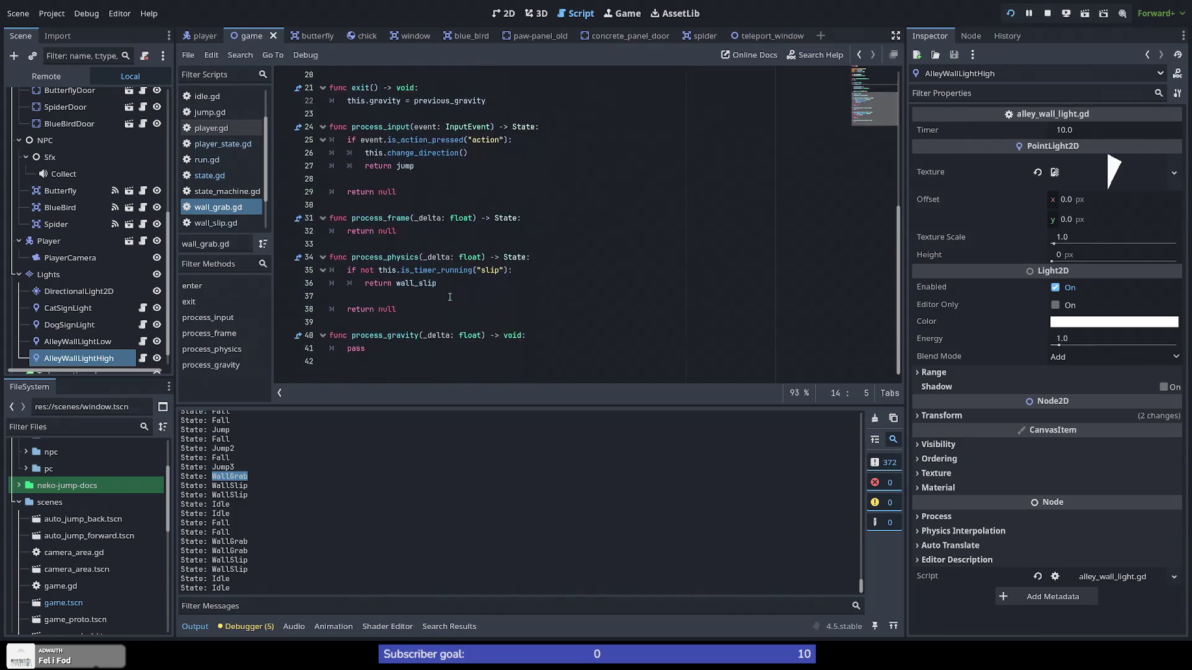
{"action": "scroll", "coordinate": [449, 297], "scroll_direction": "down", "scroll_amount": 2}
{"action": "double_click", "coordinate": [435, 270]}
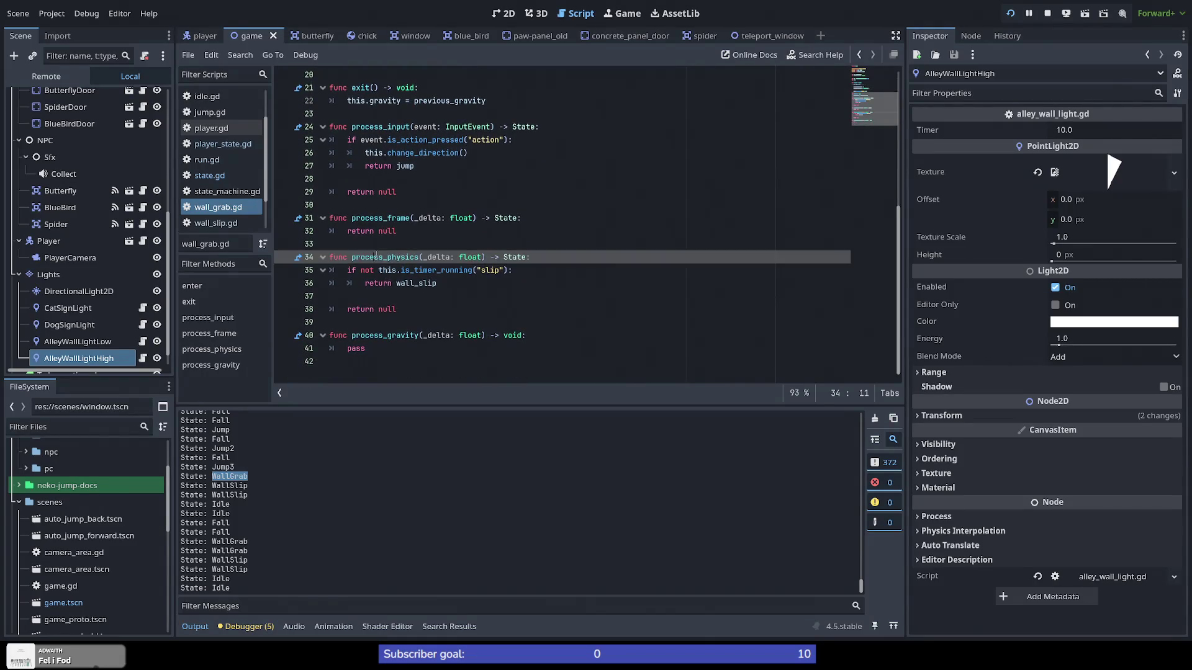
{"action": "left_click", "coordinate": [520, 270]}
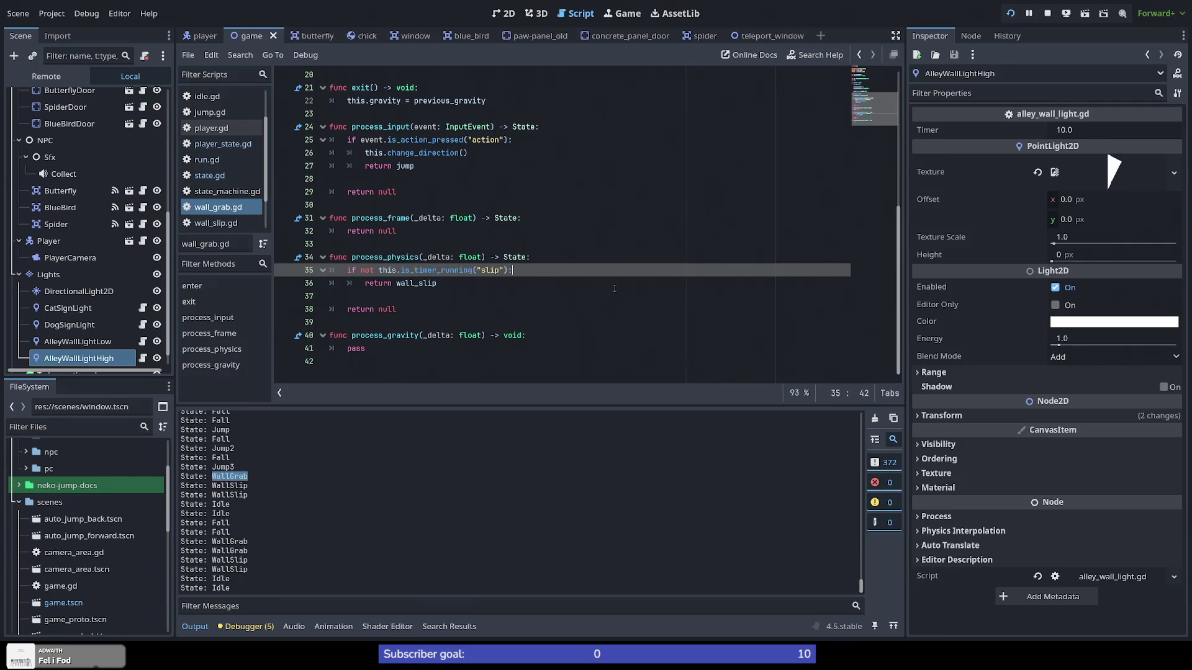
{"action": "key", "text": "Return"}
Step: Insert print("Switch to slip %i" % r) before the wall_slip return and save wall_grab.gd
{"action": "type", "text": "print ("}
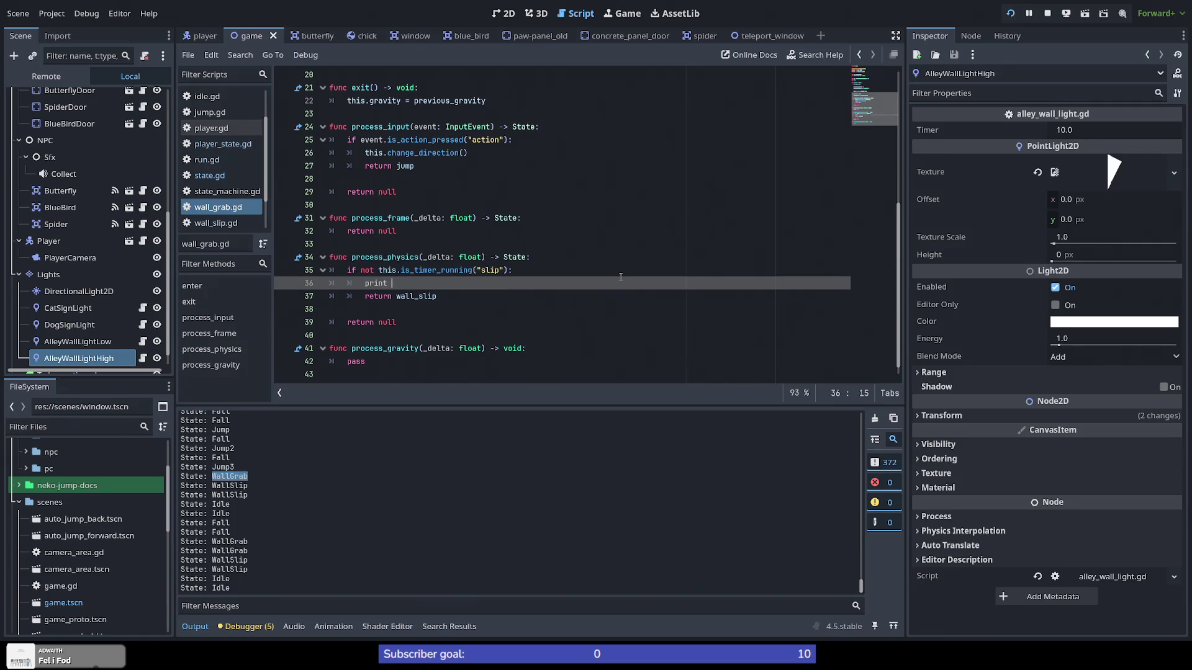
{"action": "key", "text": "BackSpace"}
{"action": "key", "text": "BackSpace"}
{"action": "type", "text": "(\""}
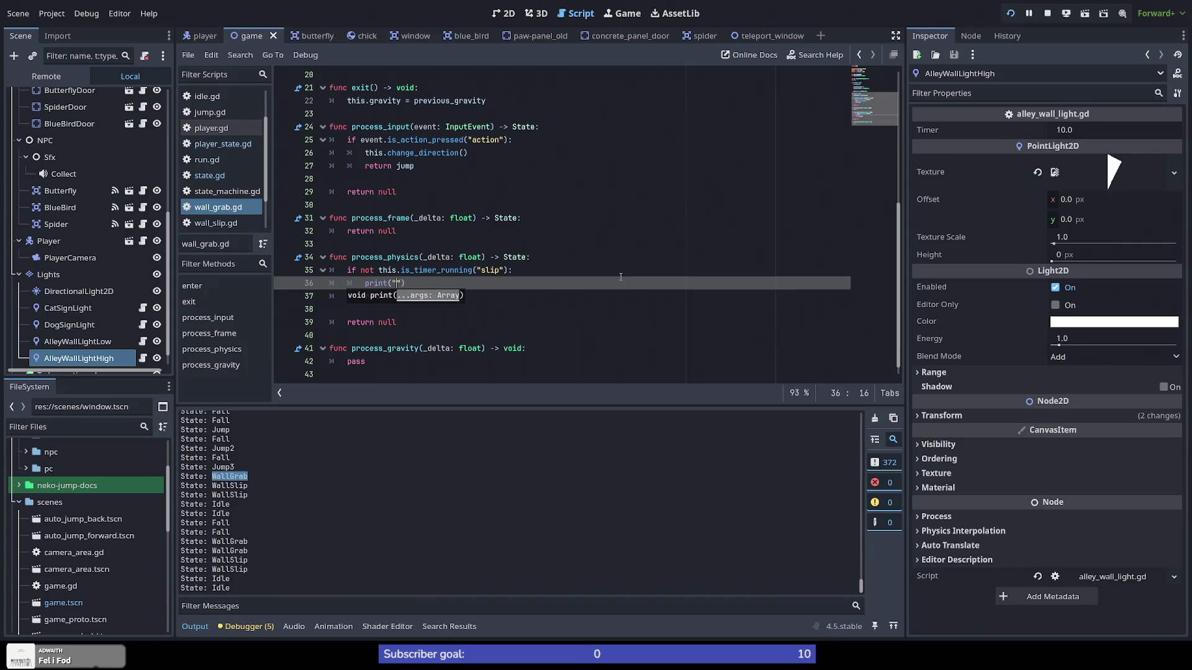
{"action": "type", "text": "Switch to w"}
{"action": "key", "text": "BackSpace"}
{"action": "type", "text": "slip"}
{"action": "type", "text": " %"}
{"action": "type", "text": "i\", "}
{"action": "type", "text": "% "}
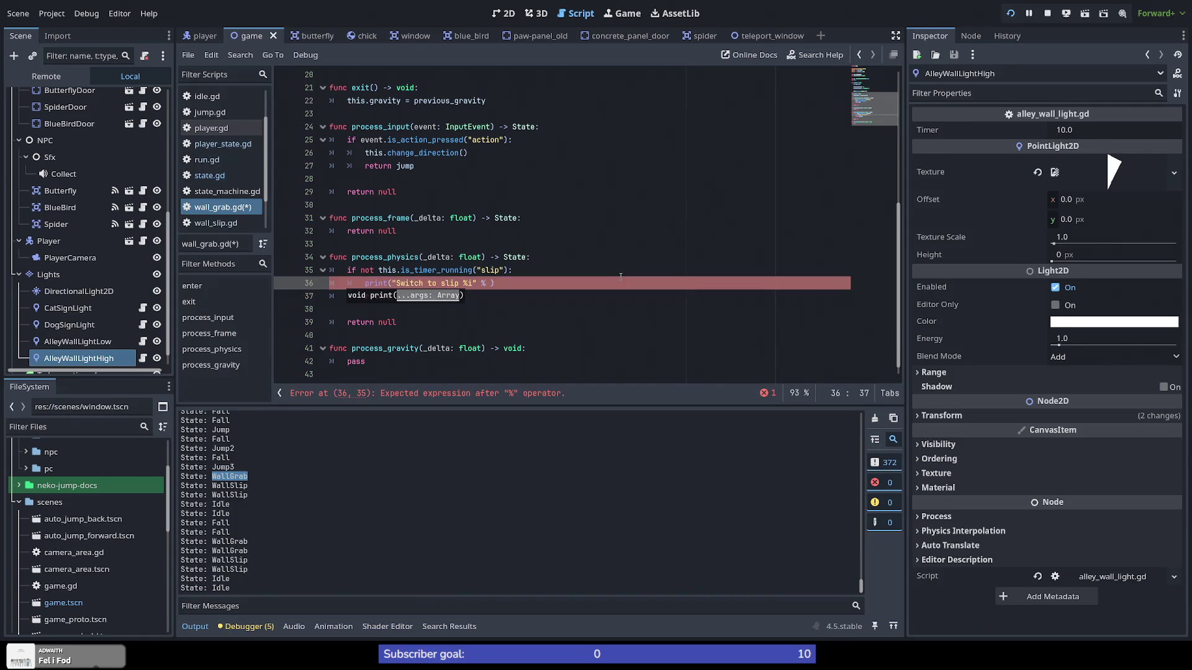
{"action": "type", "text": "r)"}
{"action": "key", "text": "ctrl+s"}
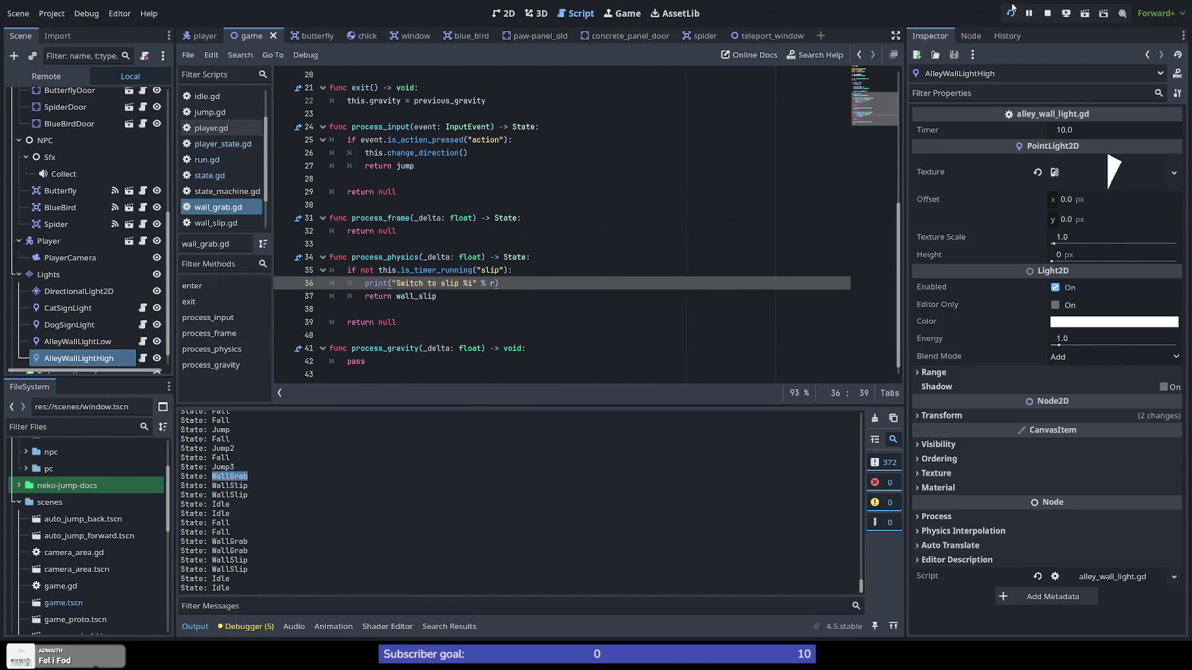
Step: Clear the log, restart the game and play until the unsupported format character error on line 36
{"action": "scroll", "coordinate": [489, 271], "scroll_direction": "up", "scroll_amount": 6}
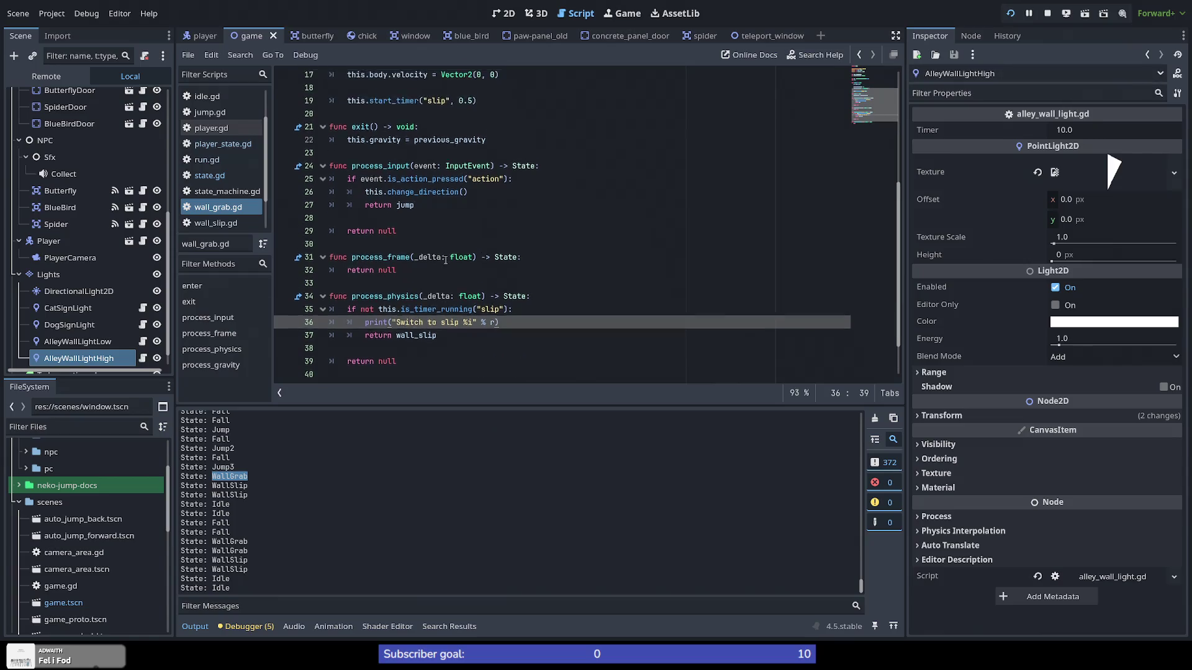
{"action": "scroll", "coordinate": [445, 261], "scroll_direction": "down", "scroll_amount": 6}
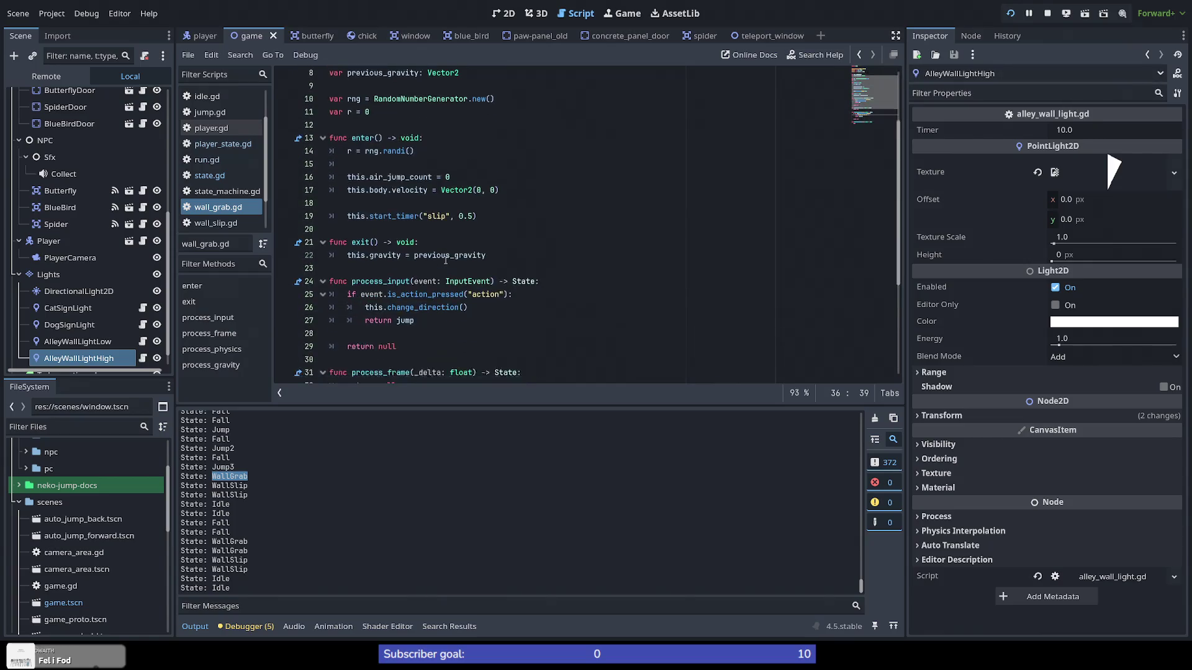
{"action": "scroll", "coordinate": [496, 291], "scroll_direction": "up", "scroll_amount": 6}
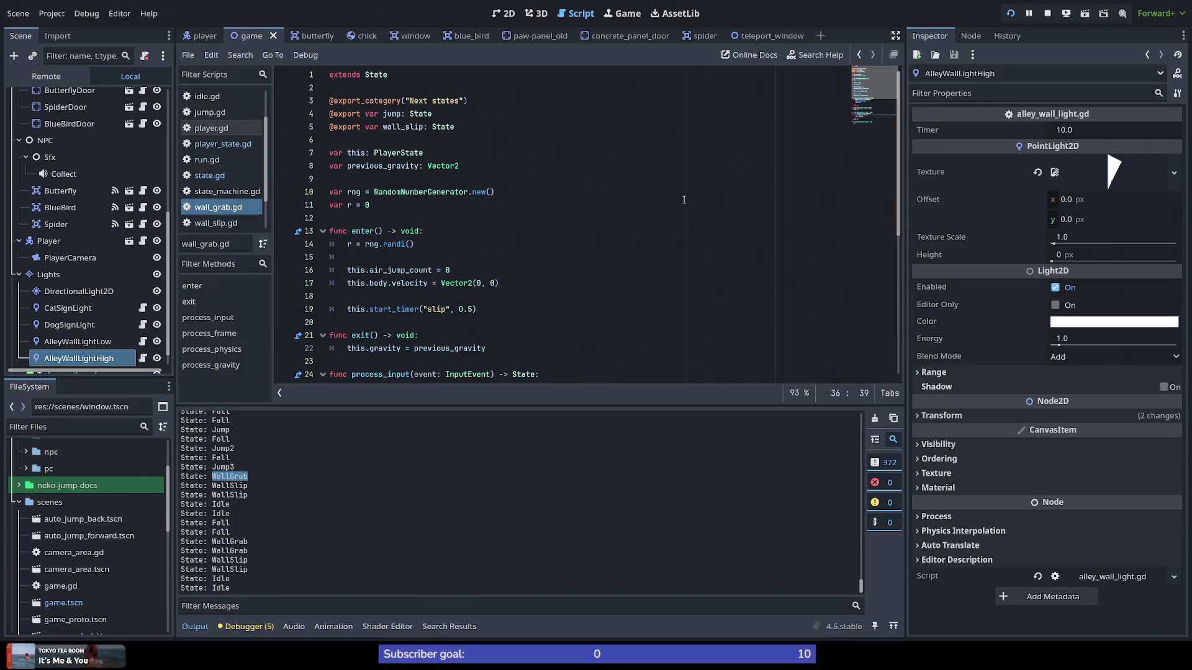
{"action": "scroll", "coordinate": [372, 260], "scroll_direction": "down", "scroll_amount": 4}
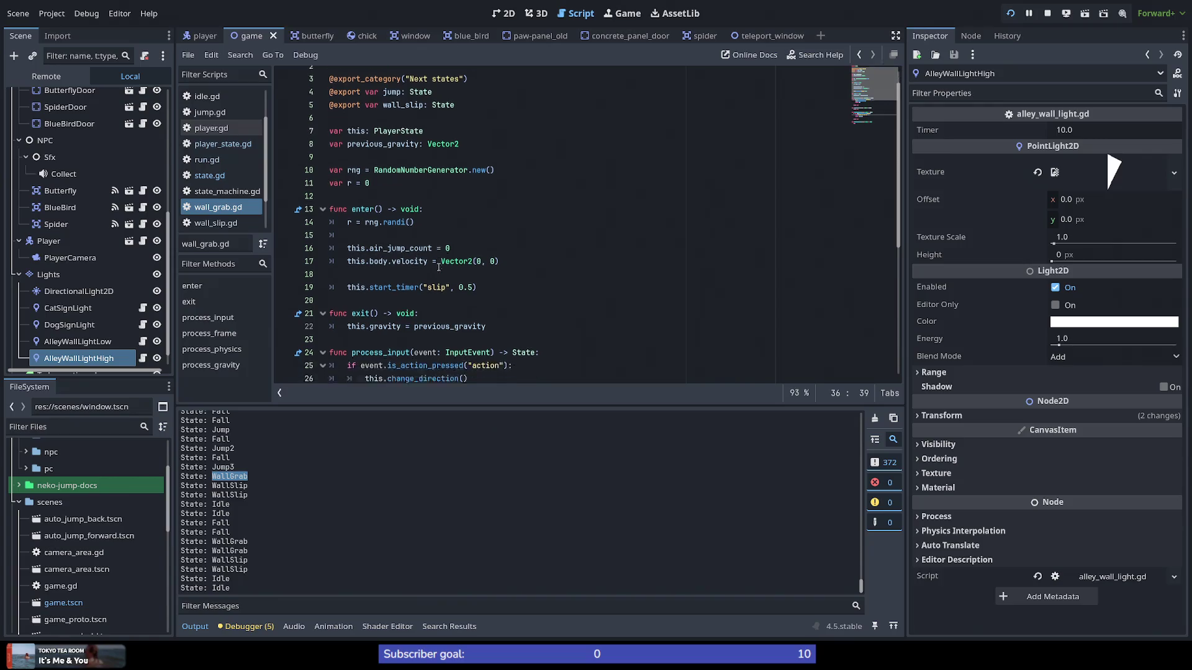
{"action": "double_click", "coordinate": [214, 486]}
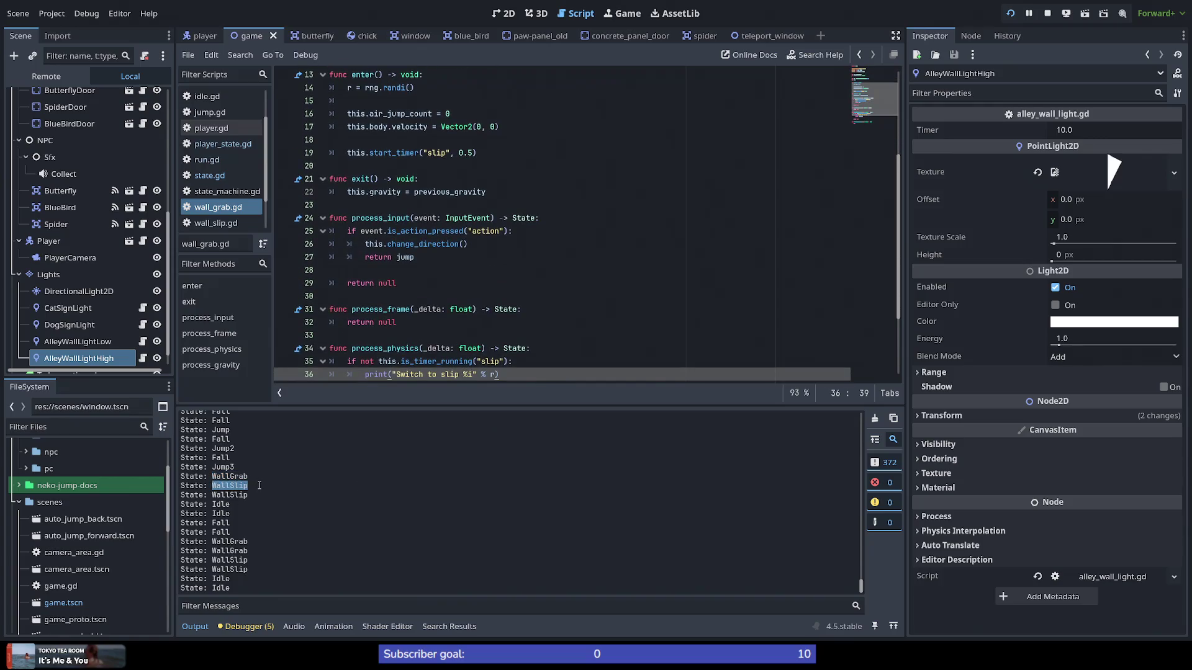
{"action": "double_click", "coordinate": [217, 495]}
{"action": "left_click", "coordinate": [258, 493]}
{"action": "left_click", "coordinate": [1010, 13]}
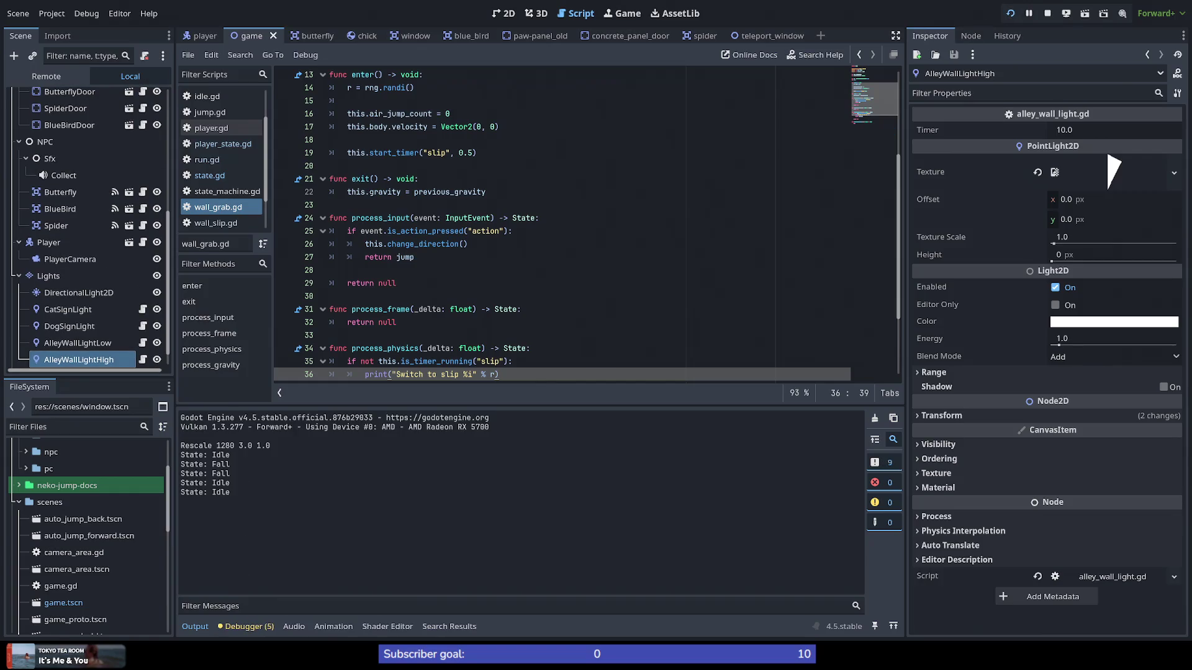
{"action": "key", "text": "space"}
{"action": "key", "text": "space"}
{"action": "key", "text": "space"}
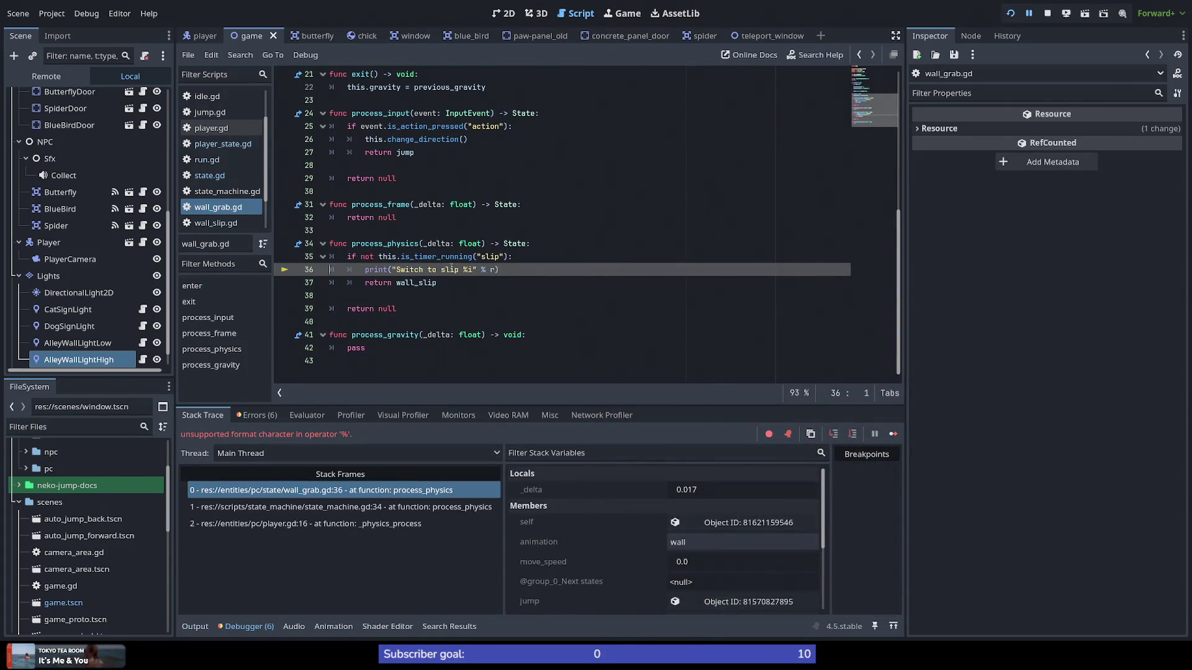
Step: Change the print's format code from %i to %d and resume the game
{"action": "left_click", "coordinate": [467, 269]}
{"action": "key", "text": "Delete"}
{"action": "type", "text": "n"}
{"action": "left_click", "coordinate": [1009, 13]}
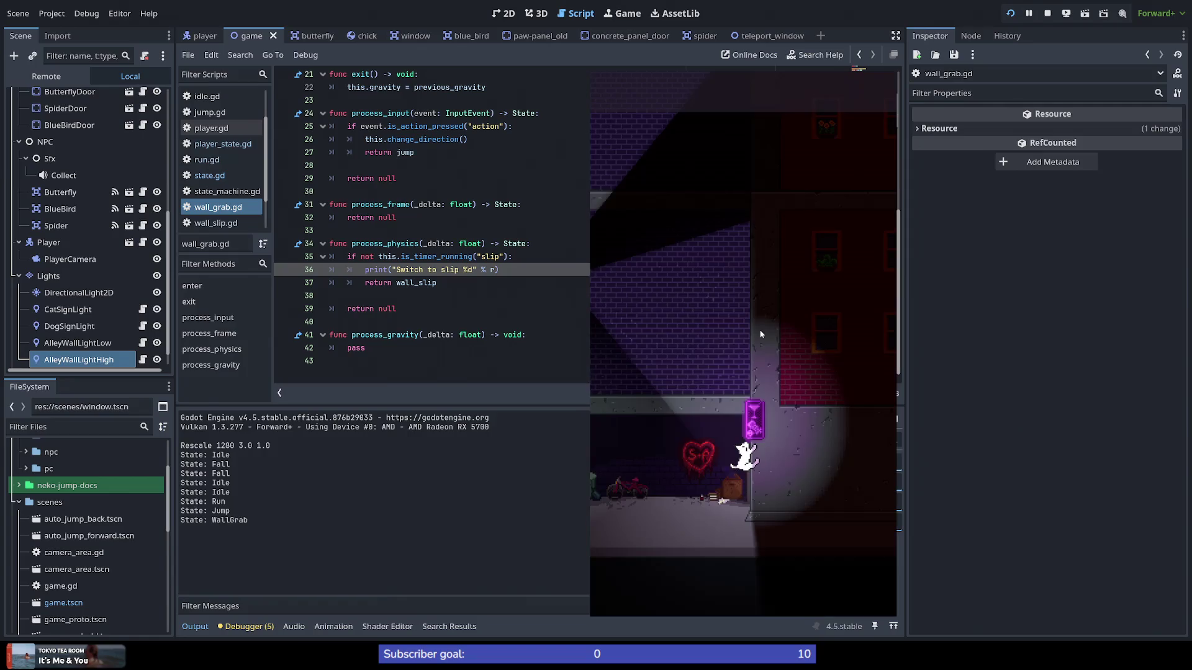
{"action": "key", "text": "space"}
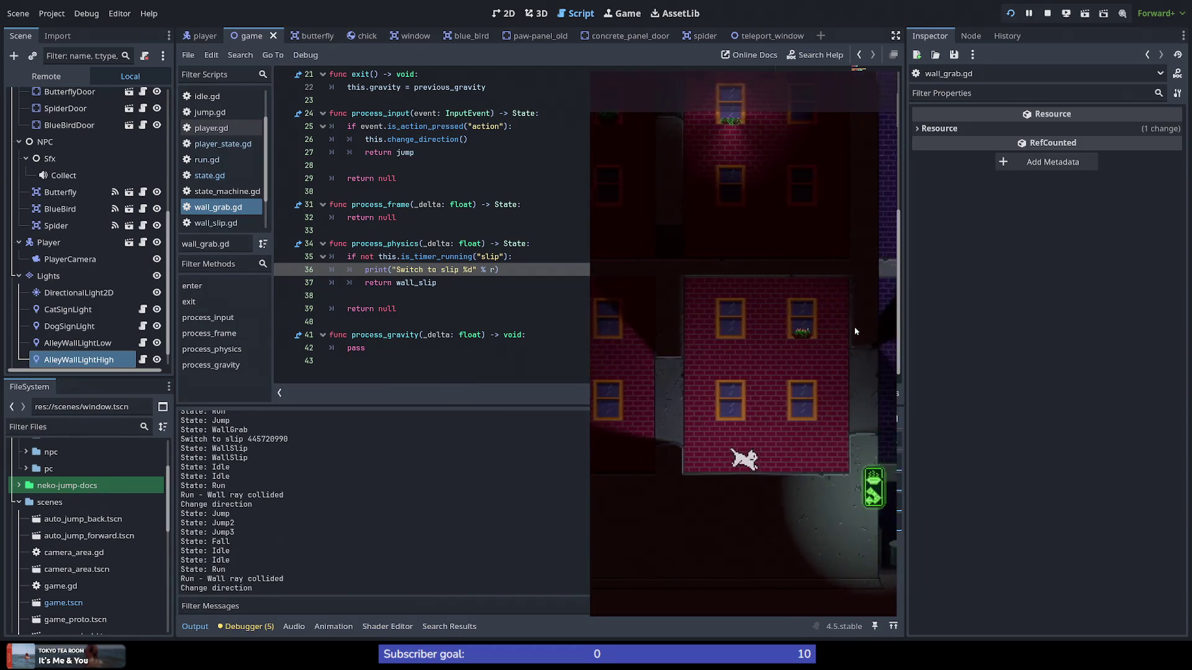
{"action": "key", "text": "space"}
{"action": "key", "text": "space"}
{"action": "key", "text": "space"}
{"action": "key", "text": "space"}
{"action": "key", "text": "space"}
{"action": "key", "text": "space"}
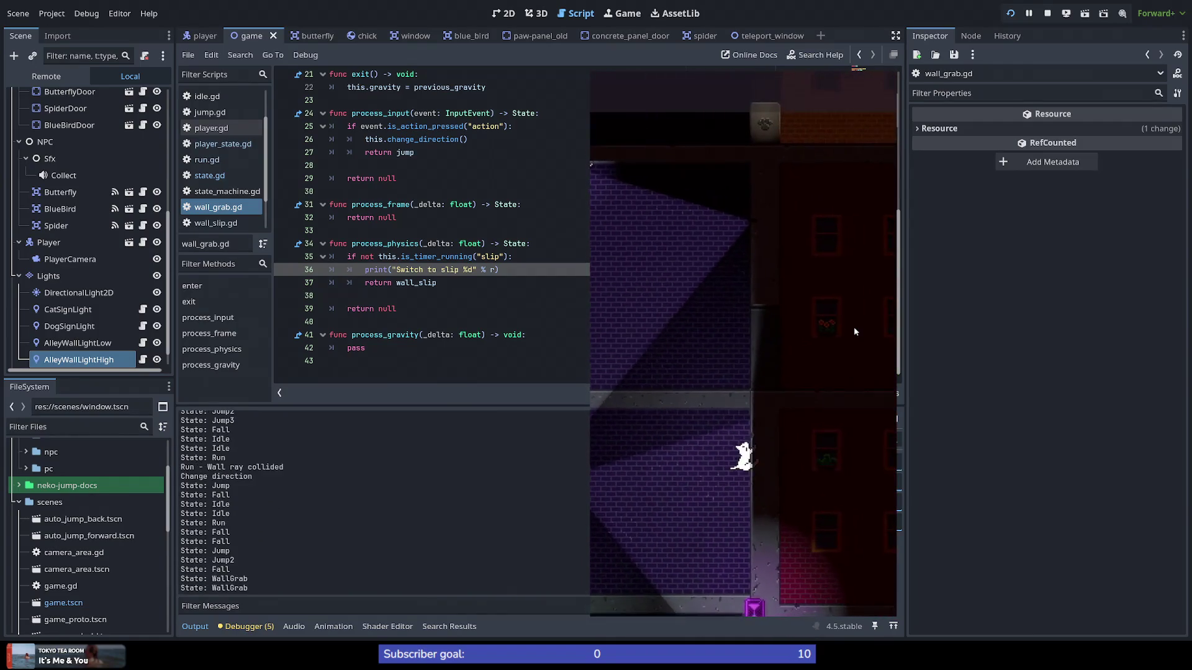
{"action": "key", "text": "space"}
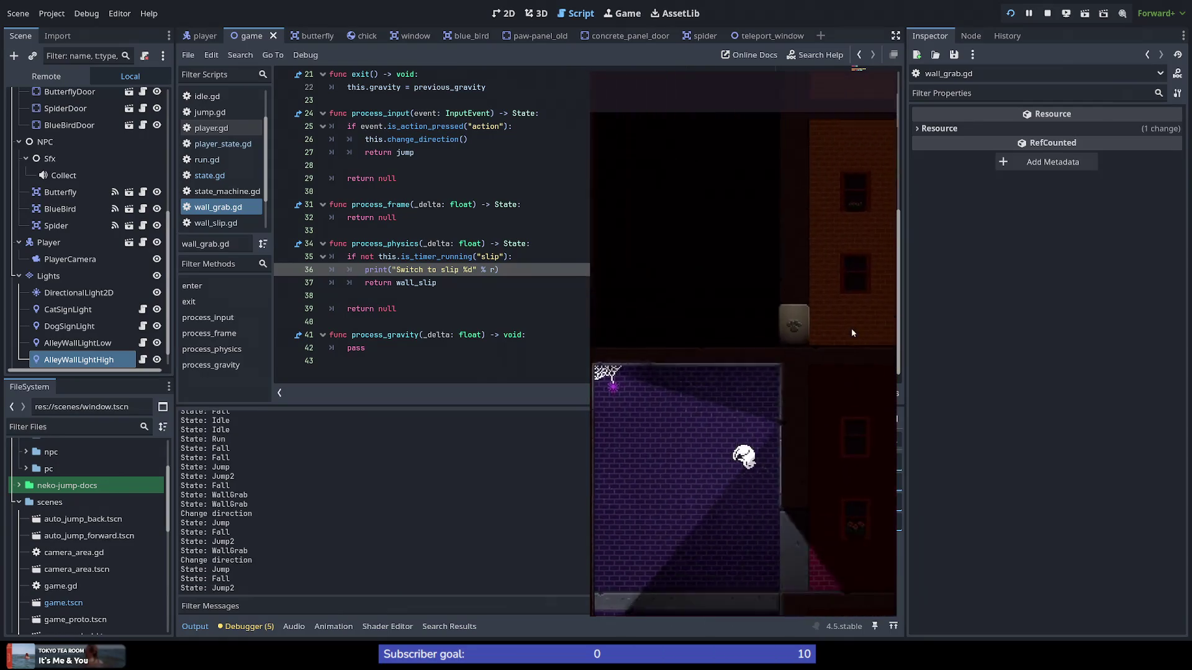
{"action": "key", "text": "space"}
{"action": "key", "text": "space"}
{"action": "key", "text": "space"}
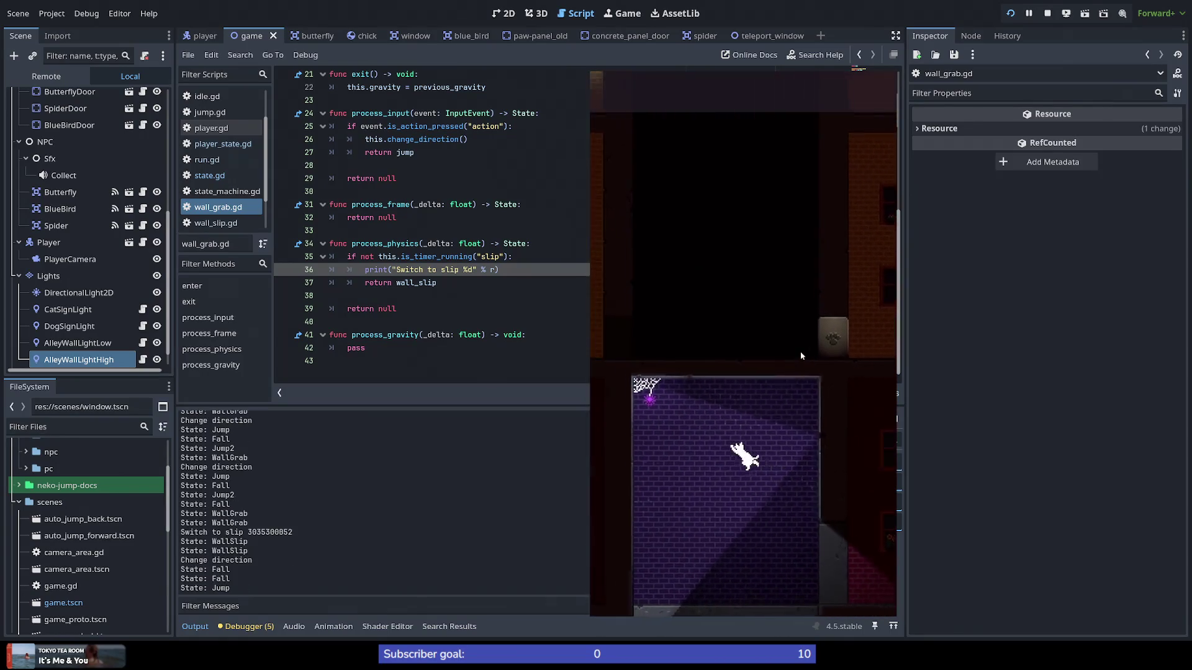
{"action": "key", "text": "space"}
{"action": "key", "text": "space"}
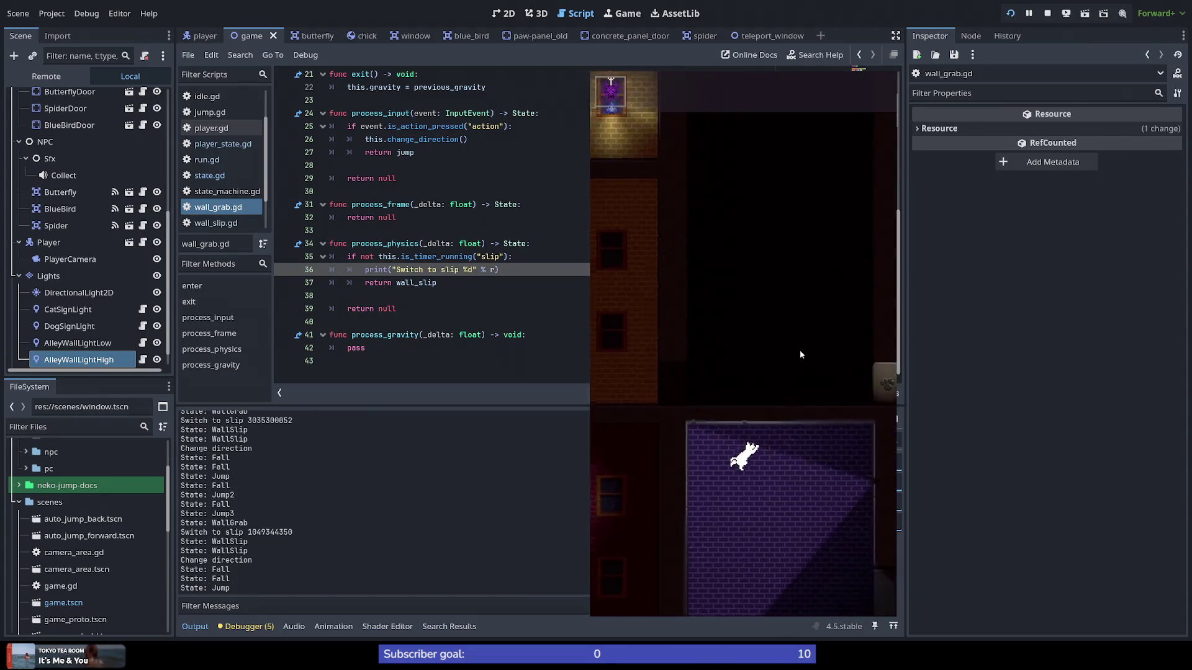
{"action": "key", "text": "space"}
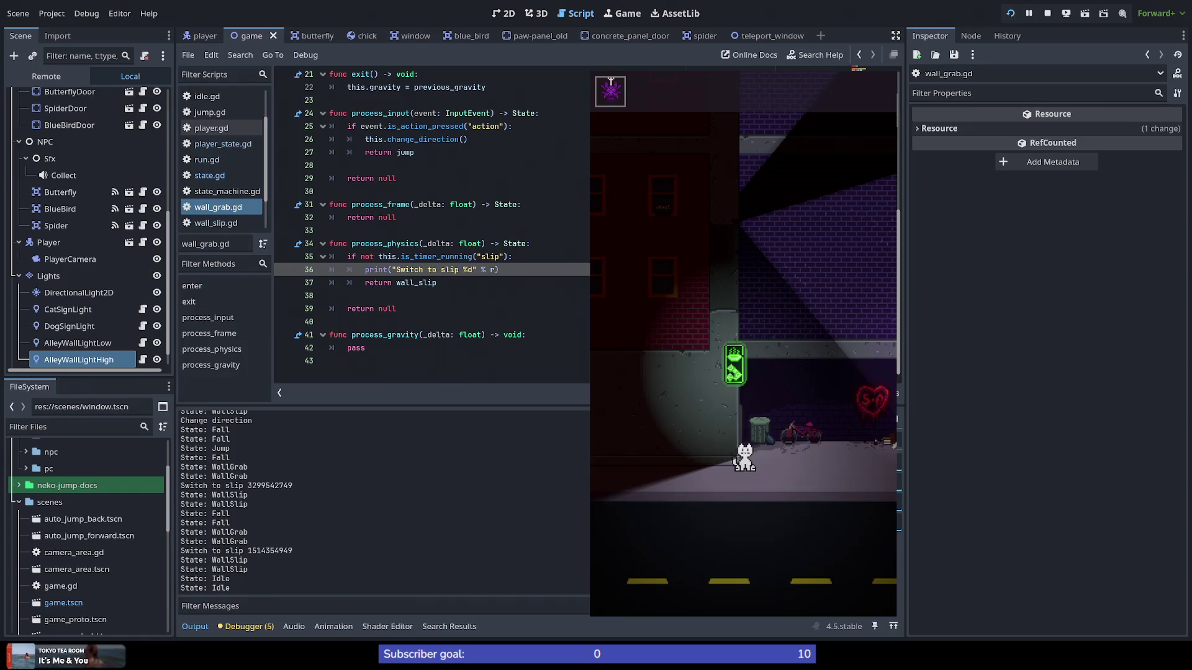
{"action": "key", "text": "Up"}
{"action": "key", "text": "Up"}
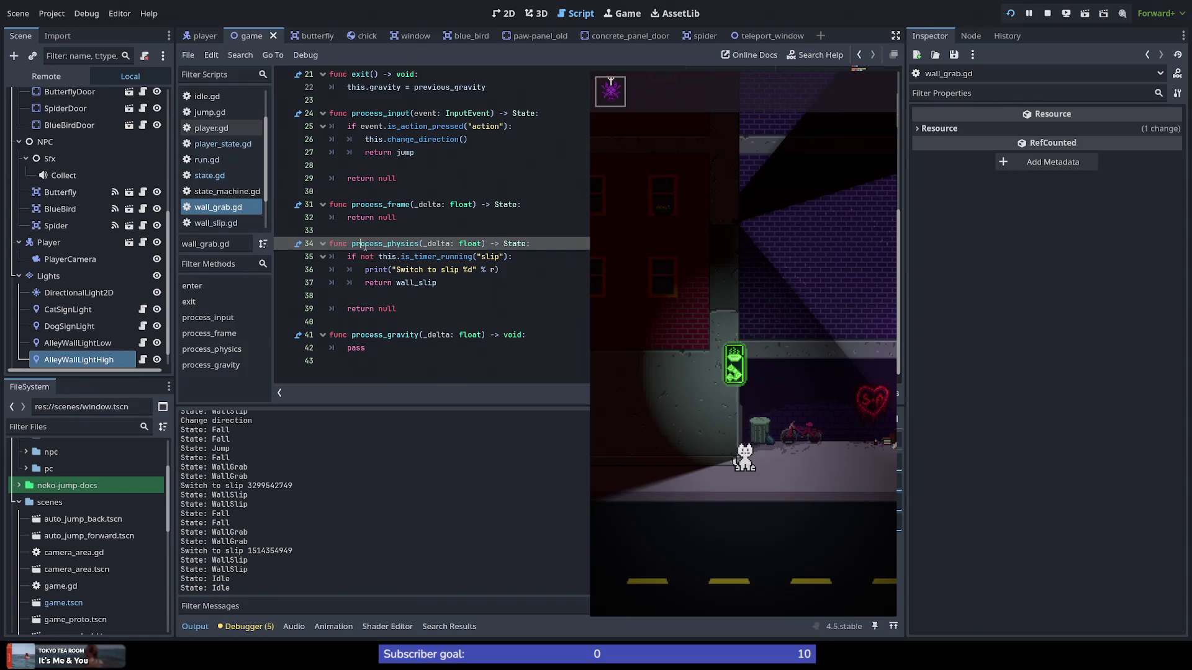
Step: Delete the 'Switch to slip' print line from wall_grab.gd, save, and open player_state.gd
{"action": "left_click_drag", "start_coordinate": [508, 271], "coordinate": [364, 279]}
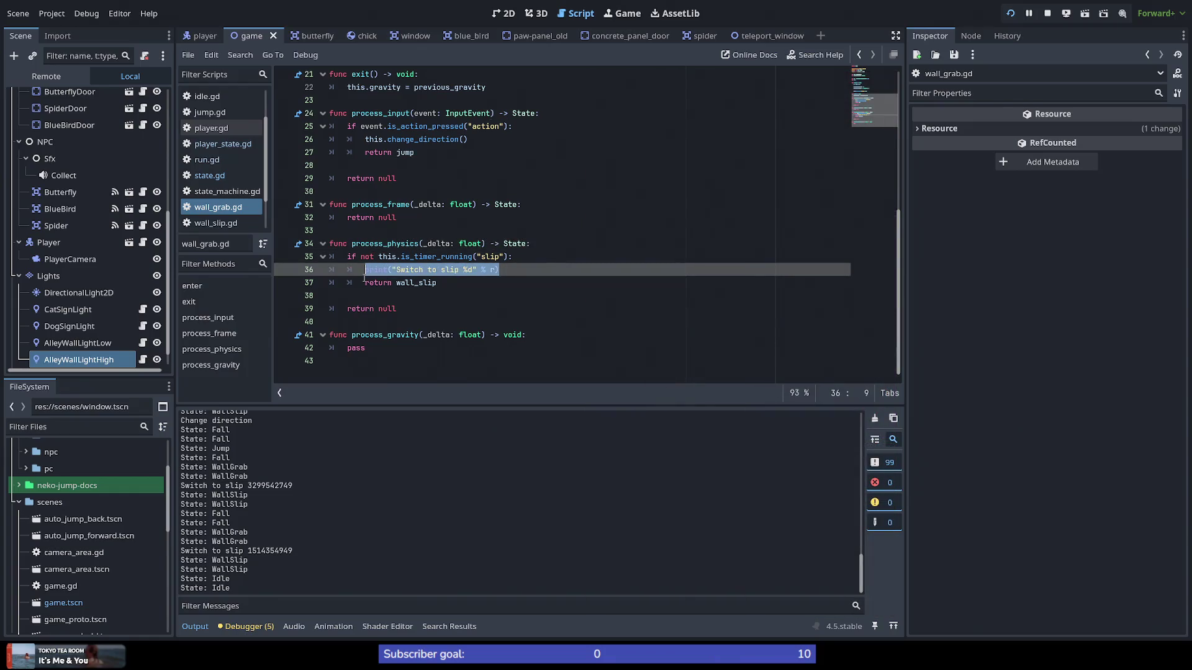
{"action": "double_click", "coordinate": [420, 282]}
{"action": "left_click", "coordinate": [546, 268]}
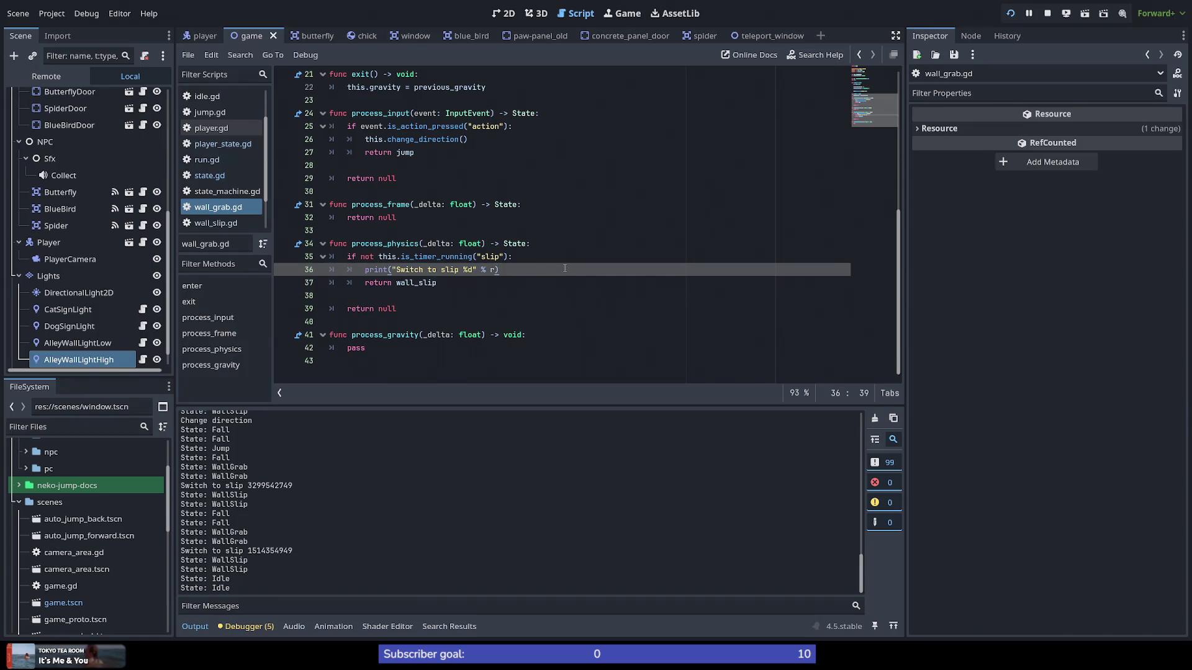
{"action": "left_click_drag", "start_coordinate": [564, 268], "coordinate": [569, 257]}
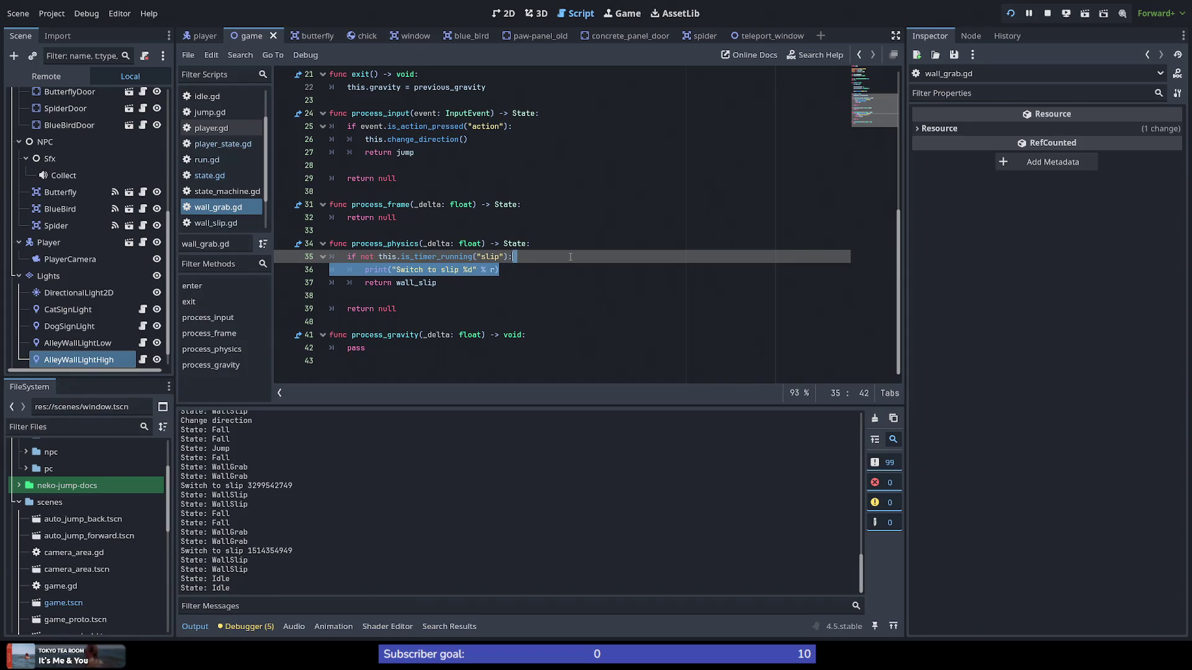
{"action": "key", "text": "BackSpace"}
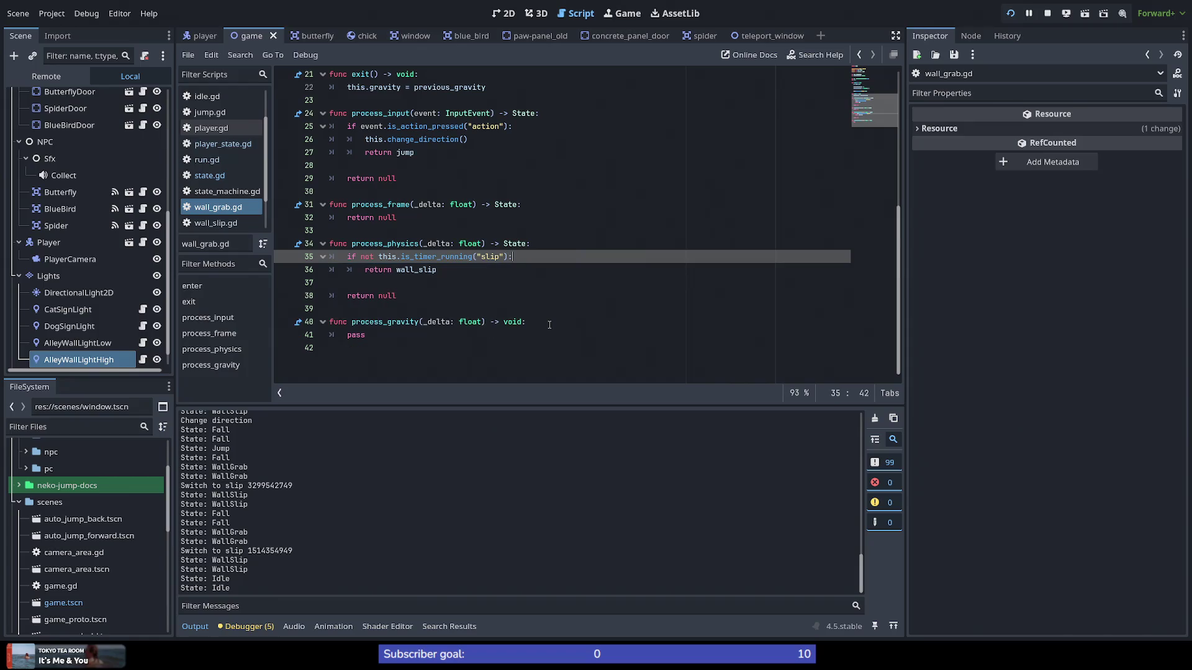
{"action": "key", "text": "ctrl+s"}
{"action": "left_click", "coordinate": [225, 148]}
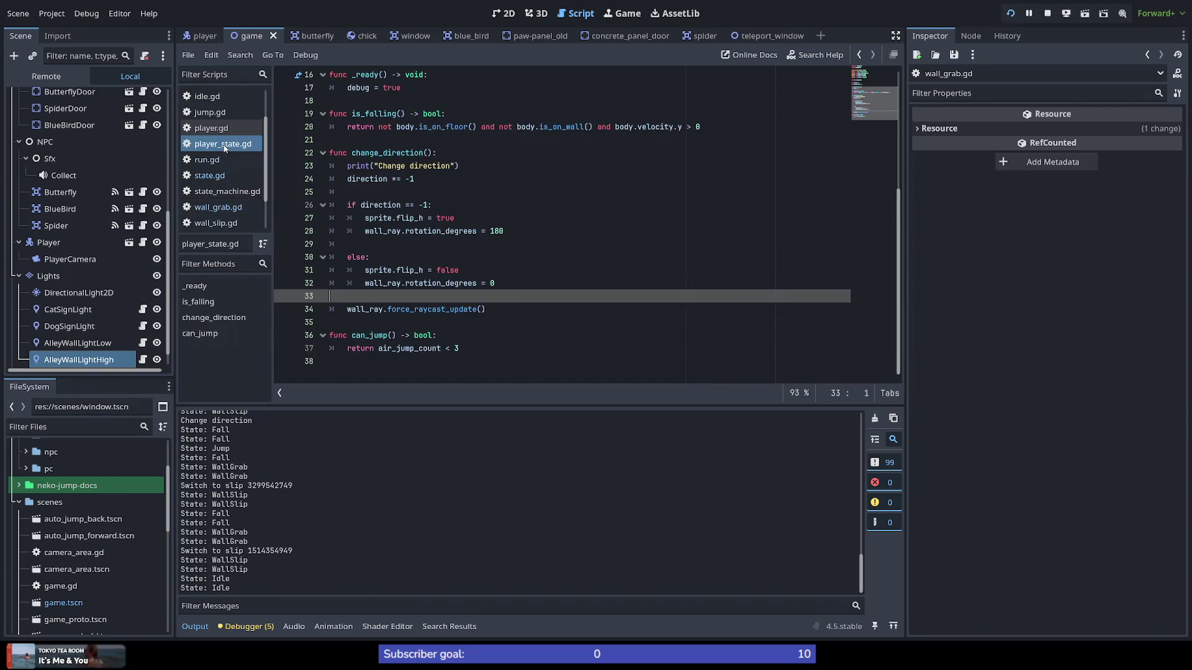
Step: Review player_state.gd's change_direction code, then switch to state_machine.gd
{"action": "scroll", "coordinate": [467, 303], "scroll_direction": "up", "scroll_amount": 5}
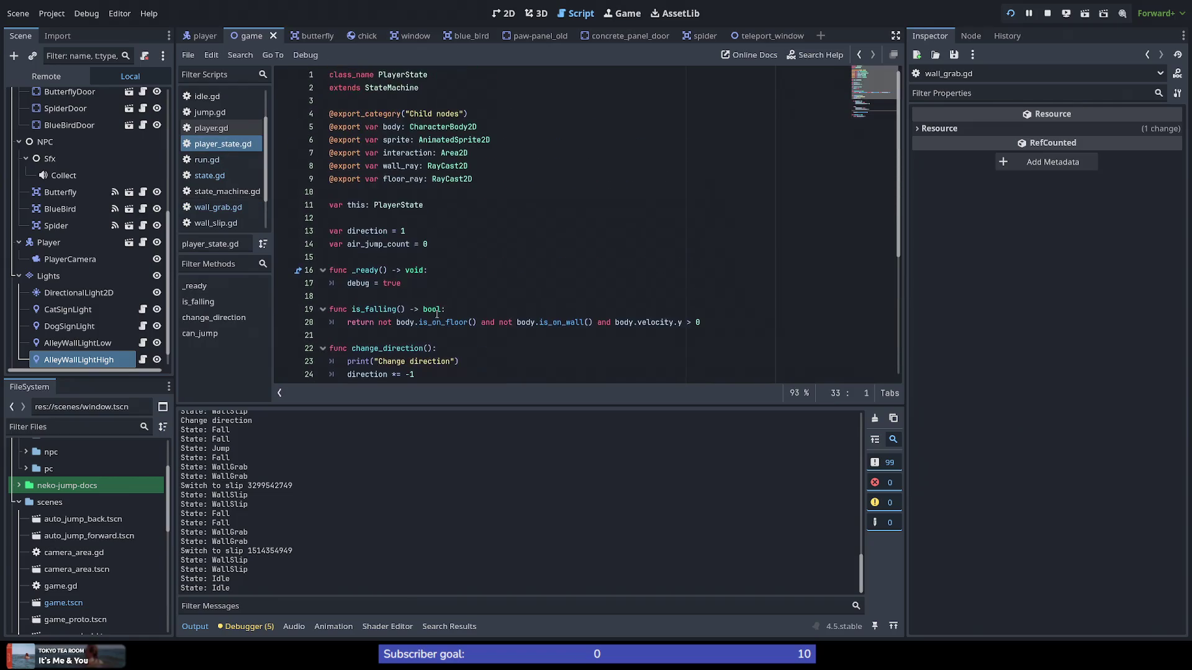
{"action": "scroll", "coordinate": [400, 336], "scroll_direction": "down", "scroll_amount": 2}
{"action": "scroll", "coordinate": [352, 267], "scroll_direction": "down", "scroll_amount": 3}
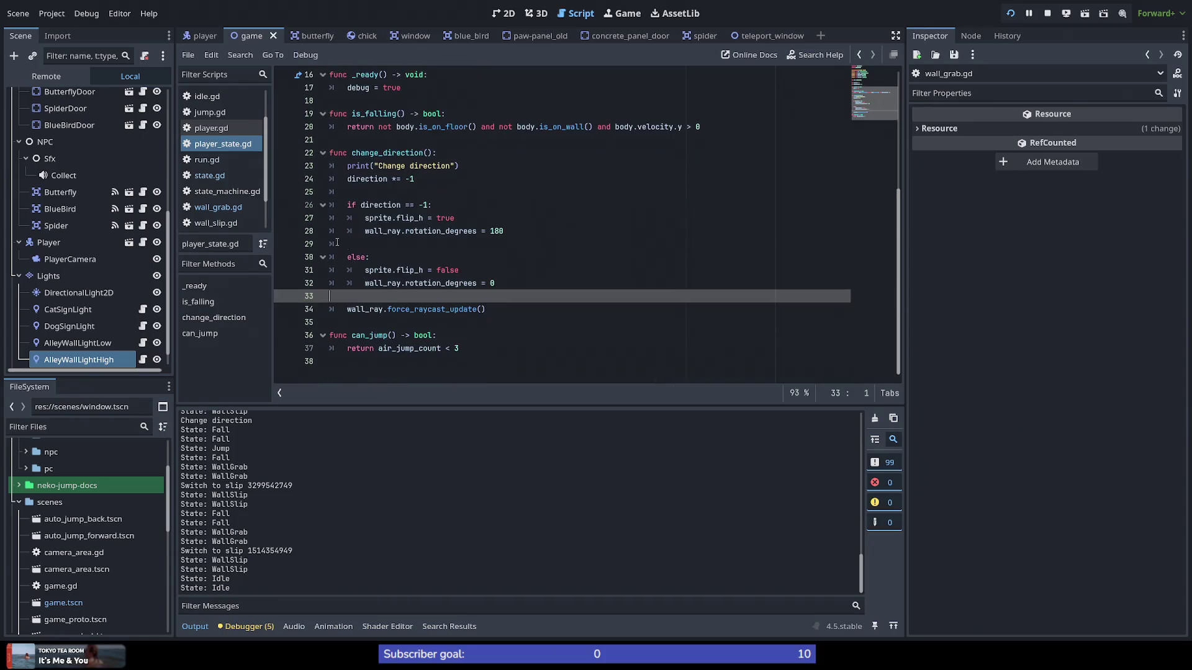
{"action": "left_click", "coordinate": [225, 147]}
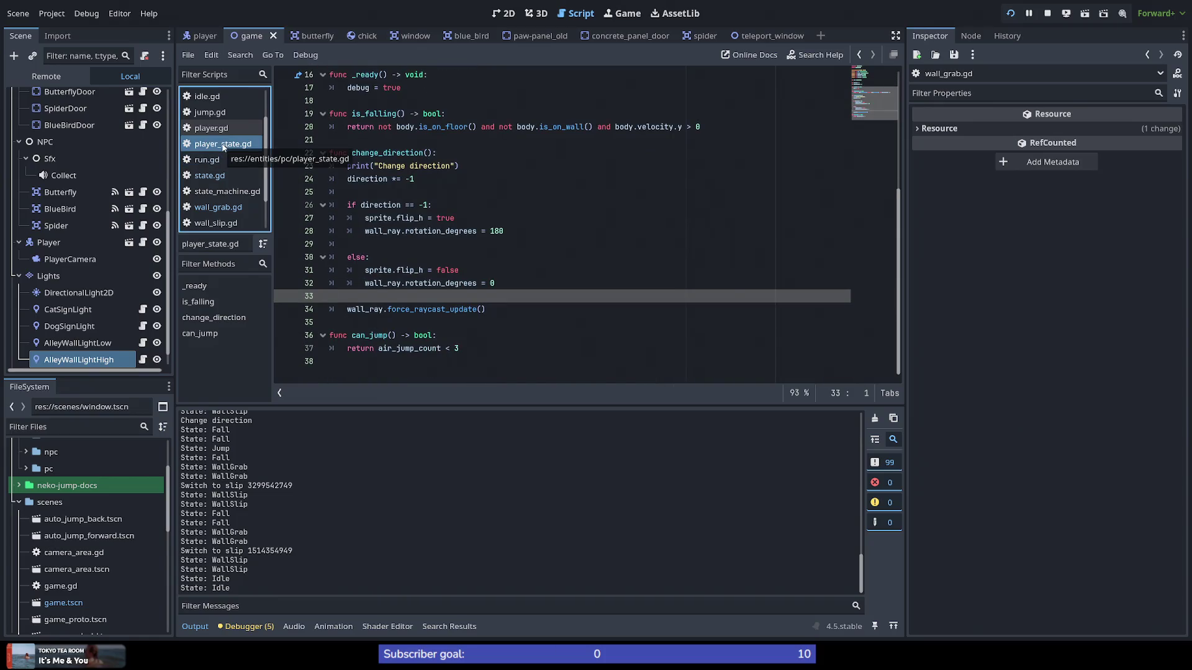
{"action": "scroll", "coordinate": [477, 321], "scroll_direction": "up", "scroll_amount": 3}
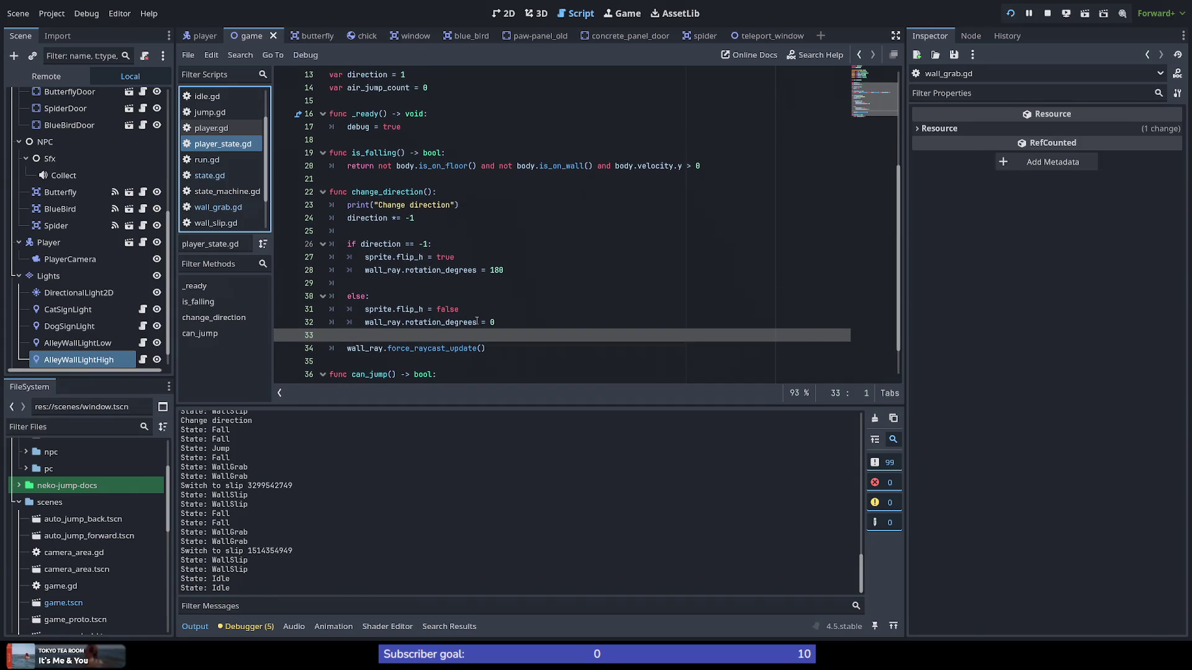
{"action": "scroll", "coordinate": [477, 320], "scroll_direction": "down", "scroll_amount": 3}
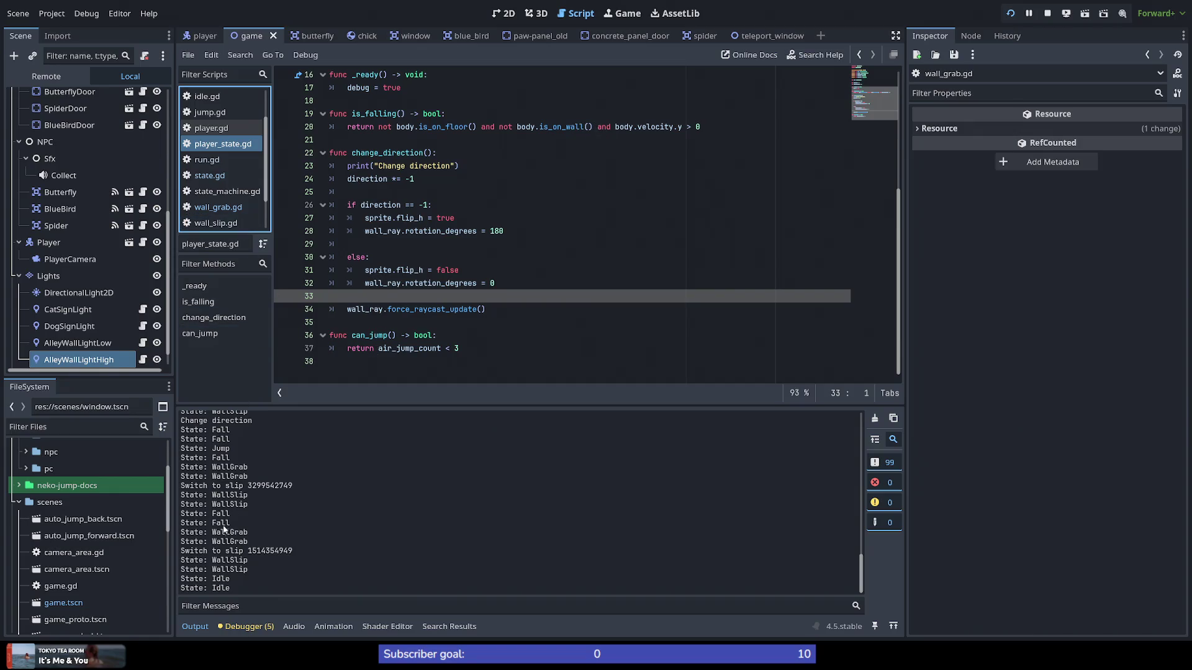
{"action": "left_click", "coordinate": [239, 192]}
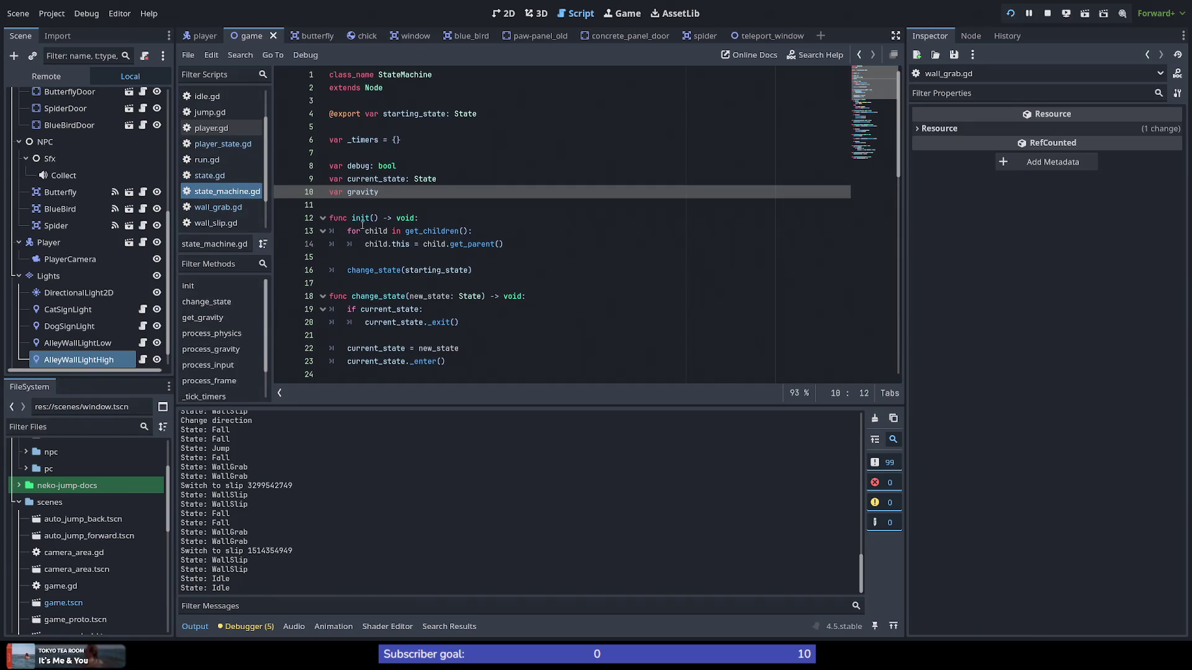
Step: Trace the change_state and current_state usages in state_machine.gd's process_physics
{"action": "scroll", "coordinate": [379, 259], "scroll_direction": "down", "scroll_amount": 4}
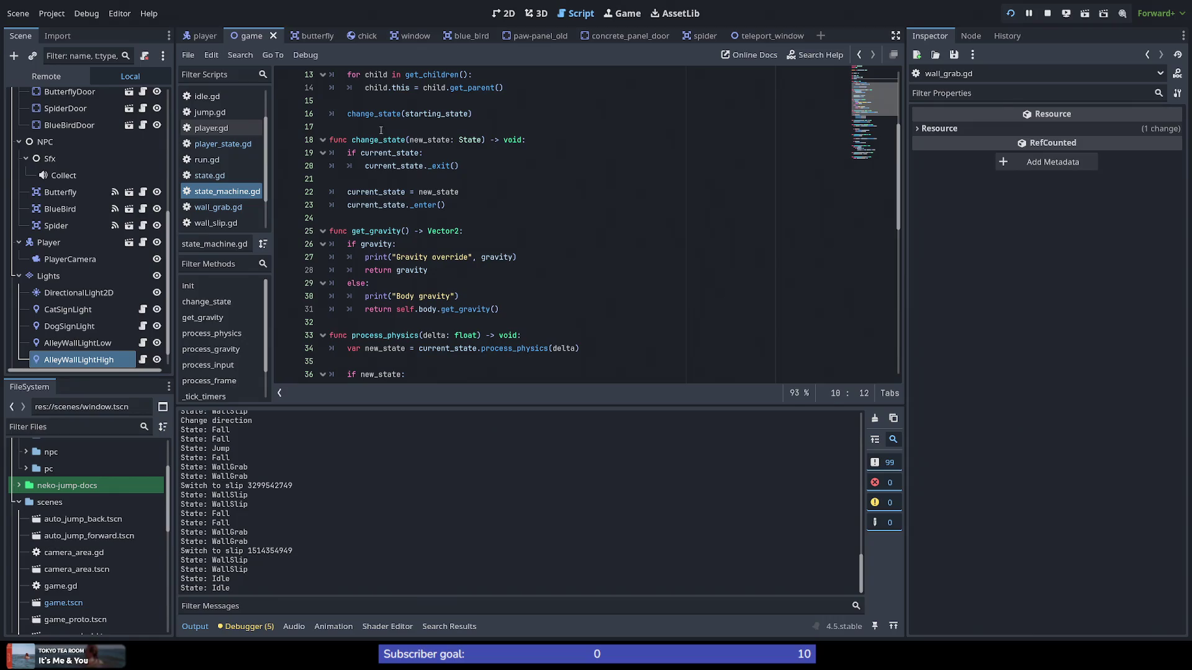
{"action": "double_click", "coordinate": [377, 139]}
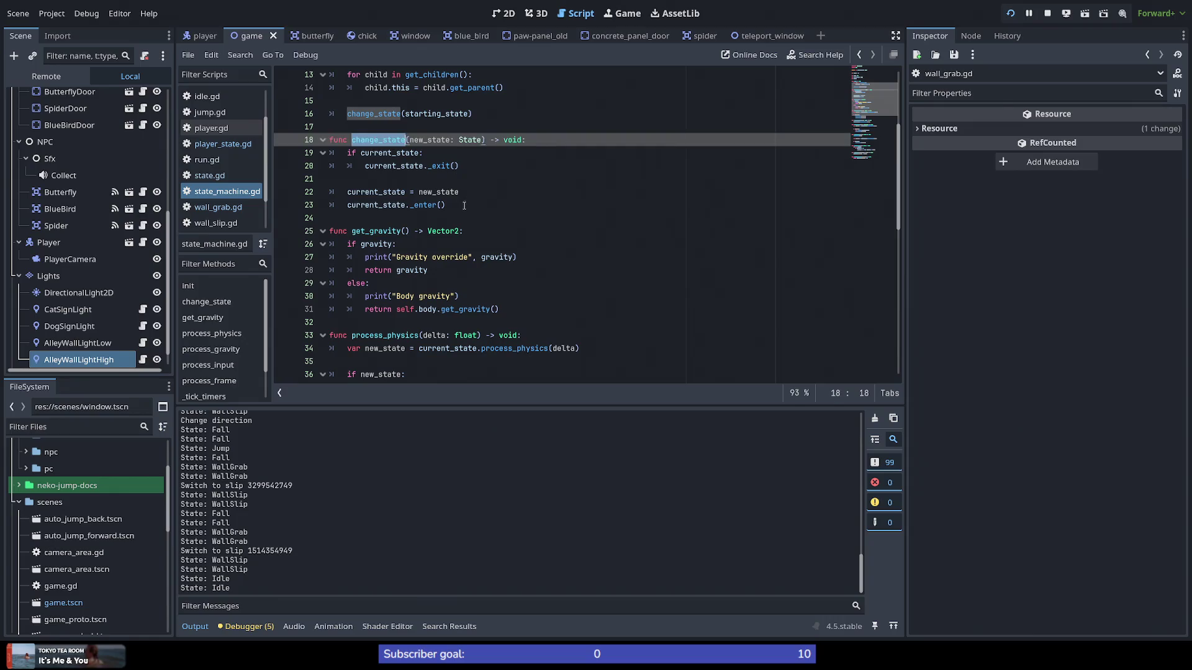
{"action": "double_click", "coordinate": [381, 205]}
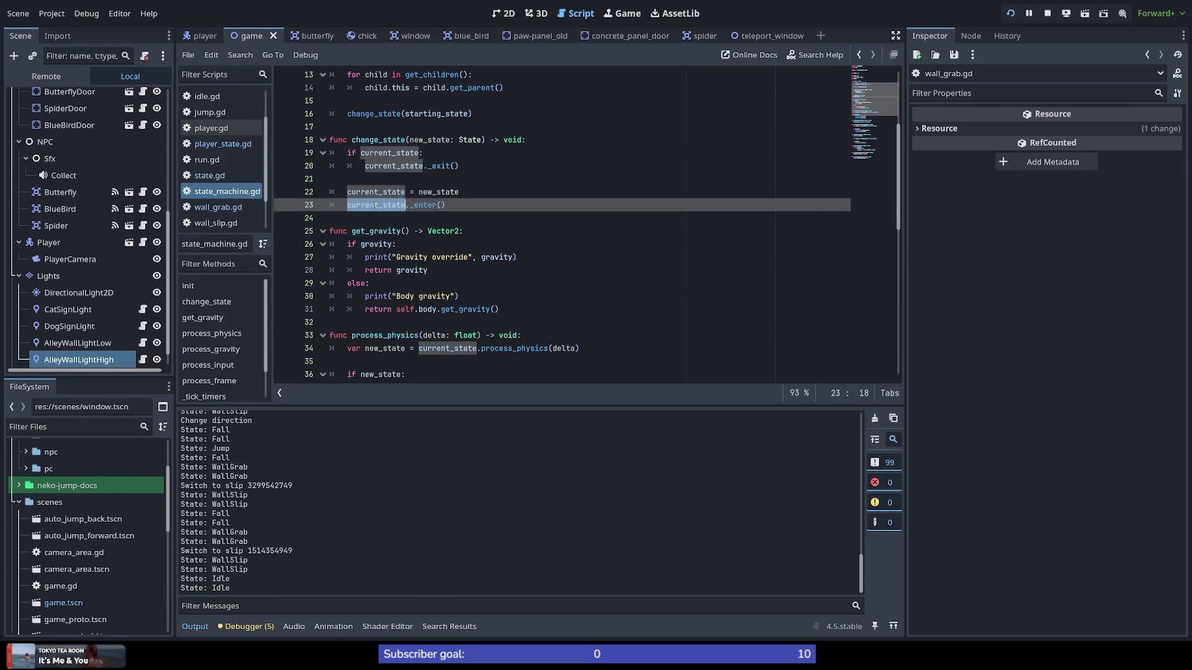
{"action": "double_click", "coordinate": [379, 152]}
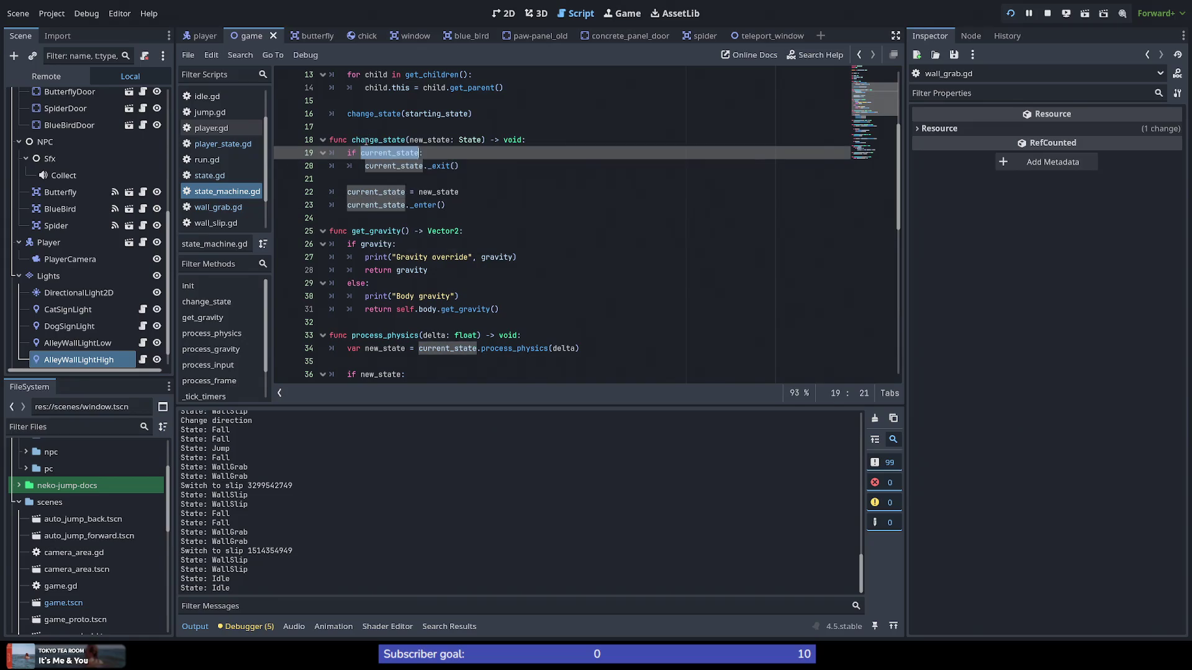
{"action": "double_click", "coordinate": [379, 139]}
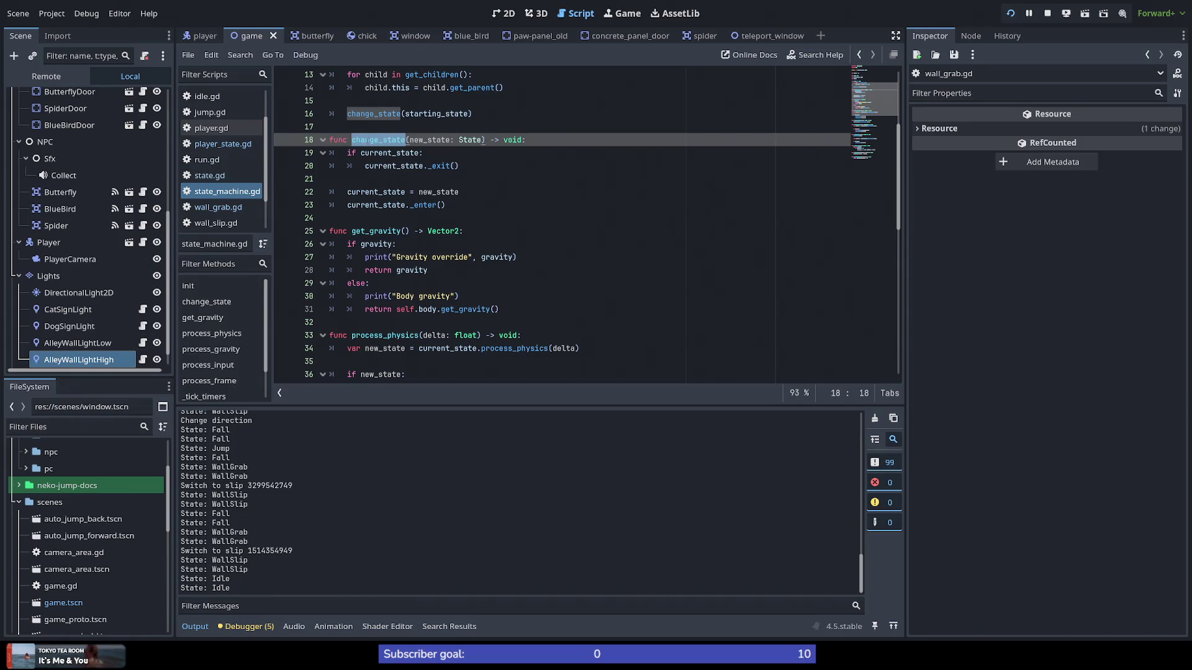
{"action": "scroll", "coordinate": [374, 200], "scroll_direction": "up", "scroll_amount": 2}
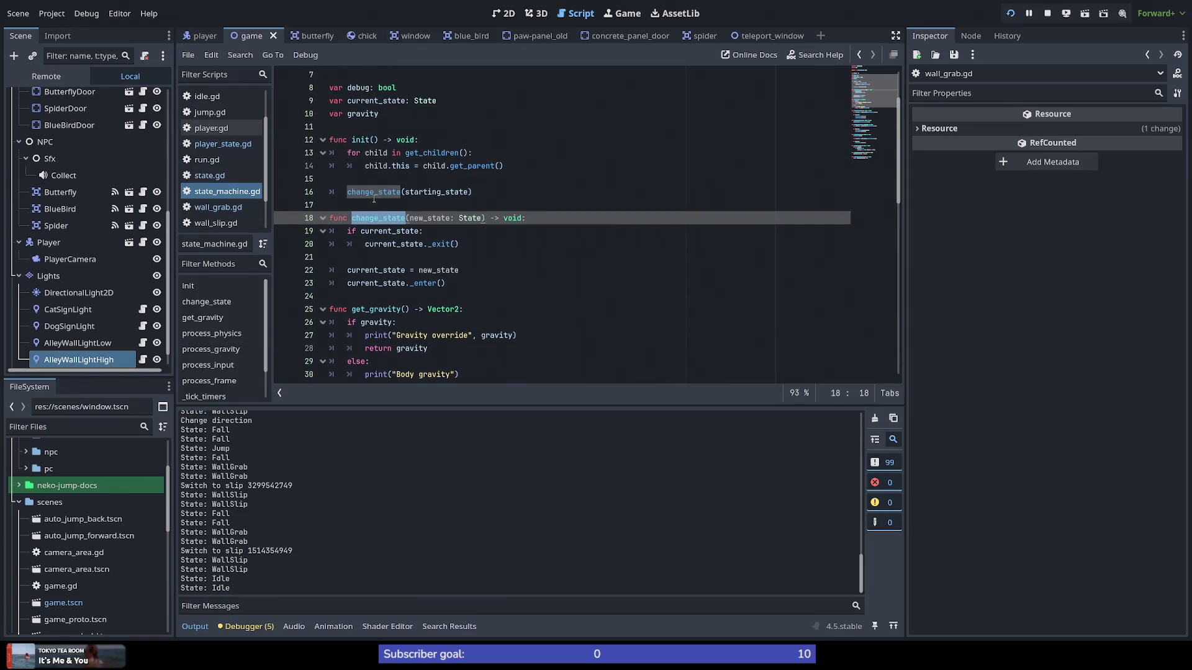
{"action": "scroll", "coordinate": [374, 198], "scroll_direction": "down", "scroll_amount": 4}
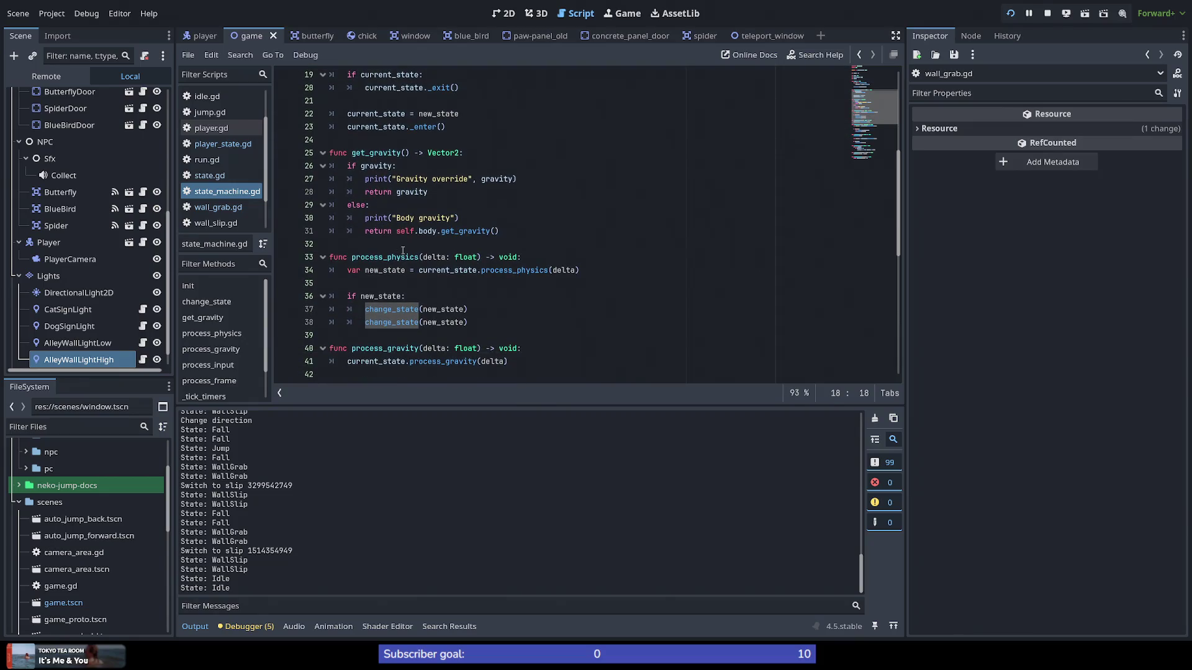
Step: Delete the duplicate change_state(new_state) call on line 38, save, and restart the game
{"action": "mouse_move", "coordinate": [416, 329]}
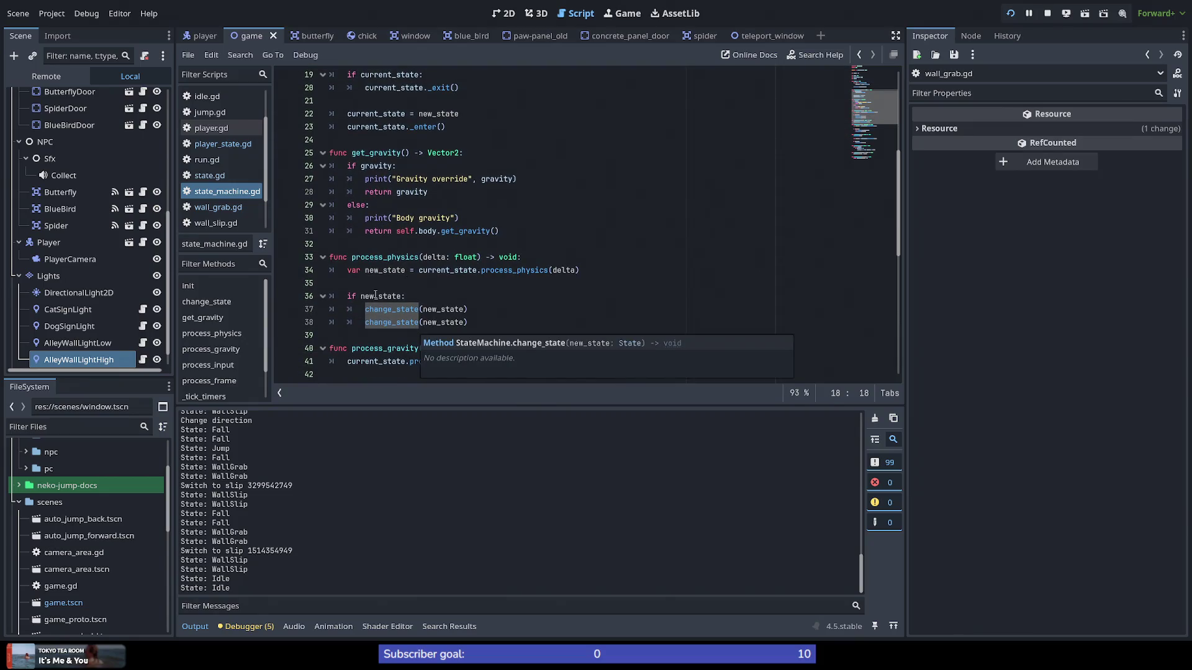
{"action": "left_click", "coordinate": [480, 323]}
{"action": "left_click_drag", "start_coordinate": [480, 323], "coordinate": [483, 311]}
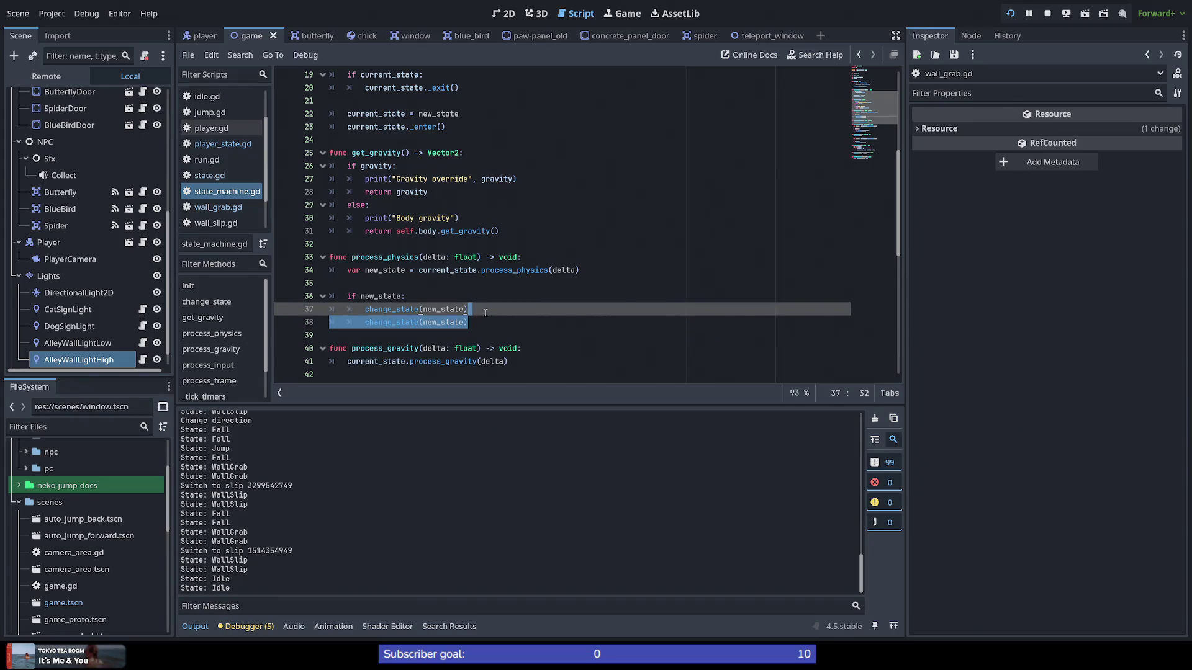
{"action": "key", "text": "BackSpace"}
{"action": "key", "text": "ctrl+s"}
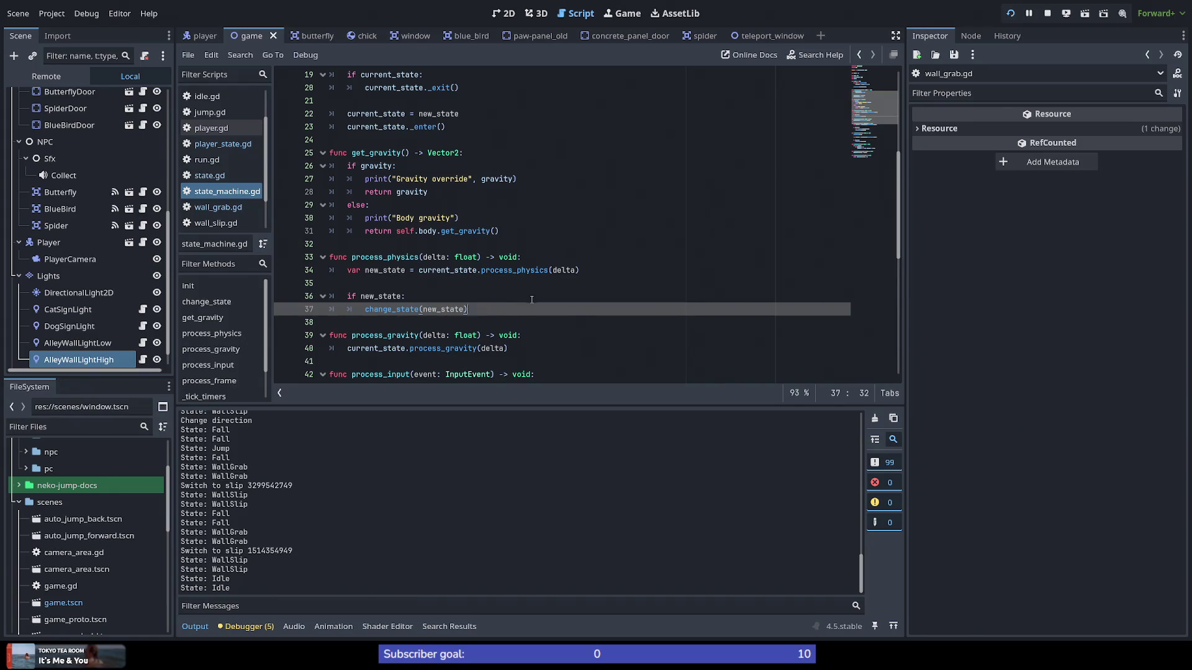
{"action": "scroll", "coordinate": [521, 298], "scroll_direction": "down", "scroll_amount": 7}
{"action": "scroll", "coordinate": [532, 299], "scroll_direction": "up", "scroll_amount": 6}
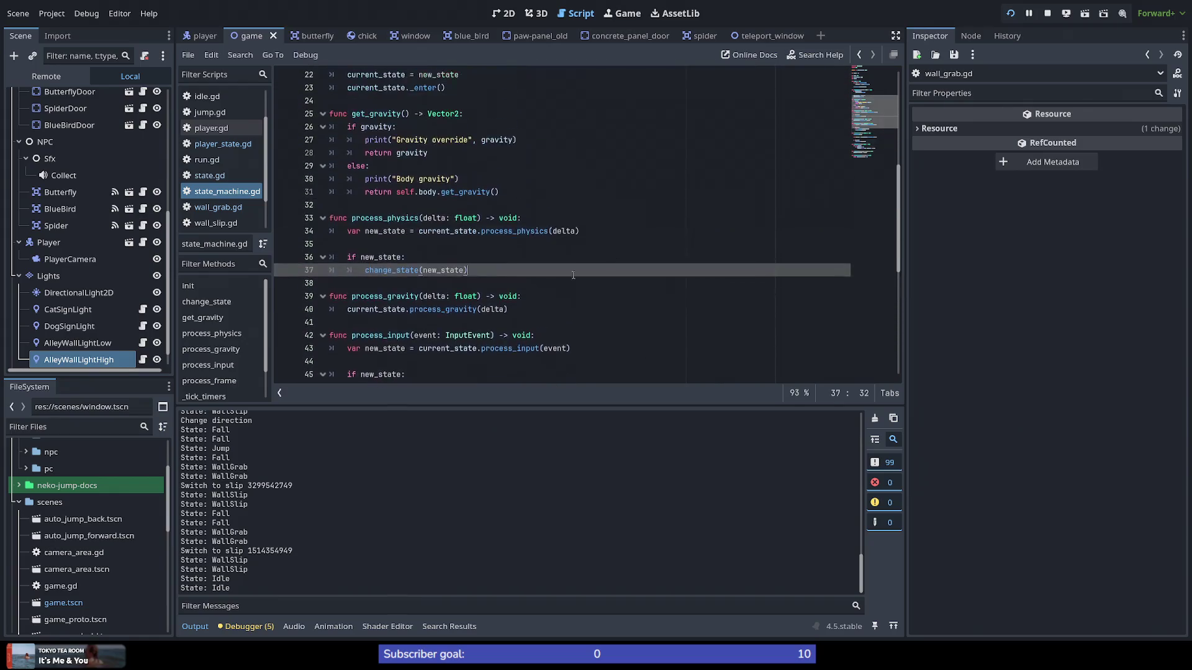
{"action": "left_click", "coordinate": [1009, 15]}
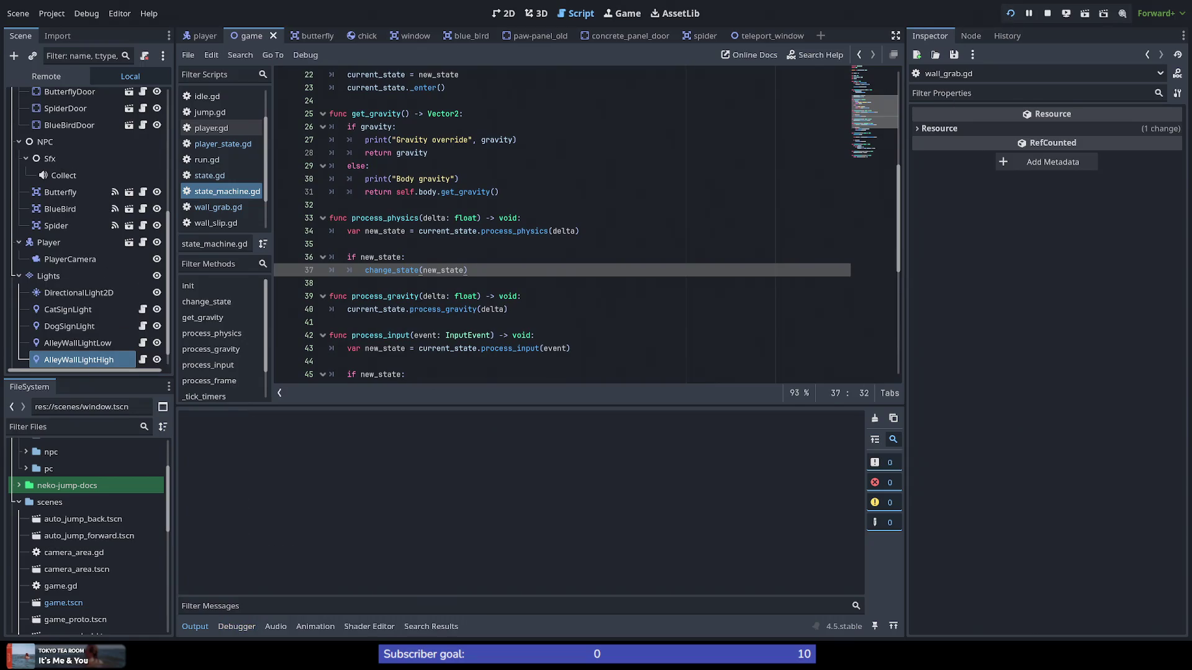
Step: Playtest the cat running, triple-jumping and wall-jumping up onto the purple rooftop
{"action": "key", "text": "Right"}
{"action": "key", "text": "space"}
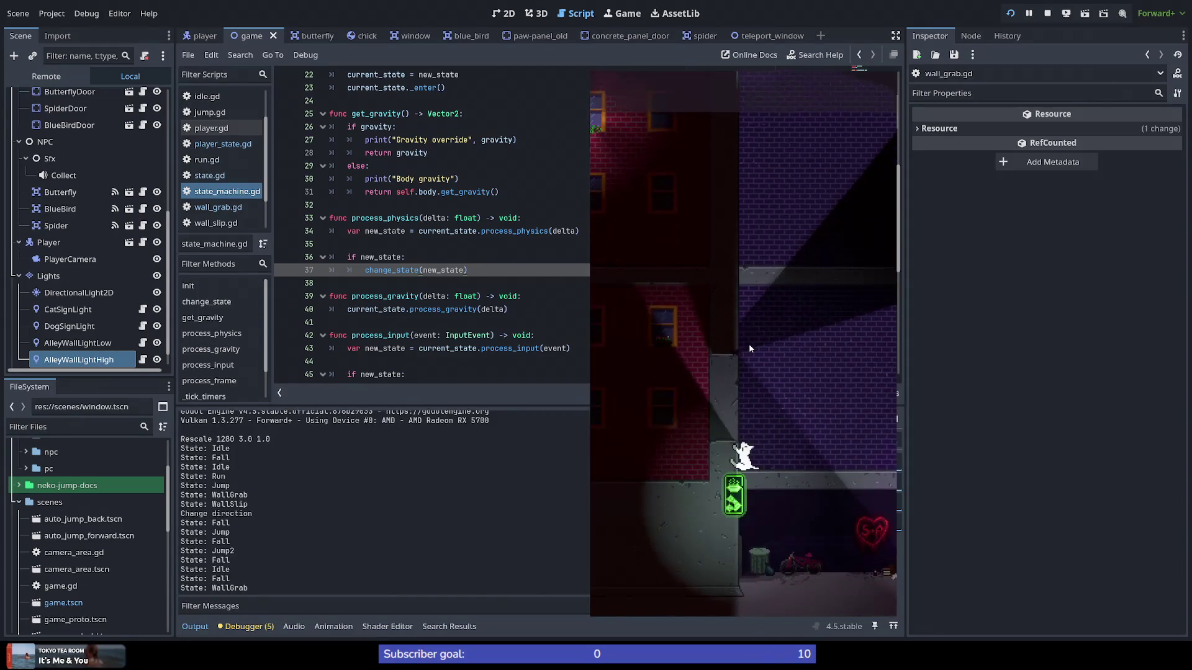
{"action": "key", "text": "Left"}
{"action": "key", "text": "Right"}
{"action": "key", "text": "space"}
{"action": "key", "text": "space"}
{"action": "key", "text": "space"}
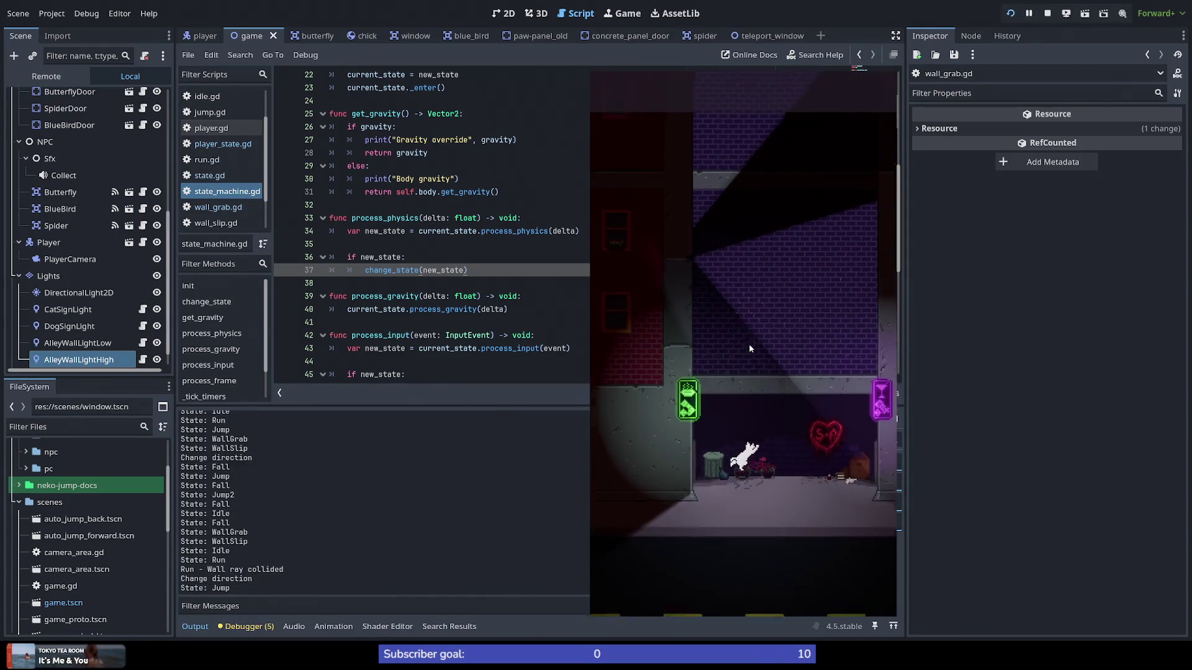
{"action": "key", "text": "space"}
{"action": "key", "text": "space"}
{"action": "key", "text": "space"}
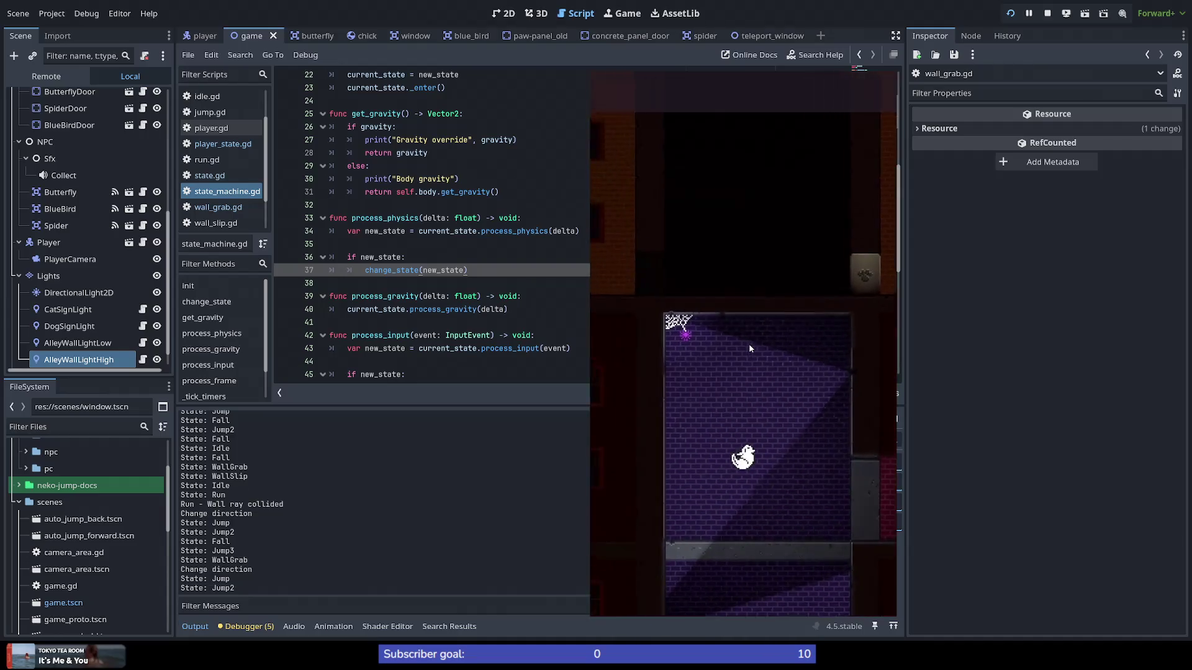
{"action": "key", "text": "space"}
{"action": "key", "text": "space"}
{"action": "key", "text": "space"}
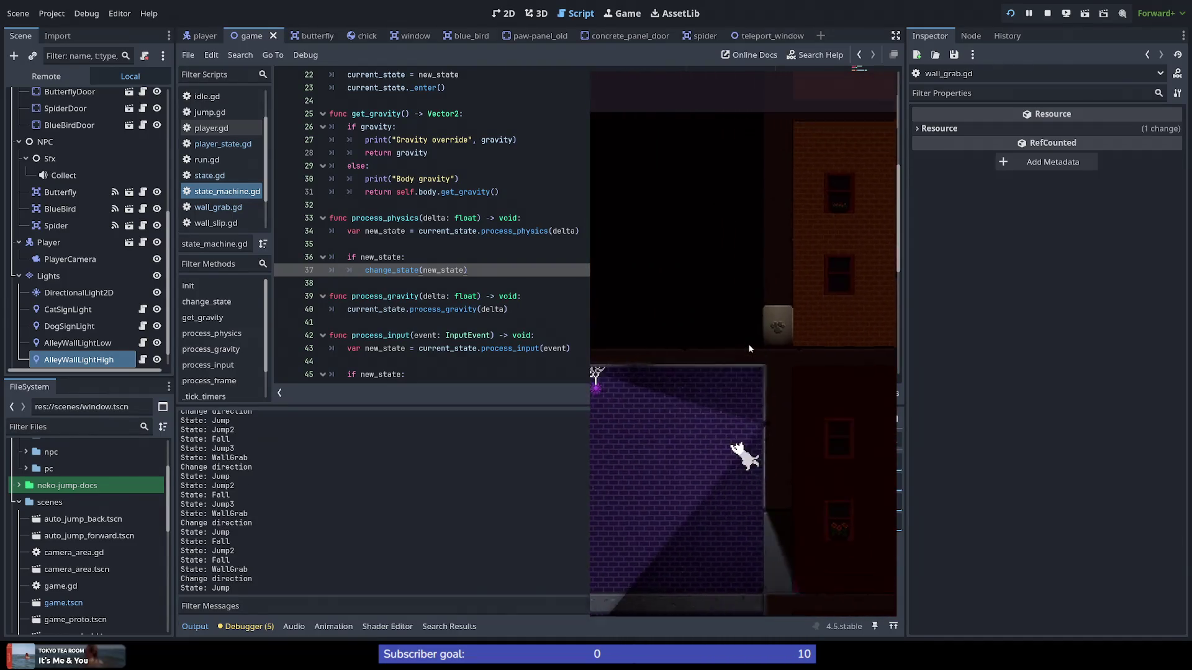
{"action": "key", "text": "space"}
{"action": "key", "text": "space"}
{"action": "key", "text": "space"}
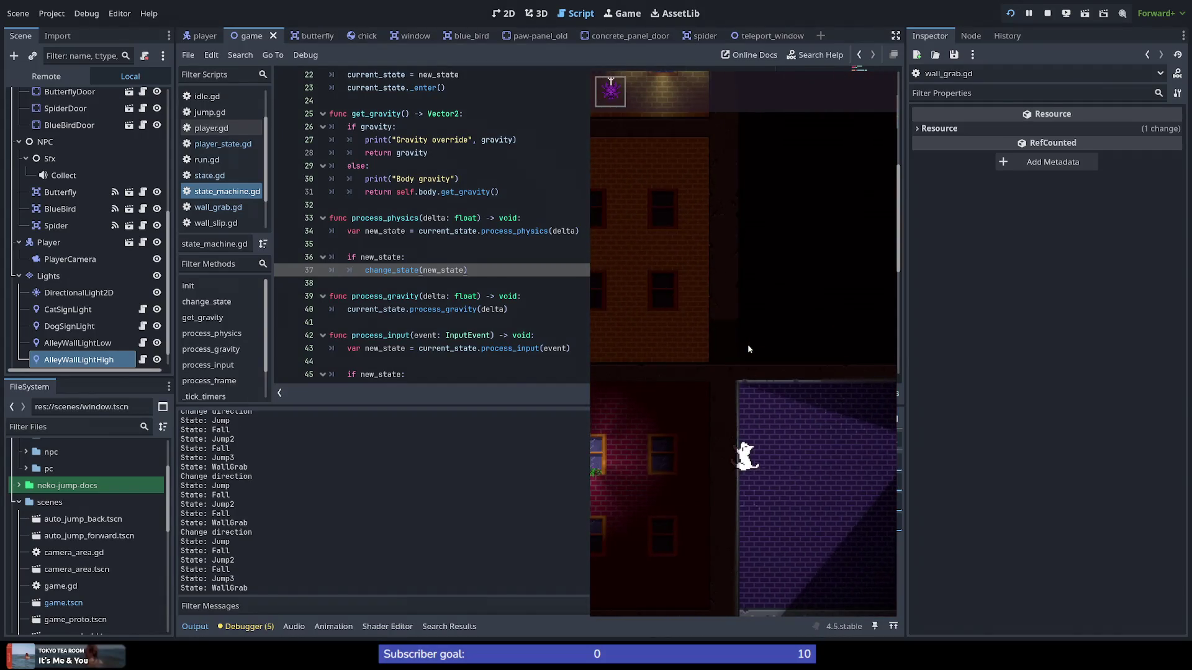
{"action": "key", "text": "space"}
{"action": "key", "text": "space"}
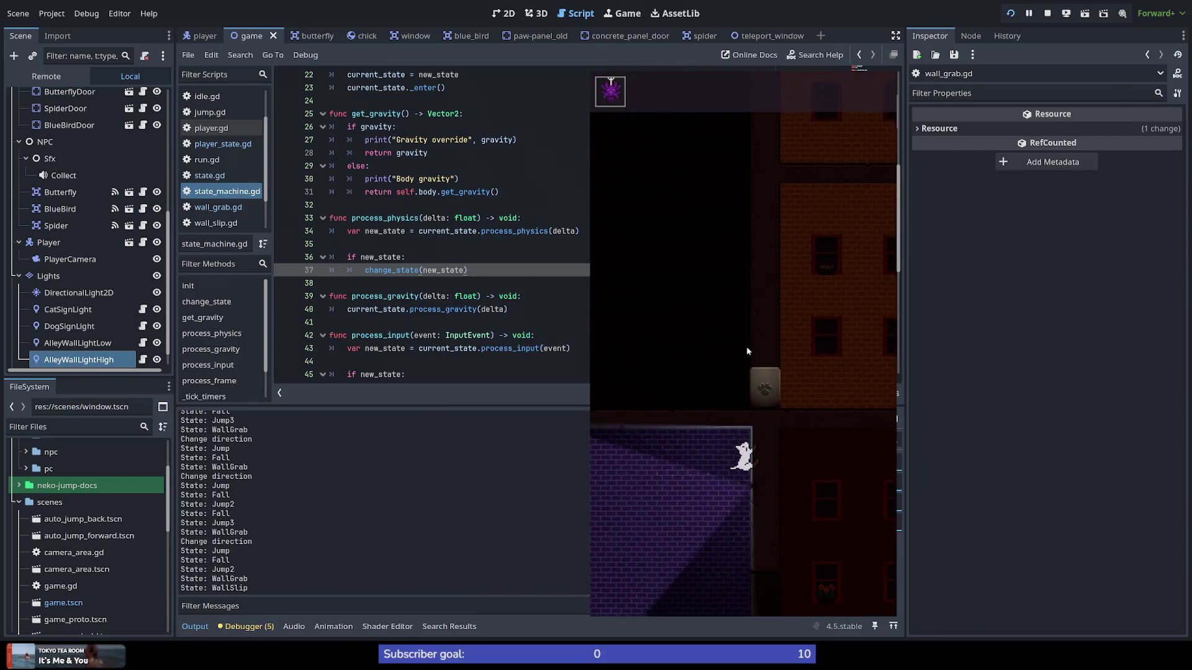
{"action": "key", "text": "space"}
{"action": "key", "text": "space"}
{"action": "key", "text": "space"}
{"action": "key", "text": "space"}
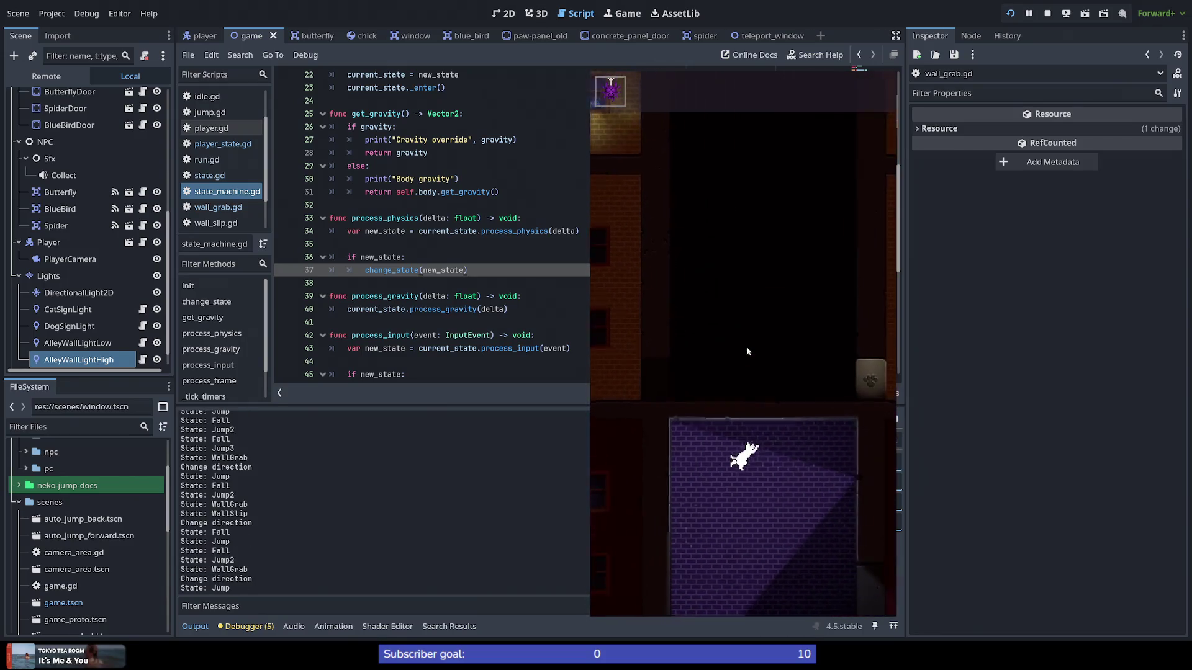
{"action": "key", "text": "space"}
{"action": "key", "text": "space"}
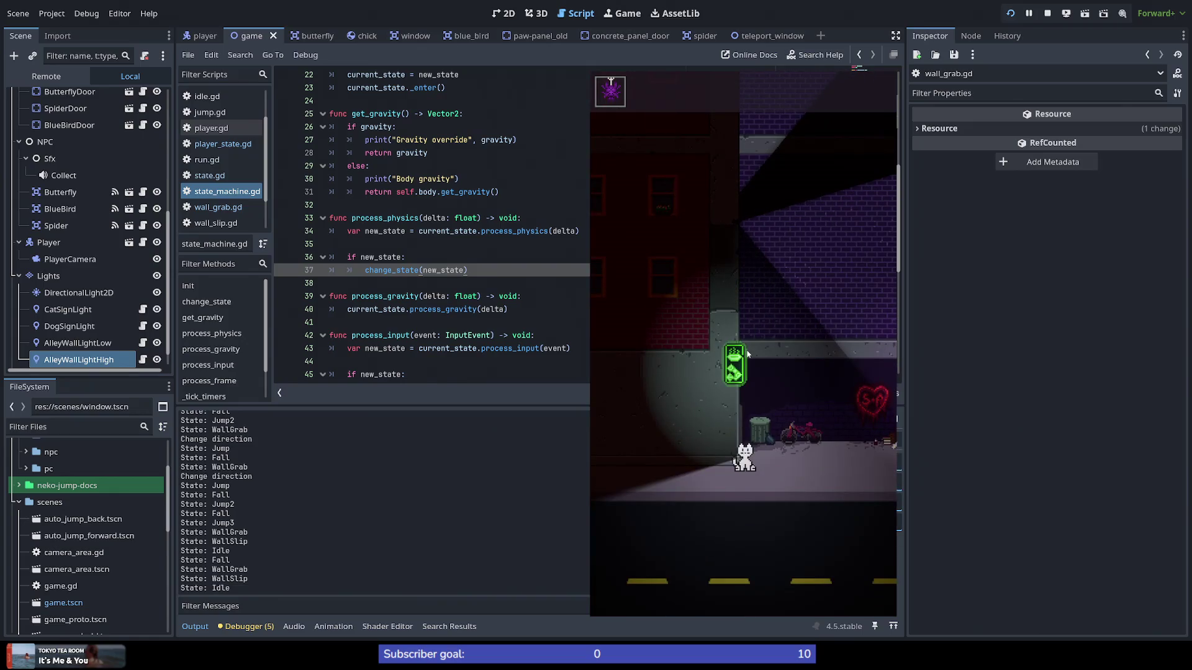
Step: Stop the running game and save the scene
{"action": "key", "text": "F8"}
{"action": "key", "text": "ctrl+s"}
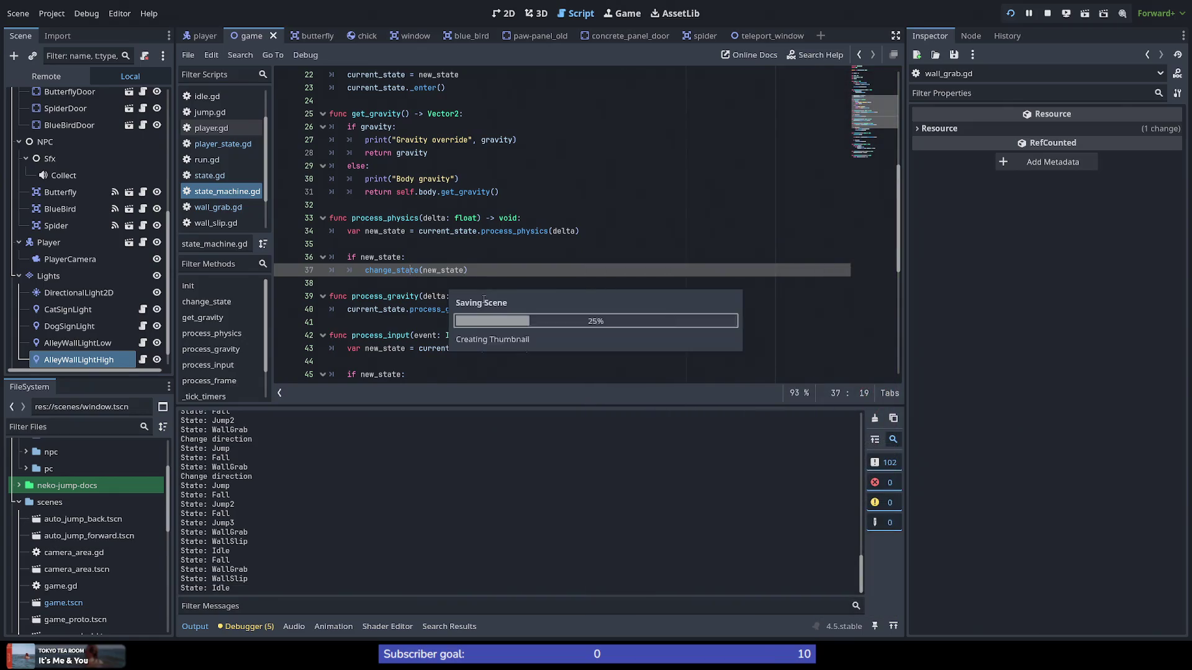
{"action": "key", "text": "alt+Tab"}
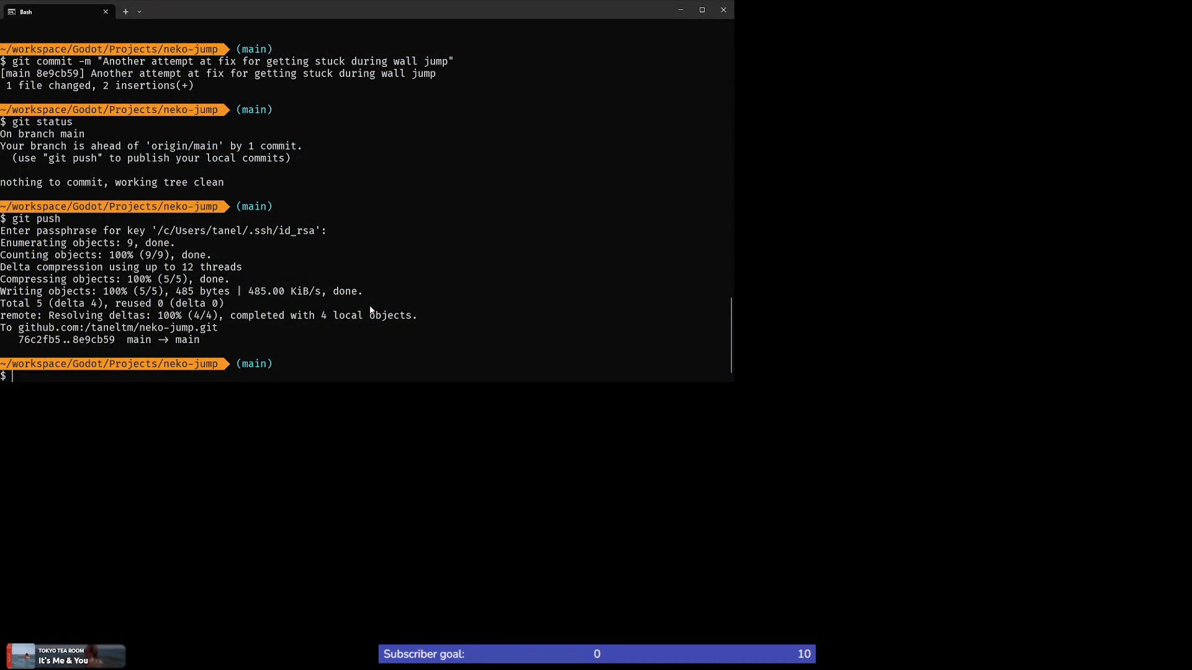
Step: Run git diff and page to the end to review changes in wall_grab.gd, game.tscn and state_machine.gd
{"action": "type", "text": "git diff"}
{"action": "key", "text": "Return"}
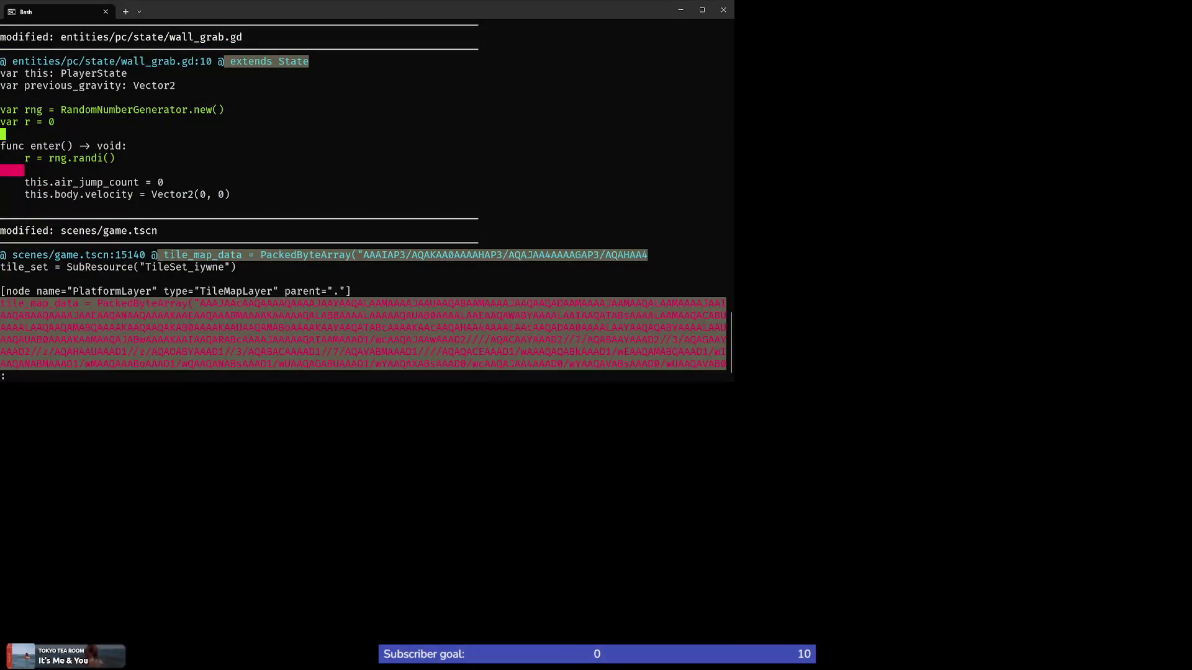
{"action": "key", "text": "G"}
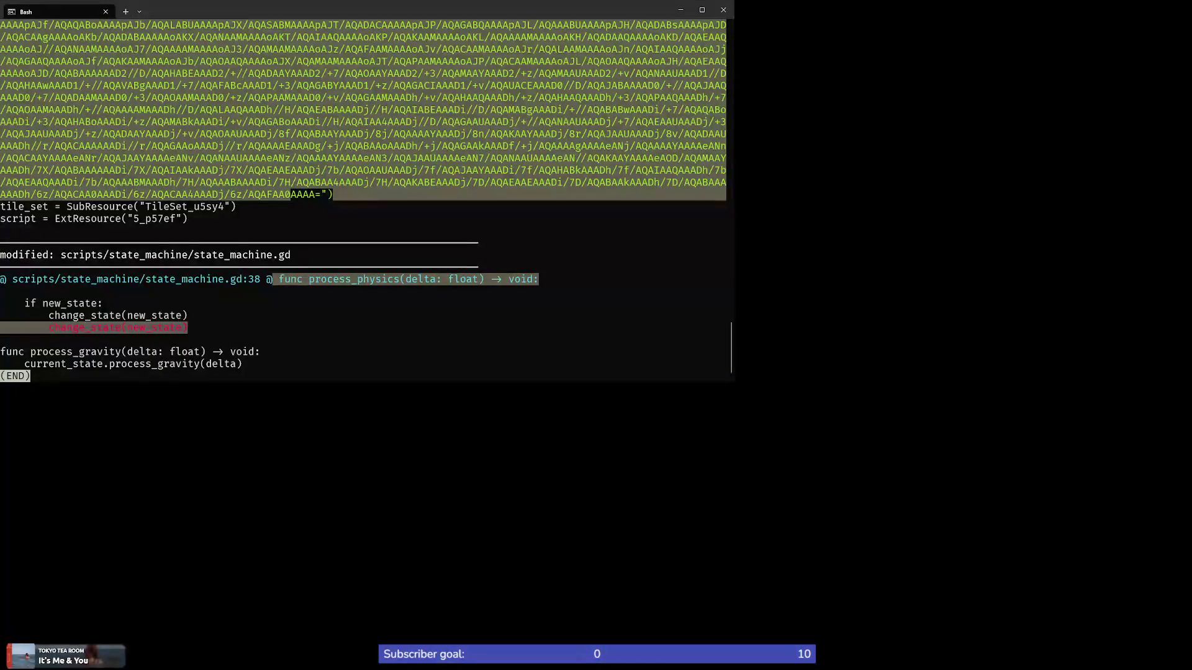
{"action": "key", "text": "q"}
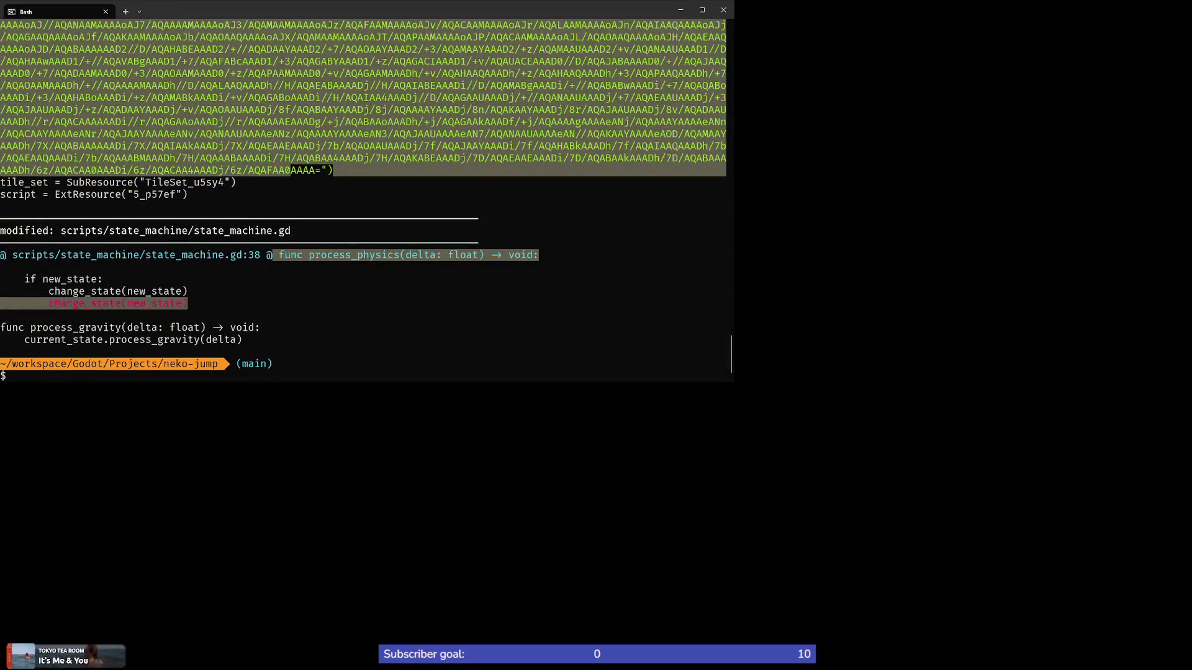
{"action": "key", "text": "alt+Tab"}
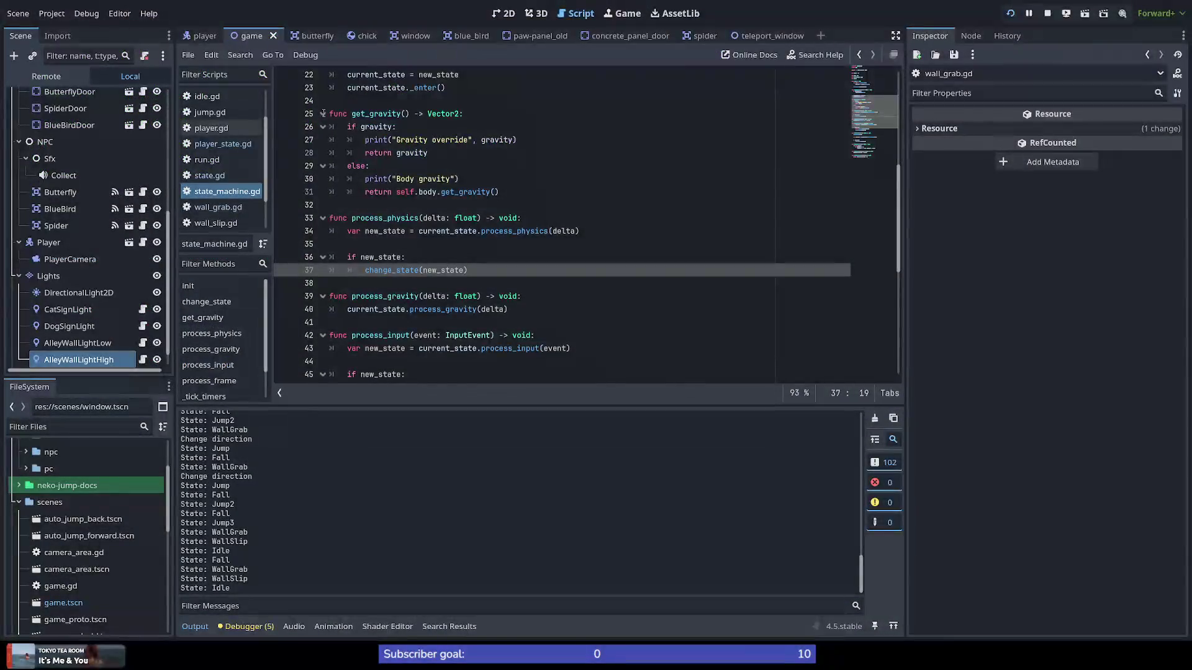
Step: Open wall_grab.gd and delete the debug slip print line
{"action": "left_click", "coordinate": [217, 207]}
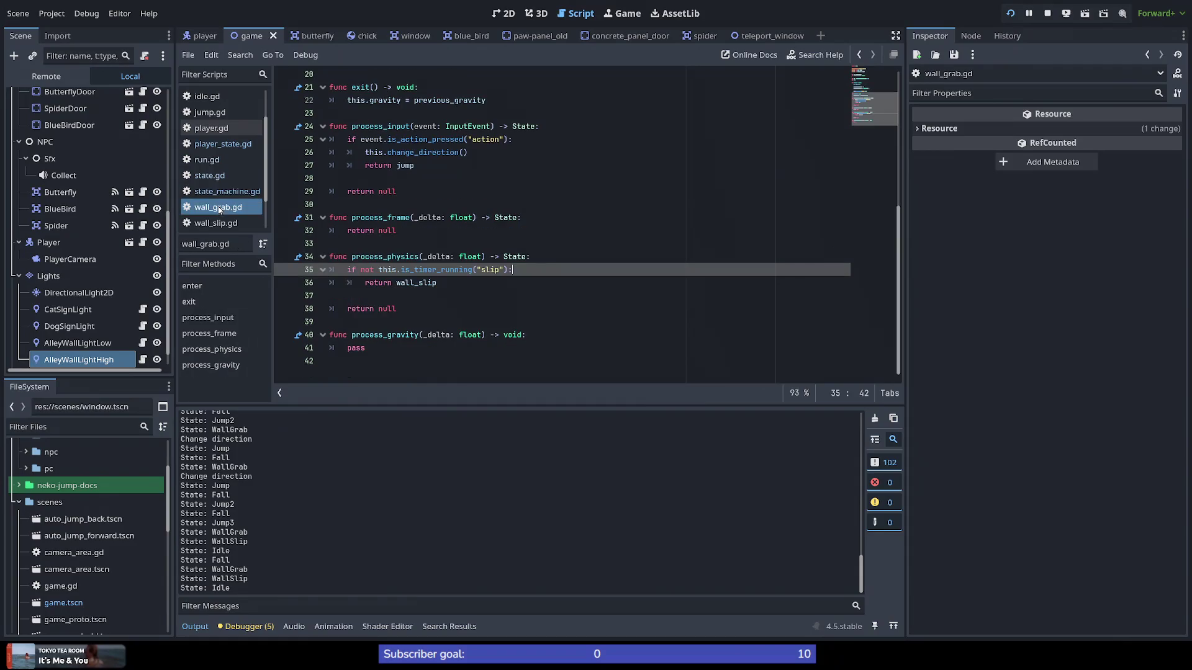
{"action": "left_click", "coordinate": [499, 256]}
{"action": "scroll", "coordinate": [559, 265], "scroll_direction": "up", "scroll_amount": 5}
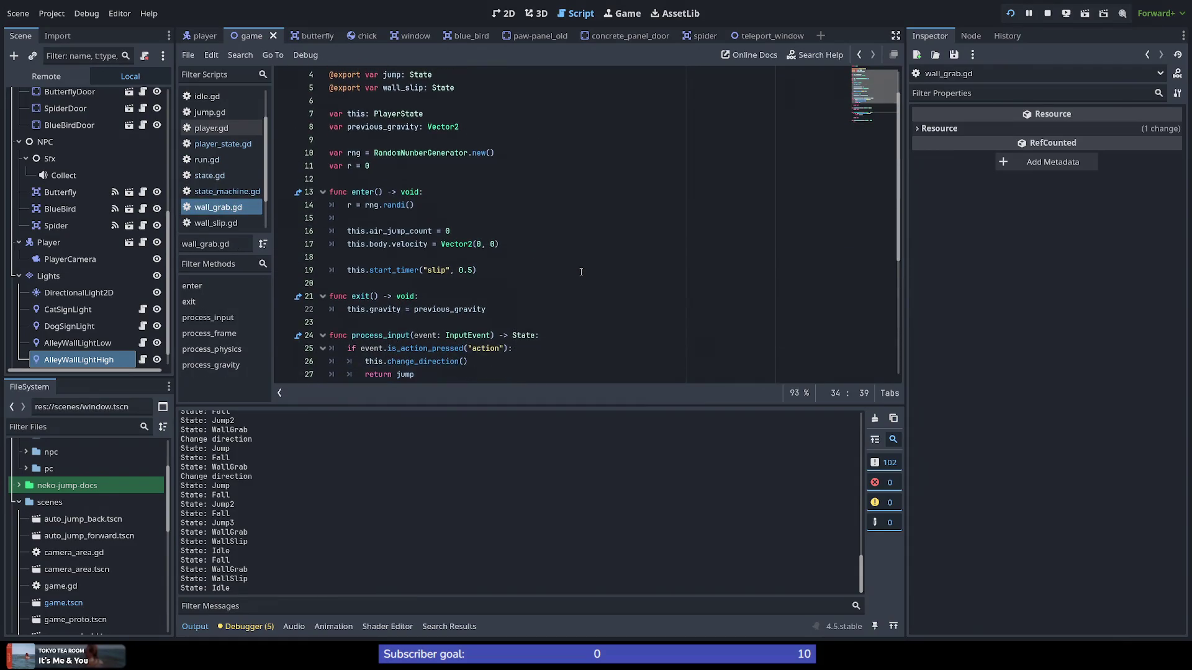
{"action": "key", "text": "Down"}
{"action": "key", "text": "Down"}
{"action": "type", "text": "%i"}
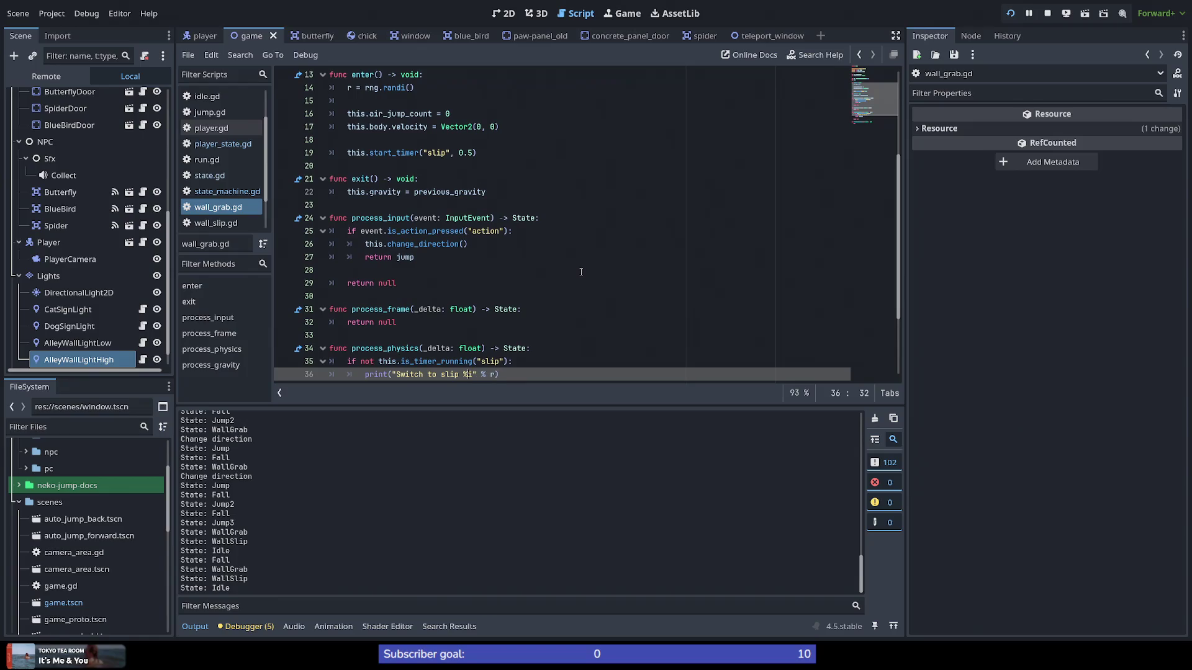
{"action": "key", "text": "BackSpace"}
{"action": "key", "text": "BackSpace"}
{"action": "key", "text": "BackSpace"}
Step: Remove r = rng.randi() and the rng and r declarations, then save wall_grab.gd
{"action": "key", "text": "BackSpace"}
{"action": "key", "text": "BackSpace"}
{"action": "key", "text": "BackSpace"}
{"action": "key", "text": "Page_Up"}
{"action": "key", "text": "BackSpace"}
{"action": "key", "text": "BackSpace"}
{"action": "key", "text": "BackSpace"}
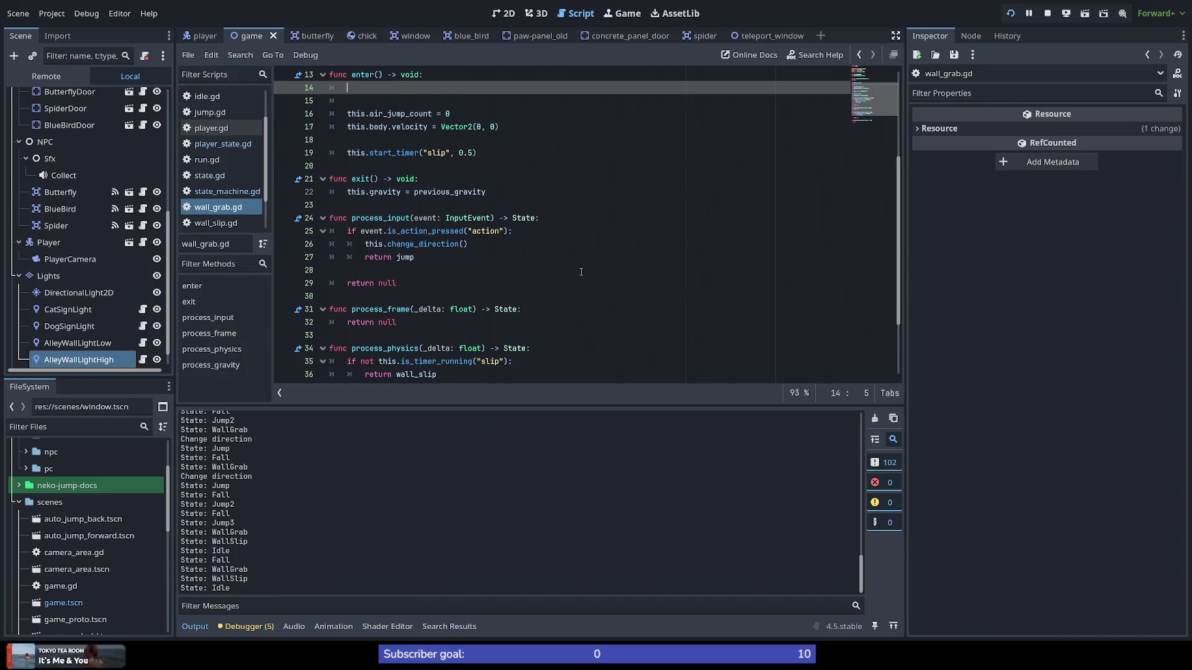
{"action": "key", "text": "Up"}
{"action": "key", "text": "BackSpace"}
{"action": "key", "text": "Up"}
{"action": "key", "text": "End"}
{"action": "key", "text": "BackSpace"}
{"action": "key", "text": "BackSpace"}
{"action": "key", "text": "BackSpace"}
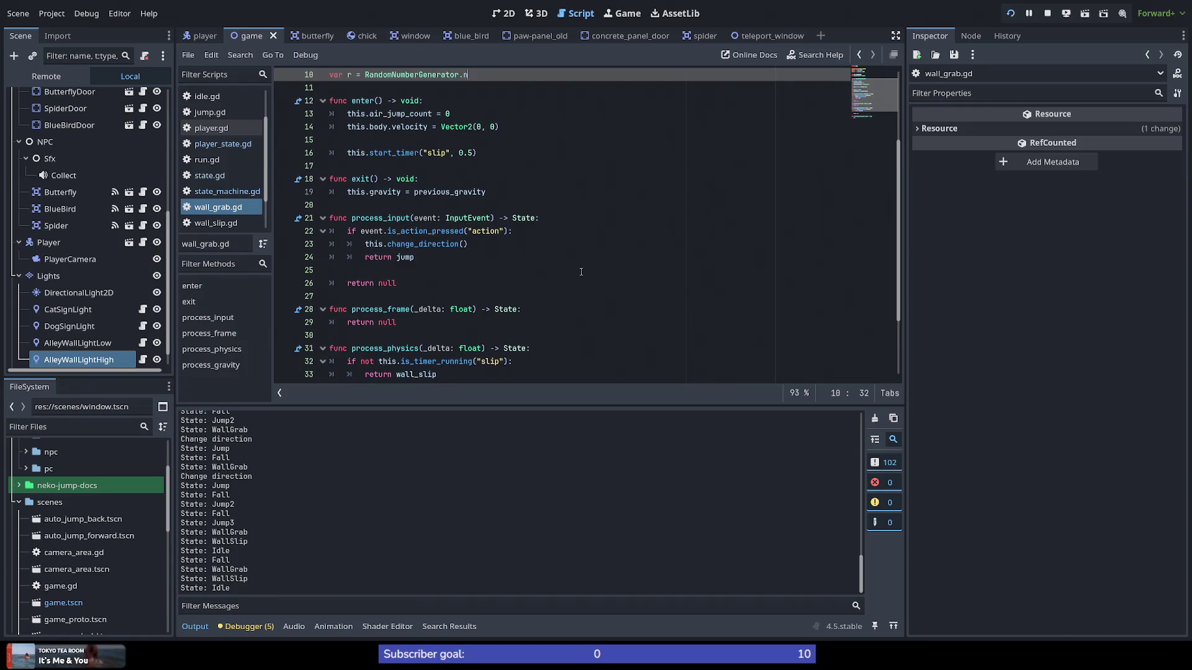
{"action": "key", "text": "BackSpace"}
{"action": "key", "text": "BackSpace"}
{"action": "key", "text": "BackSpace"}
{"action": "scroll", "coordinate": [580, 272], "scroll_direction": "up", "scroll_amount": 3}
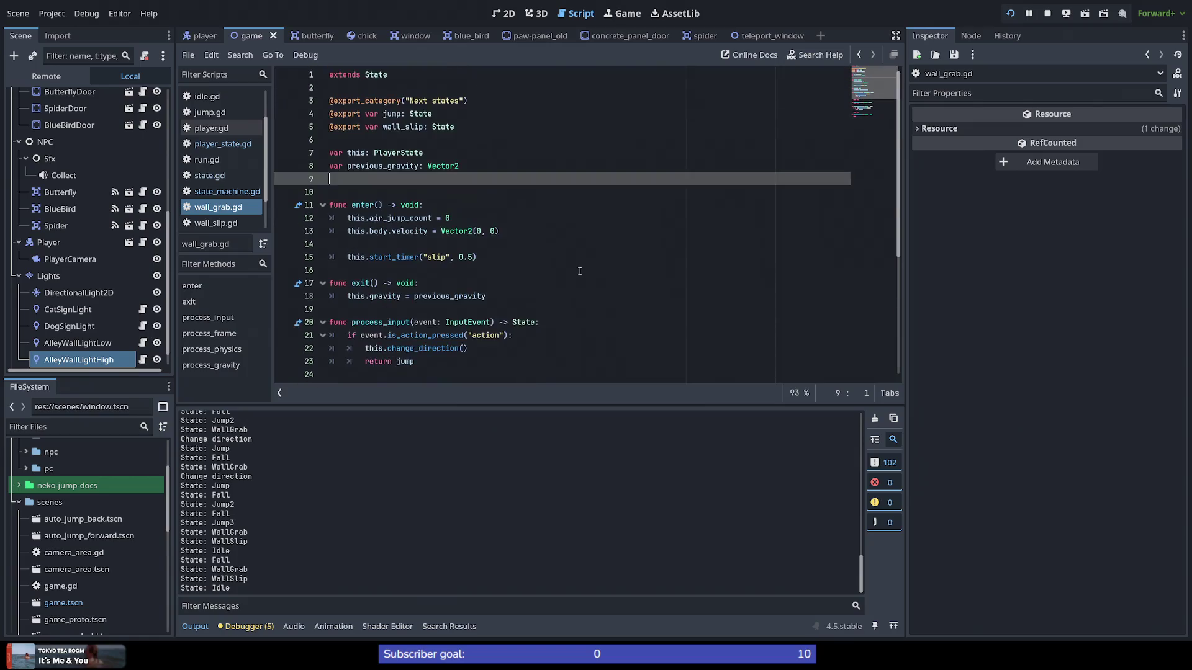
{"action": "key", "text": "BackSpace"}
{"action": "key", "text": "ctrl+s"}
{"action": "key", "text": "alt+Tab"}
Step: Re-run git diff to review, then stage all changes with git add
{"action": "key", "text": "Up"}
{"action": "key", "text": "Return"}
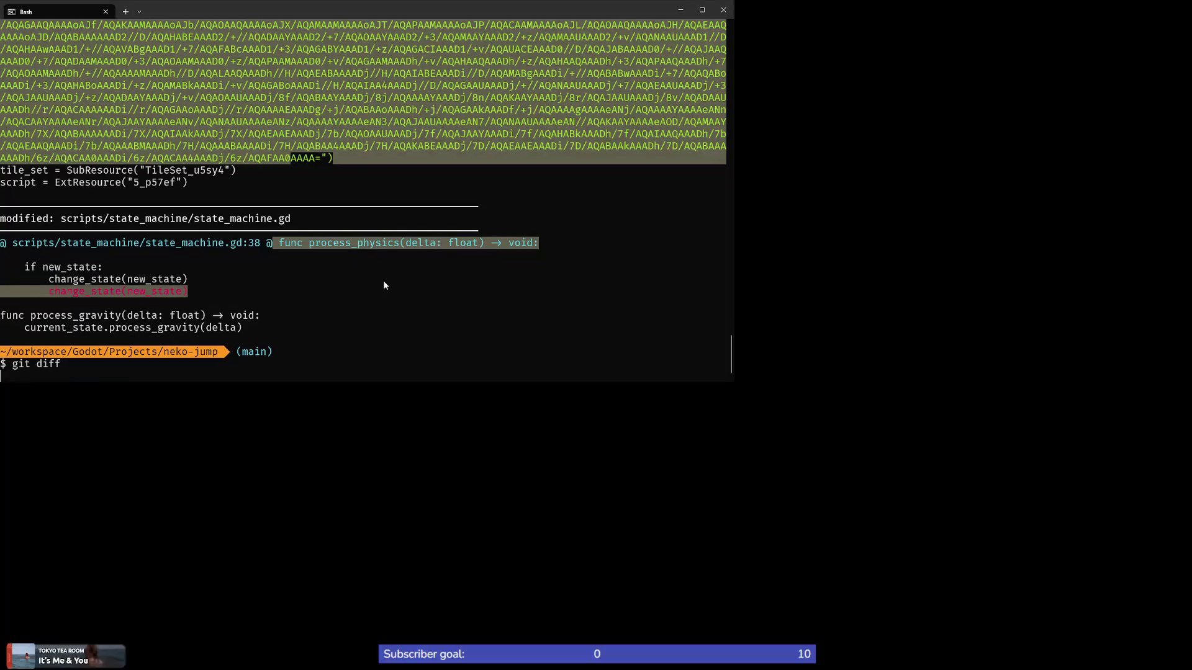
{"action": "key", "text": "space"}
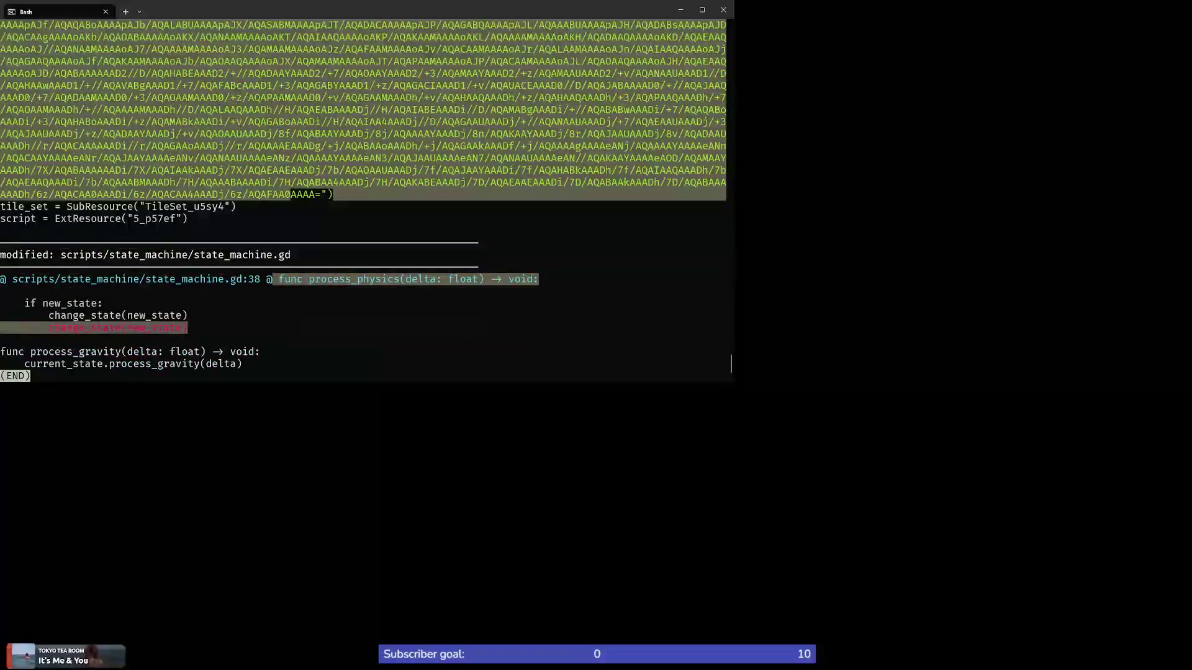
{"action": "type", "text": "qgit add"}
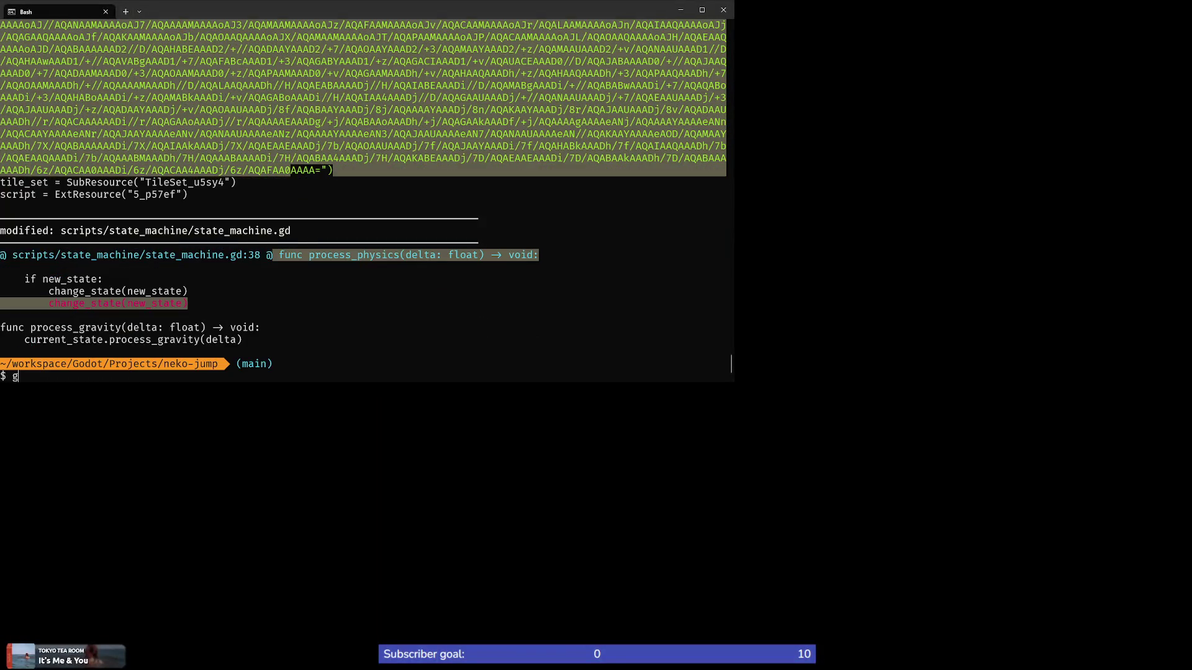
{"action": "type", "text": " ."}
{"action": "key", "text": "Return"}
Step: Commit with the message "Cleanup, function called twice by accident"
{"action": "type", "text": "g"}
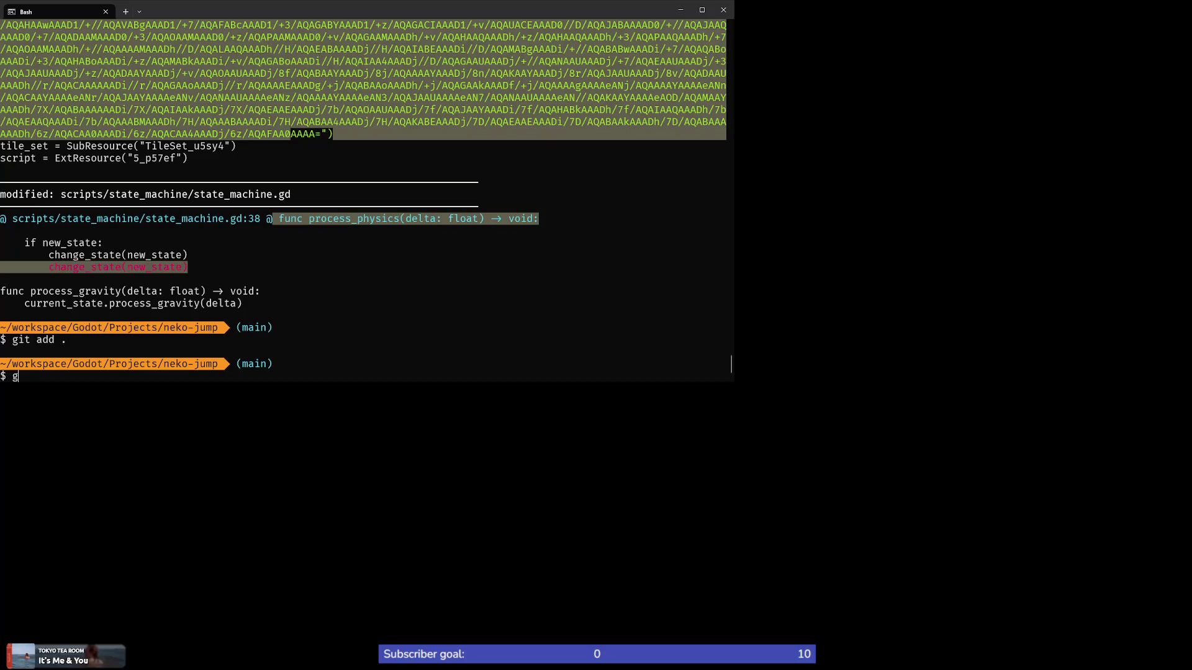
{"action": "type", "text": "State:State:State"}
{"action": "key", "text": "BackSpace"}
{"action": "key", "text": "BackSpace"}
{"action": "key", "text": "BackSpace"}
{"action": "type", "text": "git "}
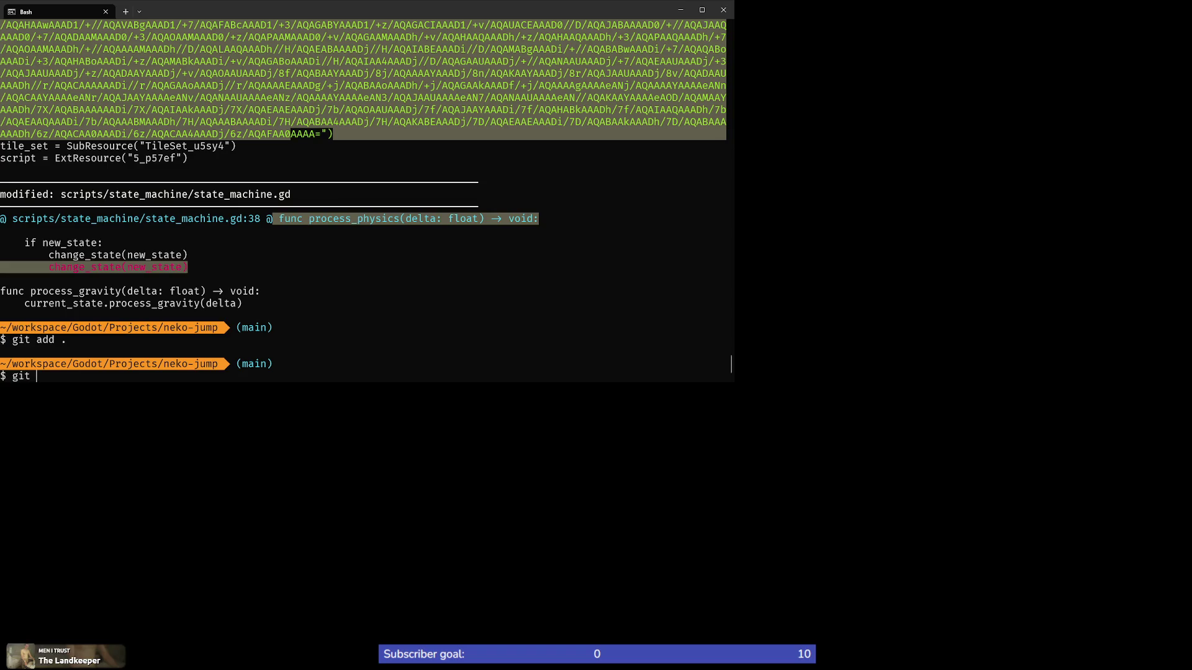
{"action": "type", "text": "commit -m \""}
{"action": "type", "text": "Cleanup,"}
{"action": "type", "text": " functi"}
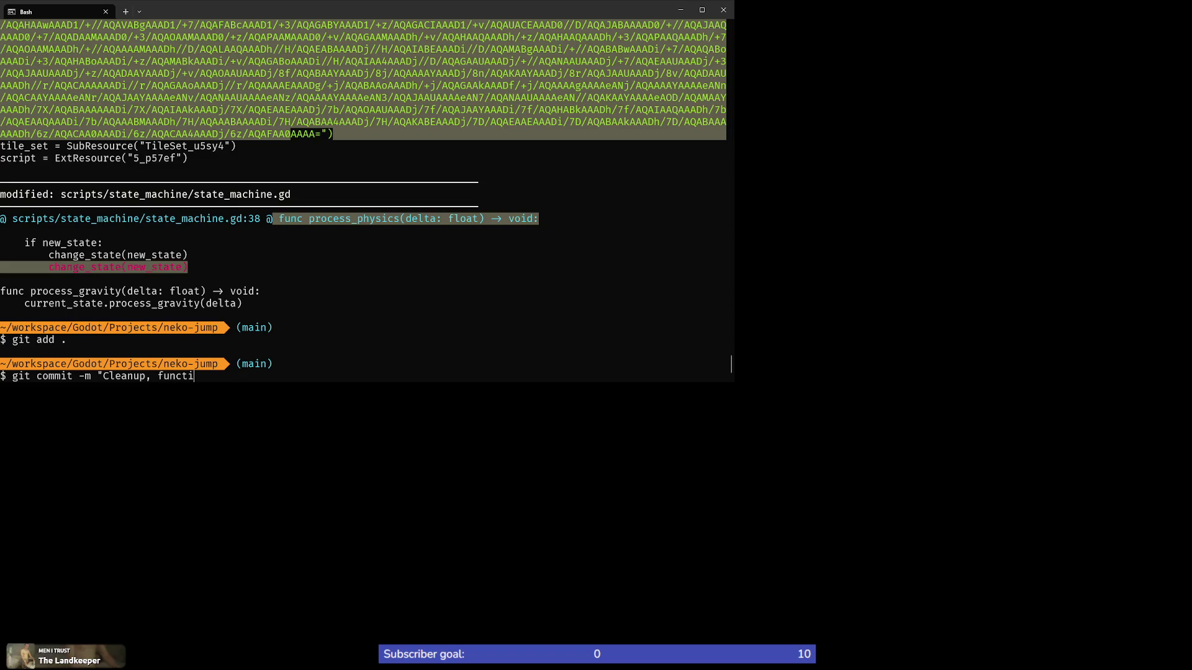
{"action": "type", "text": "on called twice"}
{"action": "type", "text": "\""}
{"action": "key", "text": "Left"}
{"action": "type", "text": "by accident"}
{"action": "key", "text": "Return"}
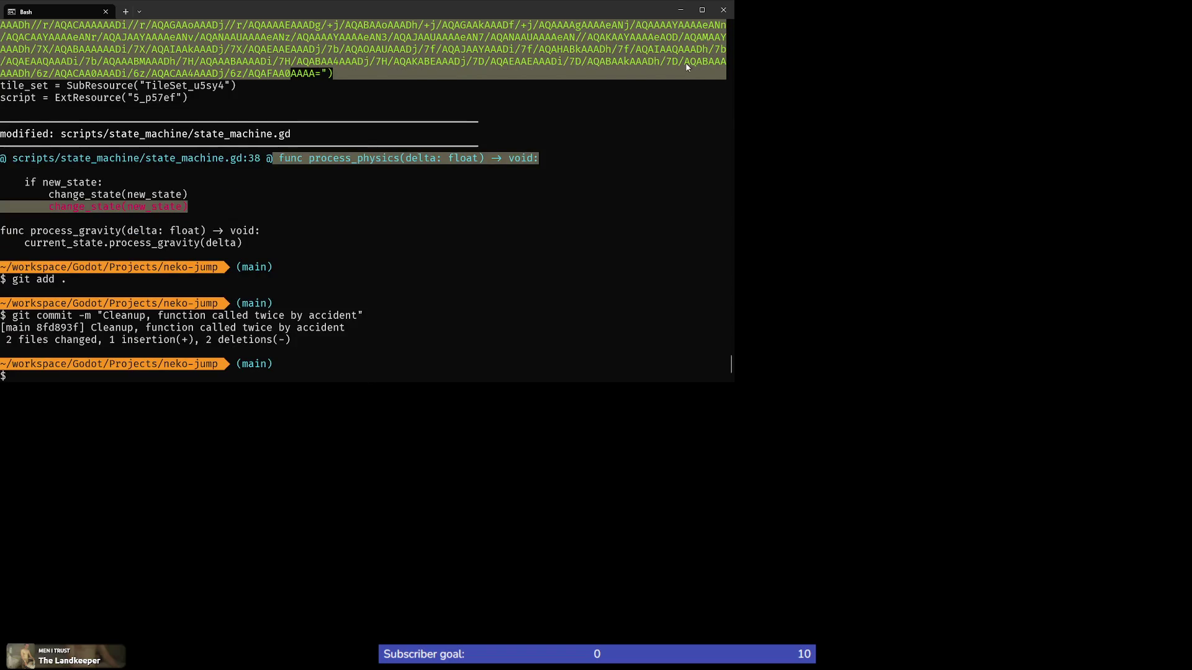
{"action": "left_click", "coordinate": [680, 10]}
Step: Look over the cleaned-up wall_grab.gd around lines 9 and 23
{"action": "left_click", "coordinate": [484, 182]}
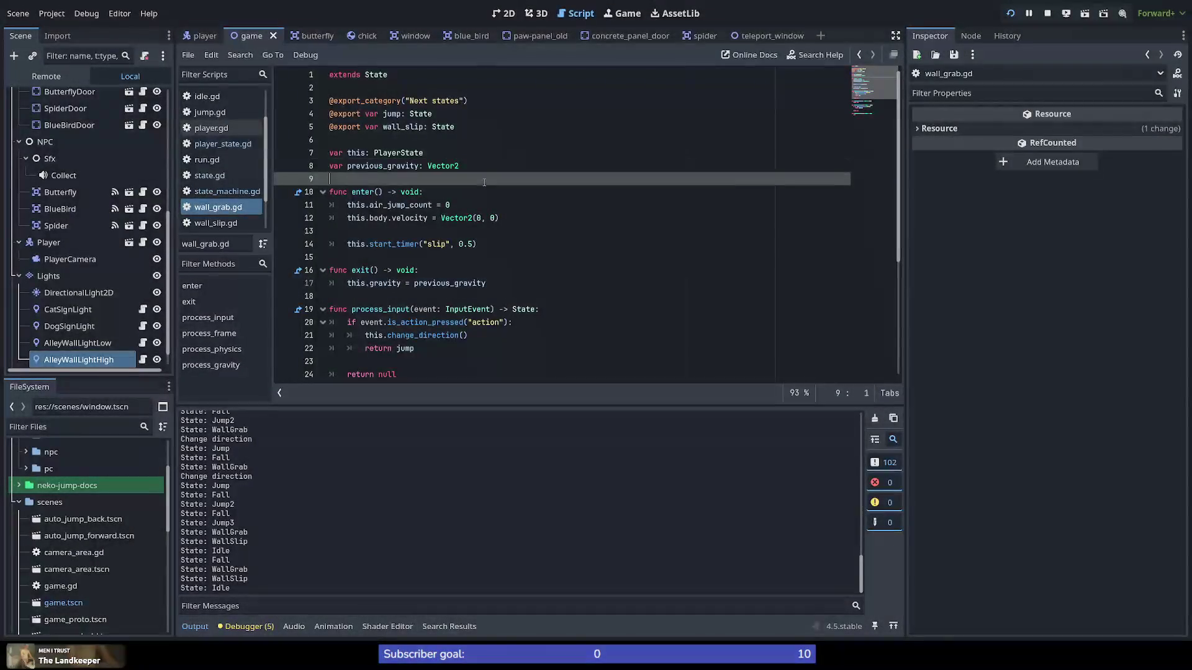
{"action": "scroll", "coordinate": [435, 318], "scroll_direction": "down", "scroll_amount": 5}
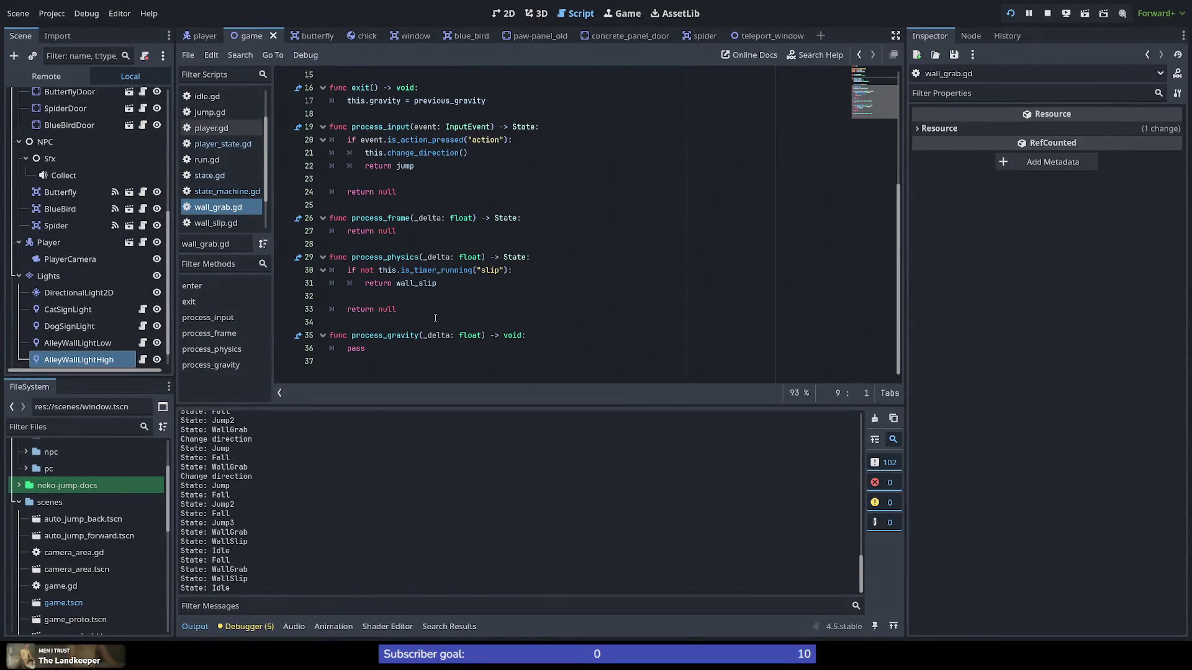
{"action": "scroll", "coordinate": [433, 319], "scroll_direction": "up", "scroll_amount": 1}
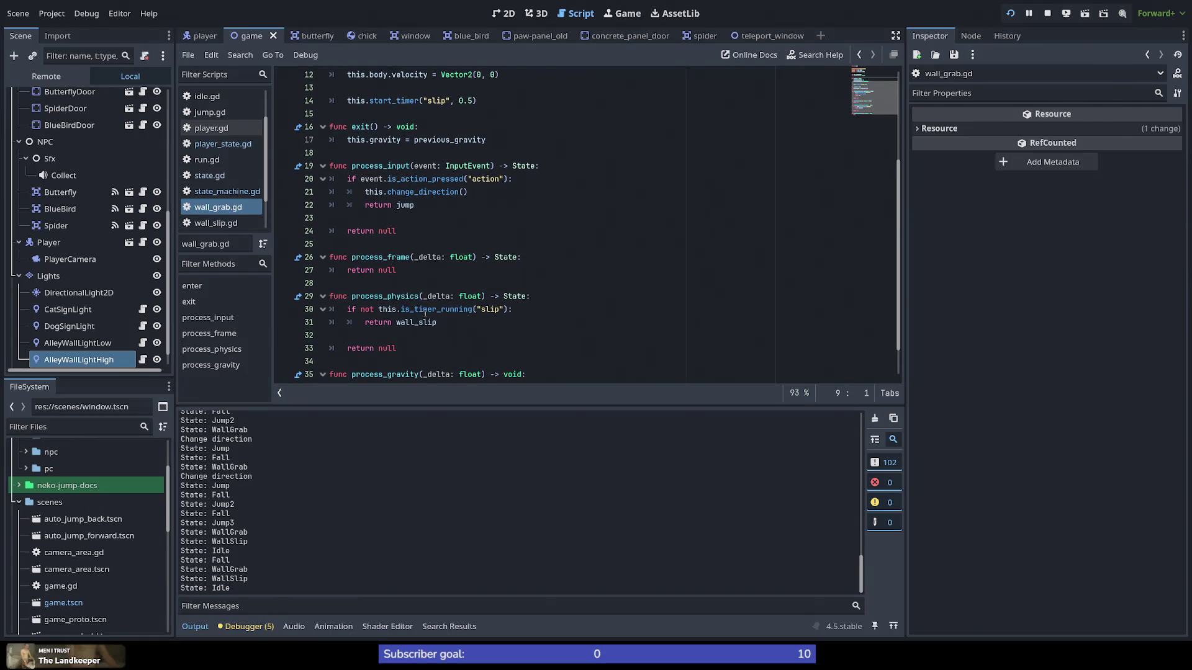
{"action": "left_click", "coordinate": [365, 214]}
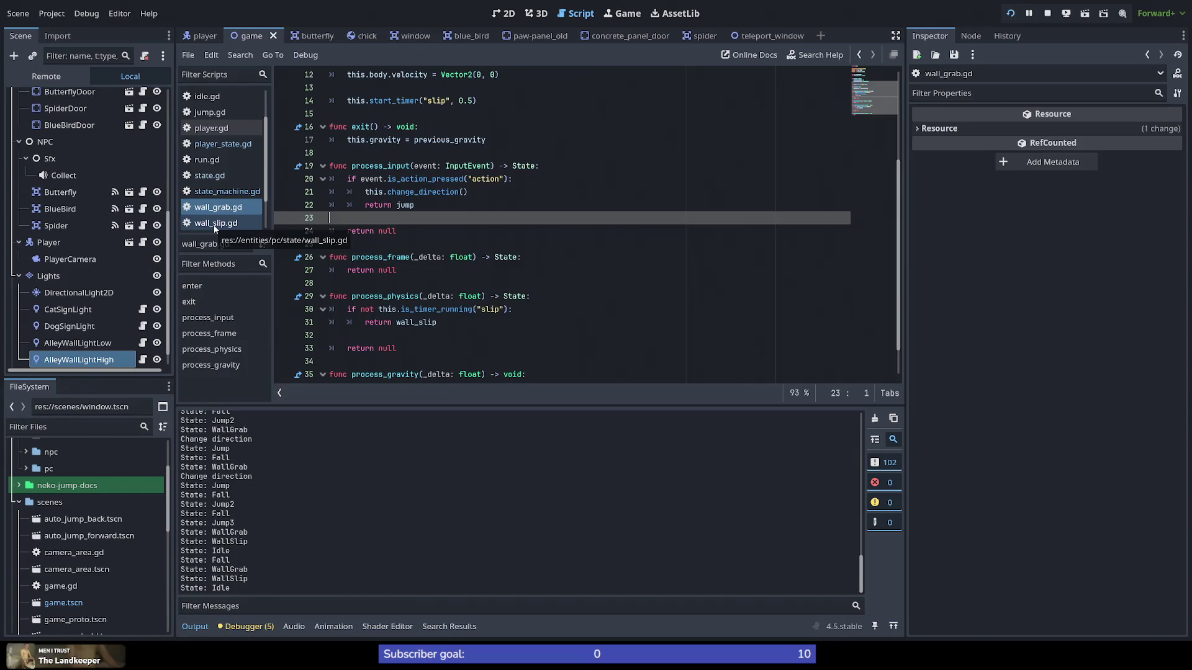
Step: Open wall_slip.gd and highlight floor_ray, is_colliding and idle on lines 34–35
{"action": "left_click", "coordinate": [216, 224]}
{"action": "scroll", "coordinate": [443, 276], "scroll_direction": "down", "scroll_amount": 3}
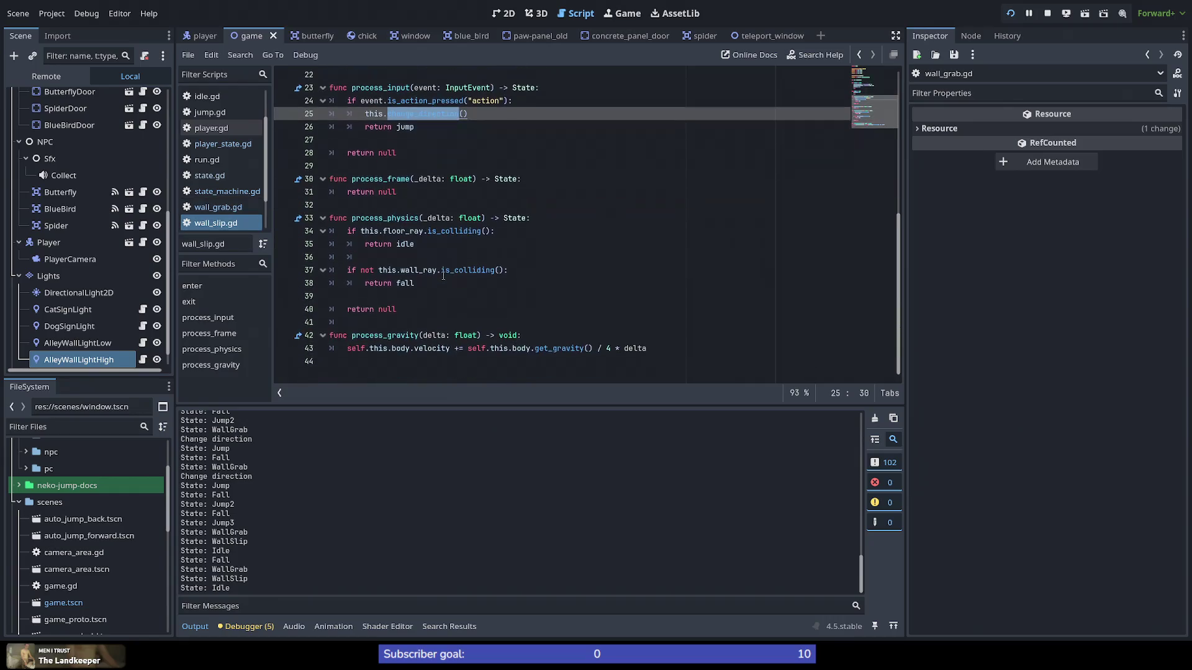
{"action": "double_click", "coordinate": [402, 230]}
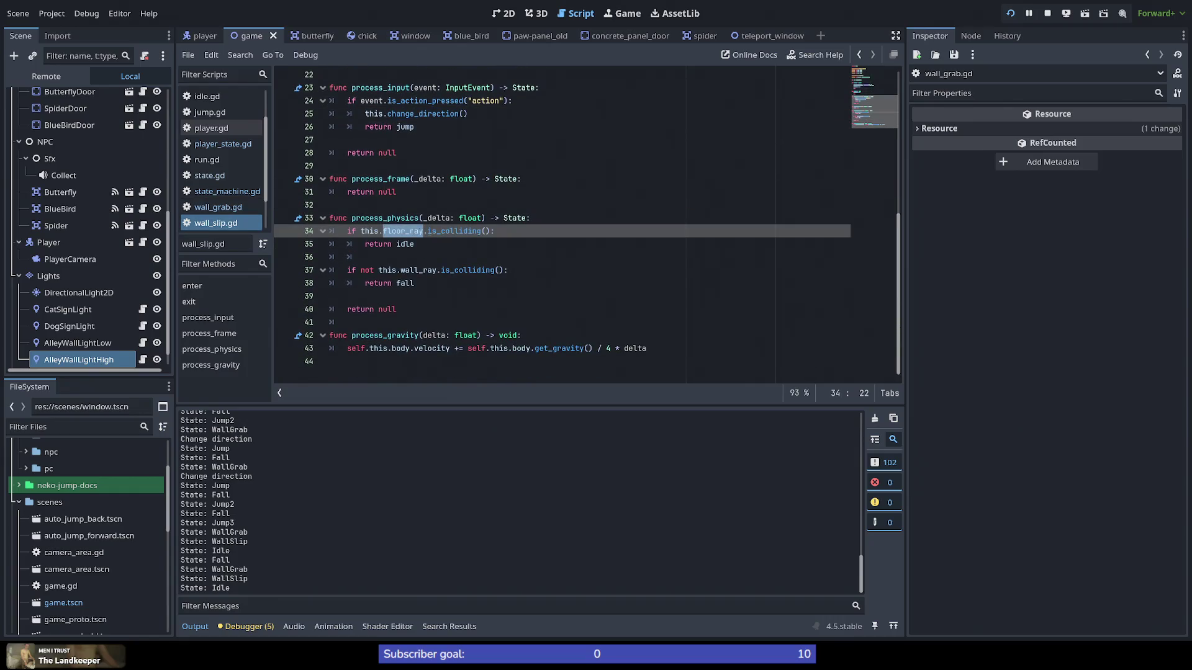
{"action": "double_click", "coordinate": [454, 231]}
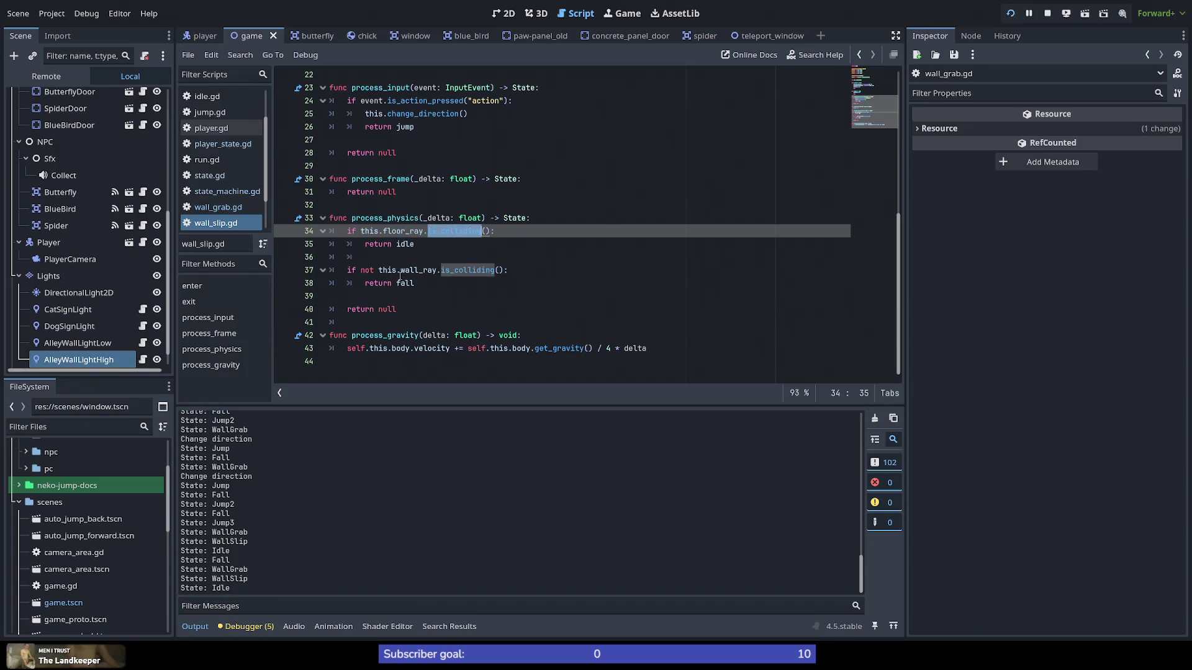
{"action": "double_click", "coordinate": [406, 244]}
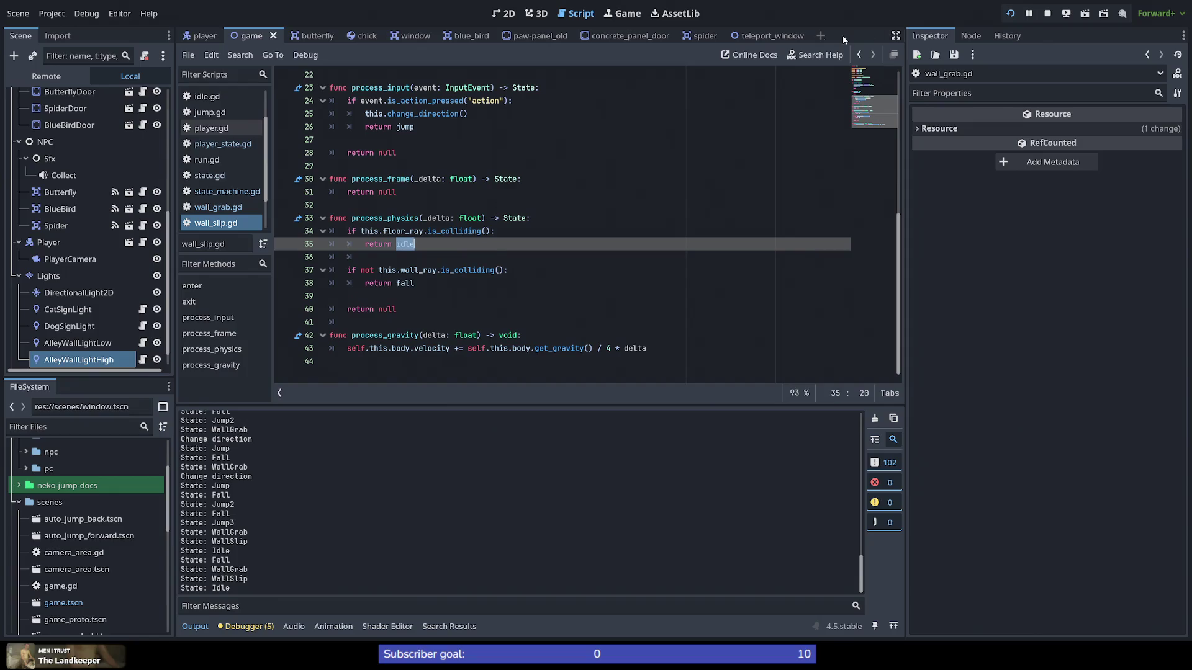
Step: Open the player scene in 2D view and select FloorRay, undoing an accidental PointLight2D move
{"action": "left_click", "coordinate": [217, 37]}
{"action": "left_click", "coordinate": [503, 13]}
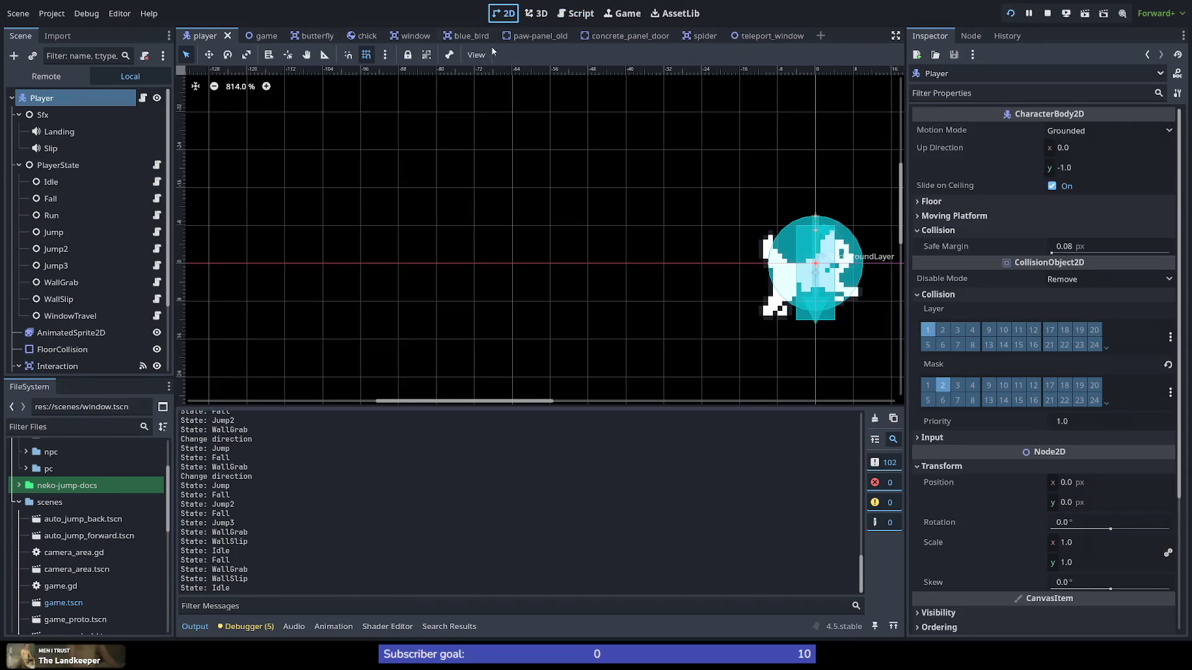
{"action": "scroll", "coordinate": [865, 336], "scroll_direction": "down", "scroll_amount": 5}
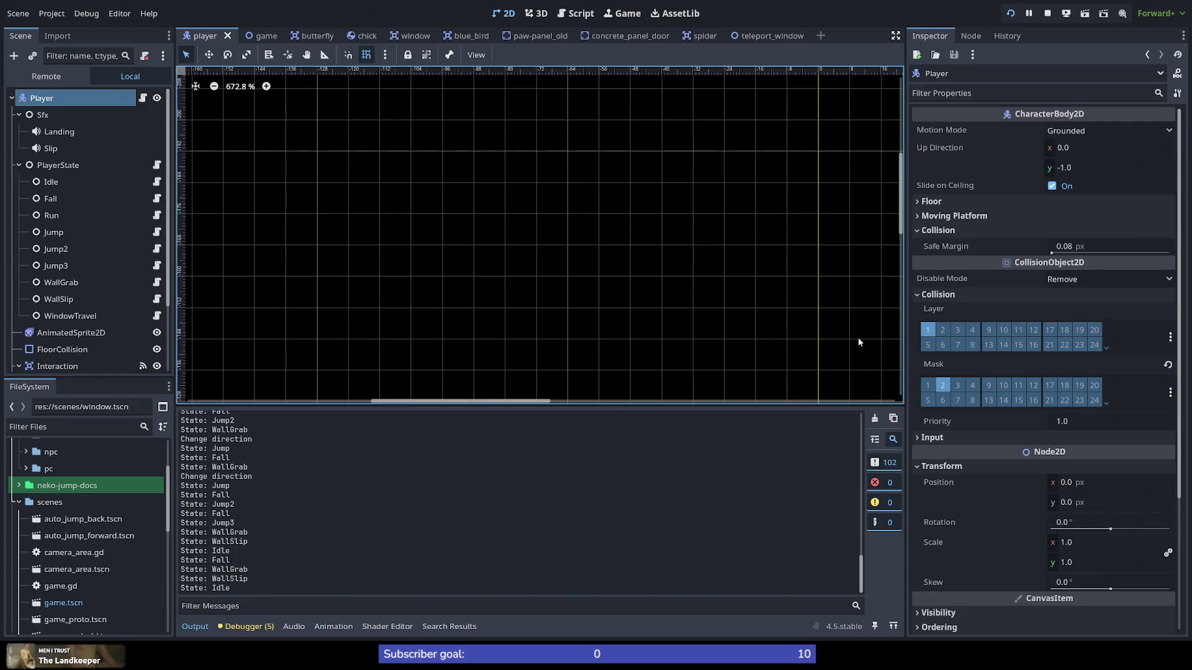
{"action": "left_click_drag", "start_coordinate": [451, 401], "coordinate": [500, 400]}
{"action": "scroll", "coordinate": [98, 323], "scroll_direction": "down", "scroll_amount": 2}
{"action": "scroll", "coordinate": [105, 320], "scroll_direction": "down", "scroll_amount": 3}
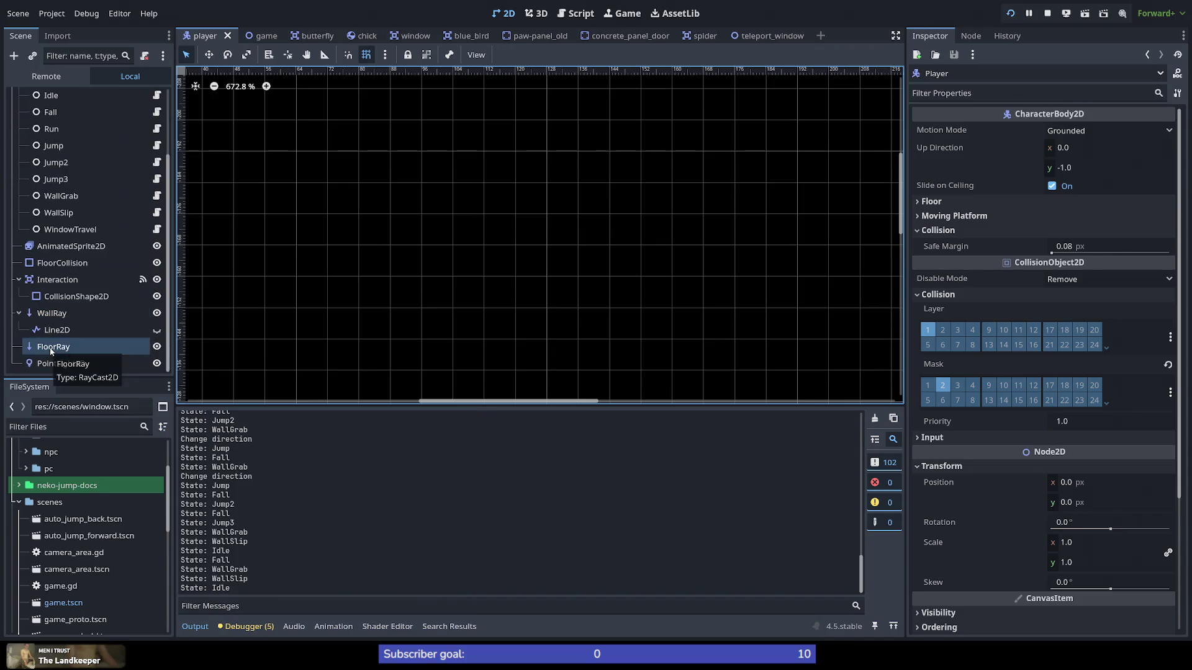
{"action": "double_click", "coordinate": [51, 352]}
{"action": "scroll", "coordinate": [544, 302], "scroll_direction": "up", "scroll_amount": 6}
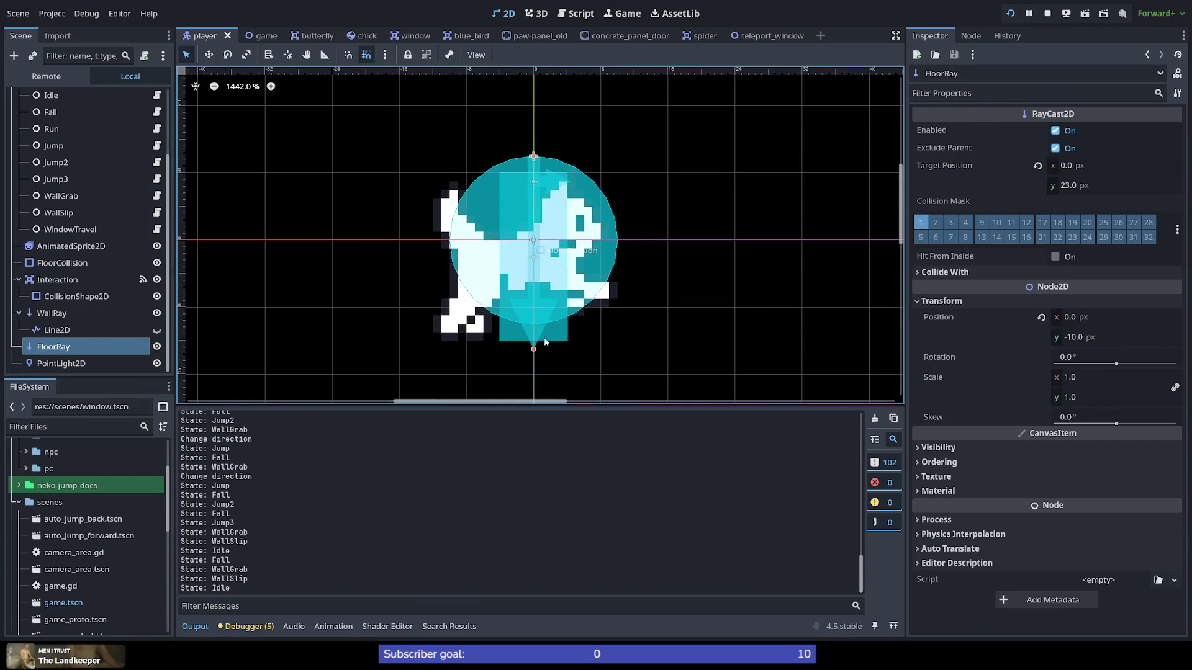
{"action": "scroll", "coordinate": [546, 304], "scroll_direction": "up", "scroll_amount": 3}
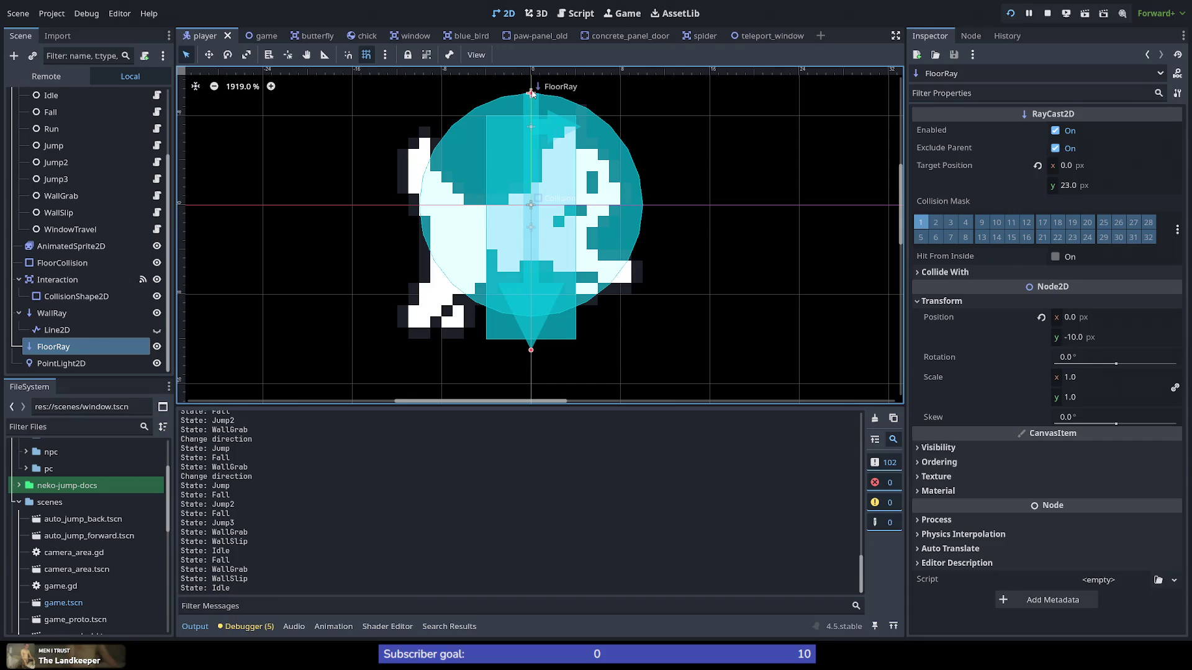
{"action": "mouse_move", "coordinate": [530, 93]}
{"action": "left_mouse_down"}
{"action": "mouse_move", "coordinate": [529, 140]}
{"action": "mouse_move", "coordinate": [543, 144]}
{"action": "mouse_move", "coordinate": [533, 96]}
{"action": "left_mouse_up"}
{"action": "mouse_move", "coordinate": [525, 143]}
{"action": "left_mouse_down"}
{"action": "mouse_move", "coordinate": [561, 335]}
{"action": "mouse_move", "coordinate": [537, 137]}
{"action": "mouse_move", "coordinate": [561, 83]}
{"action": "mouse_move", "coordinate": [818, 189]}
{"action": "left_mouse_up"}
{"action": "key", "text": "ctrl+z"}
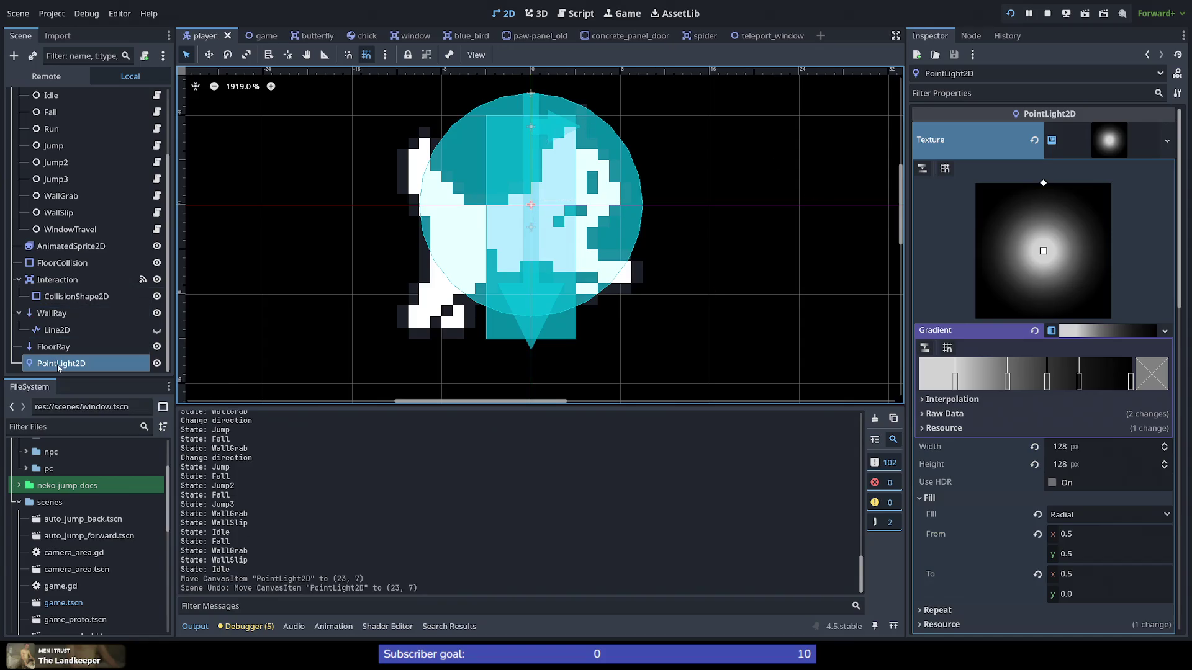
Step: Move the FloorRay to the player's origin at (0,0) and centre the view on it
{"action": "left_click", "coordinate": [35, 348]}
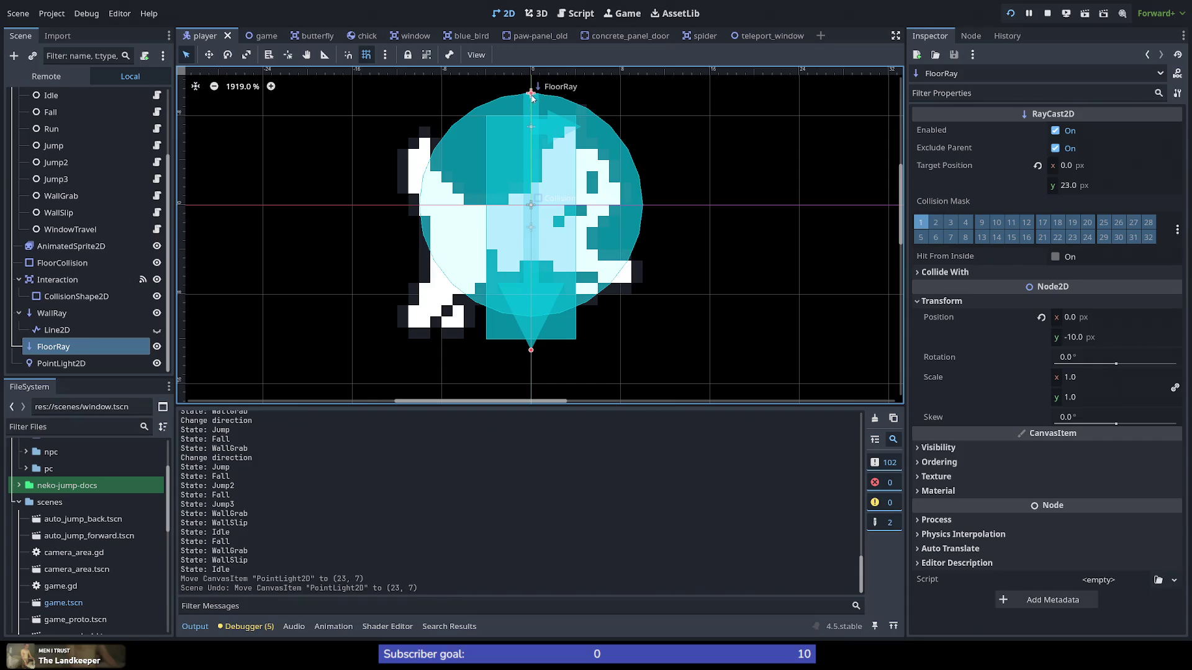
{"action": "left_click_drag", "start_coordinate": [532, 96], "coordinate": [533, 113]}
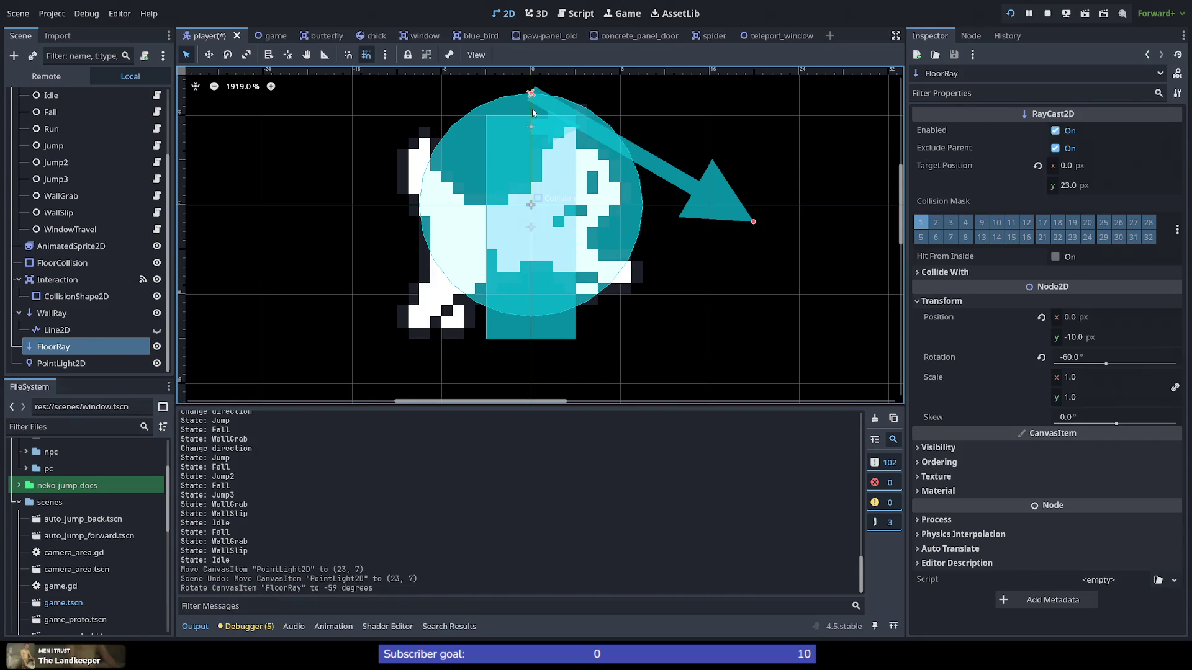
{"action": "key", "text": "ctrl+z"}
{"action": "left_click_drag", "start_coordinate": [531, 97], "coordinate": [533, 206]}
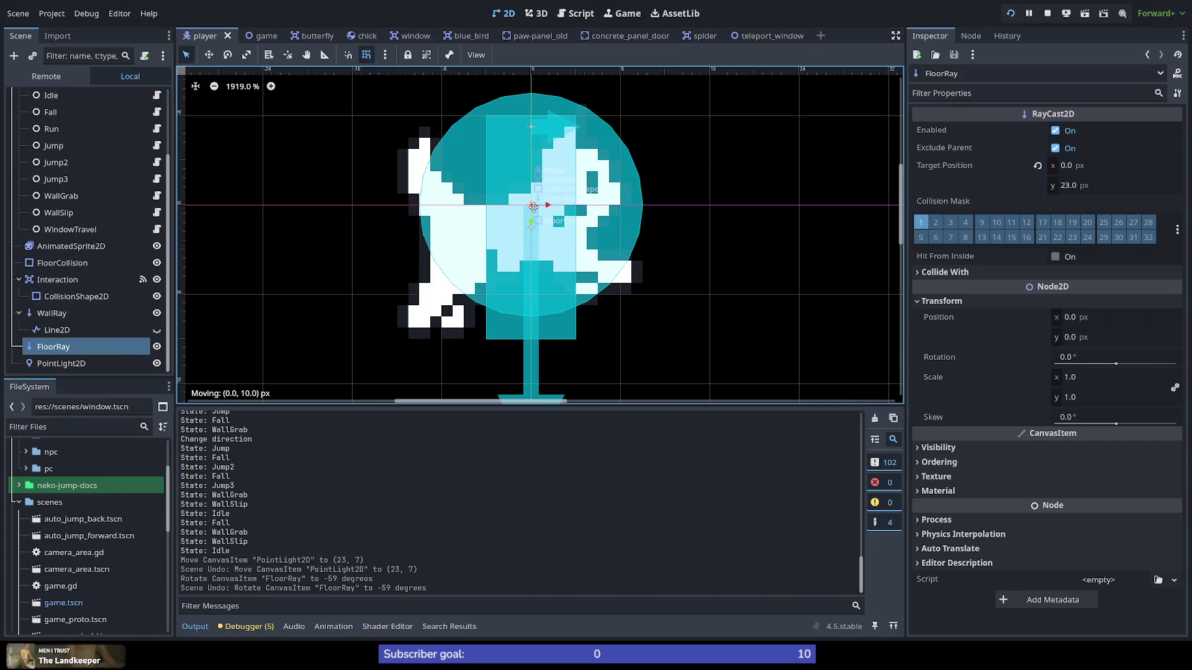
{"action": "scroll", "coordinate": [558, 285], "scroll_direction": "down", "scroll_amount": 5}
{"action": "scroll", "coordinate": [548, 379], "scroll_direction": "left", "scroll_amount": 5}
{"action": "scroll", "coordinate": [554, 375], "scroll_direction": "down", "scroll_amount": 3}
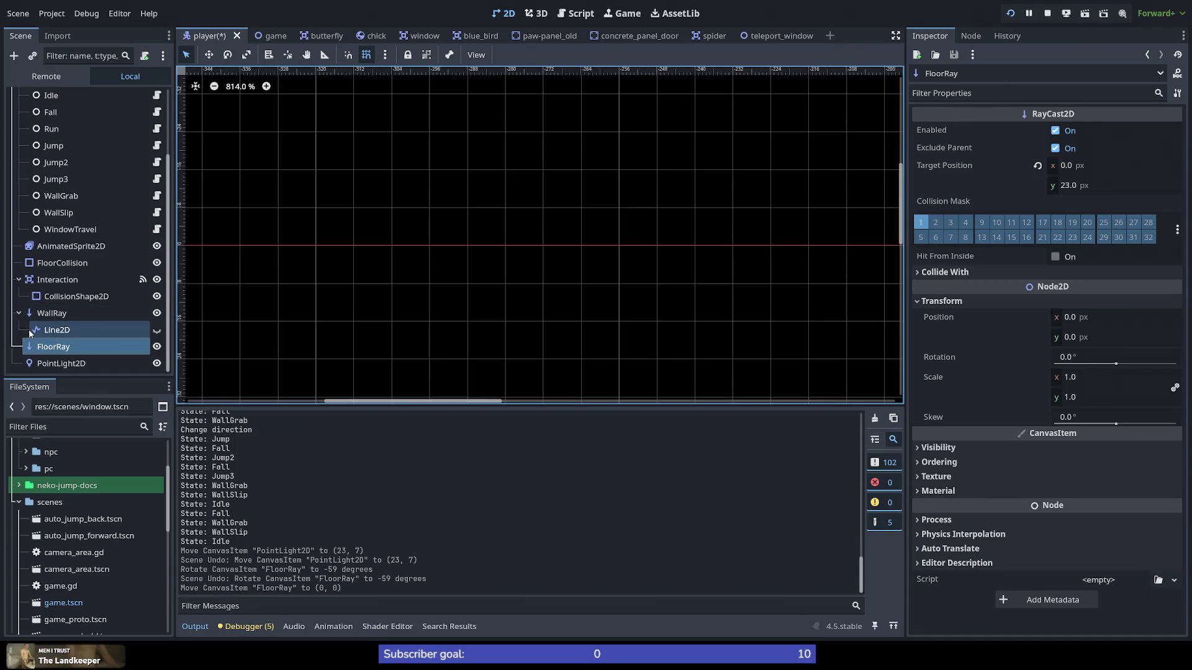
{"action": "key", "text": "f"}
{"action": "scroll", "coordinate": [535, 324], "scroll_direction": "up", "scroll_amount": 4}
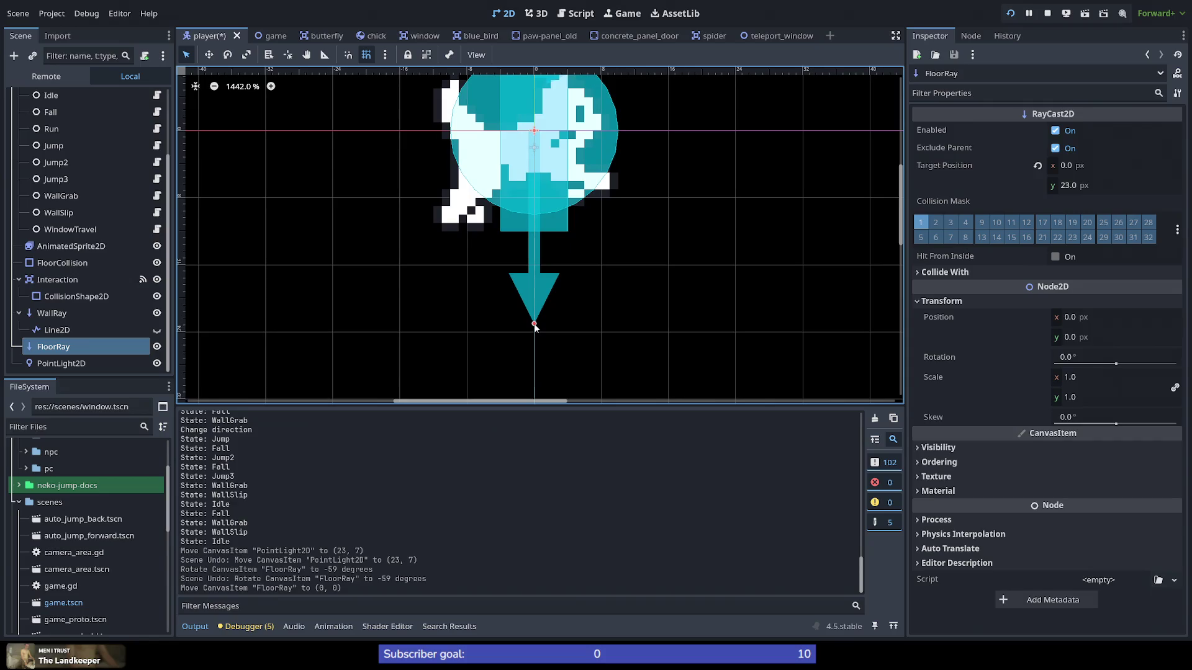
Step: Adjust the FloorRay's target length, comparing it against the FloorCollision shape
{"action": "left_click_drag", "start_coordinate": [535, 324], "coordinate": [538, 297]}
{"action": "mouse_move", "coordinate": [544, 235]}
{"action": "left_mouse_down"}
{"action": "mouse_move", "coordinate": [539, 217]}
{"action": "mouse_move", "coordinate": [535, 243]}
{"action": "left_mouse_up"}
{"action": "scroll", "coordinate": [535, 243], "scroll_direction": "up", "scroll_amount": 9}
{"action": "scroll", "coordinate": [536, 247], "scroll_direction": "up", "scroll_amount": 2}
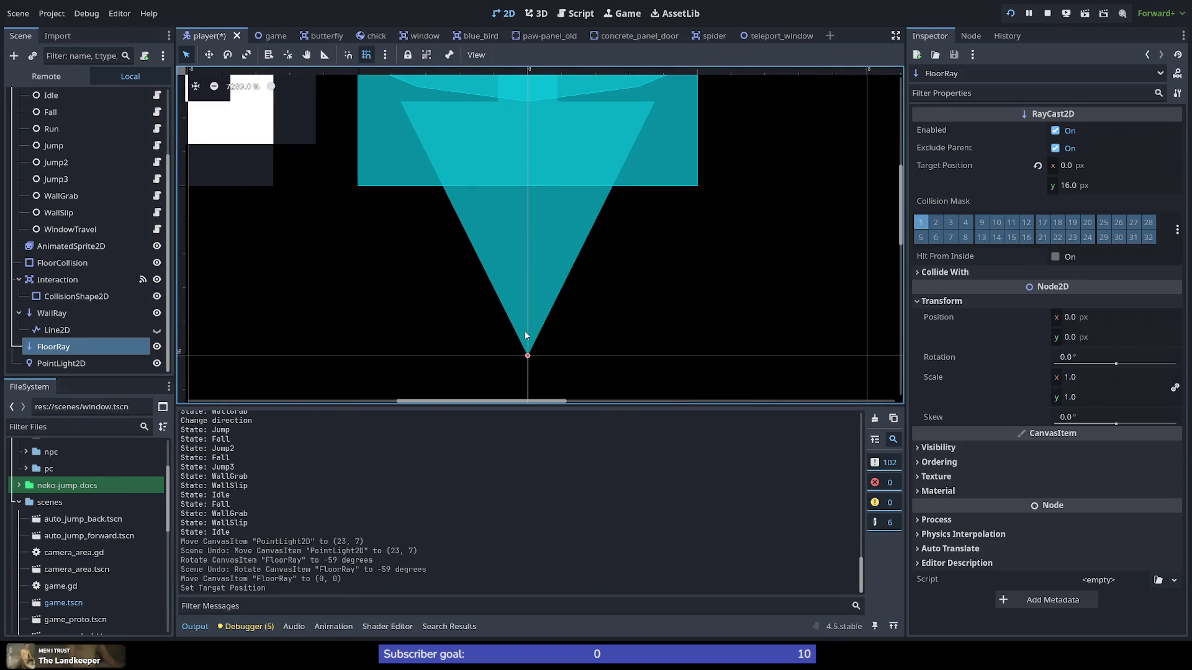
{"action": "scroll", "coordinate": [525, 336], "scroll_direction": "down", "scroll_amount": 10}
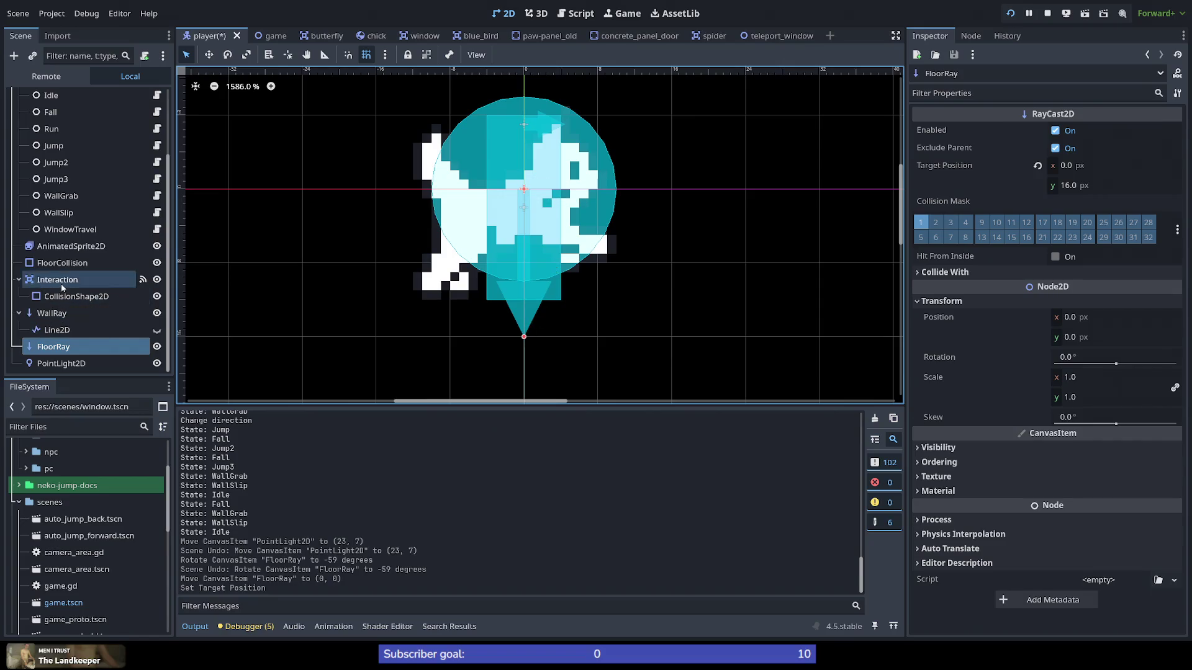
{"action": "left_click", "coordinate": [52, 265]}
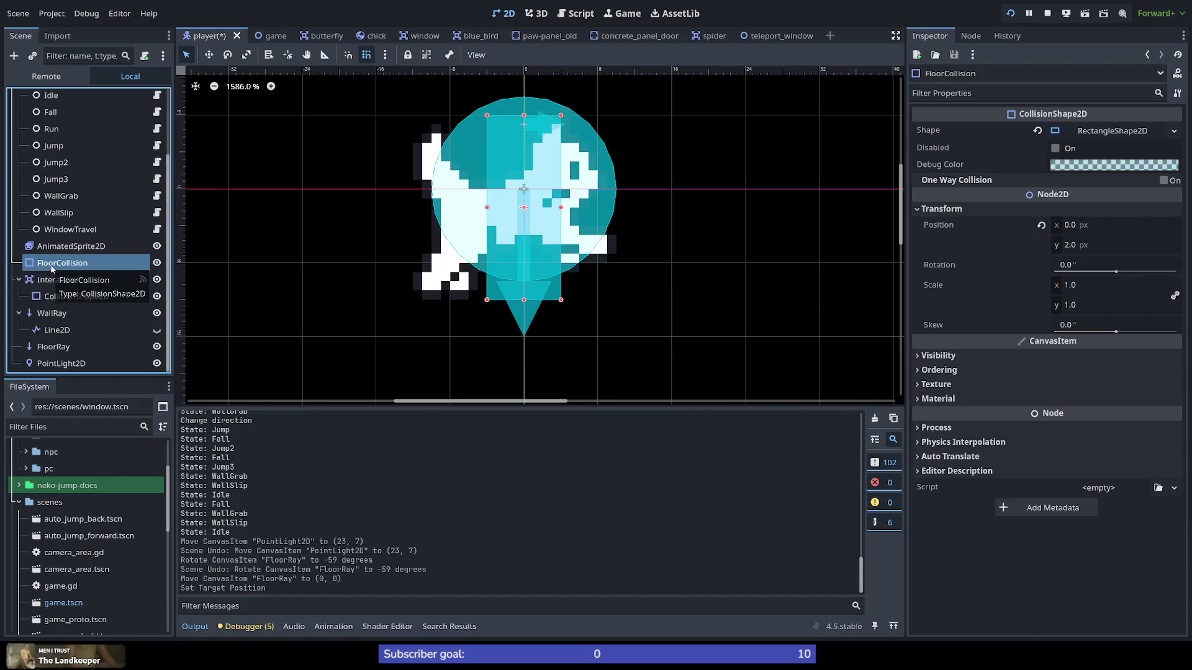
{"action": "left_click", "coordinate": [51, 351]}
{"action": "scroll", "coordinate": [527, 338], "scroll_direction": "up", "scroll_amount": 5}
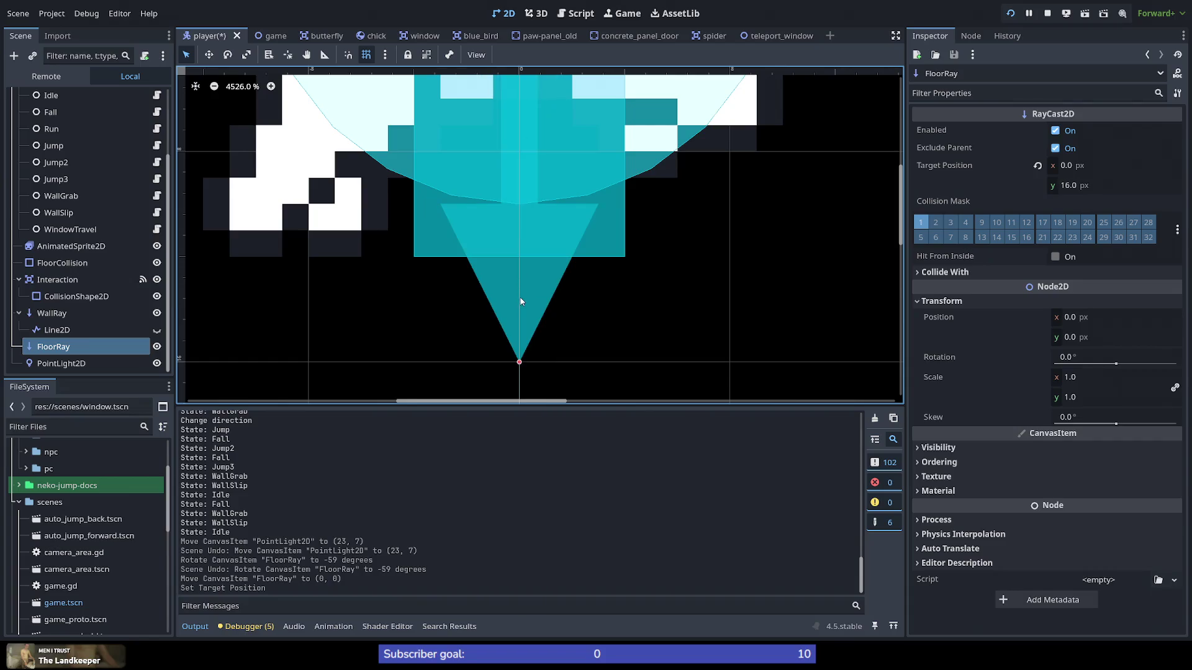
Step: Turn off grid snap, shorten the FloorRay target to y=13, and save the player scene
{"action": "left_click", "coordinate": [59, 15]}
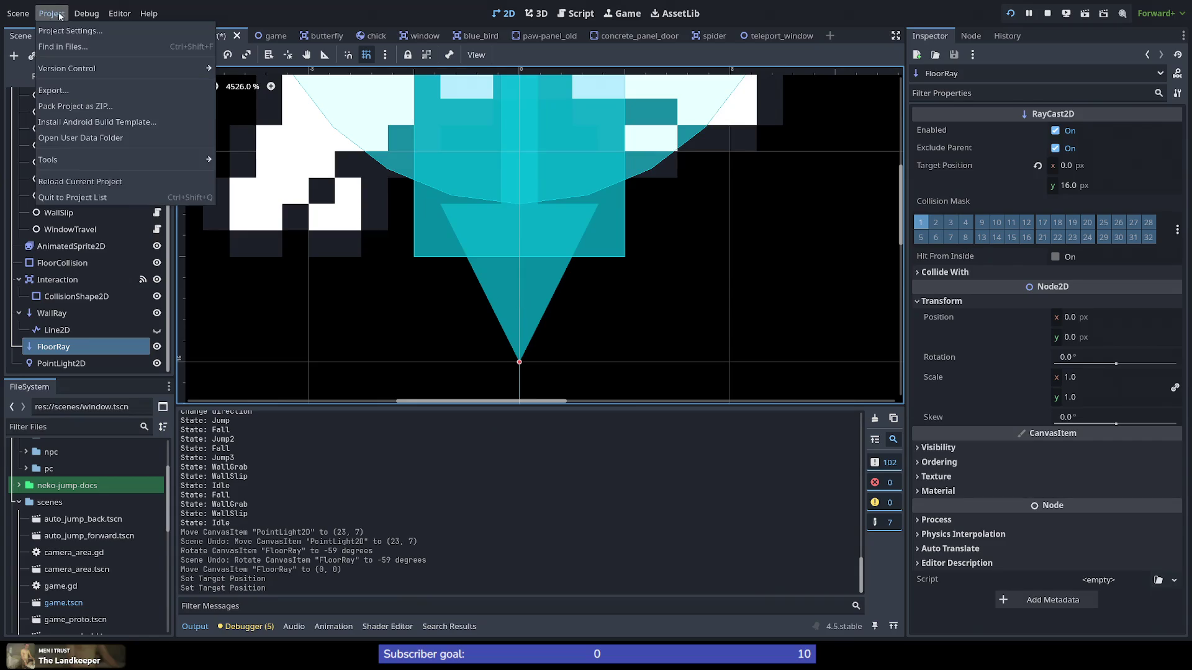
{"action": "mouse_move", "coordinate": [73, 13]}
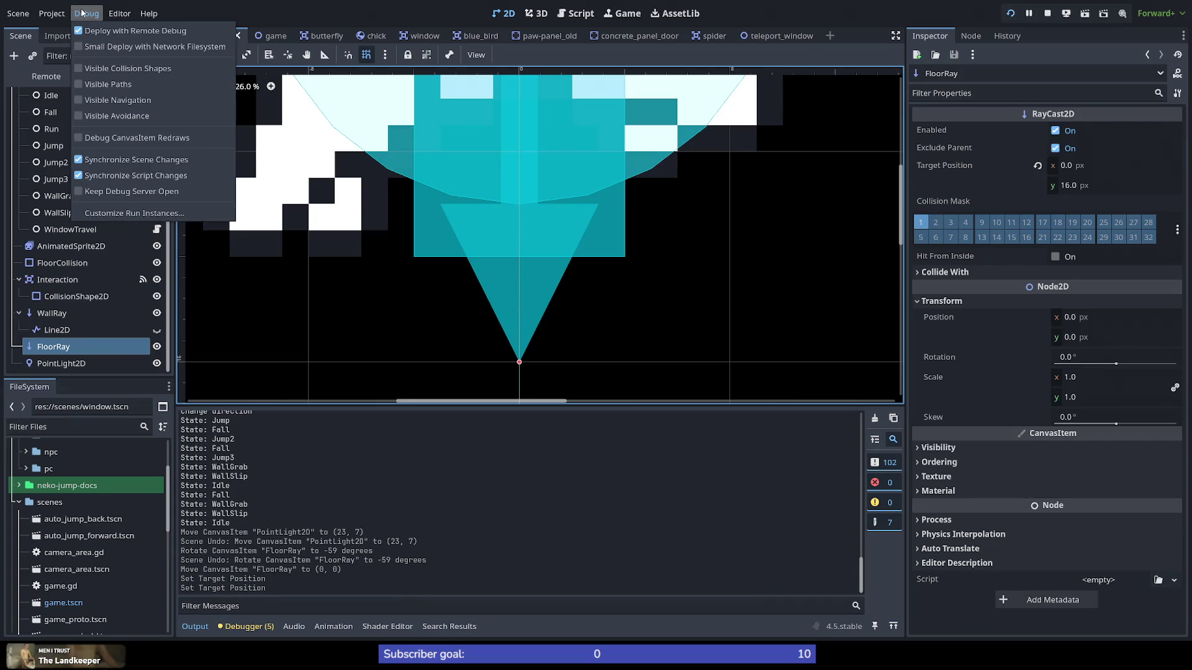
{"action": "left_click", "coordinate": [82, 13]}
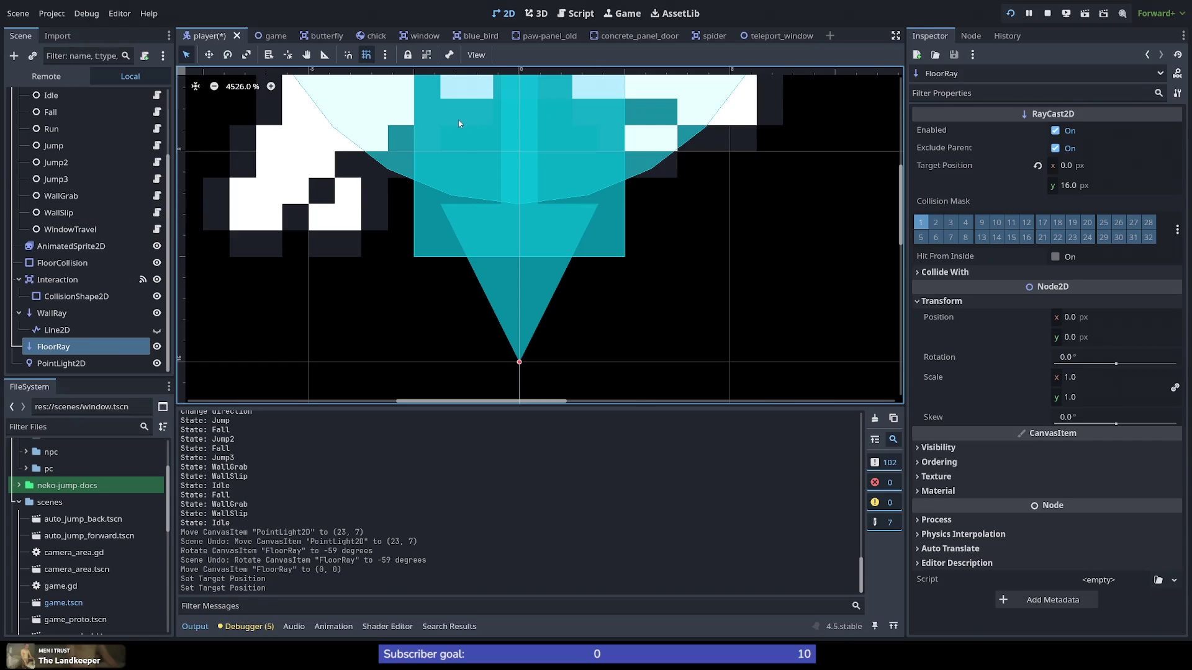
{"action": "left_click", "coordinate": [366, 56]}
{"action": "mouse_move", "coordinate": [520, 364]}
{"action": "left_mouse_down"}
{"action": "mouse_move", "coordinate": [520, 257]}
{"action": "mouse_move", "coordinate": [522, 277]}
{"action": "left_mouse_up"}
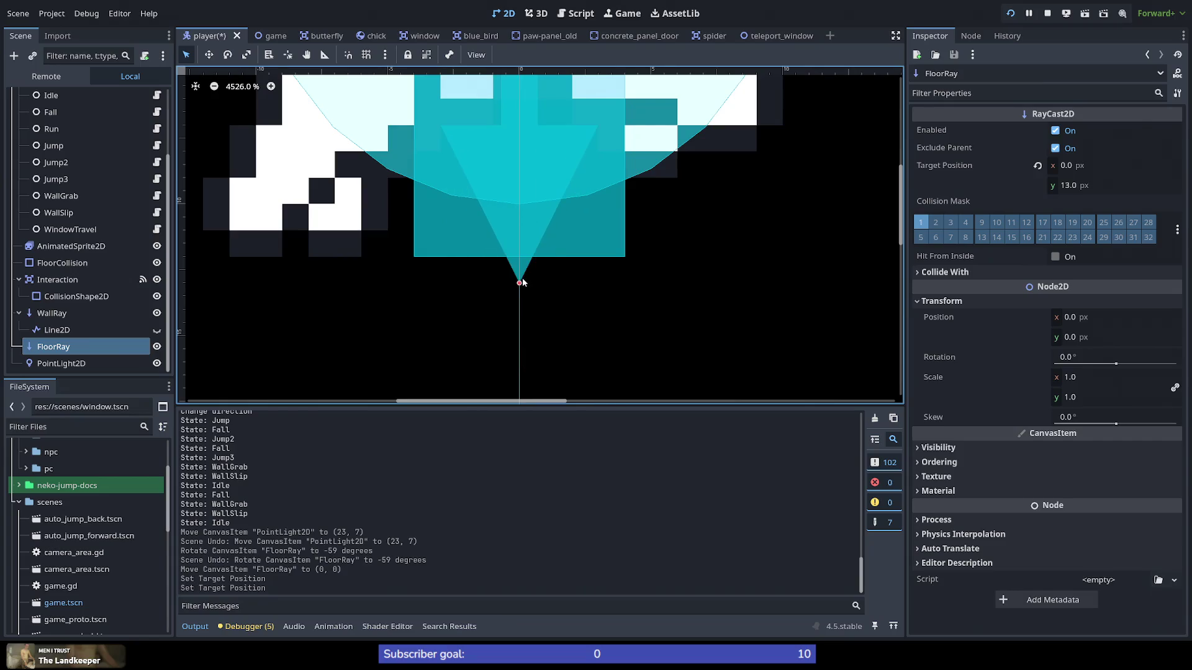
{"action": "left_click", "coordinate": [588, 296]}
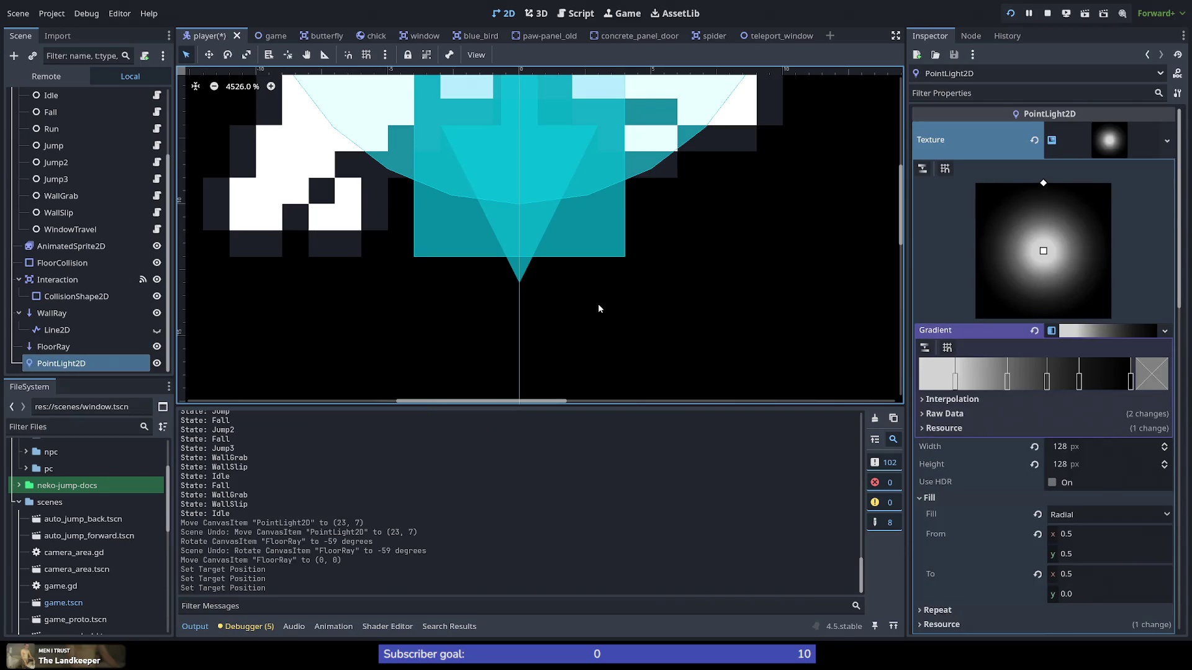
{"action": "key", "text": "ctrl+s"}
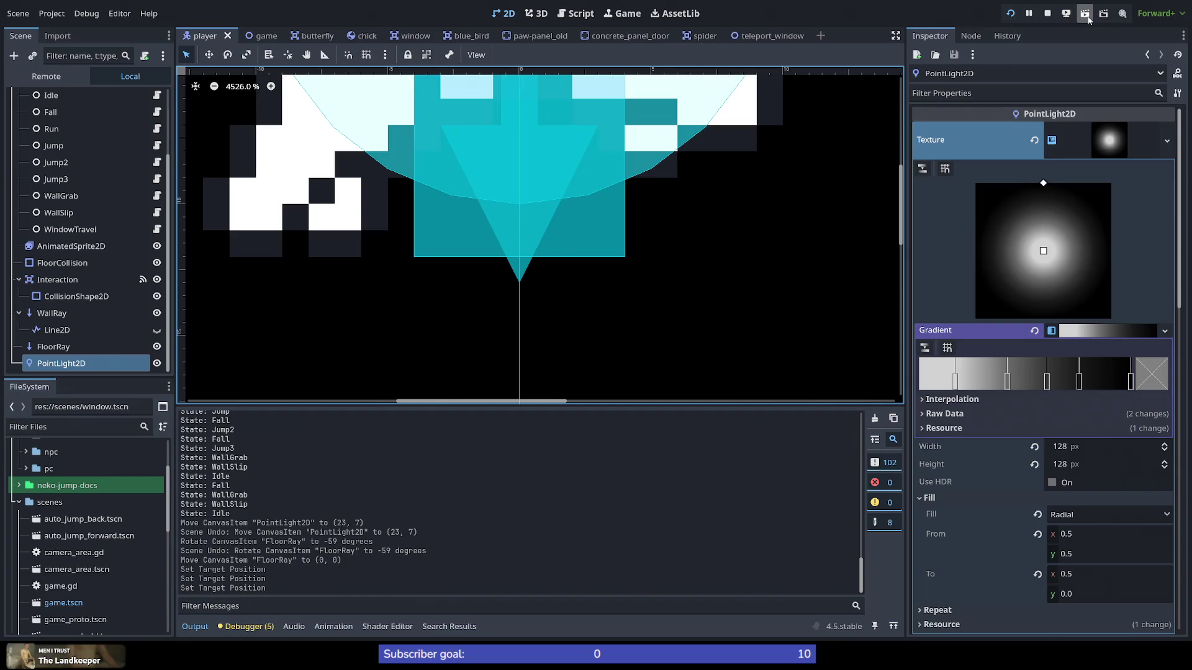
Step: Launch the game and test the cat's air jumps, wall grabs, wall slides, wall-jumps and landings
{"action": "left_click", "coordinate": [1010, 13]}
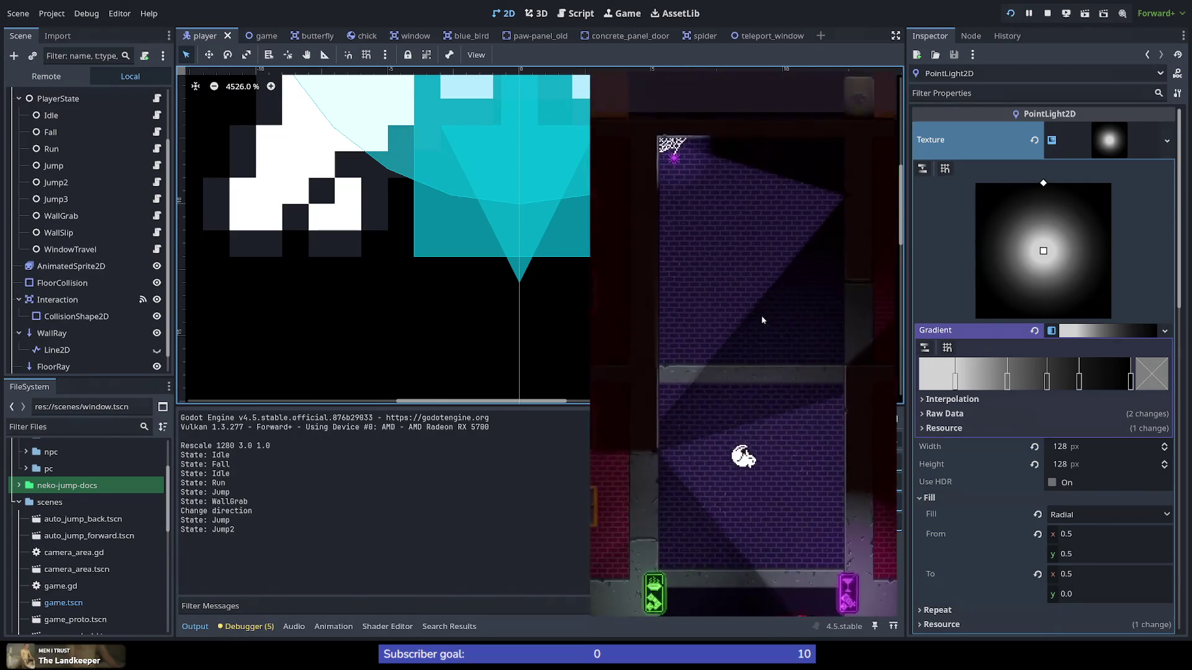
{"action": "key", "text": "space"}
{"action": "key", "text": "space"}
{"action": "key", "text": "space"}
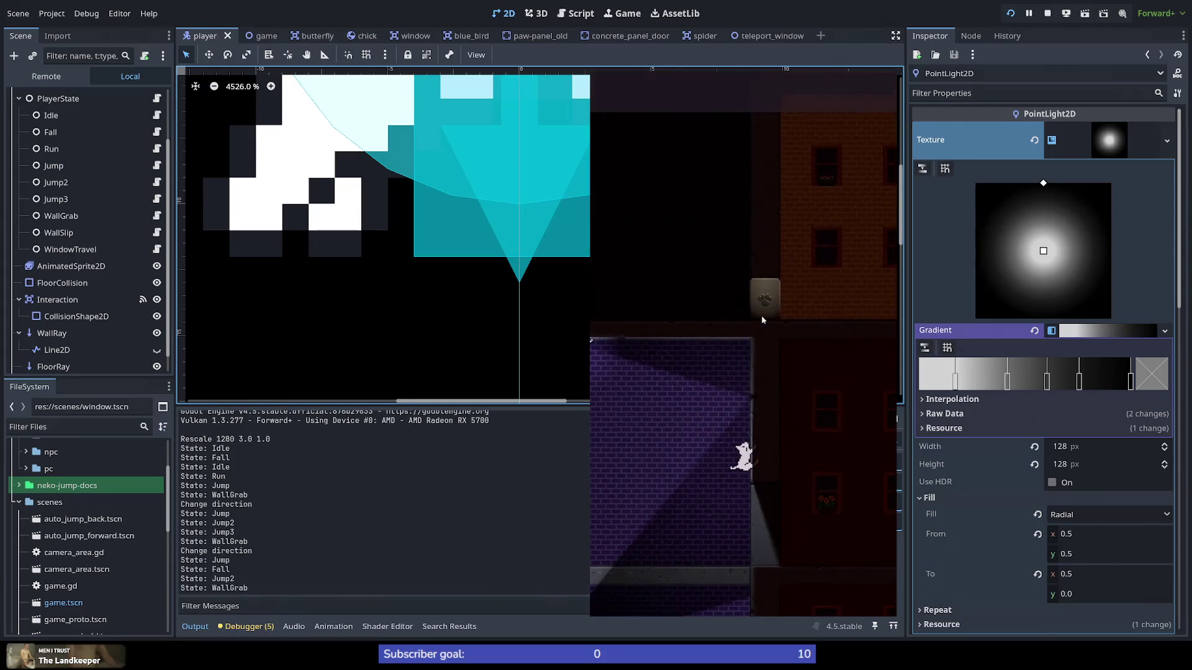
{"action": "key", "text": "space"}
{"action": "key", "text": "space"}
{"action": "key", "text": "space"}
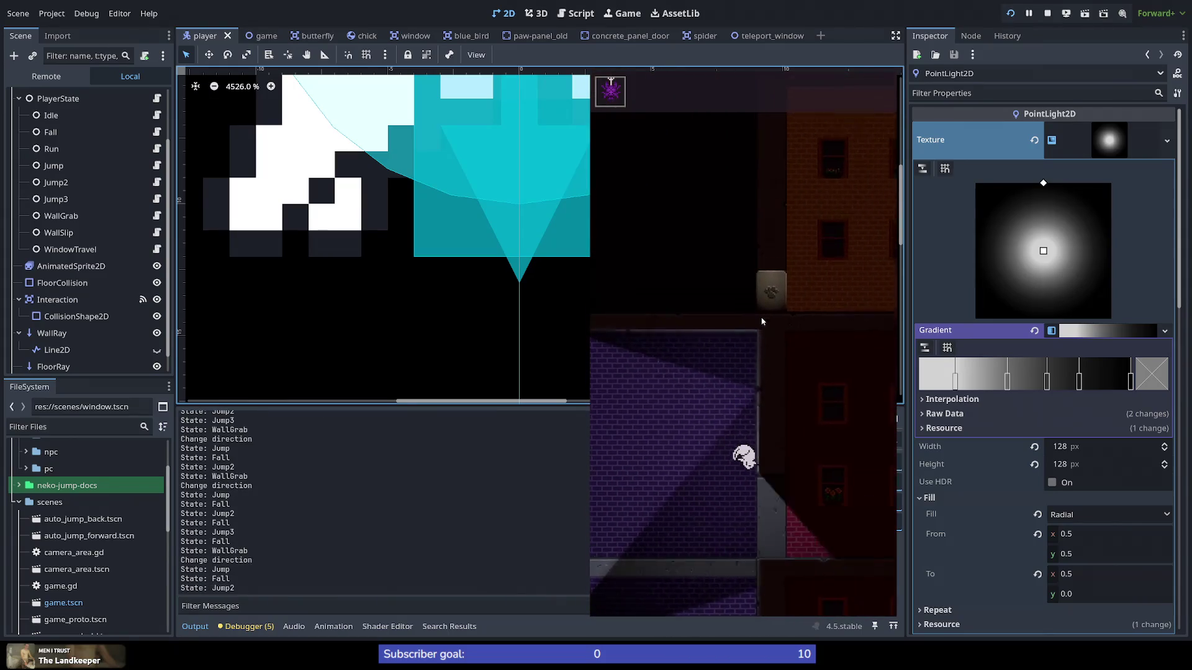
{"action": "key", "text": "space"}
{"action": "key", "text": "space"}
{"action": "key", "text": "space"}
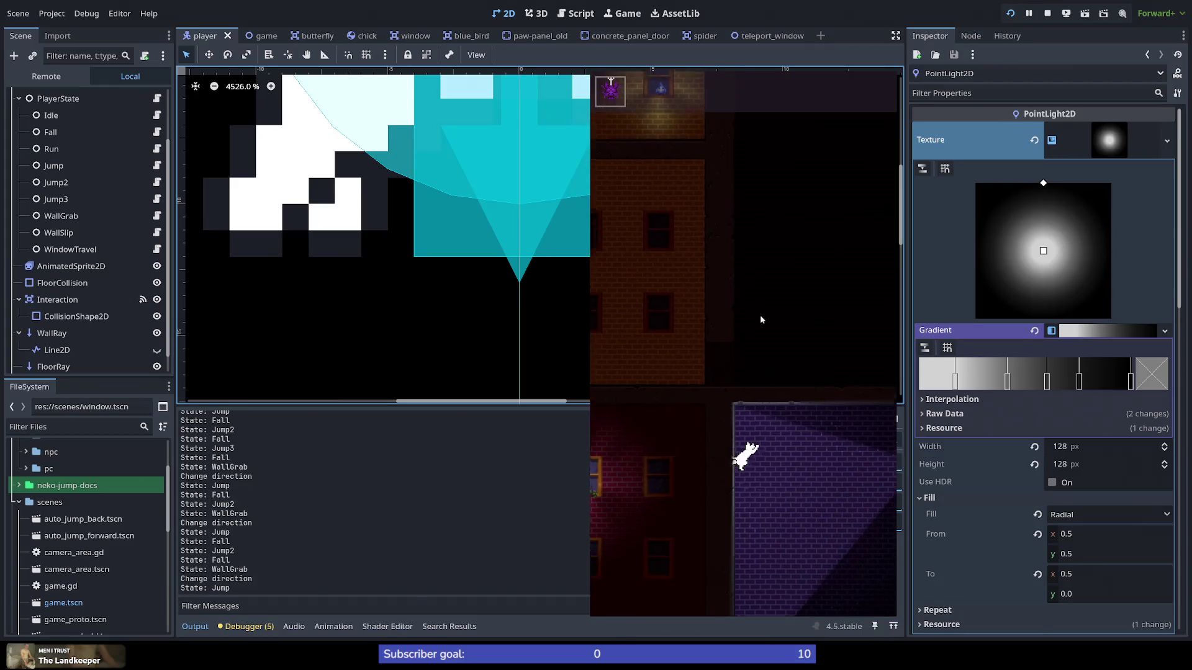
{"action": "key", "text": "space"}
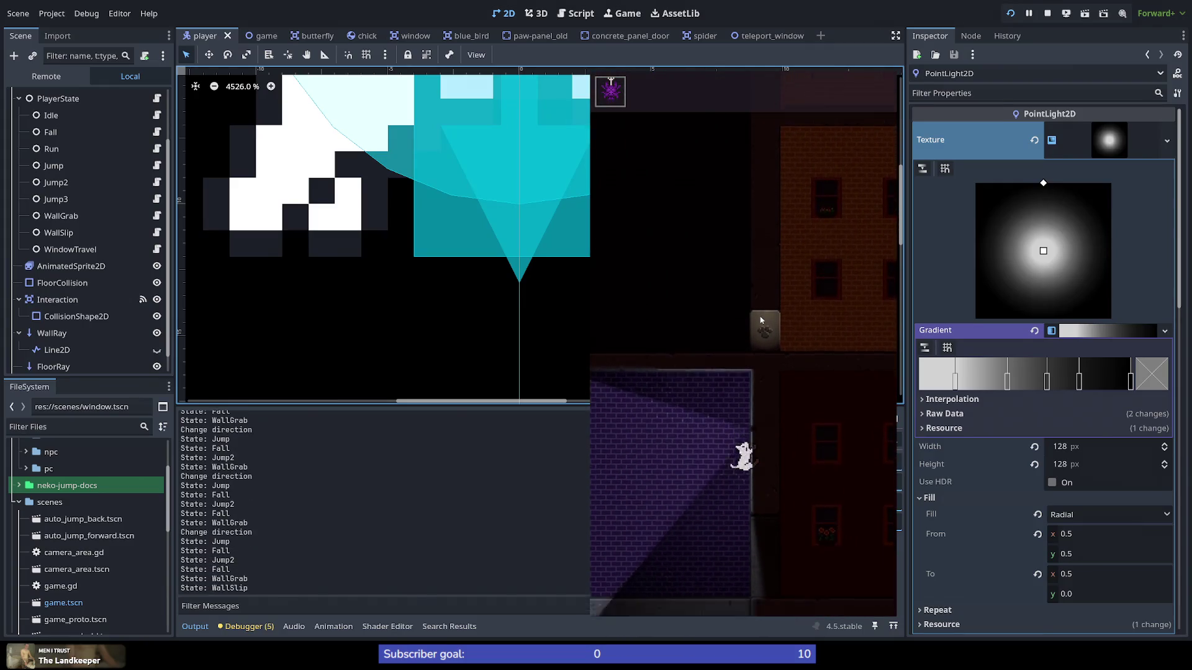
{"action": "key", "text": "space"}
{"action": "key", "text": "space"}
{"action": "key", "text": "space"}
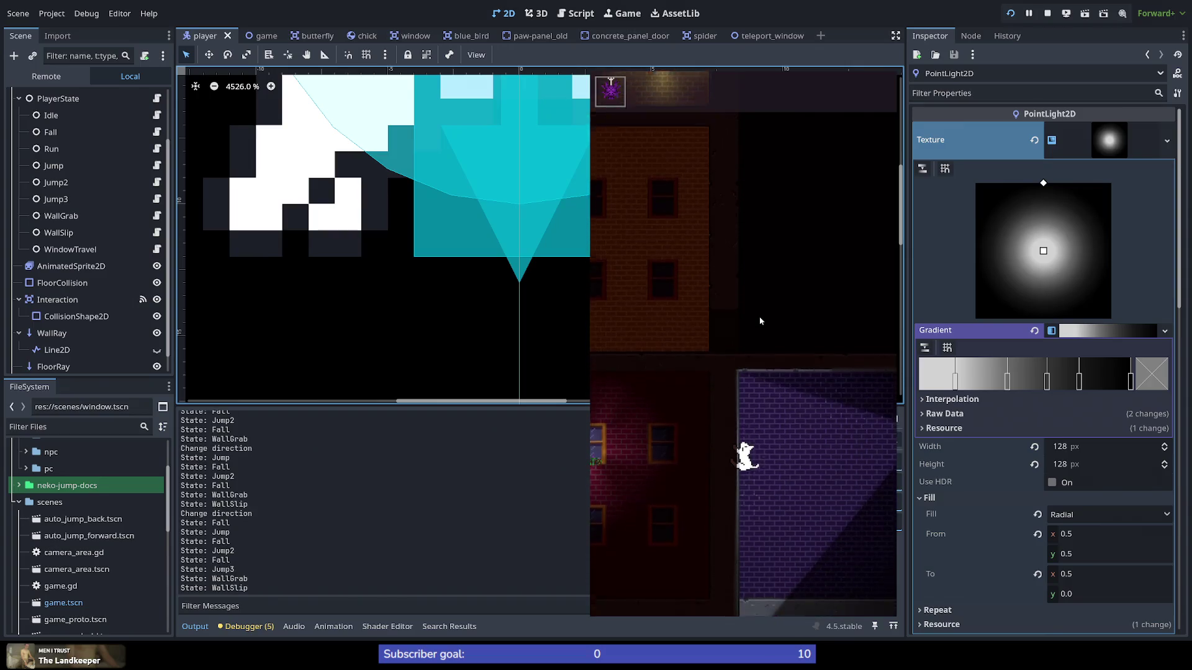
{"action": "key", "text": "space"}
{"action": "key", "text": "space"}
{"action": "key", "text": "space"}
{"action": "key", "text": "space"}
{"action": "key", "text": "space"}
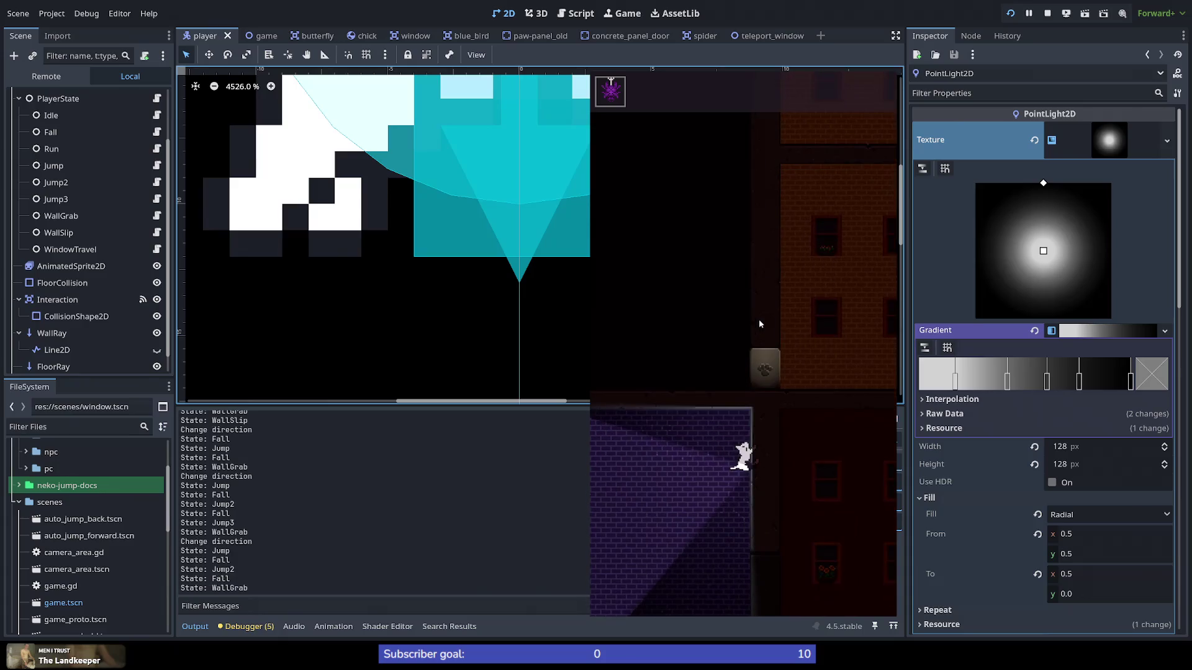
{"action": "key", "text": "space"}
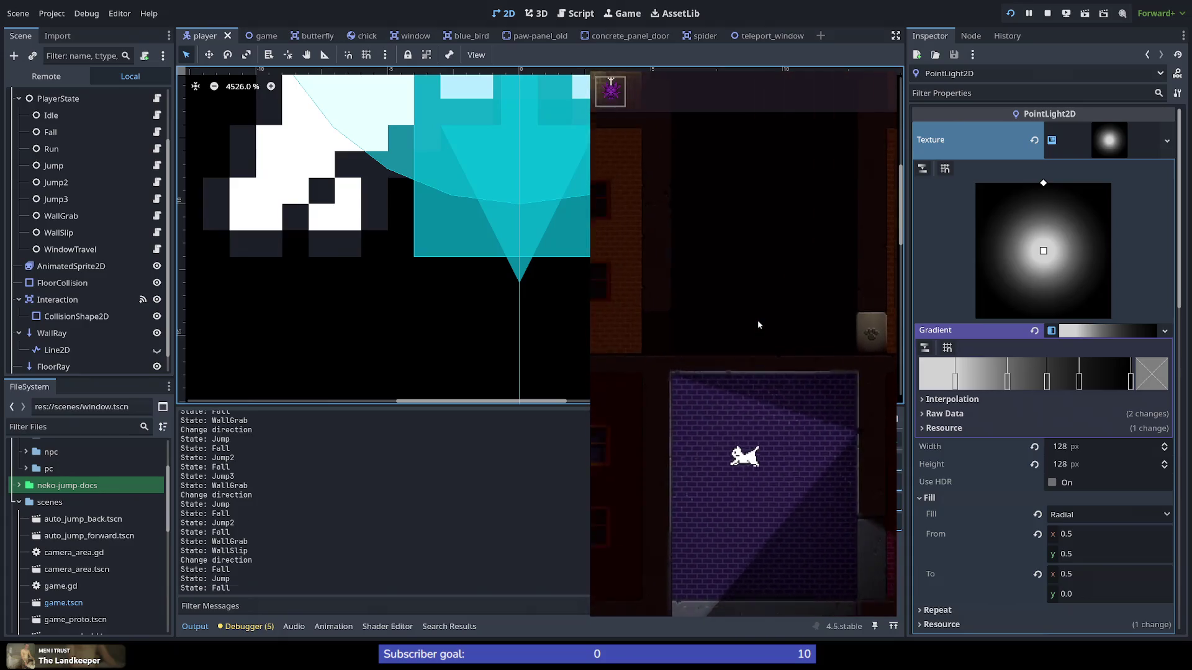
{"action": "key", "text": "space"}
{"action": "key", "text": "space"}
{"action": "key", "text": "space"}
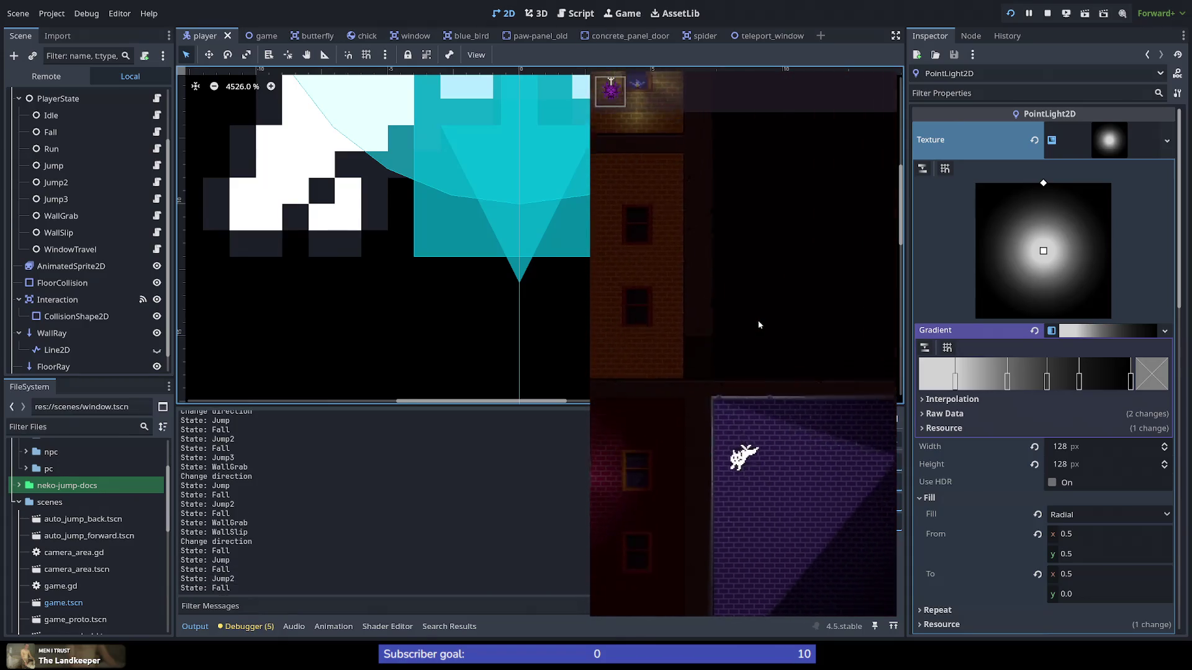
{"action": "key", "text": "space"}
{"action": "key", "text": "space"}
{"action": "key", "text": "space"}
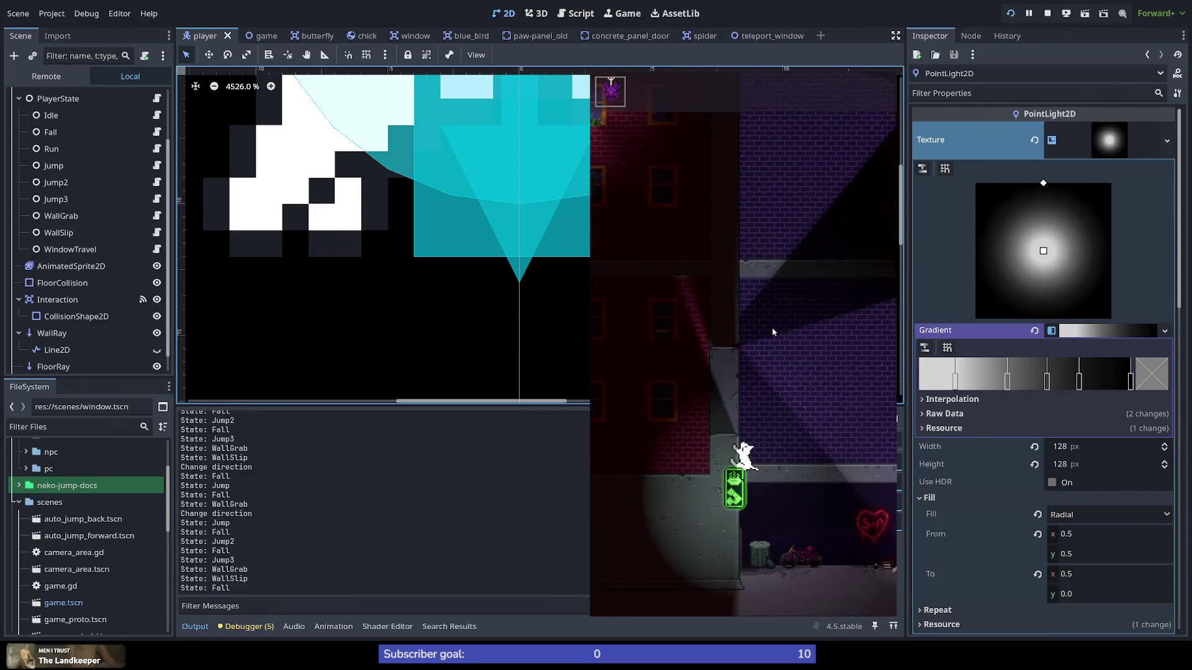
{"action": "key", "text": "space"}
{"action": "key", "text": "space"}
{"action": "key", "text": "space"}
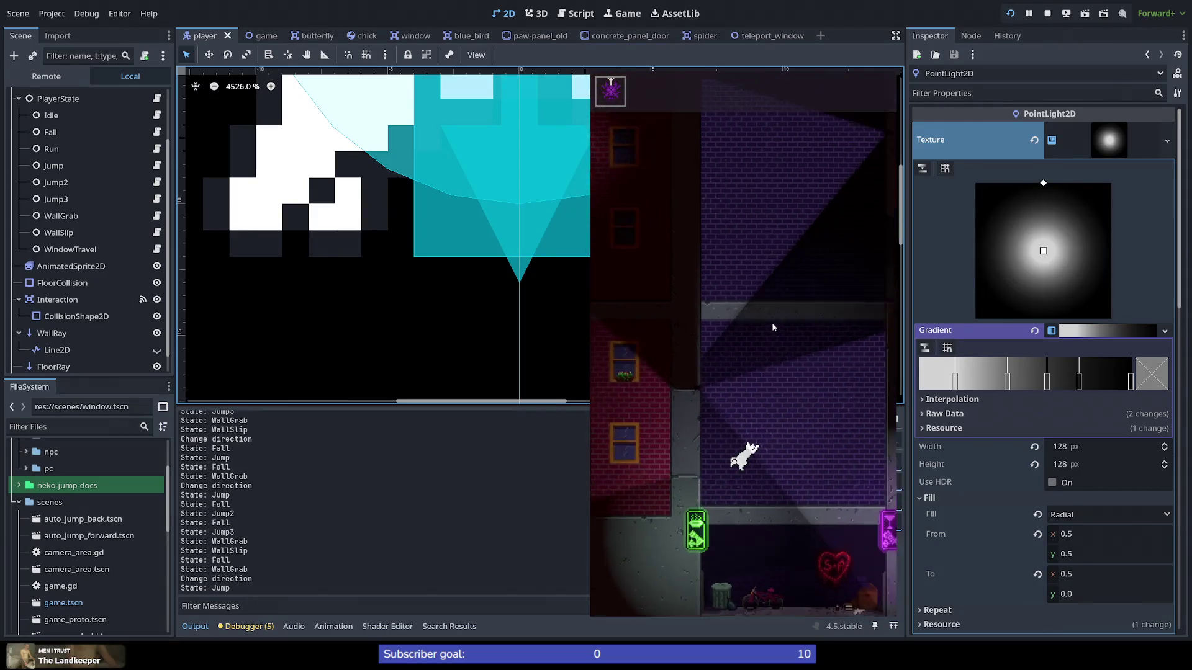
{"action": "key", "text": "space"}
{"action": "key", "text": "space"}
{"action": "key", "text": "space"}
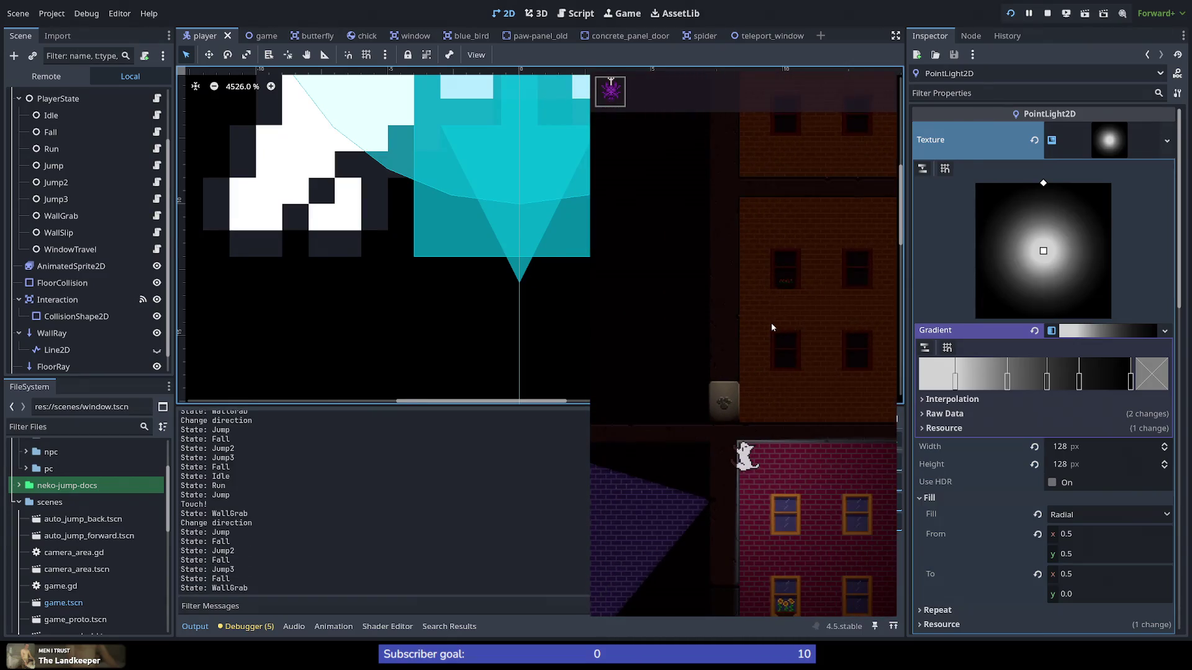
{"action": "key", "text": "Right"}
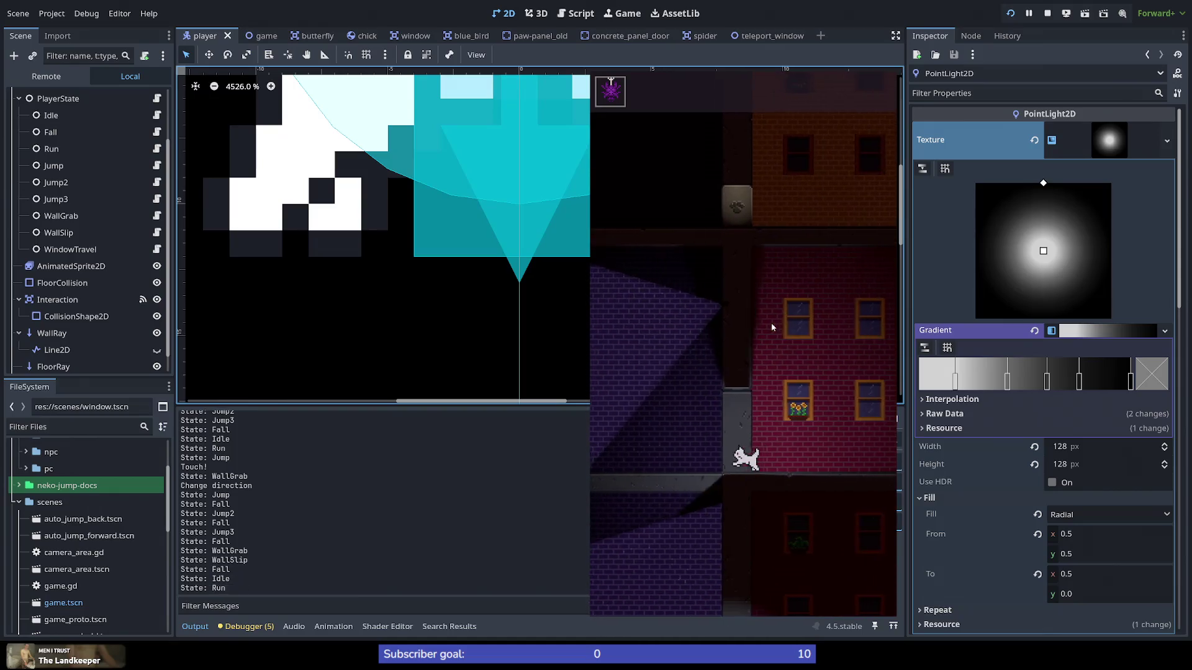
{"action": "key", "text": "space"}
{"action": "key", "text": "space"}
{"action": "key", "text": "space"}
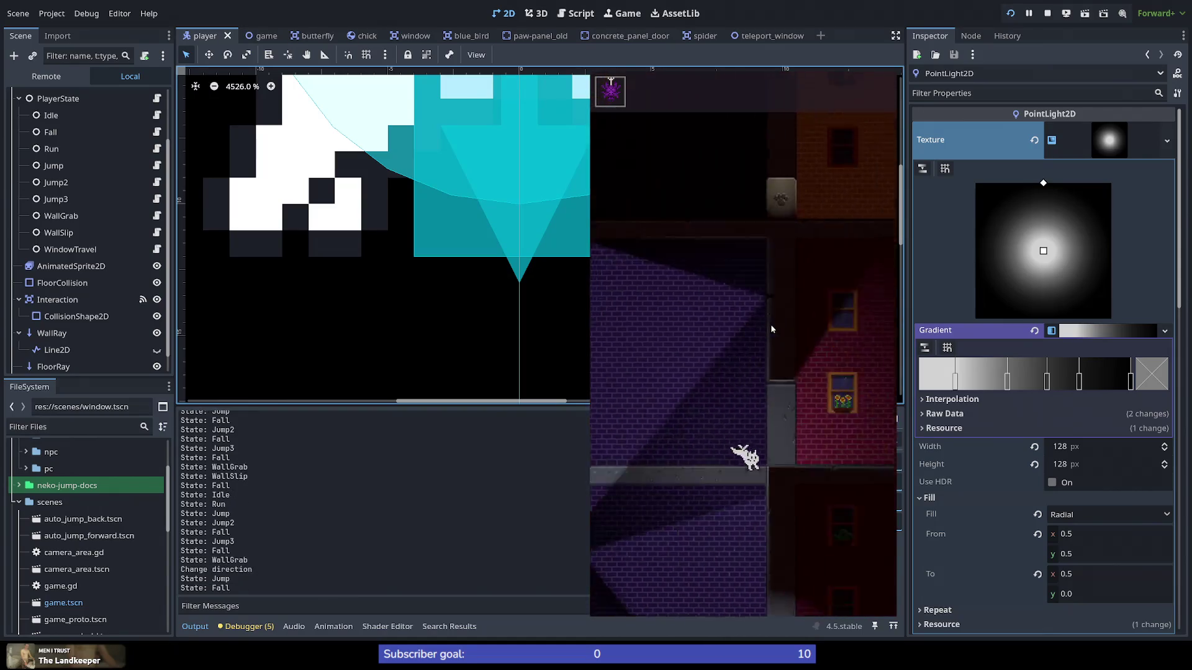
{"action": "key", "text": "space"}
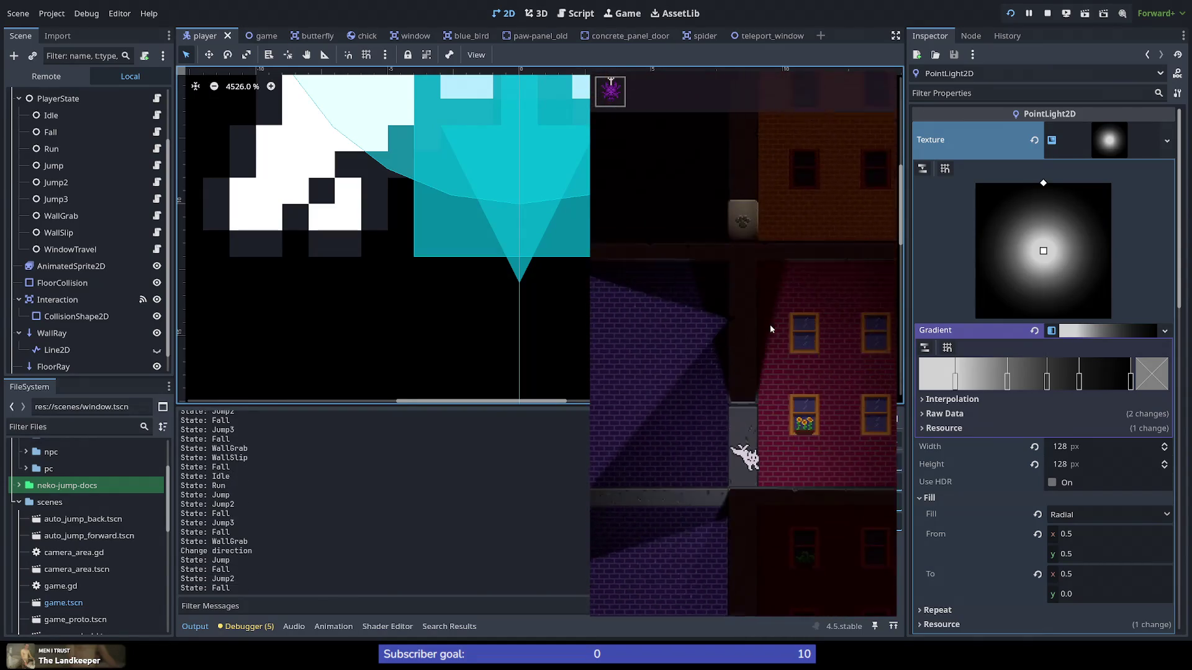
{"action": "key", "text": "Right"}
{"action": "key", "text": "space"}
{"action": "key", "text": "space"}
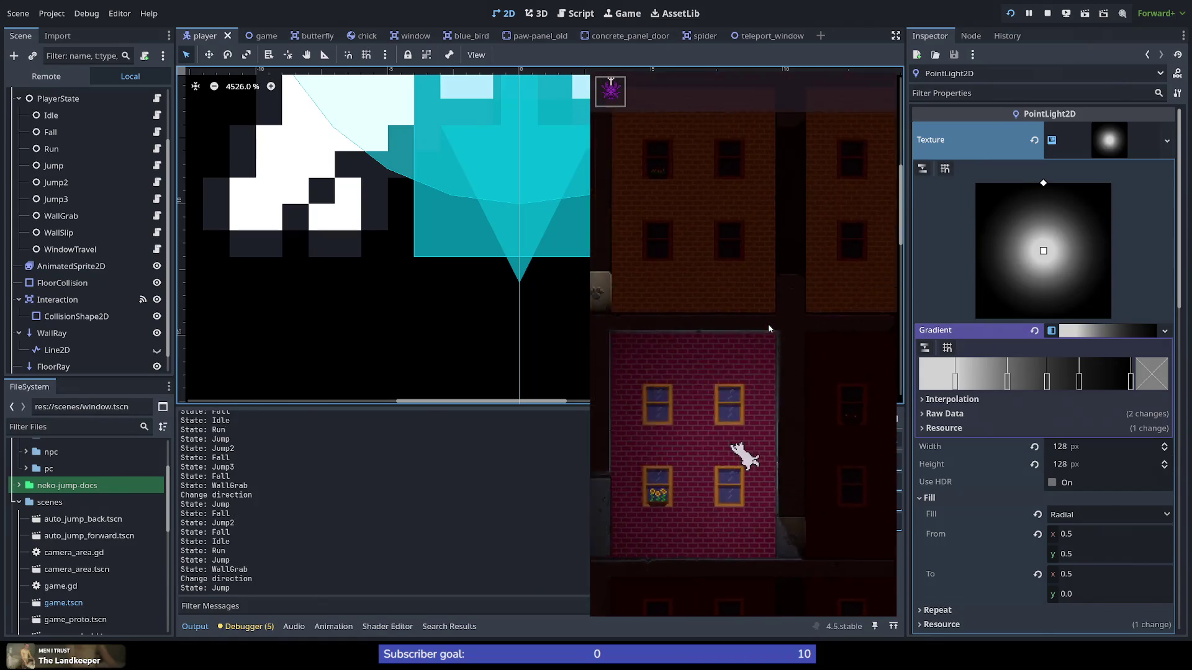
{"action": "key", "text": "Right"}
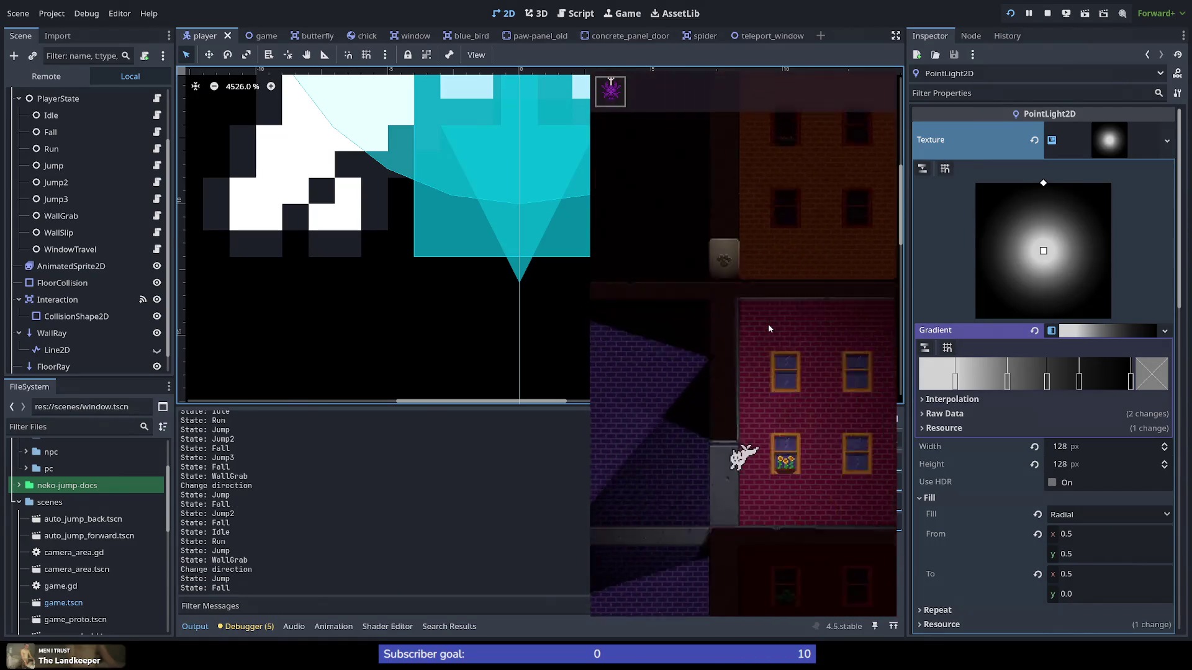
{"action": "key", "text": "space"}
{"action": "key", "text": "space"}
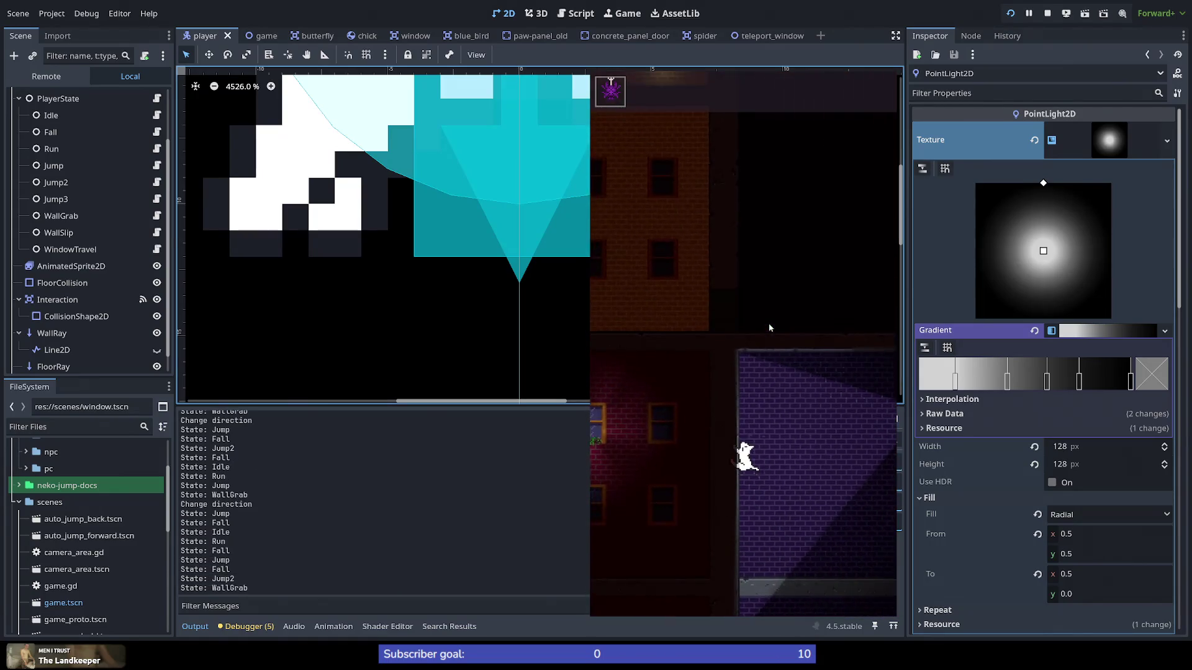
{"action": "key", "text": "space"}
{"action": "key", "text": "space"}
{"action": "key", "text": "space"}
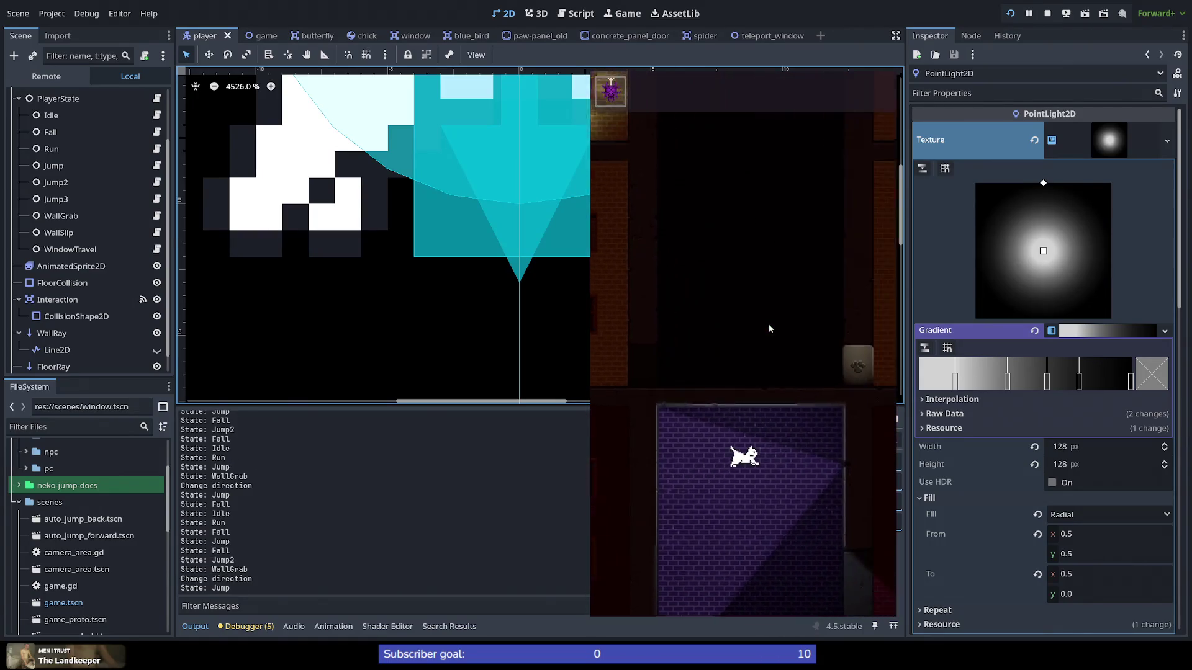
{"action": "key", "text": "space"}
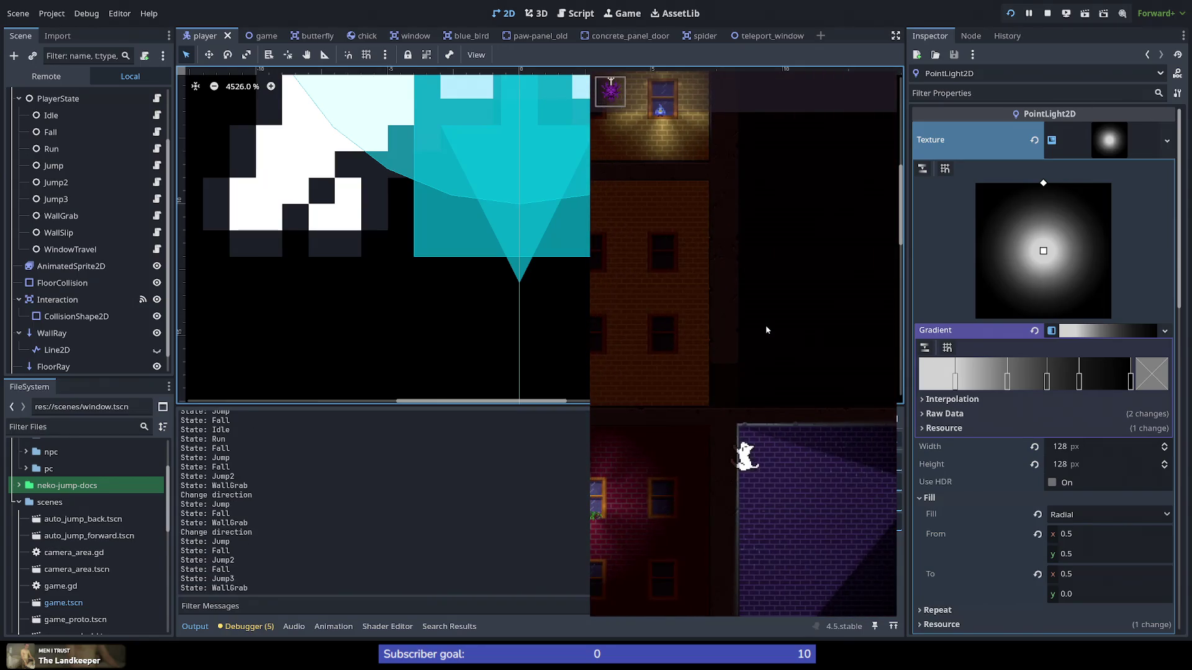
{"action": "key", "text": "Right"}
{"action": "key", "text": "space"}
{"action": "key", "text": "space"}
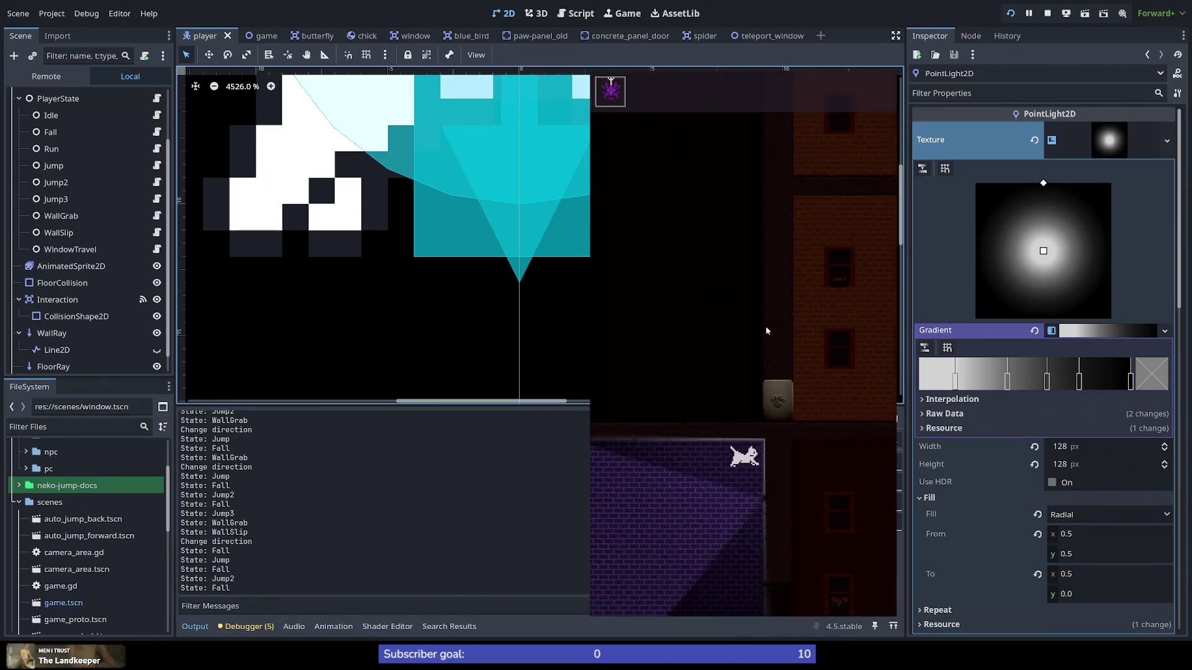
{"action": "key", "text": "space"}
{"action": "key", "text": "space"}
{"action": "key", "text": "space"}
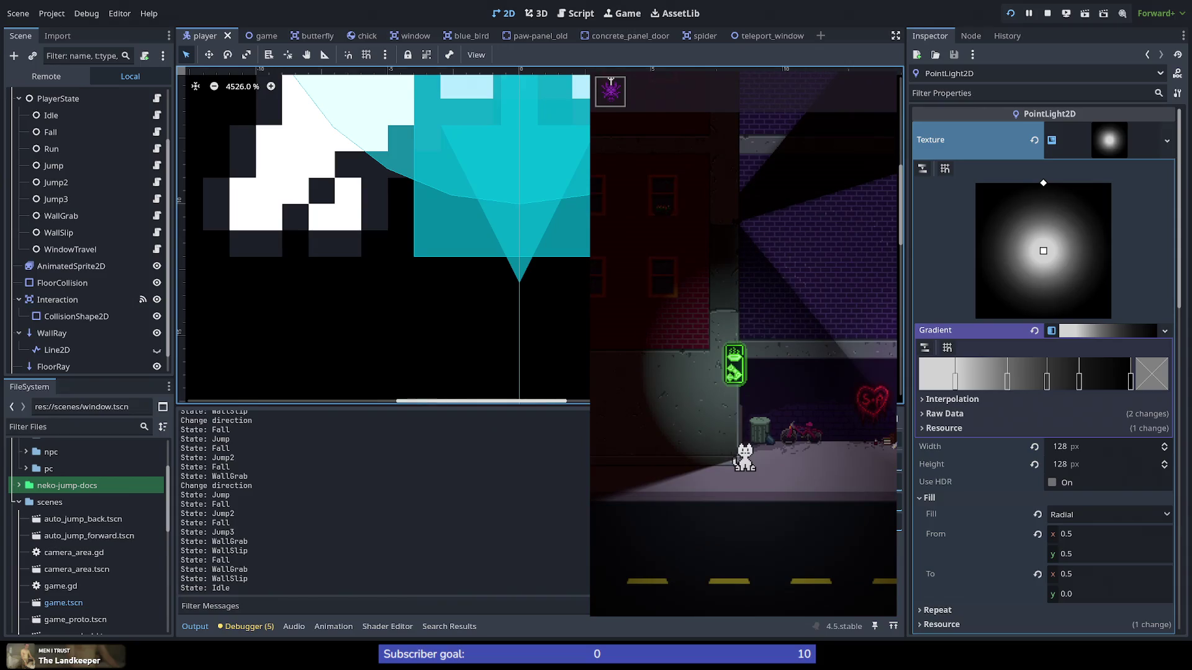
Step: Stop the game and zoom in on the FloorRay ending just below the cat's feet
{"action": "key", "text": "F8"}
{"action": "scroll", "coordinate": [530, 329], "scroll_direction": "down", "scroll_amount": 5}
{"action": "scroll", "coordinate": [530, 329], "scroll_direction": "down", "scroll_amount": 3}
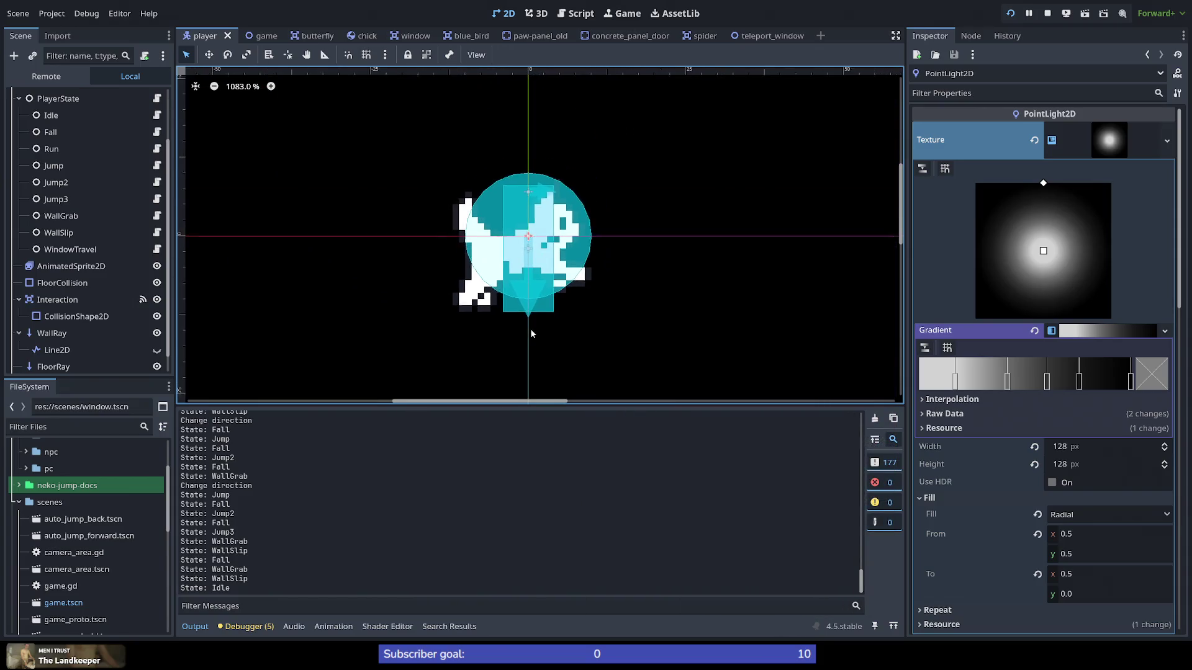
{"action": "scroll", "coordinate": [534, 260], "scroll_direction": "up", "scroll_amount": 4}
{"action": "scroll", "coordinate": [531, 268], "scroll_direction": "down", "scroll_amount": 3}
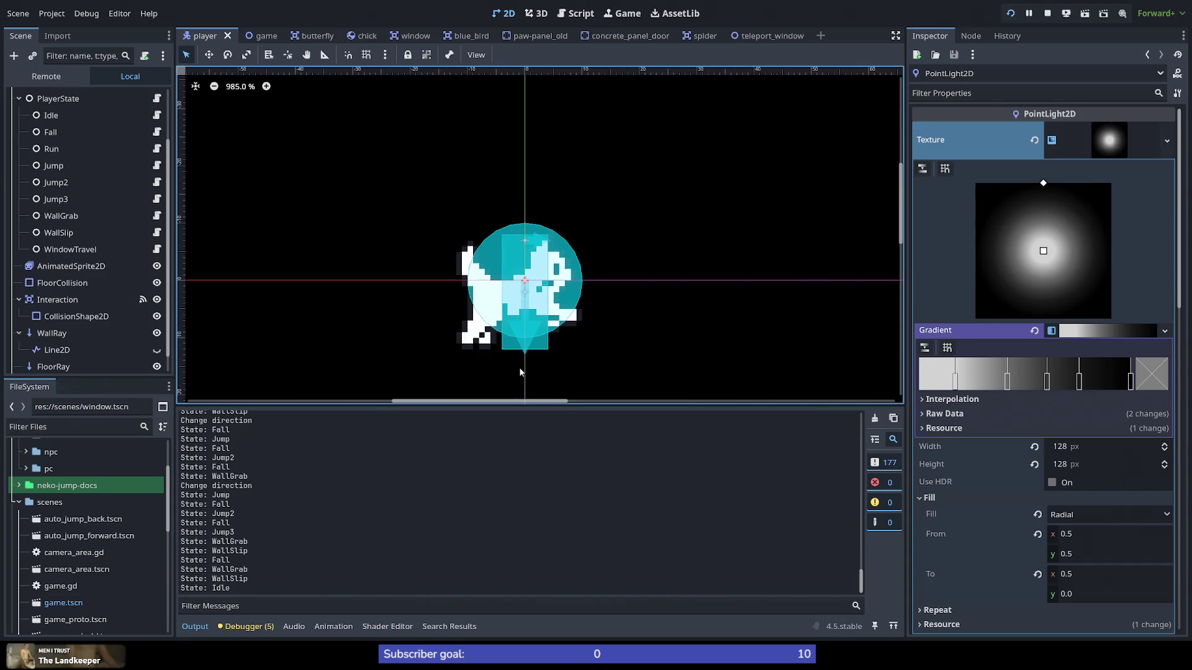
{"action": "scroll", "coordinate": [520, 371], "scroll_direction": "up", "scroll_amount": 8}
{"action": "scroll", "coordinate": [521, 307], "scroll_direction": "up", "scroll_amount": 2}
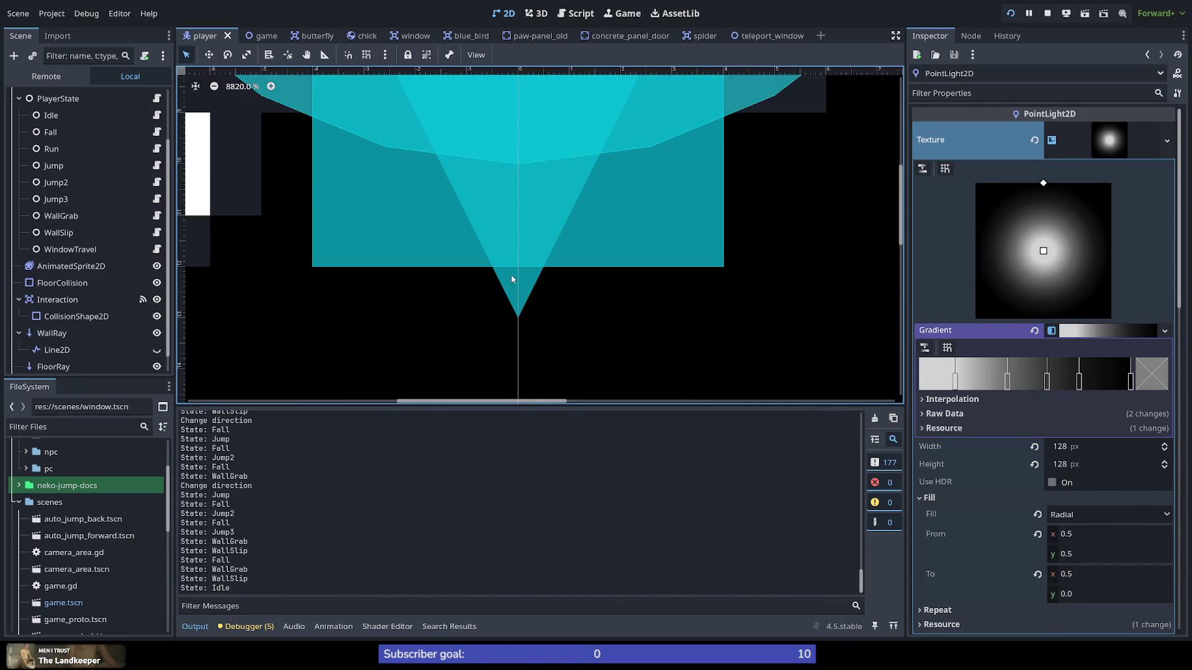
{"action": "scroll", "coordinate": [539, 330], "scroll_direction": "down", "scroll_amount": 5}
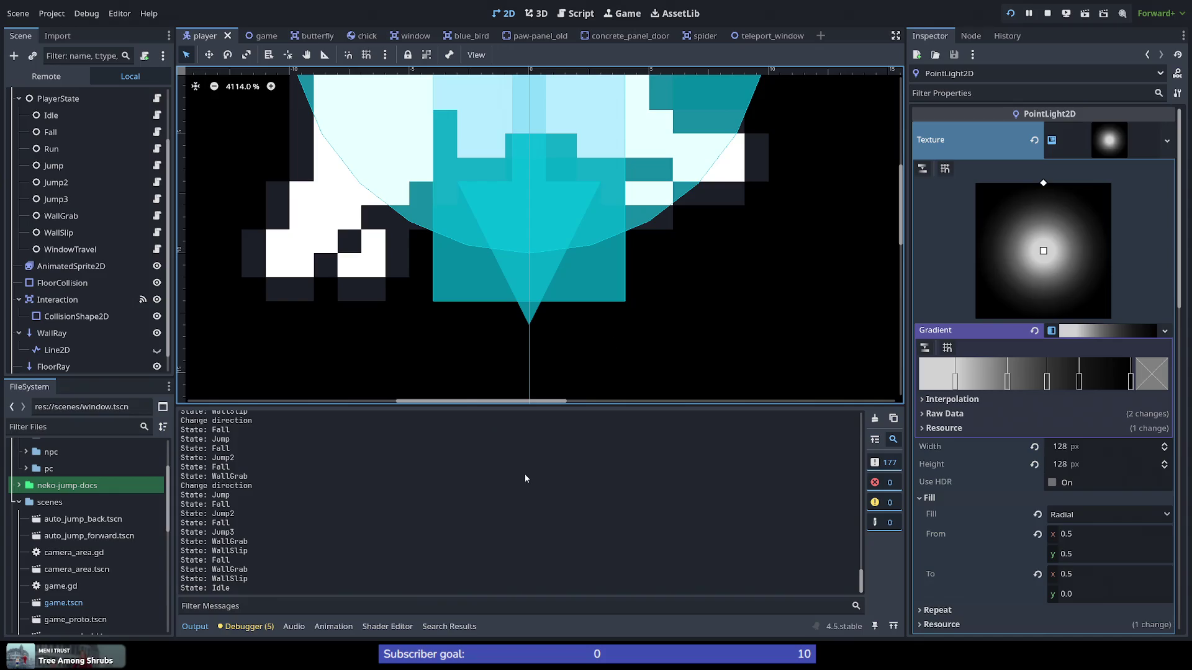
{"action": "key", "text": "alt+Tab"}
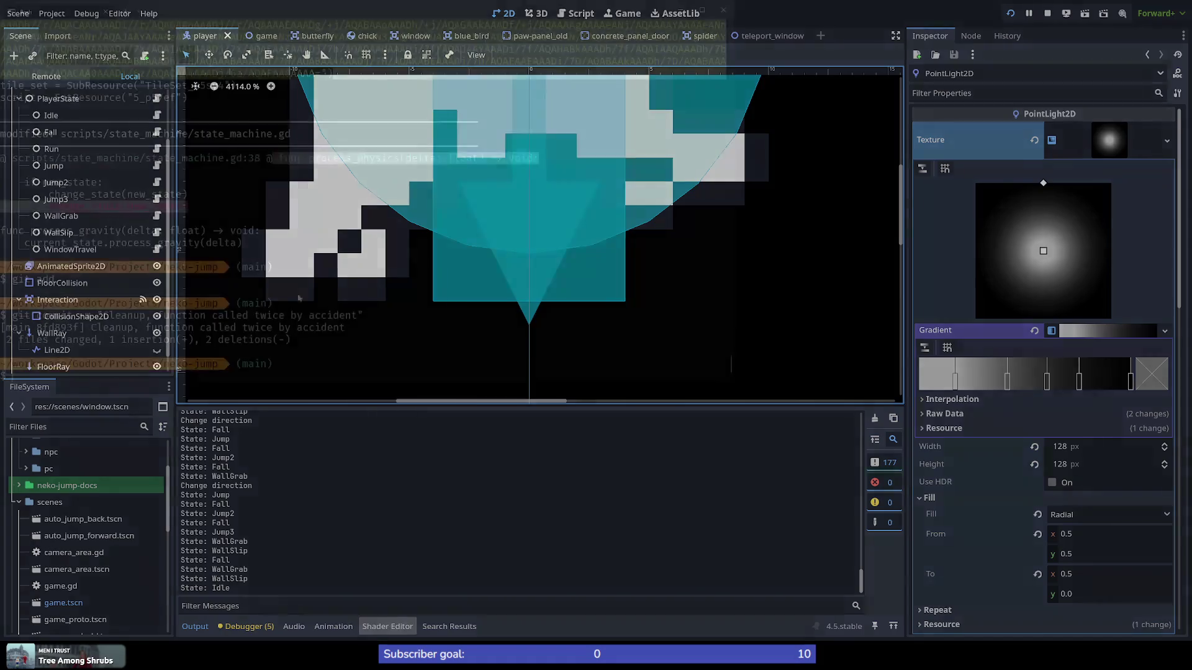
Step: Stage all changes and commit them as "Fixed floor ray colliding when touching the ceiling"
{"action": "type", "text": "git add ."}
{"action": "key", "text": "Return"}
{"action": "type", "text": "git commit -m \"Fixed"}
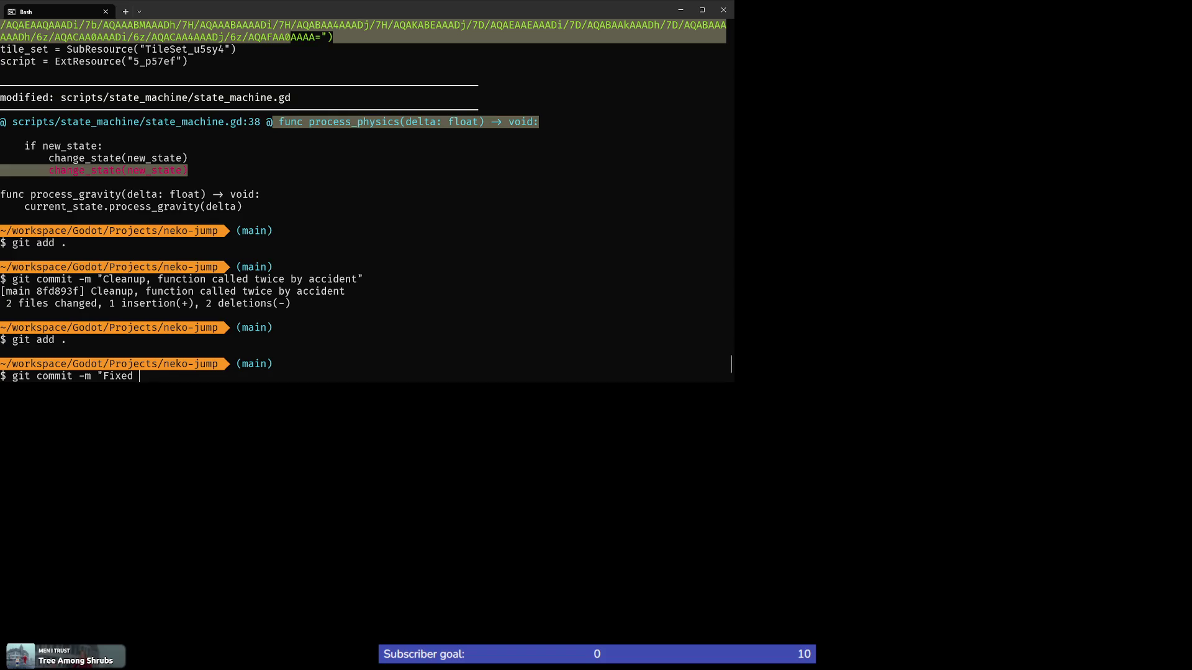
{"action": "type", "text": "loo"}
{"action": "type", "text": "llo"}
{"action": "type", "text": "ding when tou"}
{"action": "type", "text": "ching the "}
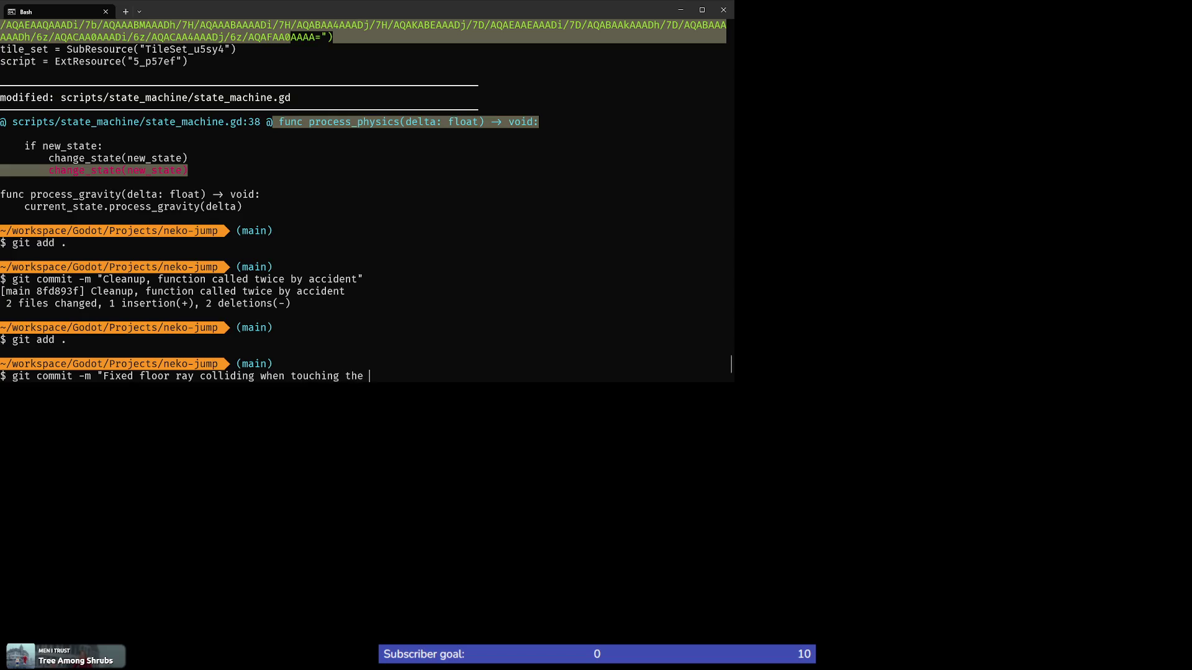
{"action": "type", "text": "ceing"}
{"action": "key", "text": "Return"}
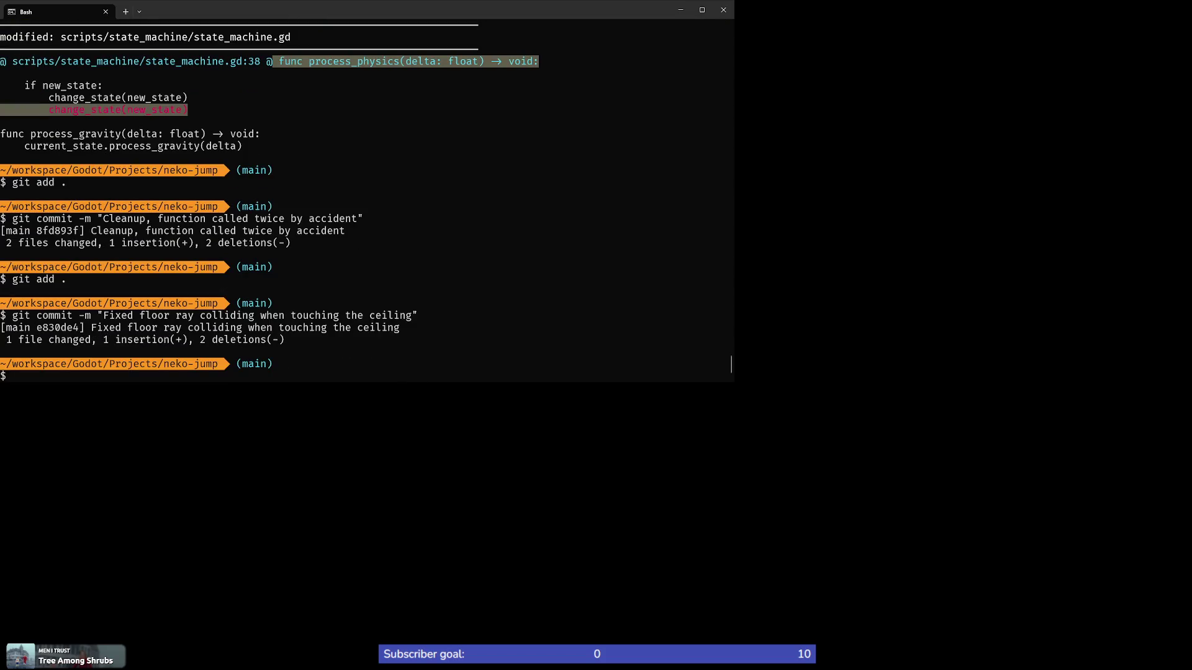
Step: Push the commit to main, entering the SSH key passphrase, and return to Godot
{"action": "type", "text": "git push"}
{"action": "key", "text": "Return"}
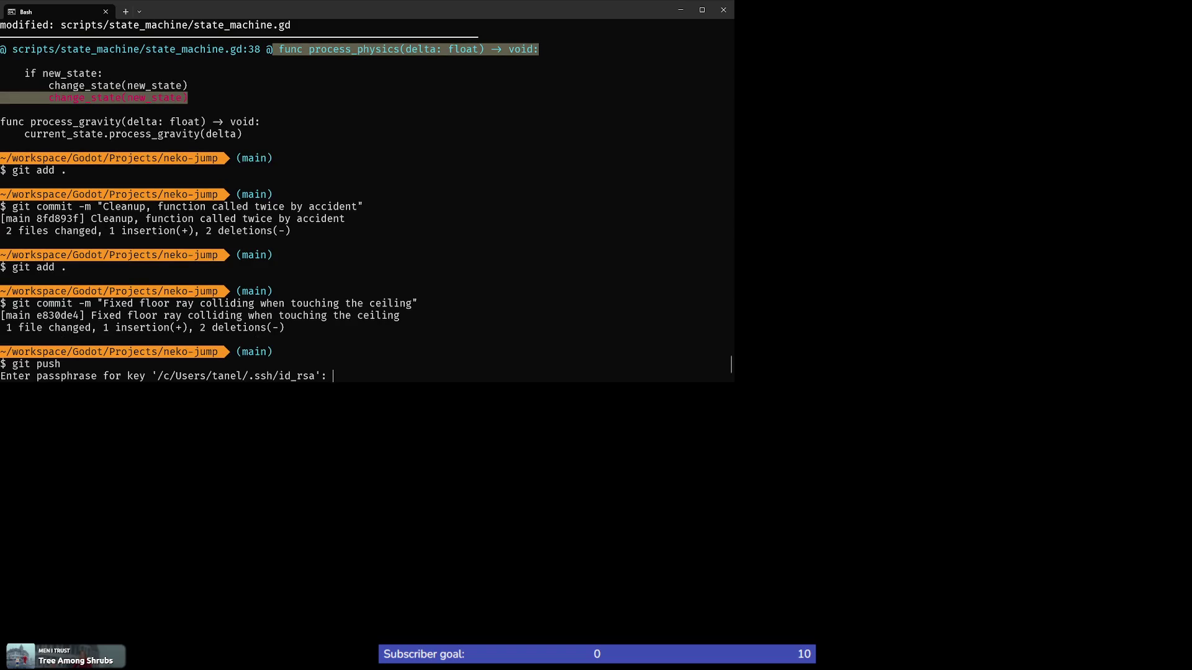
{"action": "key", "text": "Return"}
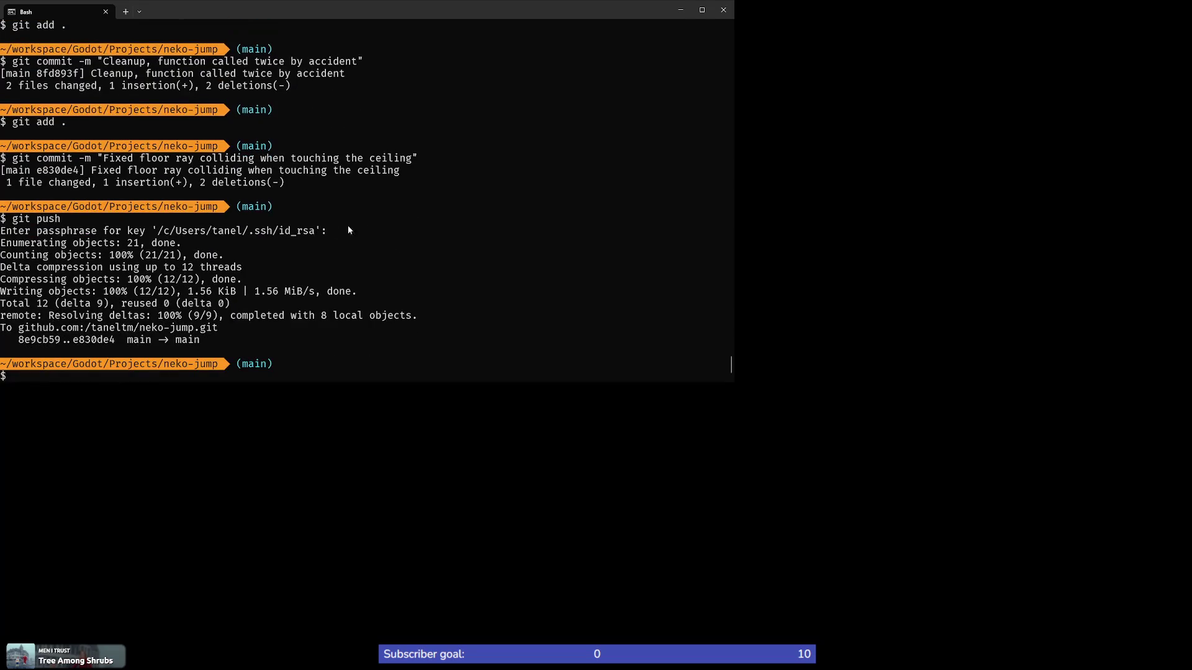
{"action": "left_click", "coordinate": [680, 10]}
{"action": "scroll", "coordinate": [574, 196], "scroll_direction": "down", "scroll_amount": 5}
{"action": "scroll", "coordinate": [574, 194], "scroll_direction": "up", "scroll_amount": 5}
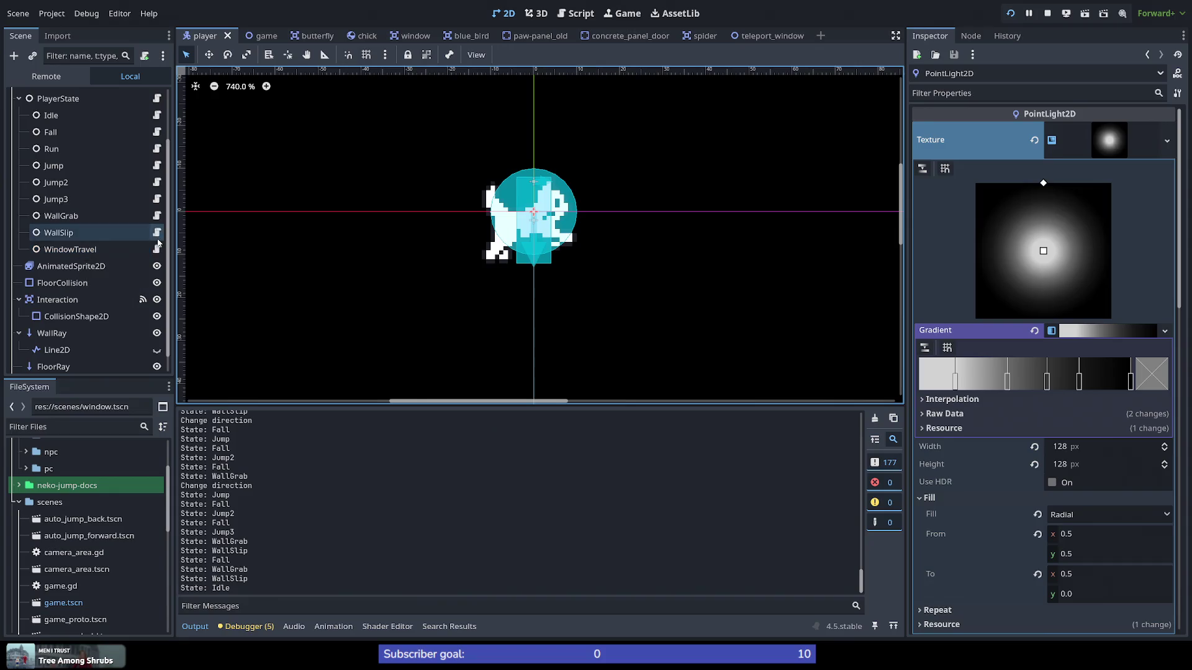
Step: Switch to the game scene and scroll through its contents
{"action": "left_click", "coordinate": [266, 35]}
{"action": "scroll", "coordinate": [478, 277], "scroll_direction": "down", "scroll_amount": 10}
{"action": "scroll", "coordinate": [478, 274], "scroll_direction": "down", "scroll_amount": 2}
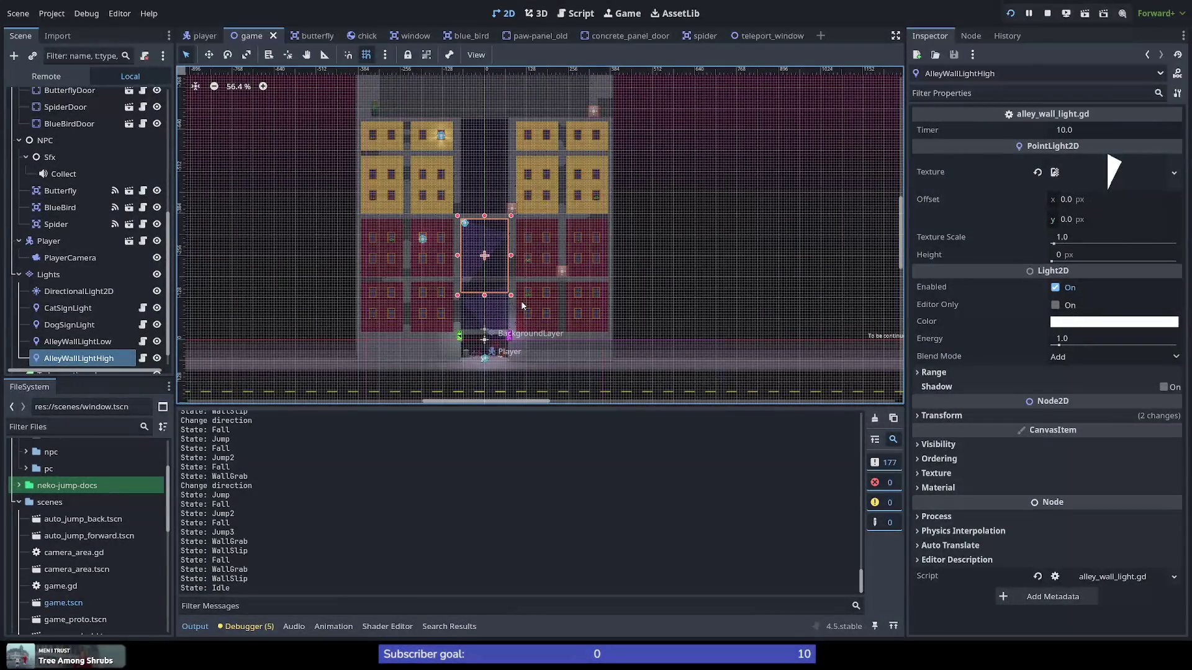
{"action": "scroll", "coordinate": [523, 300], "scroll_direction": "down", "scroll_amount": 3}
{"action": "scroll", "coordinate": [495, 260], "scroll_direction": "up", "scroll_amount": 6}
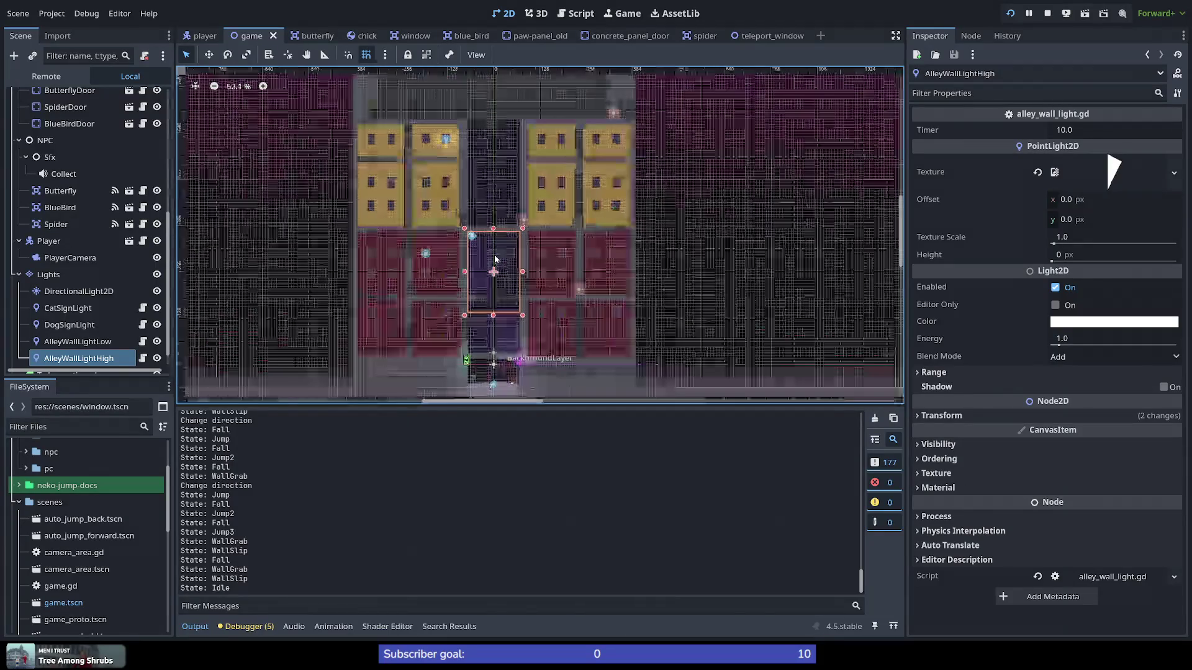
{"action": "scroll", "coordinate": [475, 340], "scroll_direction": "up", "scroll_amount": 4}
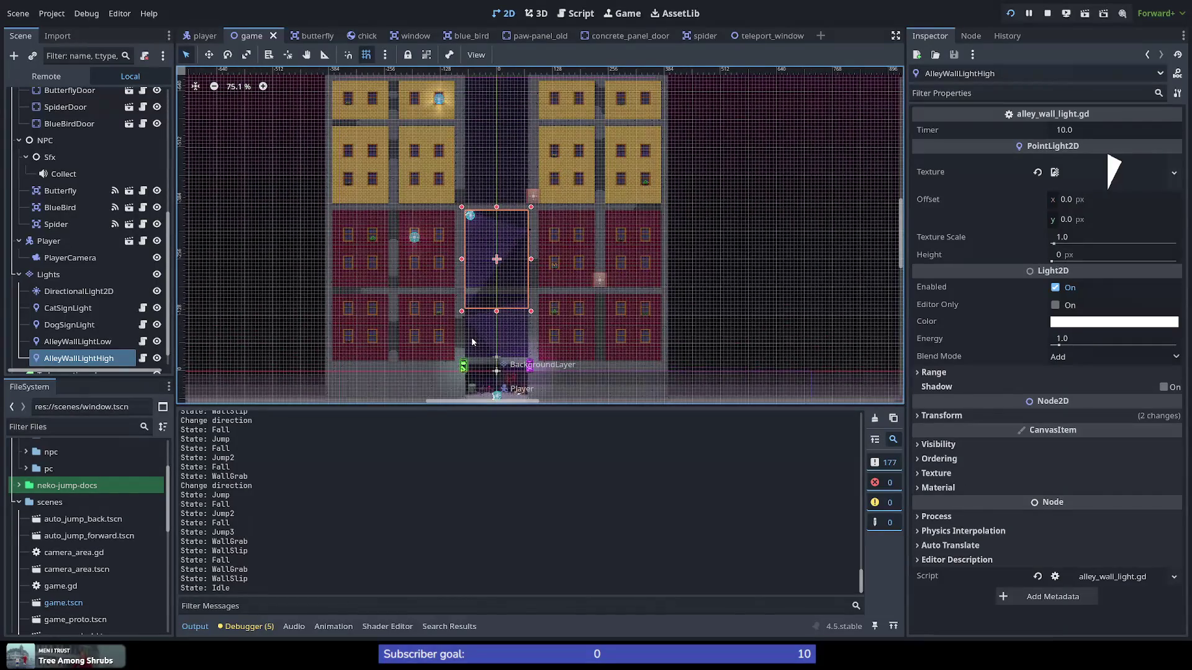
{"action": "scroll", "coordinate": [38, 523], "scroll_direction": "up", "scroll_amount": 3}
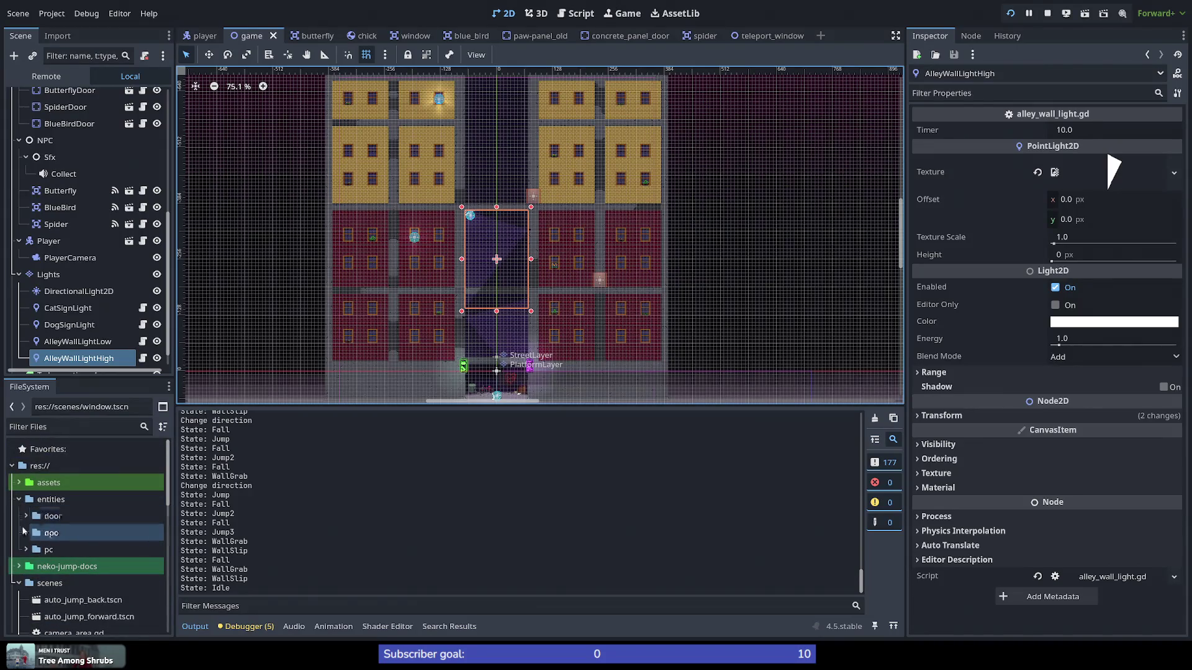
Step: Expand the pc folder in the FileSystem dock, then expand and collapse the npc folder
{"action": "left_click", "coordinate": [27, 550]}
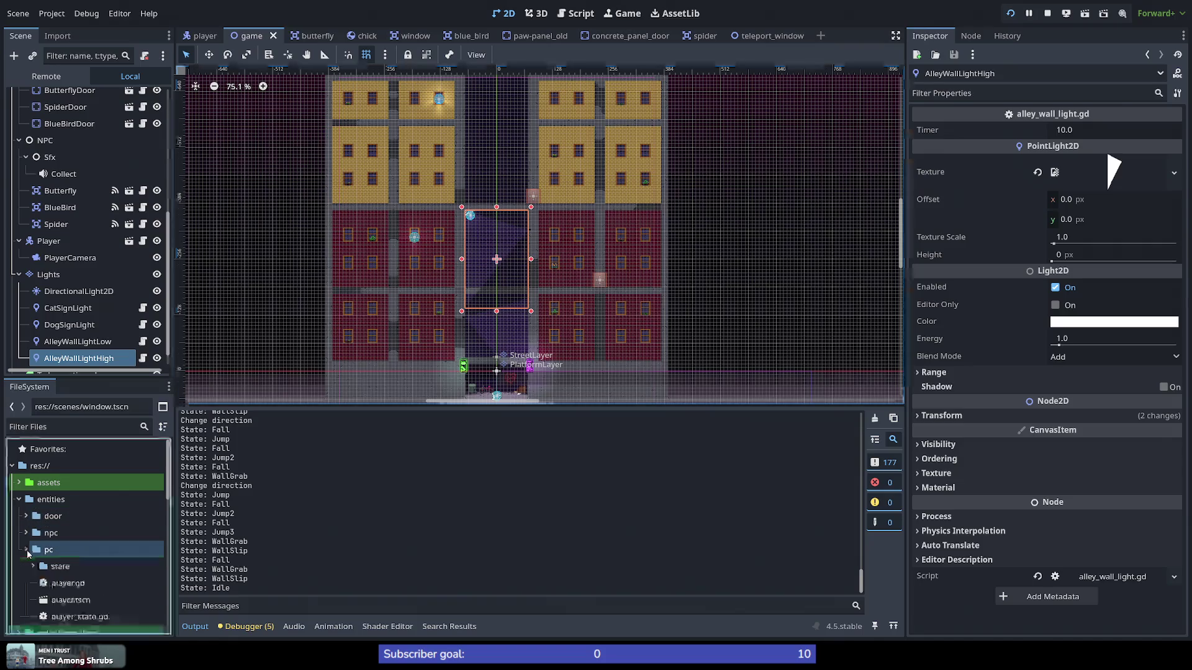
{"action": "left_click", "coordinate": [27, 535]}
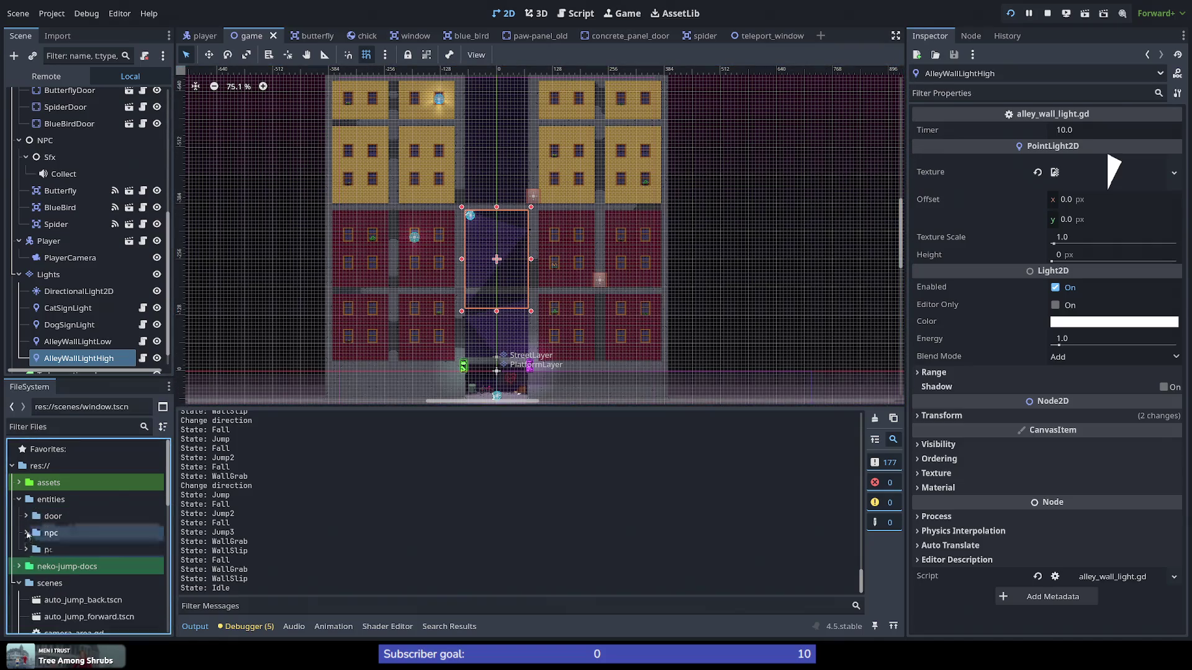
{"action": "left_click", "coordinate": [27, 535]}
{"action": "left_click", "coordinate": [28, 535]}
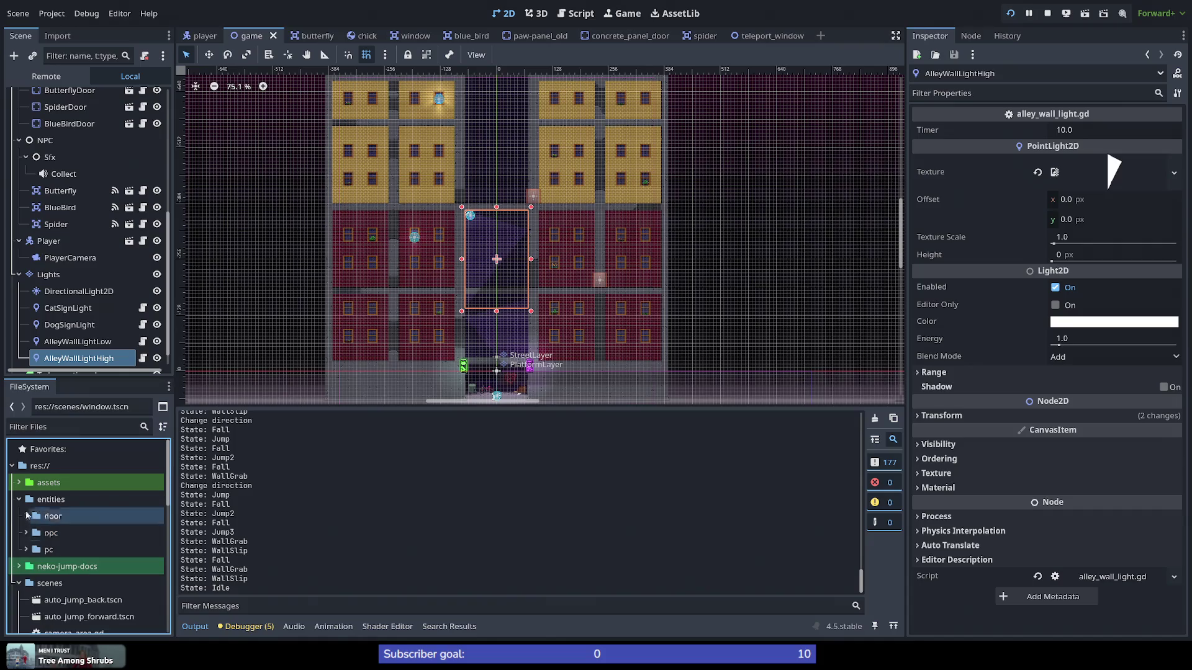
Step: Expand the assets folder, collapse decor and entity, and expand the image platform folder
{"action": "left_click", "coordinate": [18, 482]}
{"action": "scroll", "coordinate": [41, 525], "scroll_direction": "down", "scroll_amount": 3}
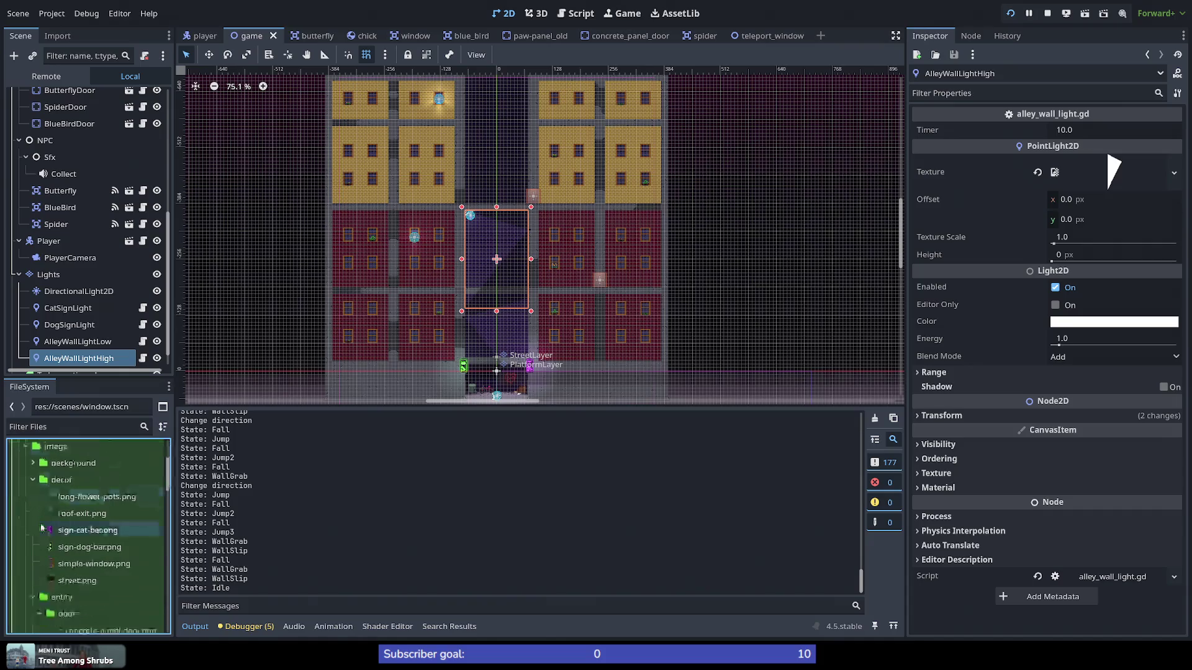
{"action": "left_click", "coordinate": [34, 504]}
{"action": "left_click", "coordinate": [33, 521]}
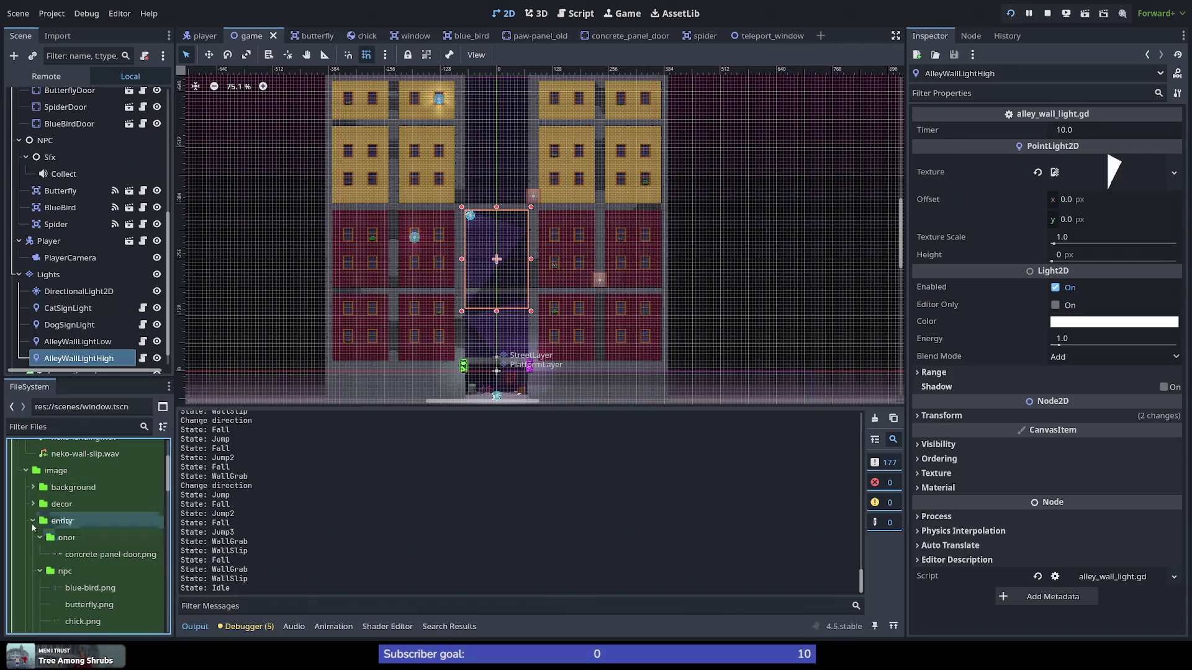
{"action": "left_click", "coordinate": [34, 538]}
{"action": "scroll", "coordinate": [94, 571], "scroll_direction": "down", "scroll_amount": 5}
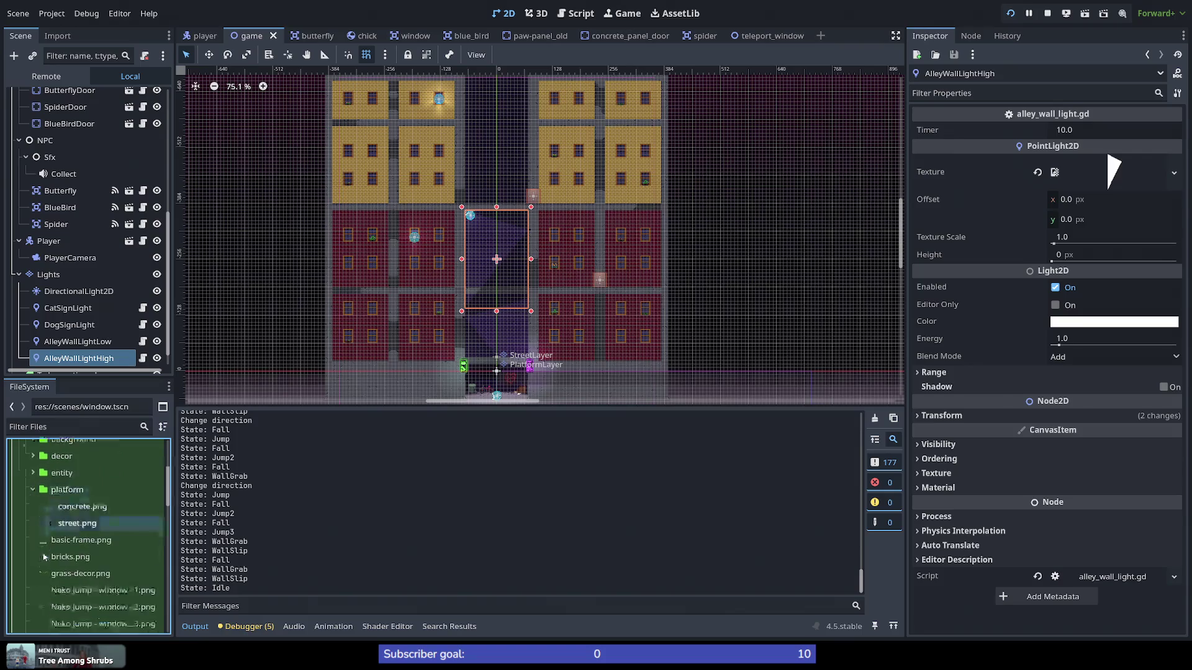
{"action": "scroll", "coordinate": [99, 582], "scroll_direction": "down", "scroll_amount": 3}
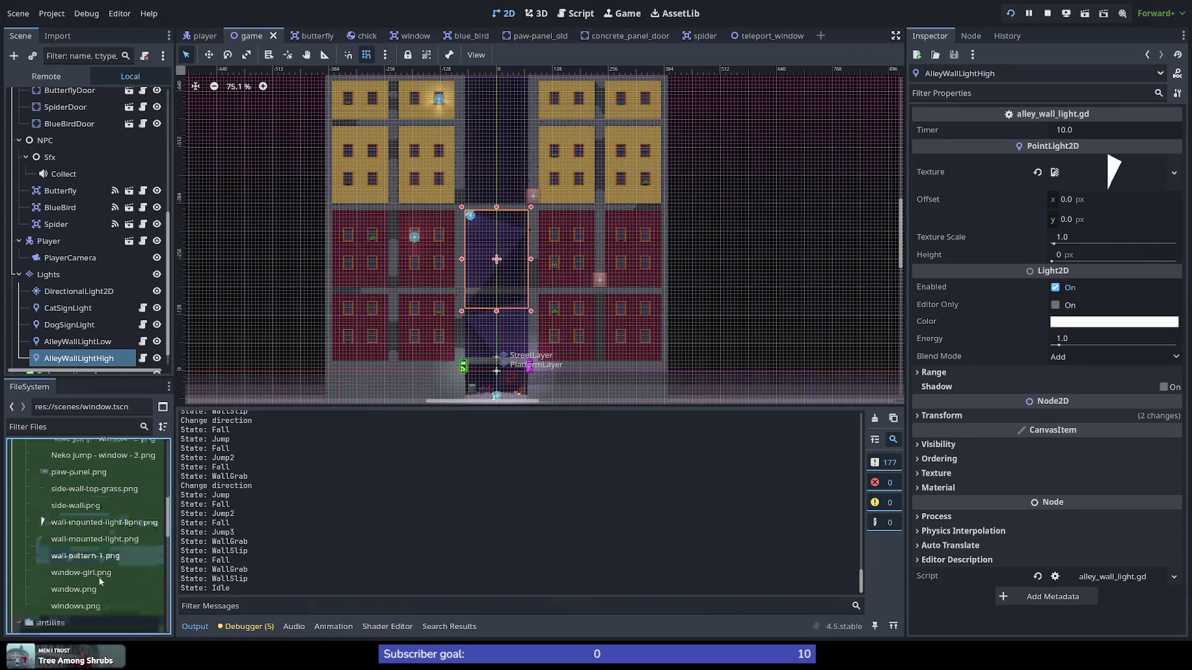
{"action": "scroll", "coordinate": [99, 582], "scroll_direction": "up", "scroll_amount": 6}
{"action": "scroll", "coordinate": [100, 582], "scroll_direction": "up", "scroll_amount": 3}
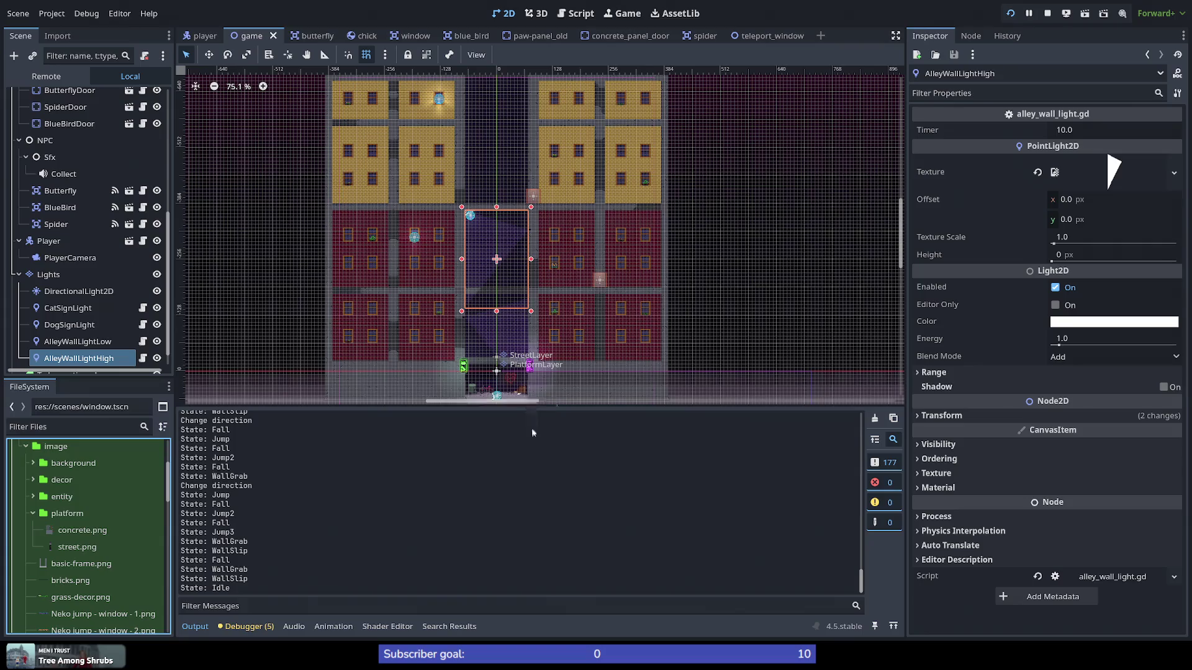
{"action": "scroll", "coordinate": [799, 359], "scroll_direction": "down", "scroll_amount": 2}
{"action": "scroll", "coordinate": [769, 379], "scroll_direction": "down", "scroll_amount": 3}
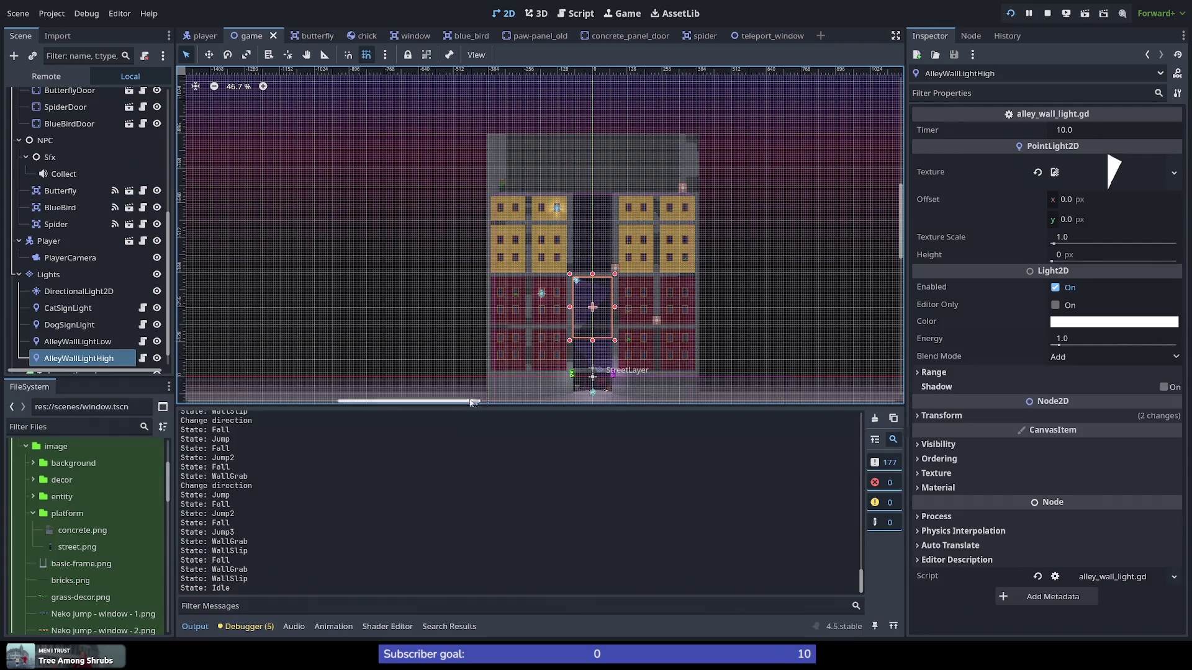
{"action": "scroll", "coordinate": [451, 400], "scroll_direction": "up", "scroll_amount": 1}
{"action": "scroll", "coordinate": [452, 400], "scroll_direction": "up", "scroll_amount": 9}
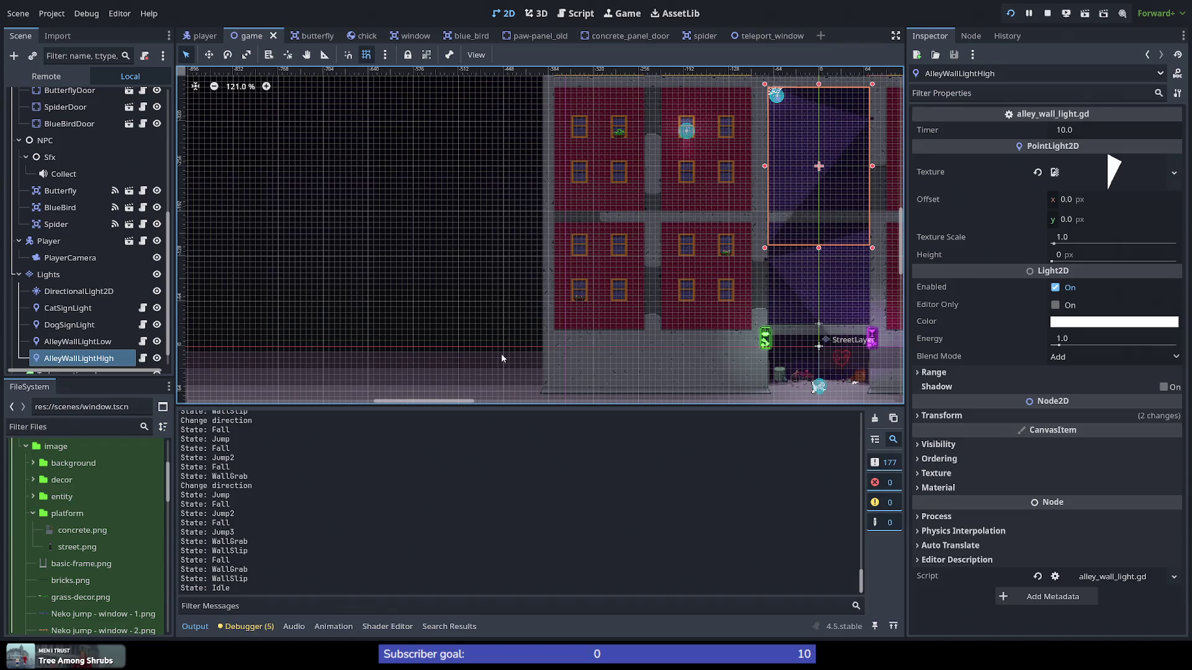
Step: Restart the game and make the cat run, triple-jump and wall-grab up the alley walls
{"action": "left_click", "coordinate": [1012, 19]}
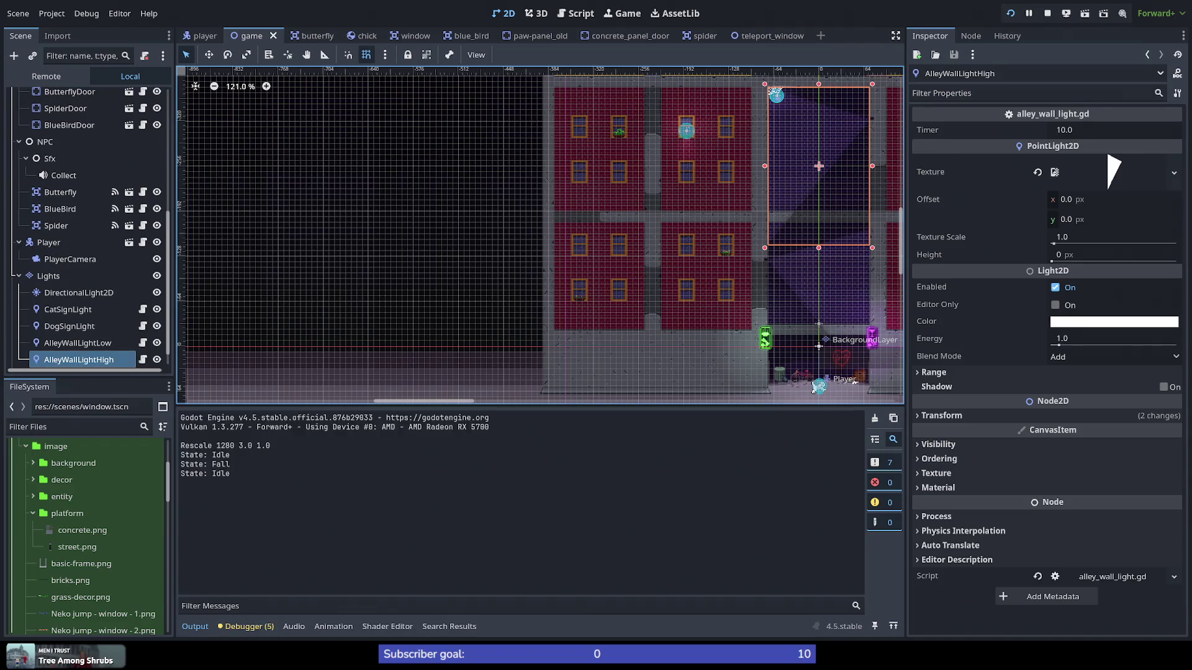
{"action": "key", "text": "space"}
{"action": "key", "text": "space"}
{"action": "key", "text": "space"}
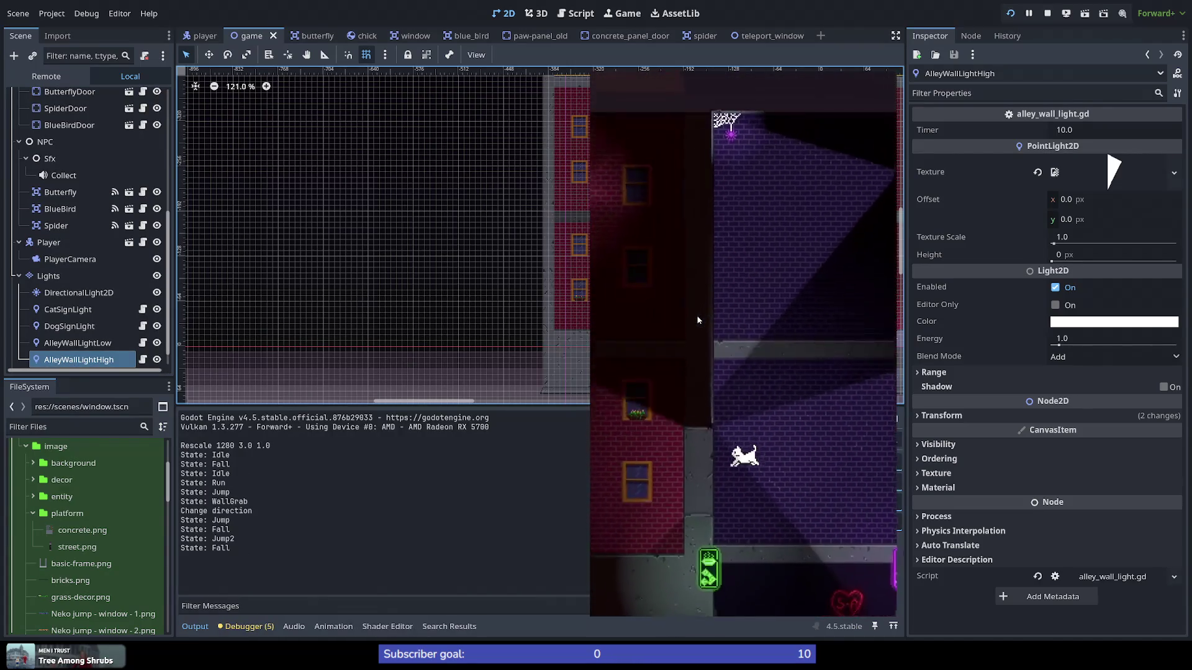
{"action": "key", "text": "Right"}
{"action": "key", "text": "space"}
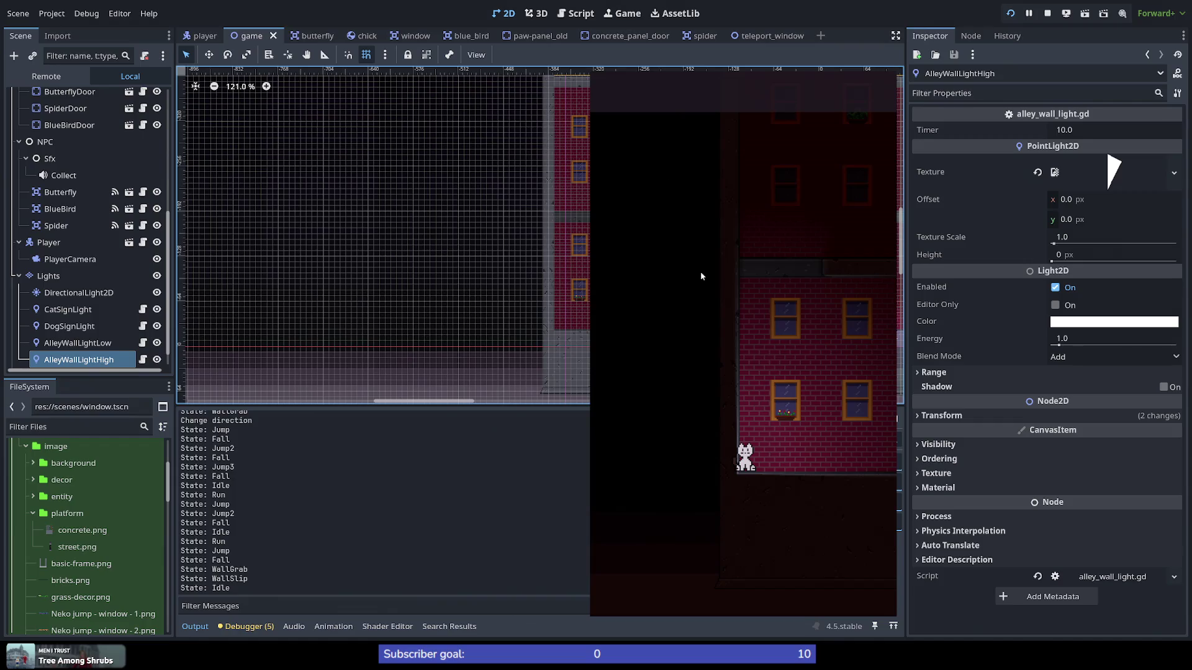
{"action": "key", "text": "Right"}
{"action": "key", "text": "space"}
{"action": "key", "text": "space"}
{"action": "key", "text": "space"}
{"action": "key", "text": "space"}
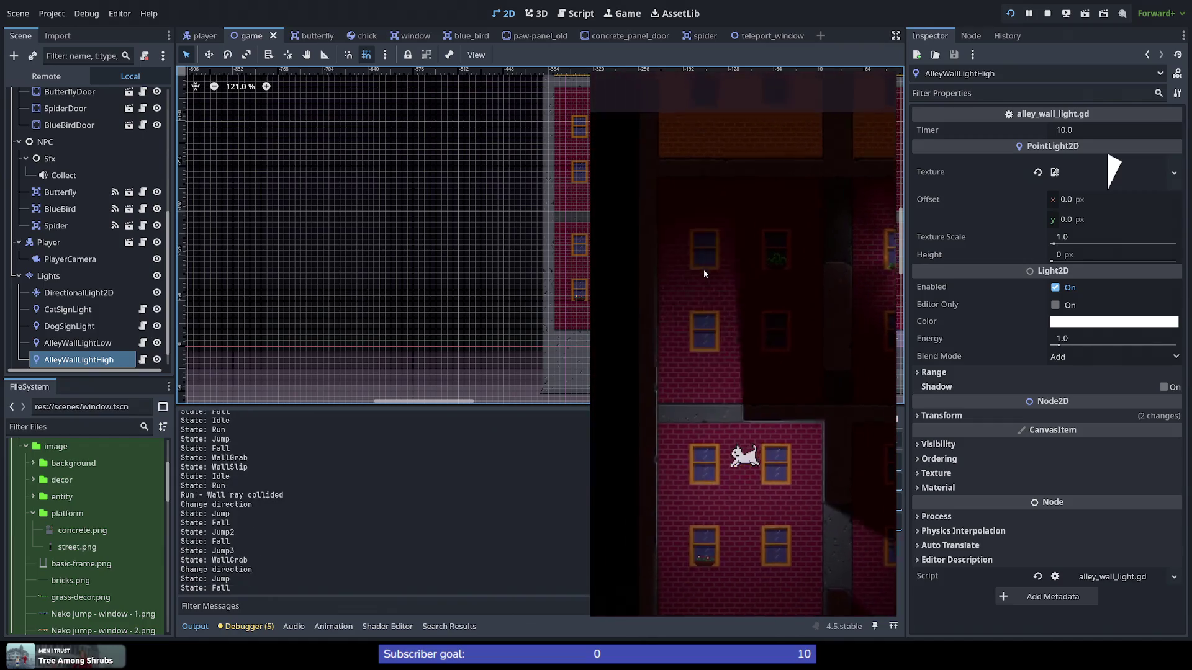
{"action": "key", "text": "space"}
{"action": "key", "text": "space"}
{"action": "key", "text": "space"}
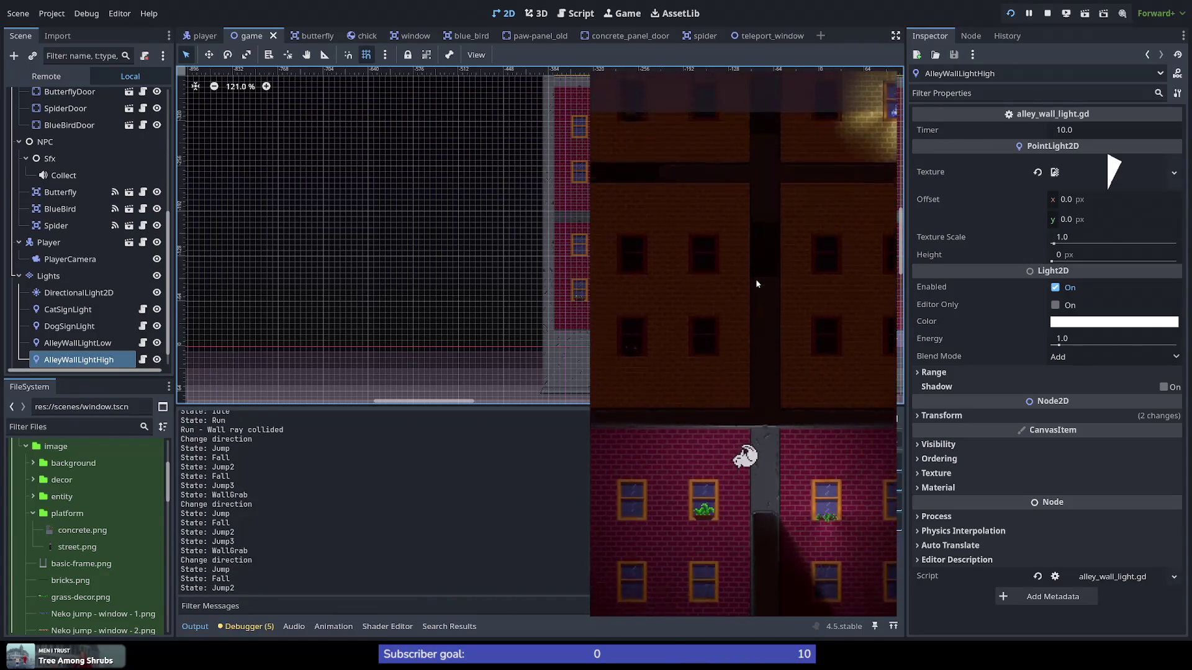
{"action": "key", "text": "space"}
{"action": "key", "text": "space"}
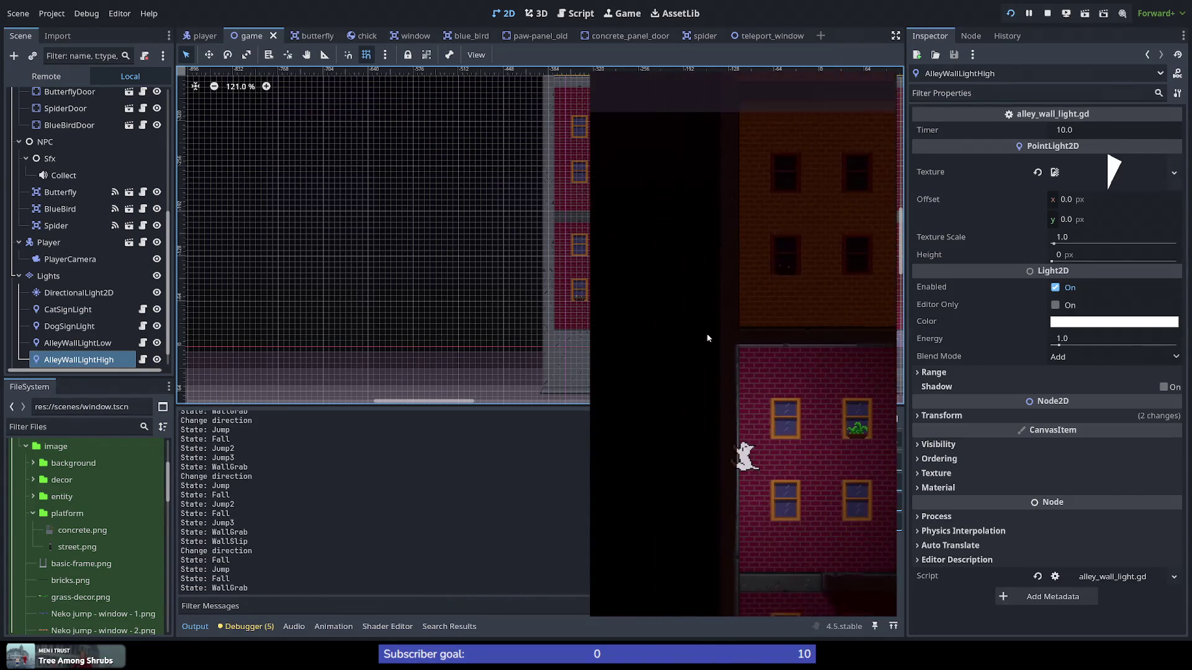
{"action": "key", "text": "space"}
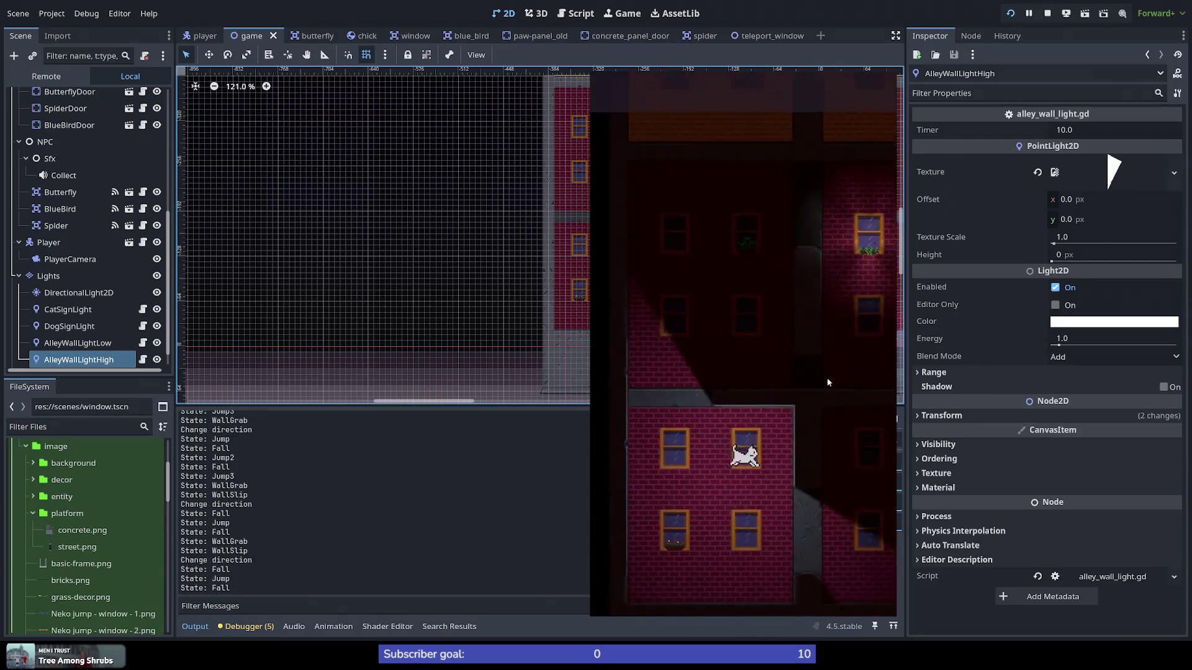
{"action": "key", "text": "Left"}
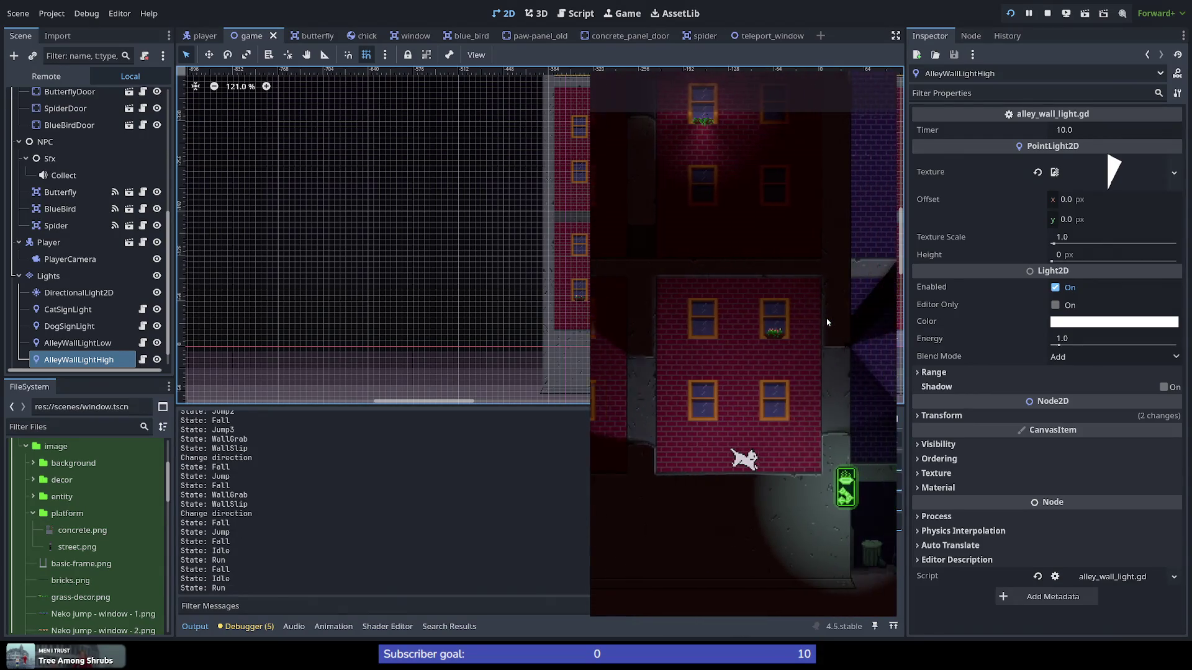
{"action": "key", "text": "space"}
{"action": "key", "text": "space"}
{"action": "key", "text": "space"}
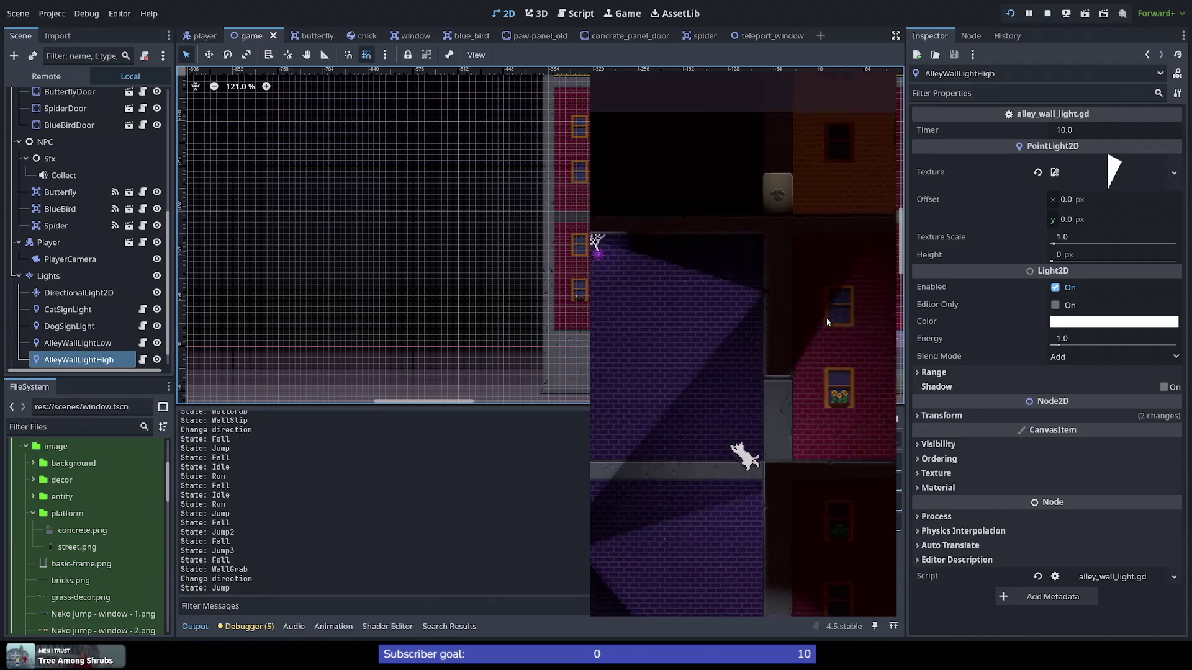
{"action": "key", "text": "space"}
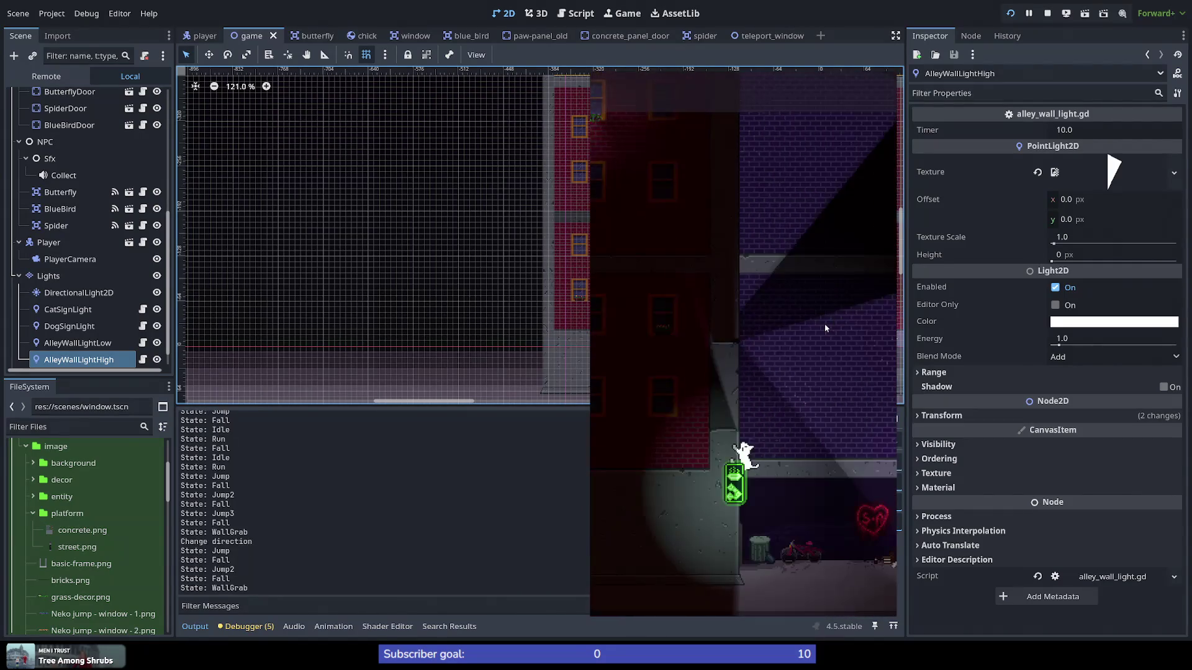
{"action": "key", "text": "space"}
{"action": "key", "text": "space"}
{"action": "key", "text": "space"}
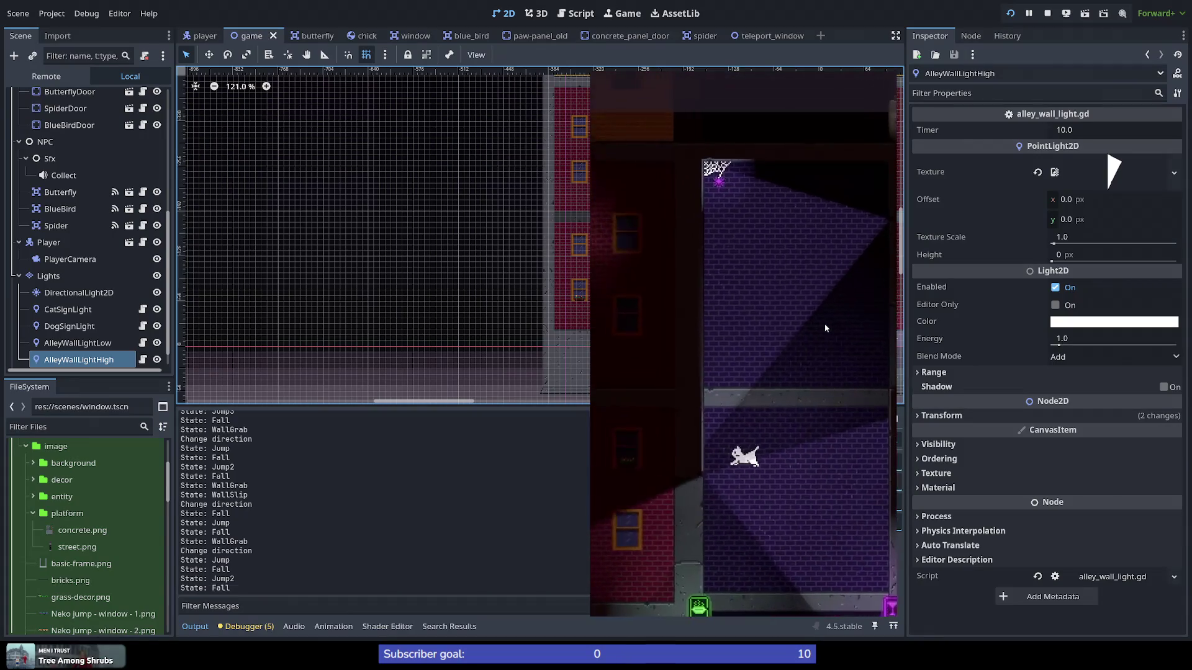
{"action": "key", "text": "space"}
{"action": "key", "text": "space"}
{"action": "key", "text": "space"}
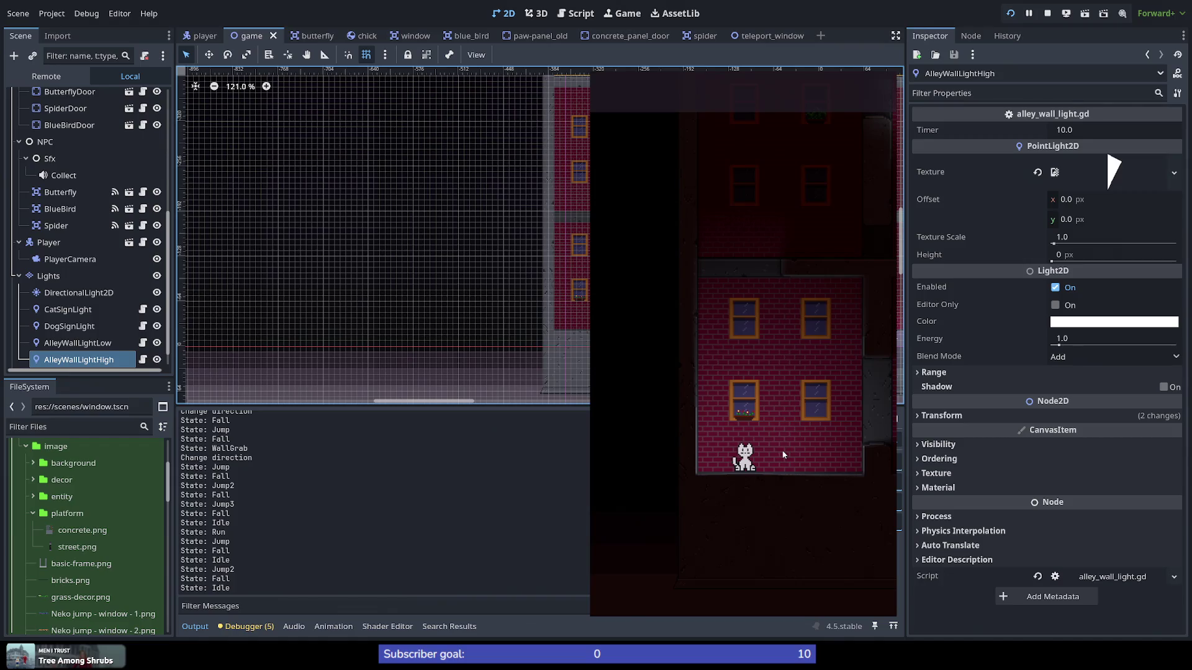
Step: Run the cat right again, wall-jumping between buildings while the log records WallGrab and WallSlip
{"action": "key", "text": "Right"}
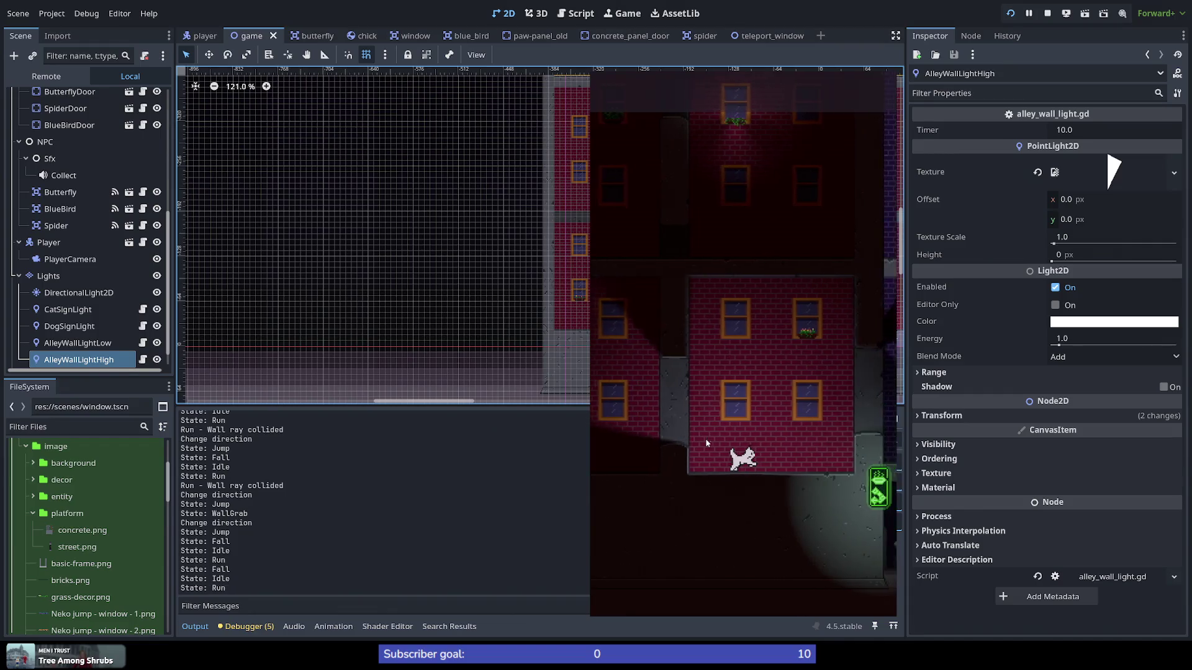
{"action": "key", "text": "Right"}
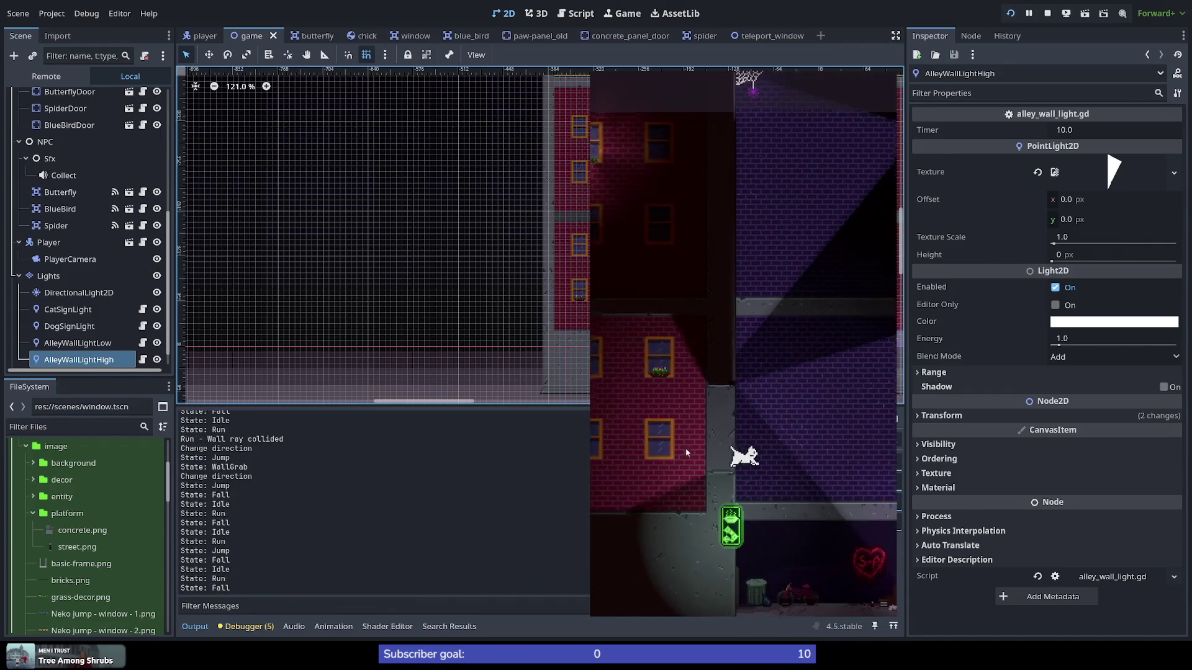
{"action": "key", "text": "space"}
{"action": "key", "text": "space"}
{"action": "key", "text": "space"}
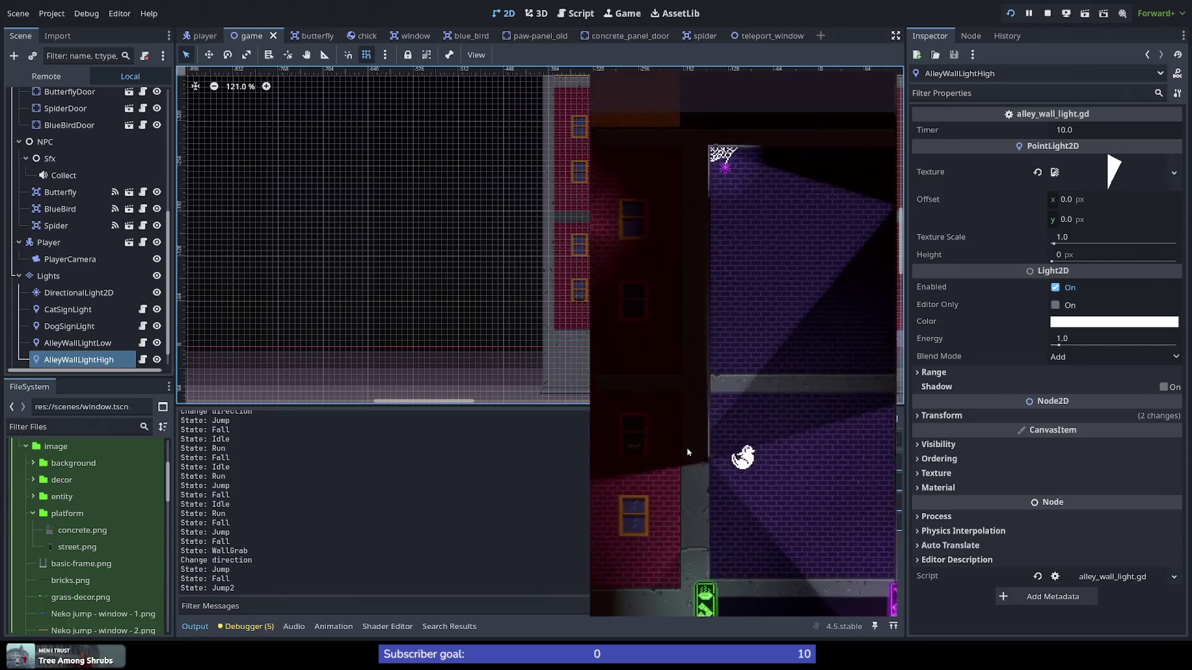
{"action": "key", "text": "space"}
{"action": "key", "text": "space"}
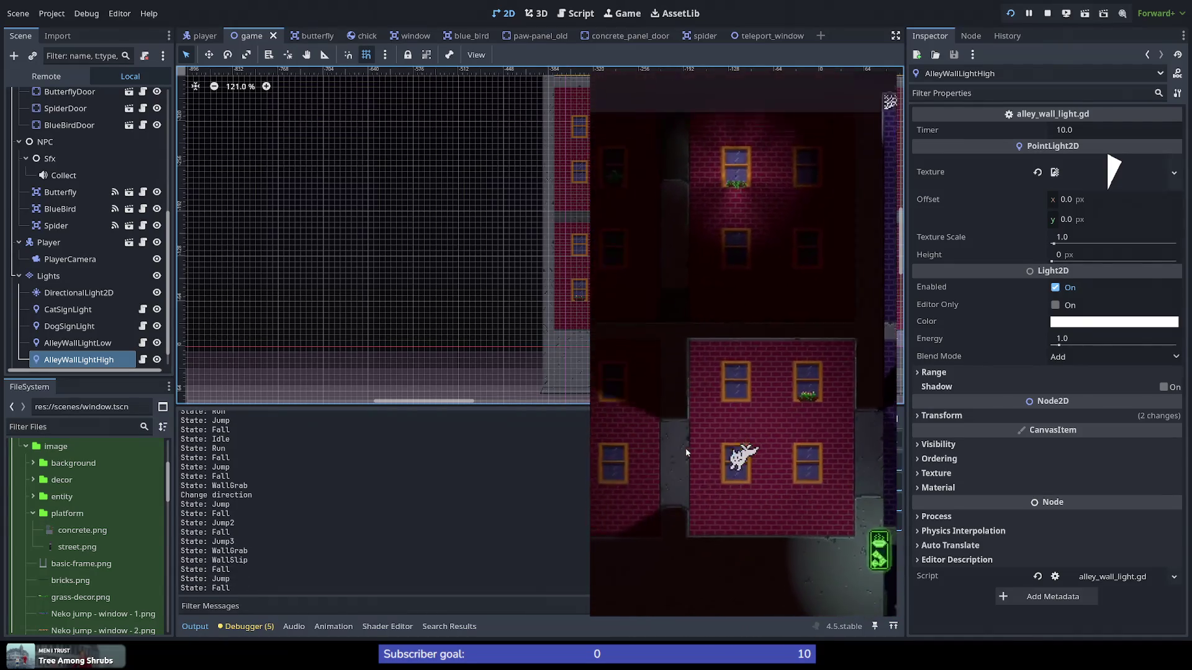
{"action": "key", "text": "Right"}
{"action": "key", "text": "space"}
{"action": "key", "text": "space"}
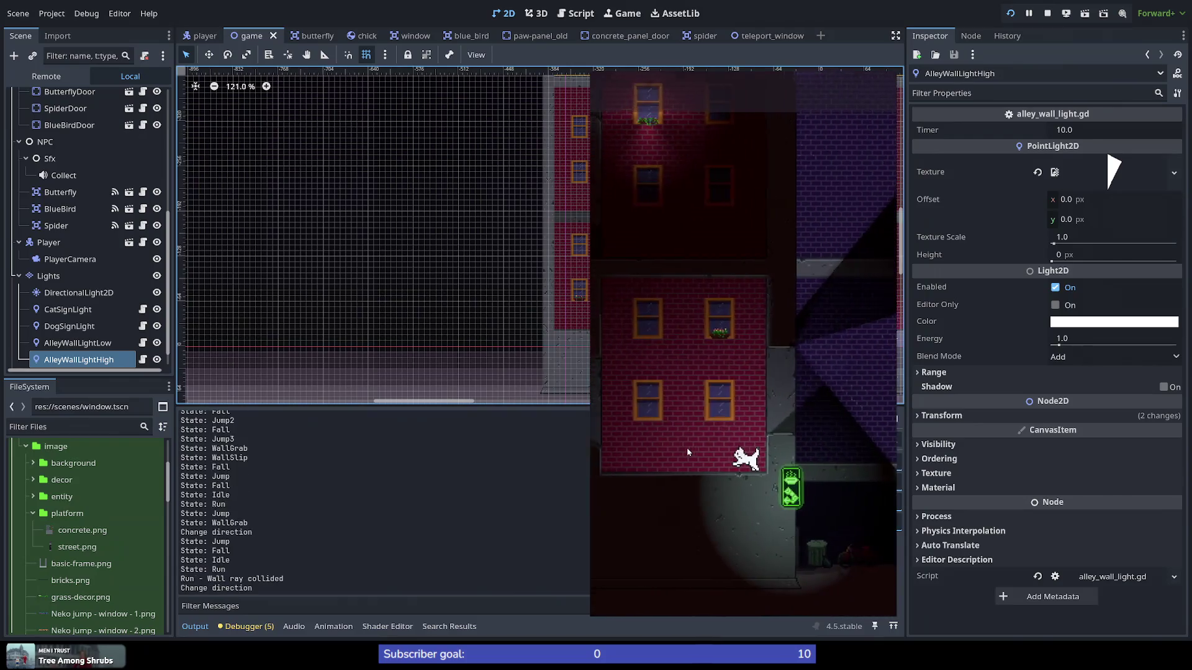
{"action": "key", "text": "space"}
{"action": "key", "text": "space"}
{"action": "key", "text": "space"}
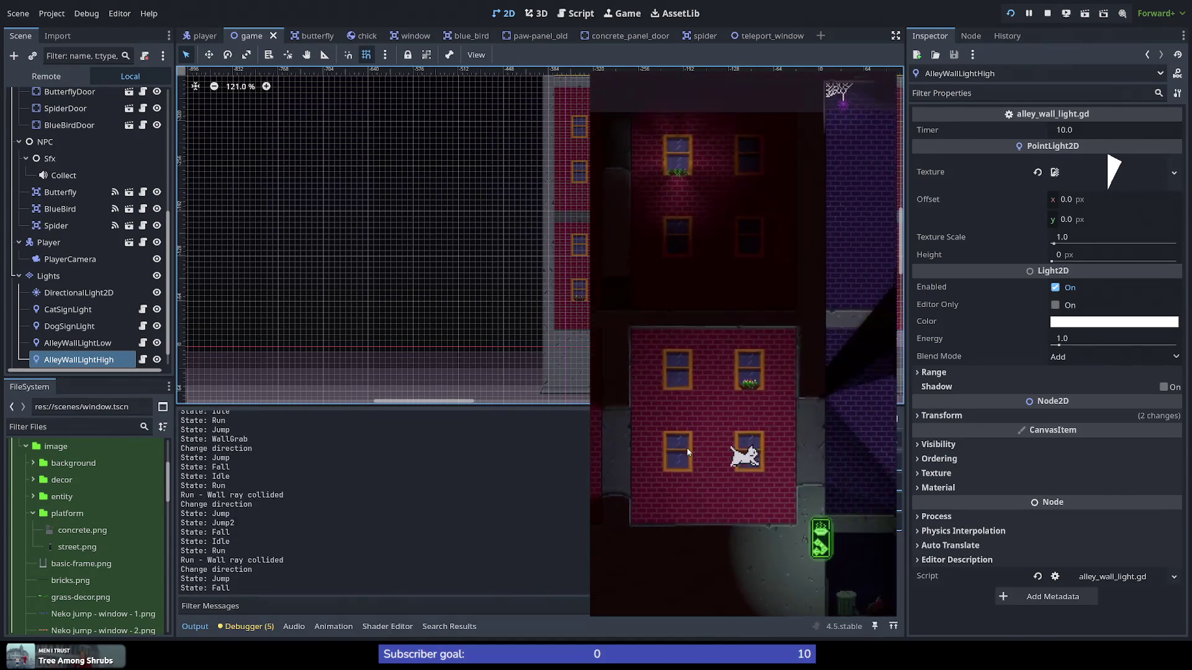
{"action": "key", "text": "space"}
{"action": "key", "text": "space"}
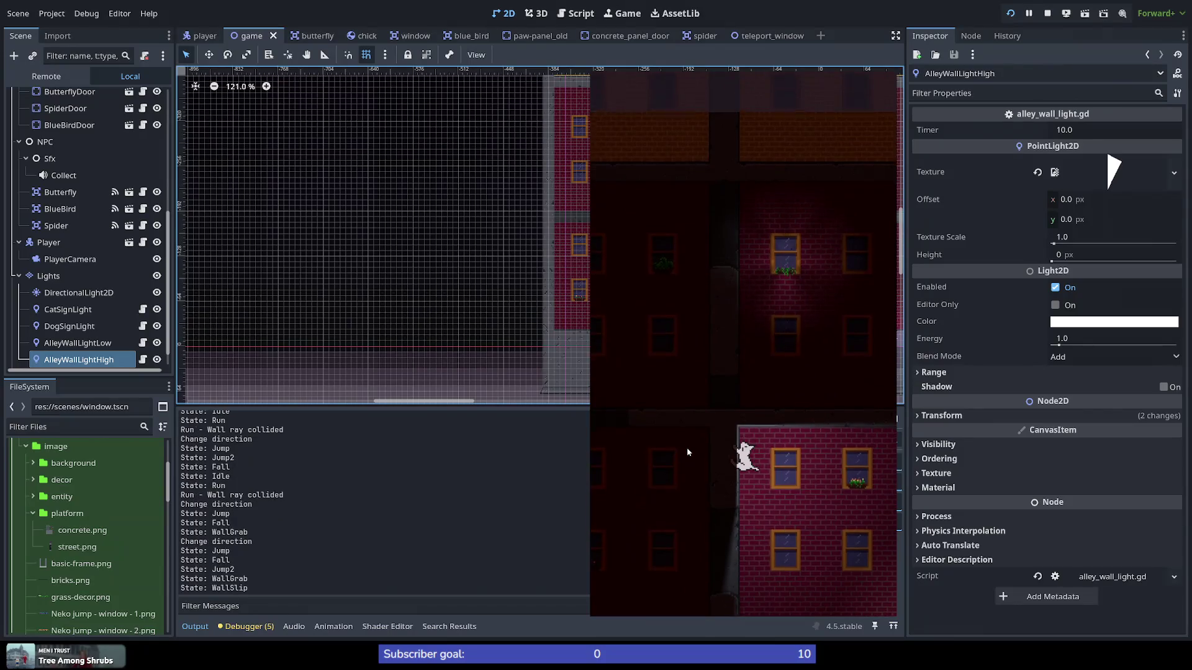
{"action": "key", "text": "space"}
{"action": "key", "text": "space"}
{"action": "key", "text": "space"}
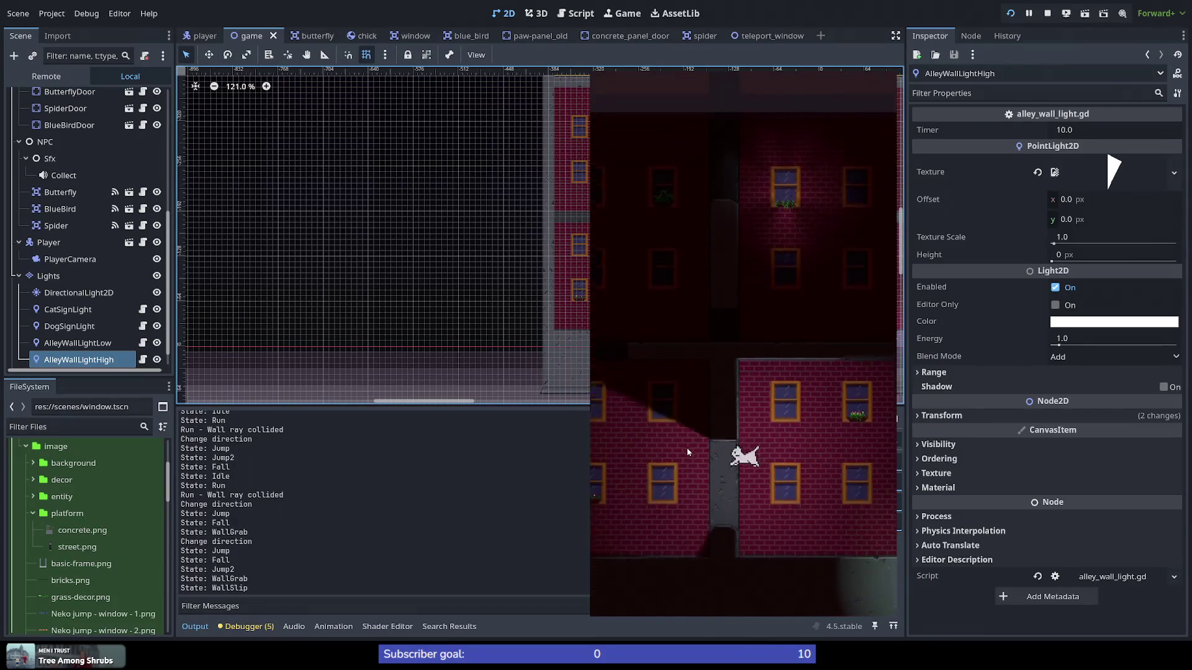
{"action": "key", "text": "space"}
{"action": "key", "text": "space"}
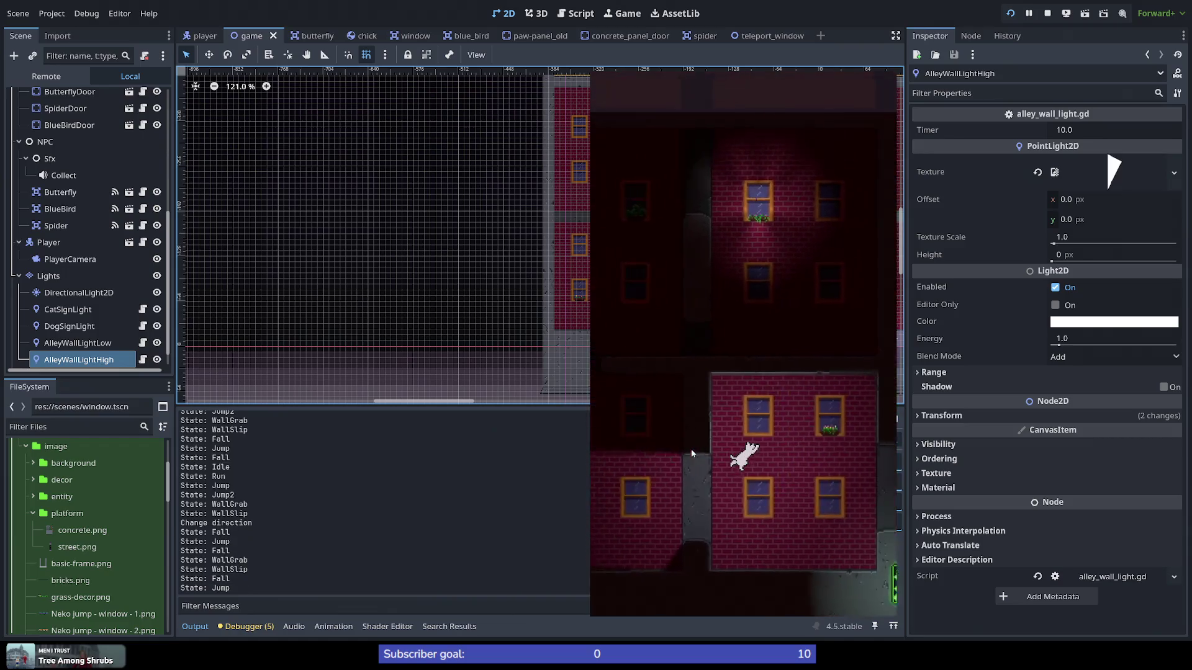
{"action": "key", "text": "space"}
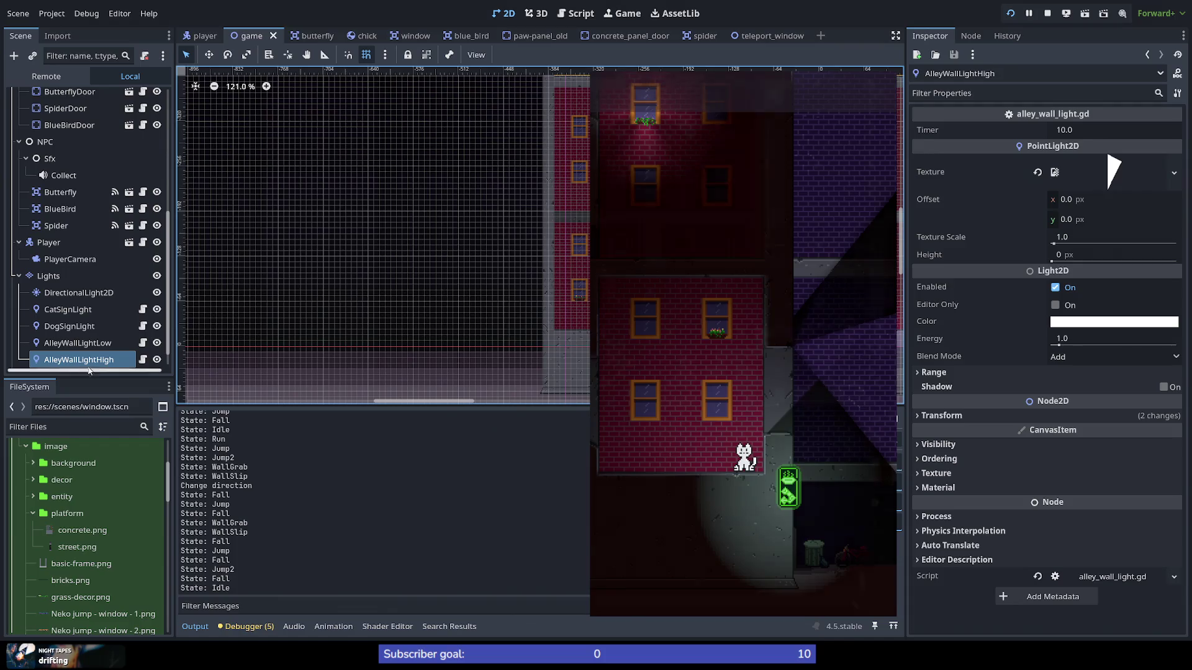
Step: Review the alley scene's Lights nodes in the Scene dock, then switch to the Script workspace
{"action": "scroll", "coordinate": [88, 371], "scroll_direction": "down", "scroll_amount": 1}
{"action": "scroll", "coordinate": [80, 359], "scroll_direction": "up", "scroll_amount": 4}
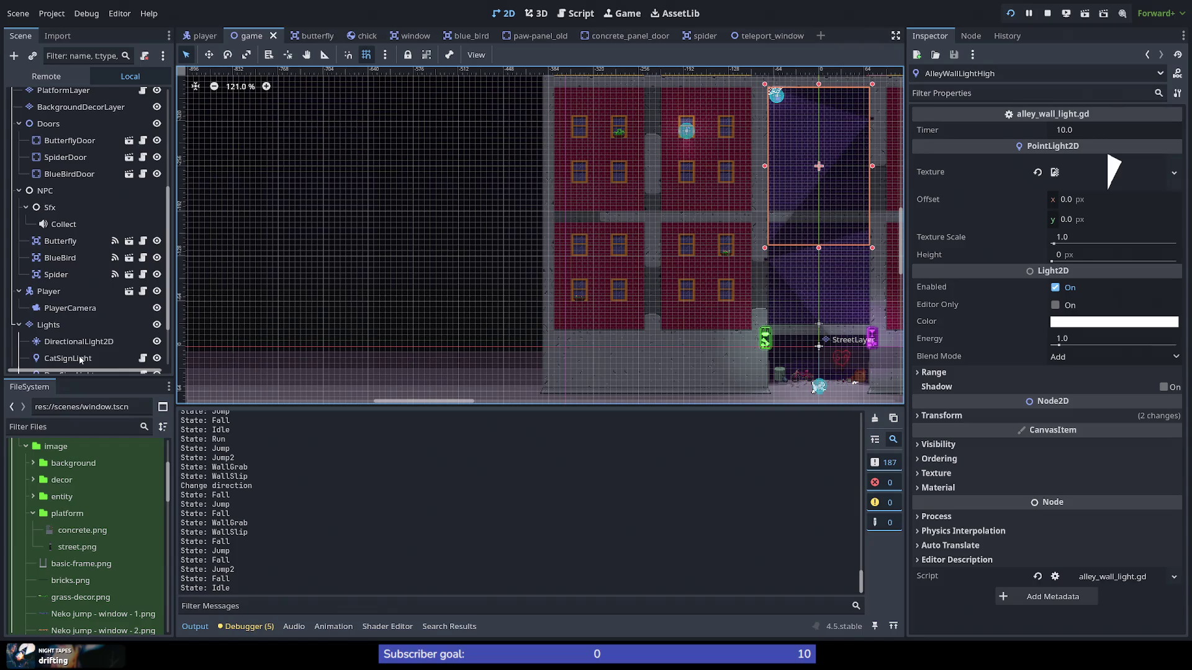
{"action": "scroll", "coordinate": [80, 360], "scroll_direction": "down", "scroll_amount": 4}
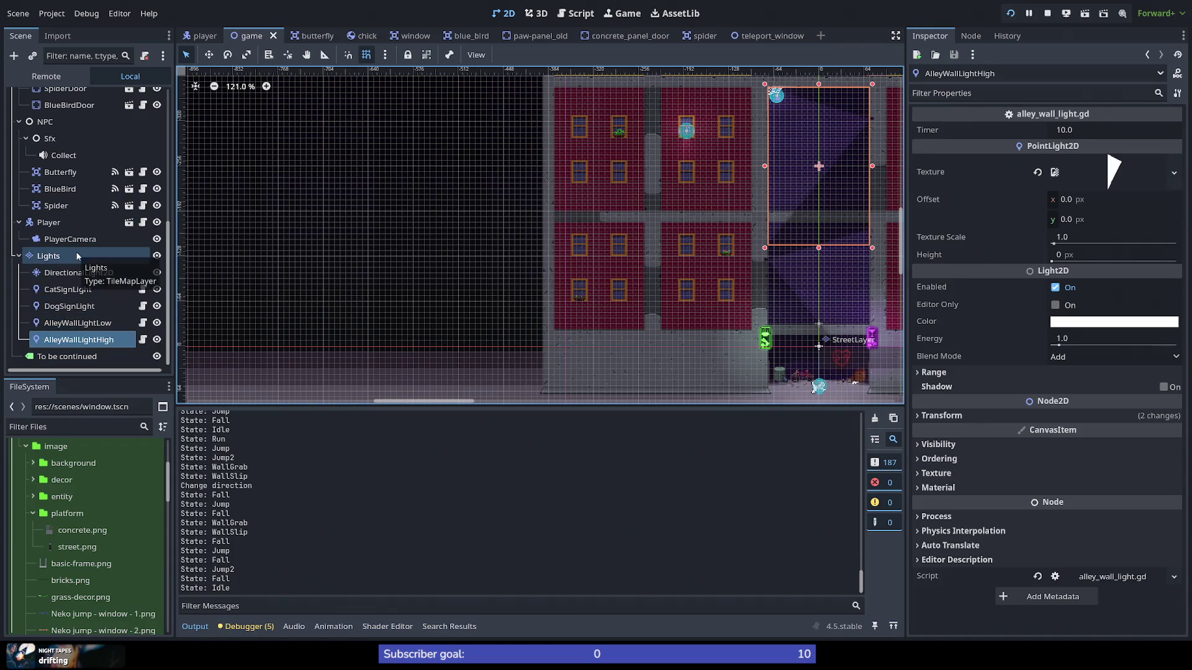
{"action": "scroll", "coordinate": [84, 303], "scroll_direction": "up", "scroll_amount": 4}
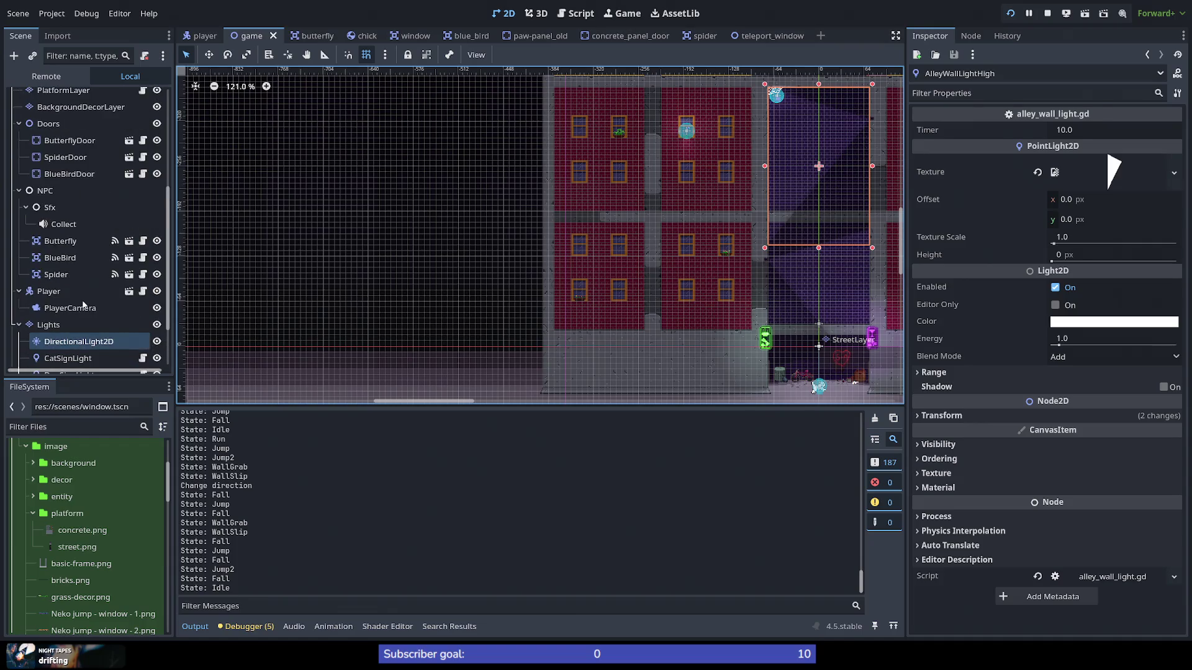
{"action": "scroll", "coordinate": [84, 304], "scroll_direction": "up", "scroll_amount": 3}
{"action": "scroll", "coordinate": [83, 304], "scroll_direction": "down", "scroll_amount": 7}
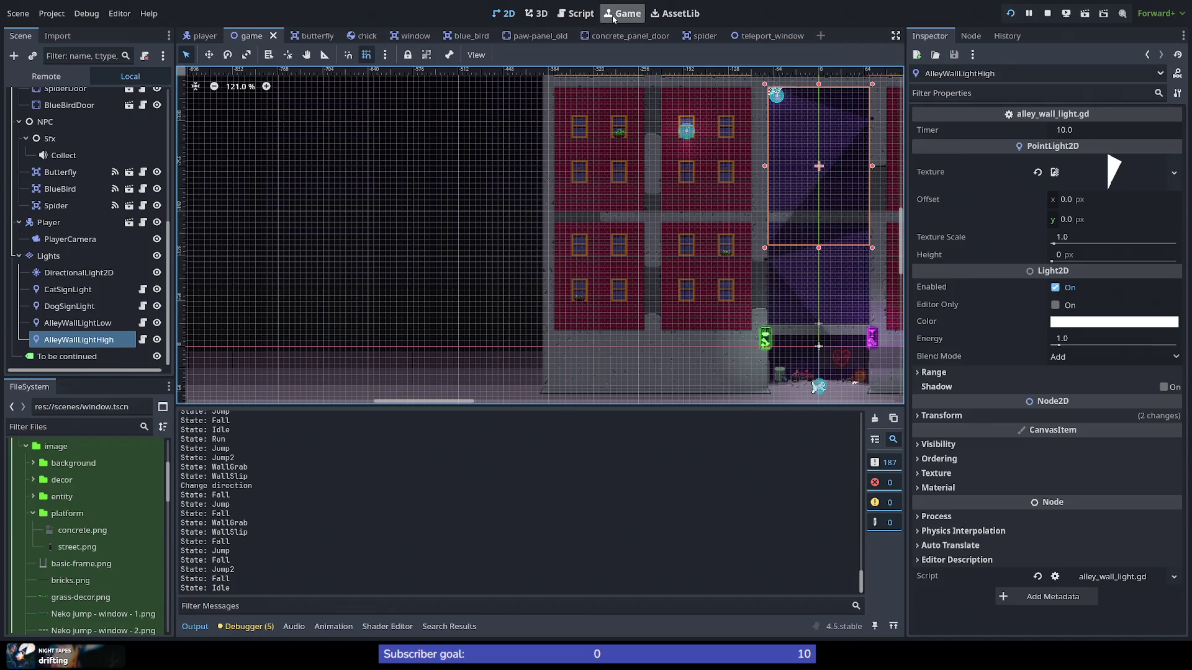
{"action": "left_click", "coordinate": [577, 13]}
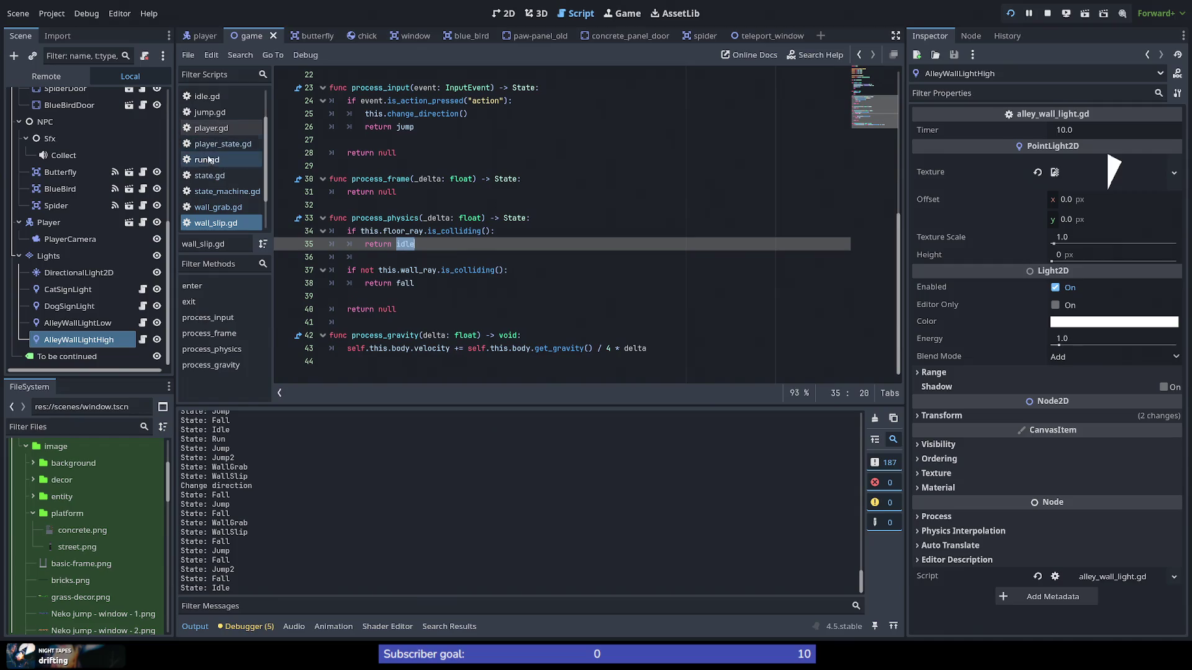
Step: Open idle.gd and run.gd, selecting is_action_pressed and is_action_released in their input checks
{"action": "scroll", "coordinate": [222, 226], "scroll_direction": "up", "scroll_amount": 1}
{"action": "scroll", "coordinate": [222, 228], "scroll_direction": "up", "scroll_amount": 2}
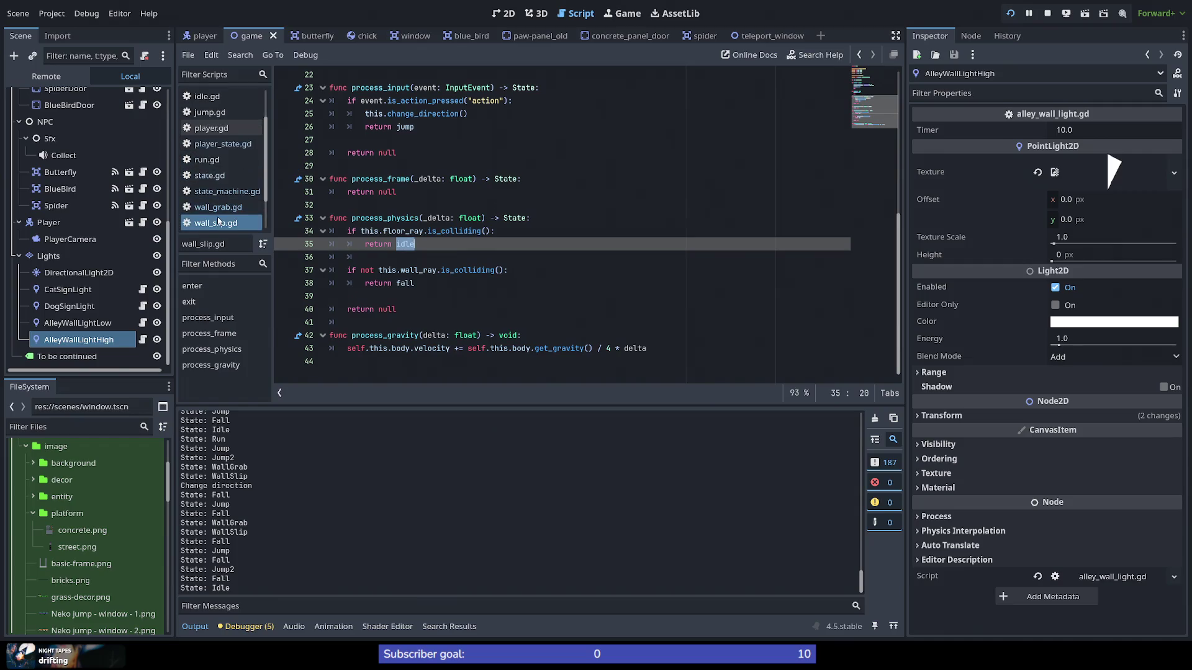
{"action": "left_click", "coordinate": [227, 145]}
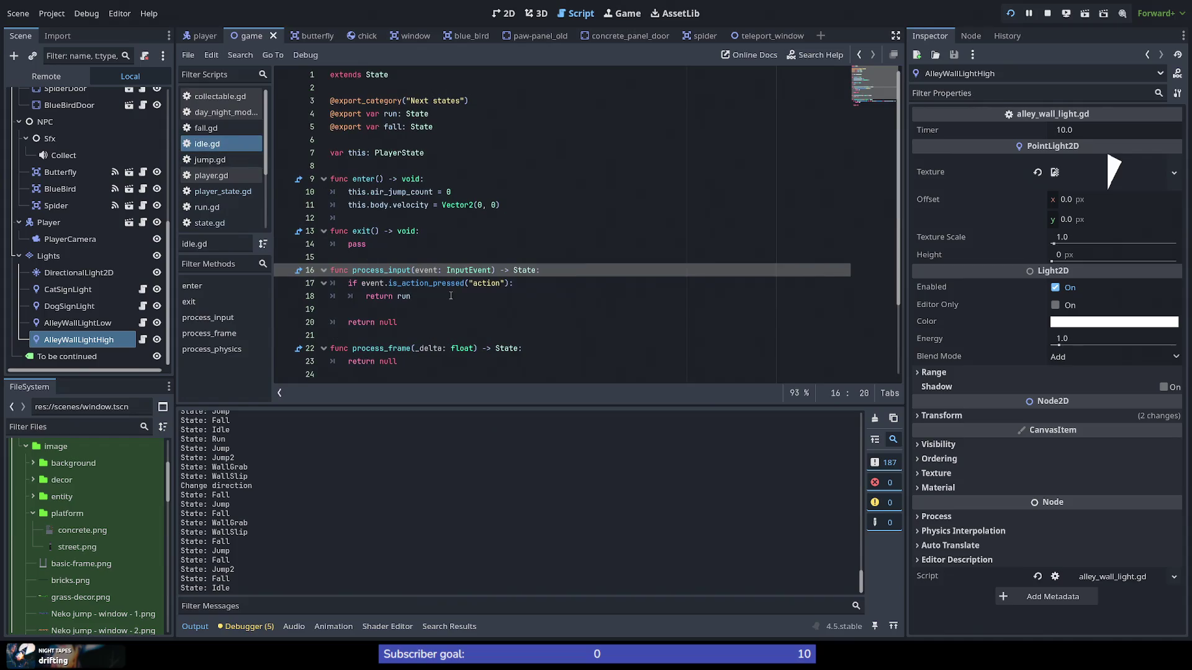
{"action": "scroll", "coordinate": [449, 296], "scroll_direction": "down", "scroll_amount": 1}
{"action": "double_click", "coordinate": [425, 270]}
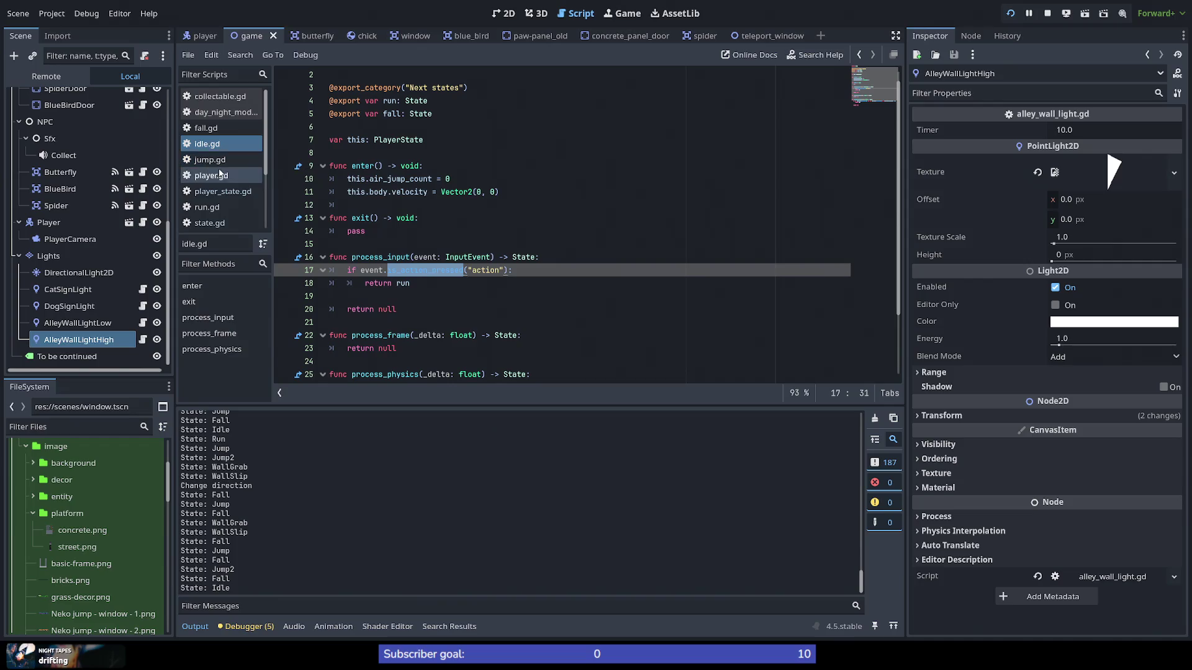
{"action": "left_click", "coordinate": [207, 207]}
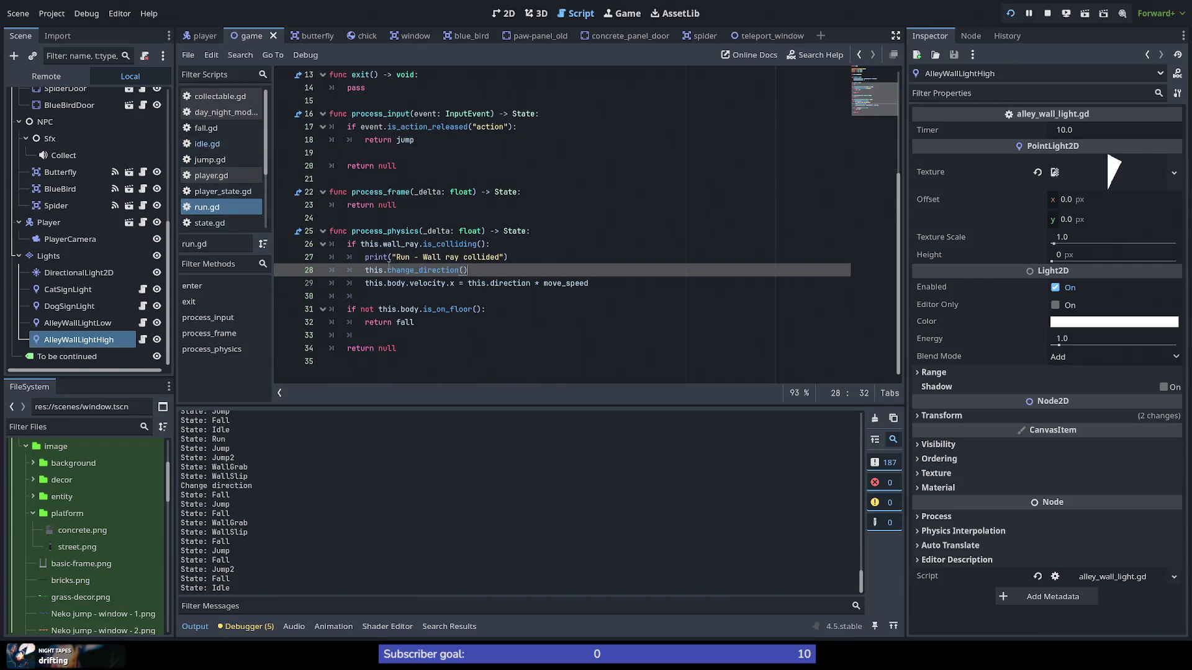
{"action": "scroll", "coordinate": [419, 238], "scroll_direction": "up", "scroll_amount": 2}
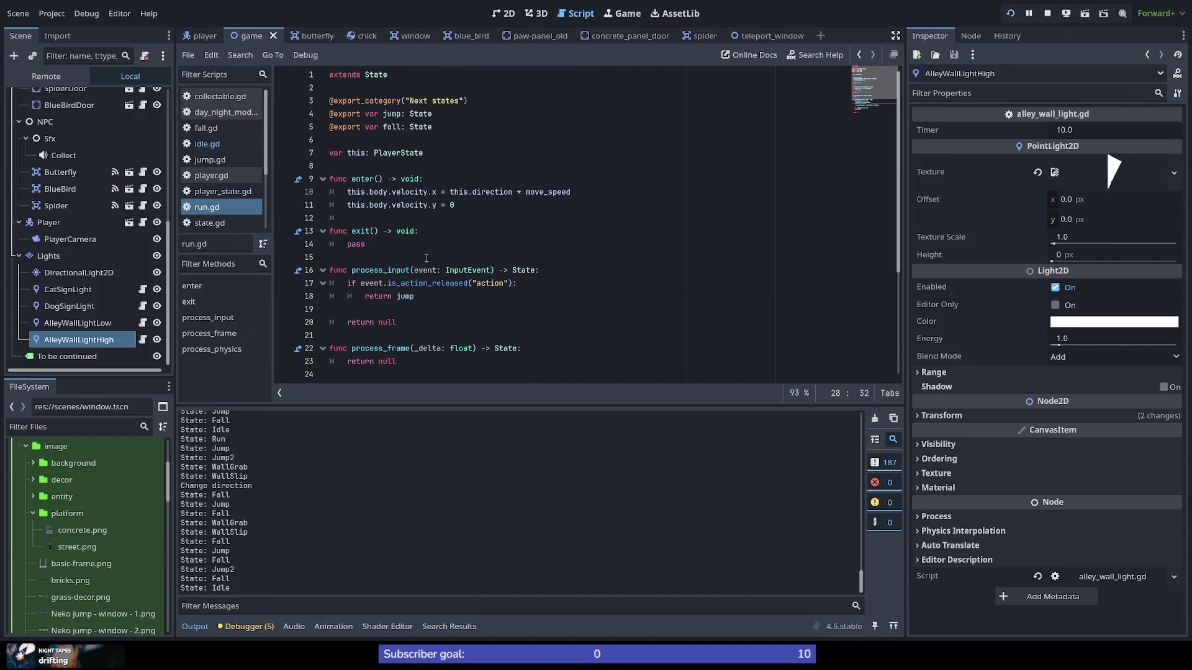
{"action": "double_click", "coordinate": [404, 205]}
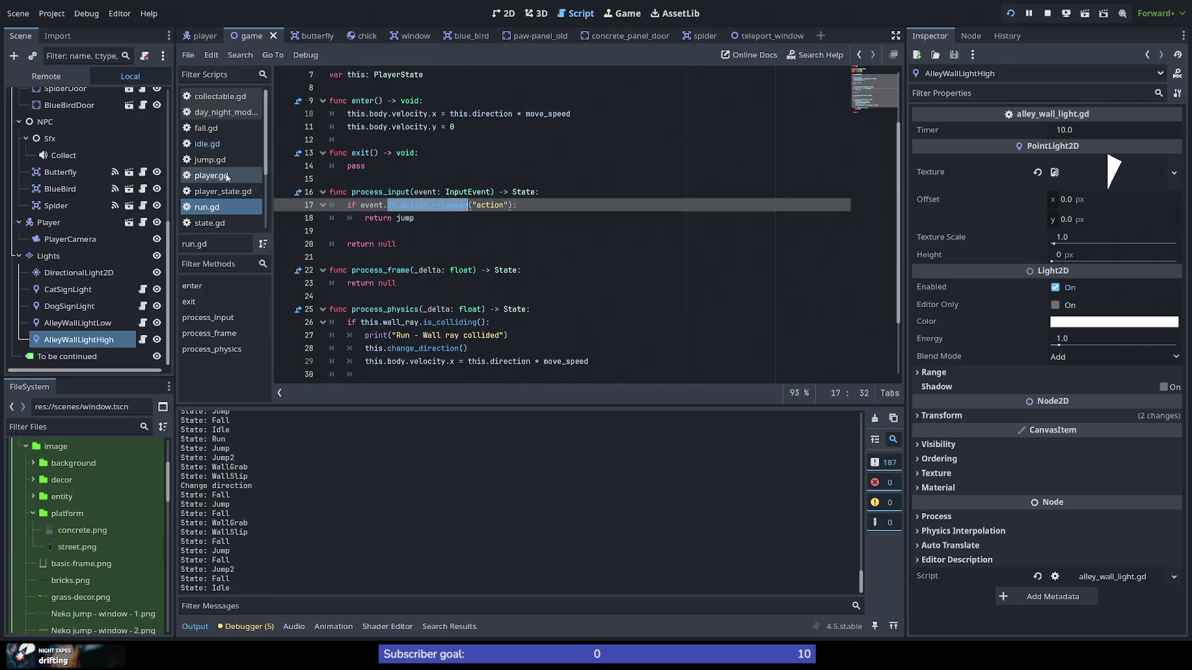
Step: Return to idle.gd and bring up the documentation tooltip for is_action_pressed
{"action": "left_click", "coordinate": [226, 144]}
{"action": "scroll", "coordinate": [416, 314], "scroll_direction": "down", "scroll_amount": 2}
{"action": "scroll", "coordinate": [416, 310], "scroll_direction": "up", "scroll_amount": 1}
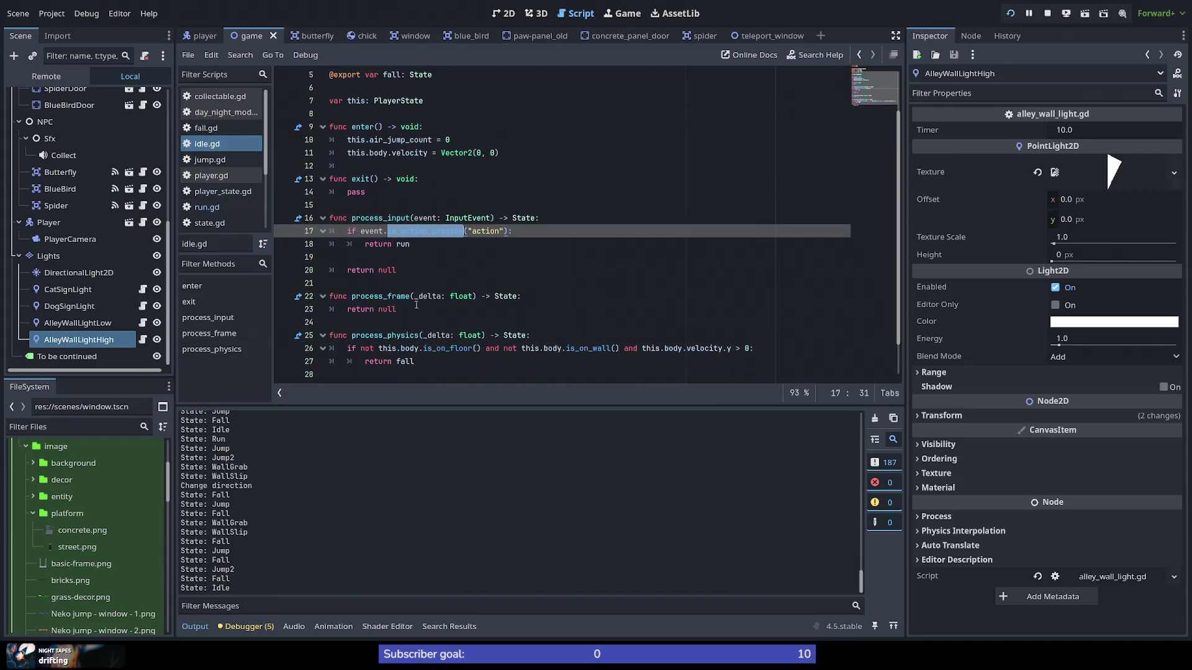
{"action": "mouse_move", "coordinate": [414, 231]}
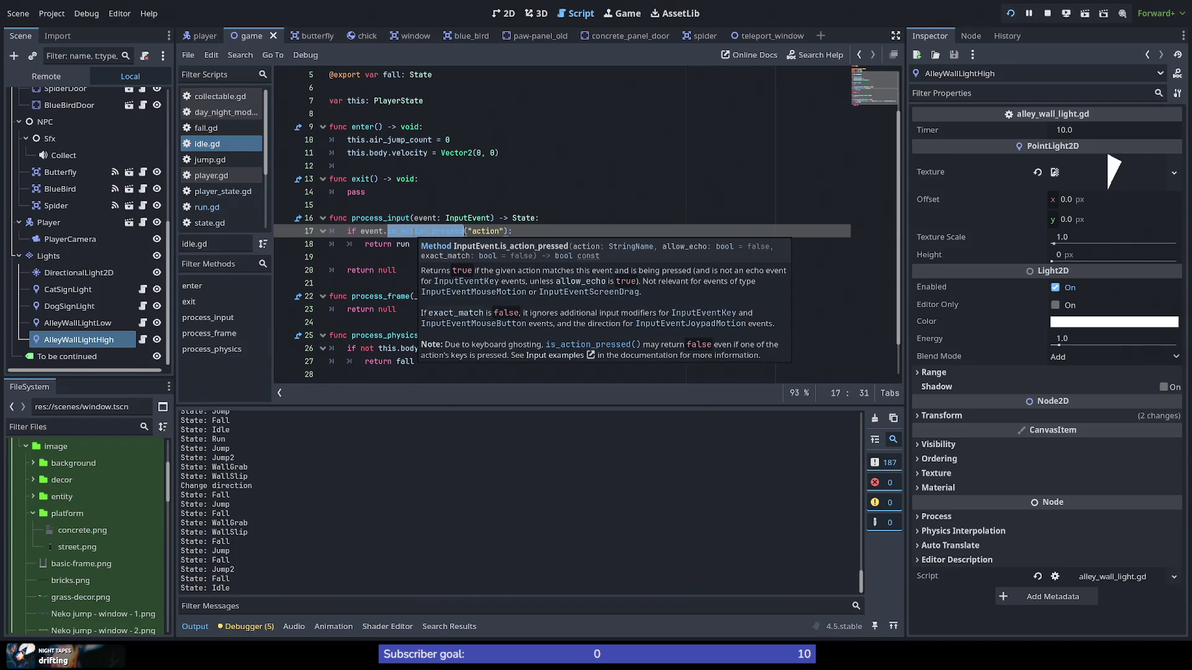
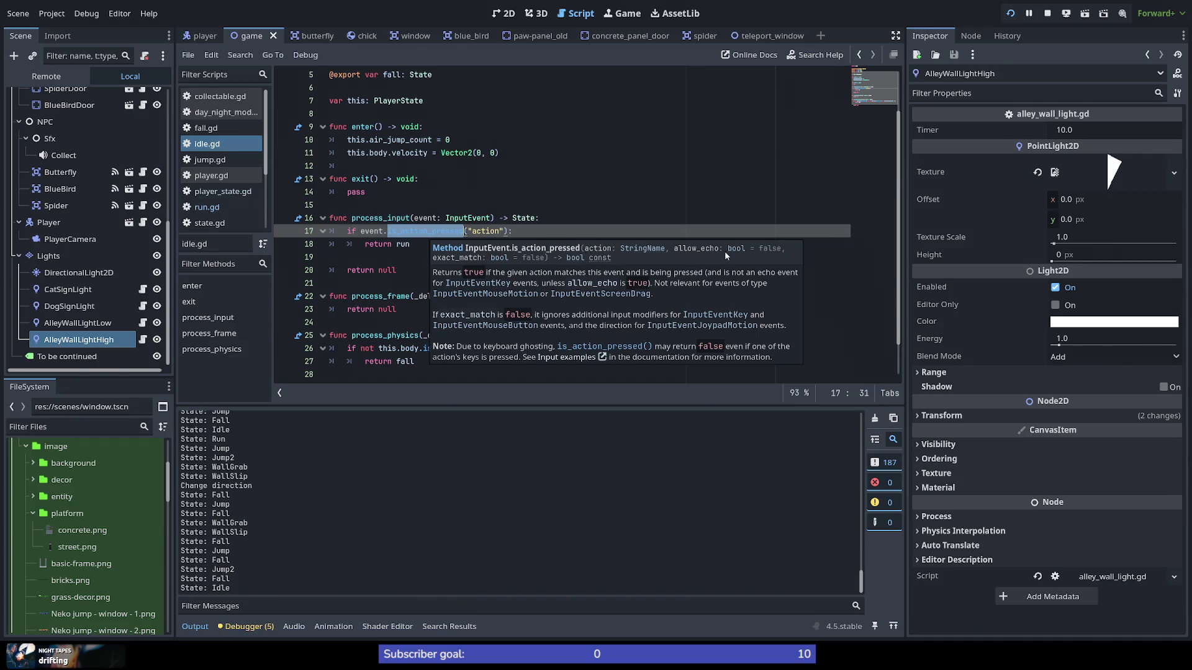
Step: Change line 17 to is_action_pressed("action", true), save idle.gd, and relaunch the game
{"action": "left_click", "coordinate": [504, 230]}
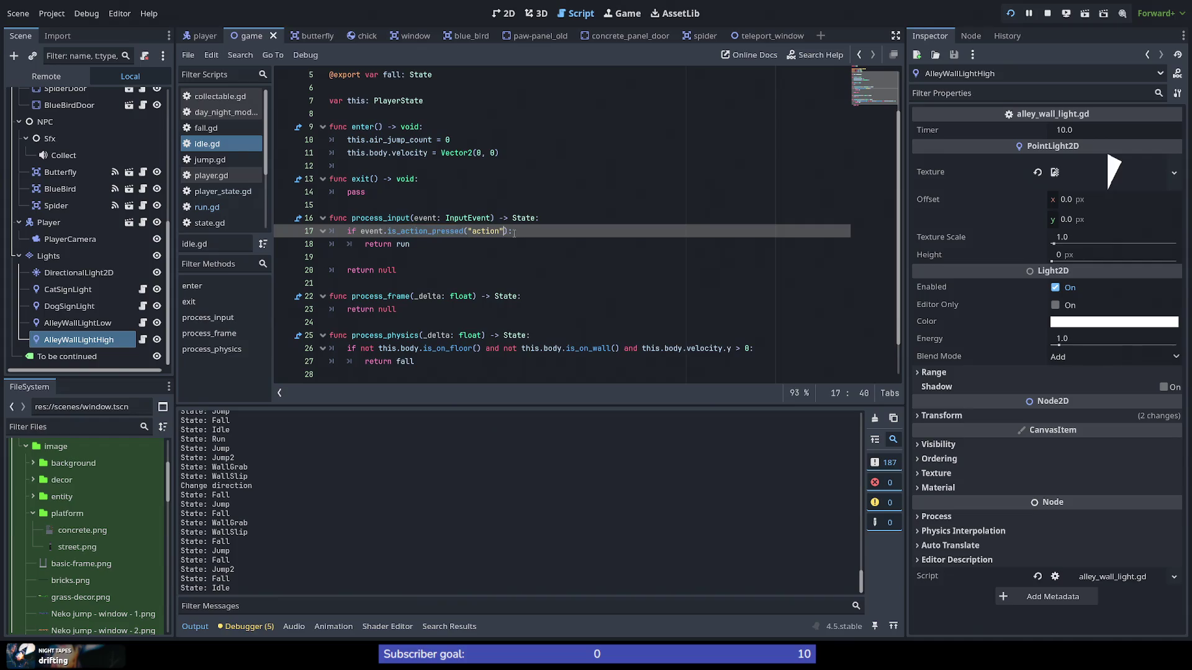
{"action": "type", "text": ", true"}
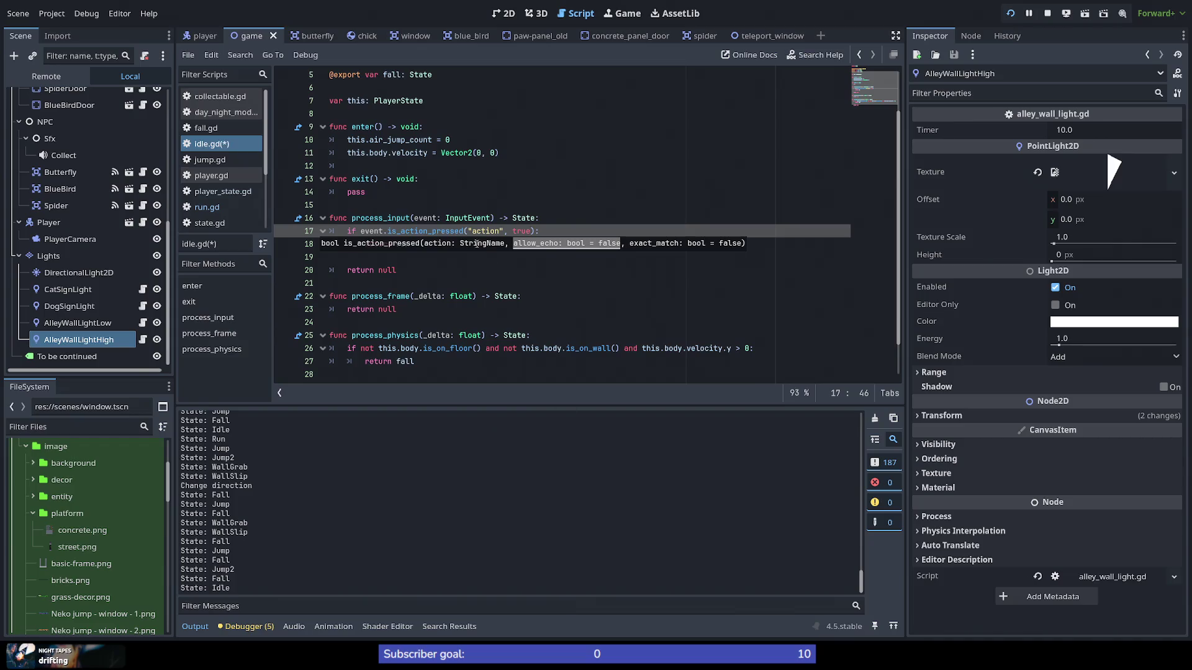
{"action": "key", "text": "Down"}
{"action": "key", "text": "ctrl+s"}
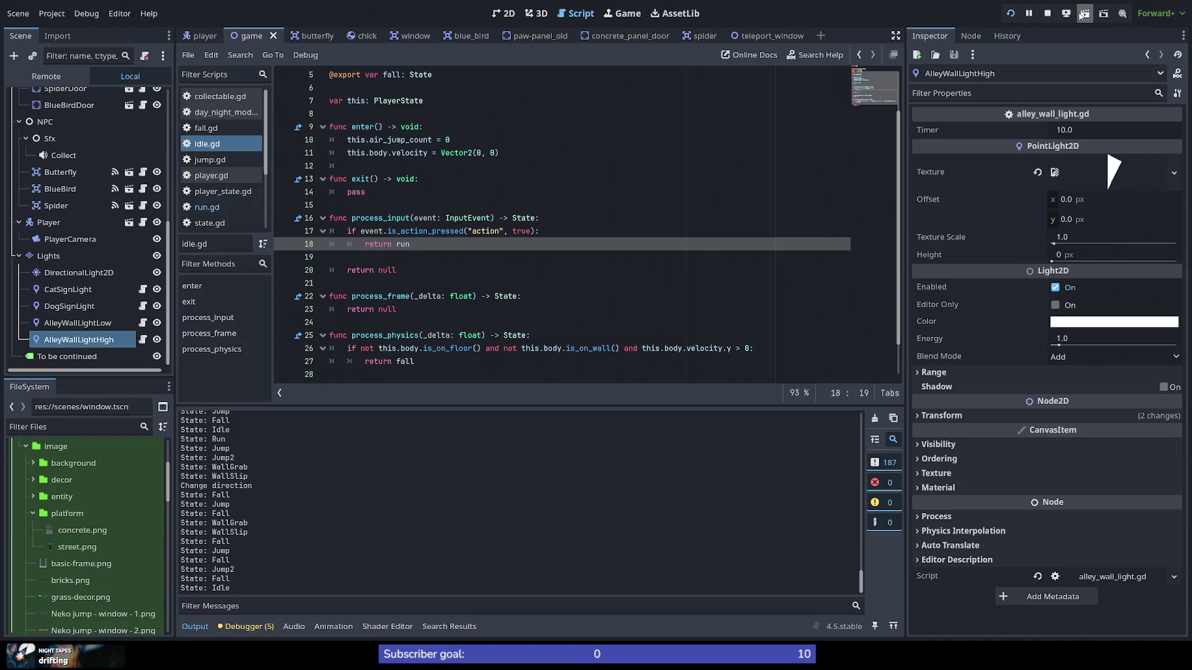
{"action": "left_click", "coordinate": [1011, 14]}
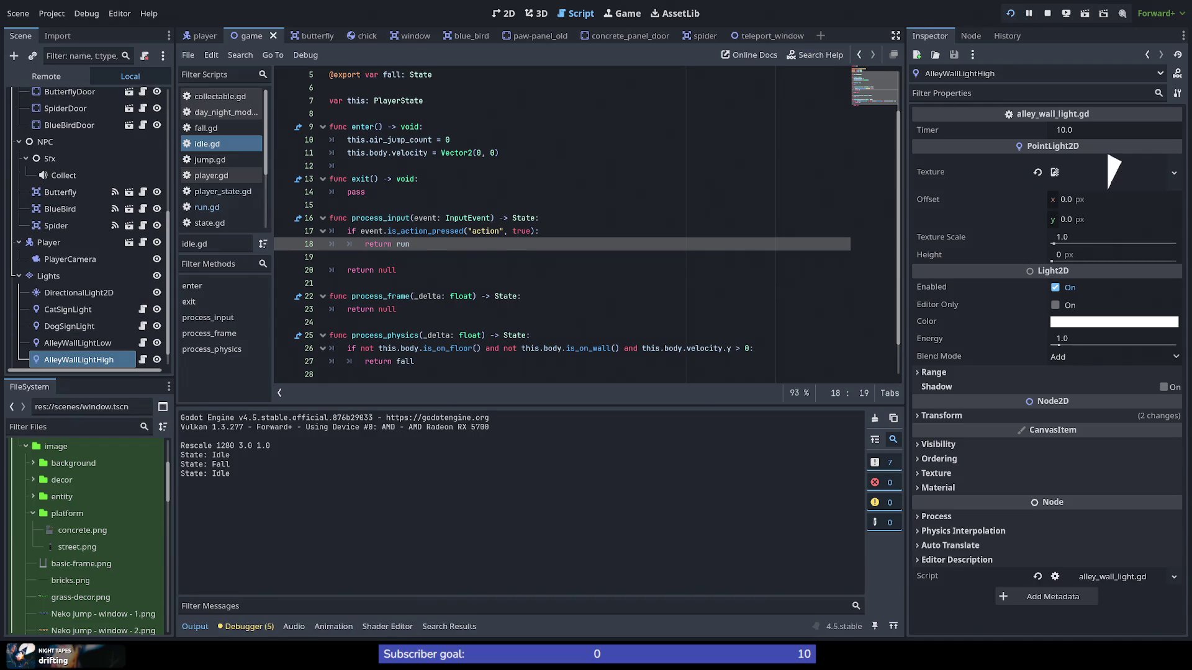
Step: Run the cat through jumps, double-jumps and wall-grabs, then bring idle.gd back in front
{"action": "key", "text": "space"}
{"action": "key", "text": "space"}
{"action": "key", "text": "space"}
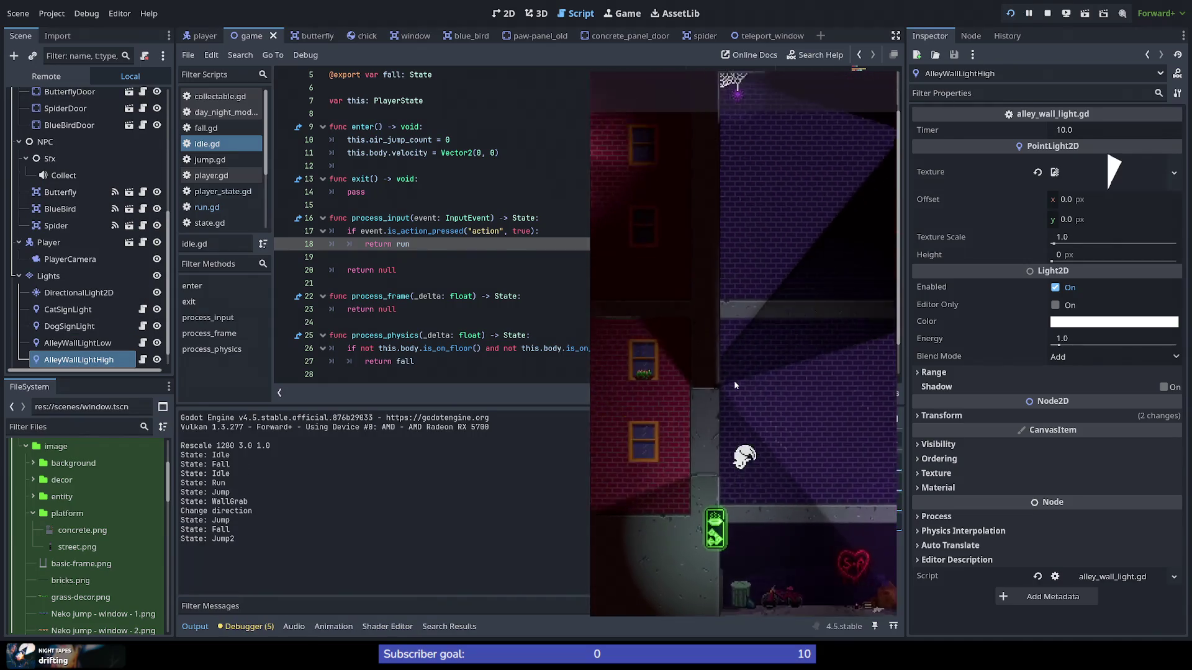
{"action": "key", "text": "space"}
{"action": "key", "text": "space"}
{"action": "key", "text": "space"}
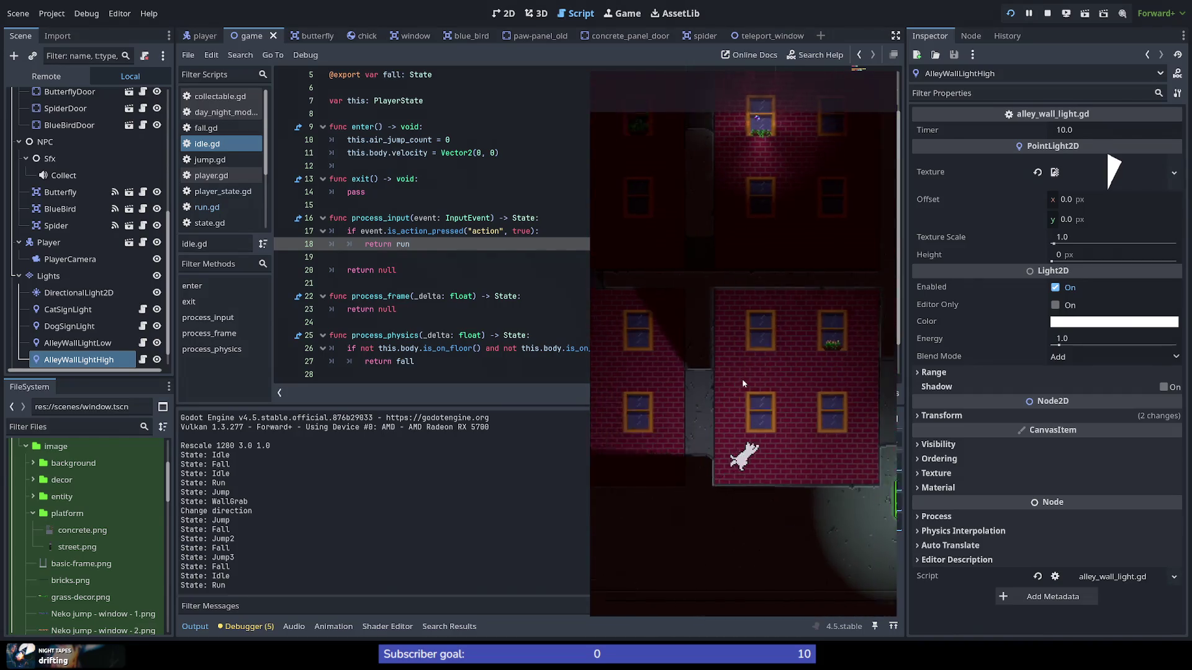
{"action": "key", "text": "space"}
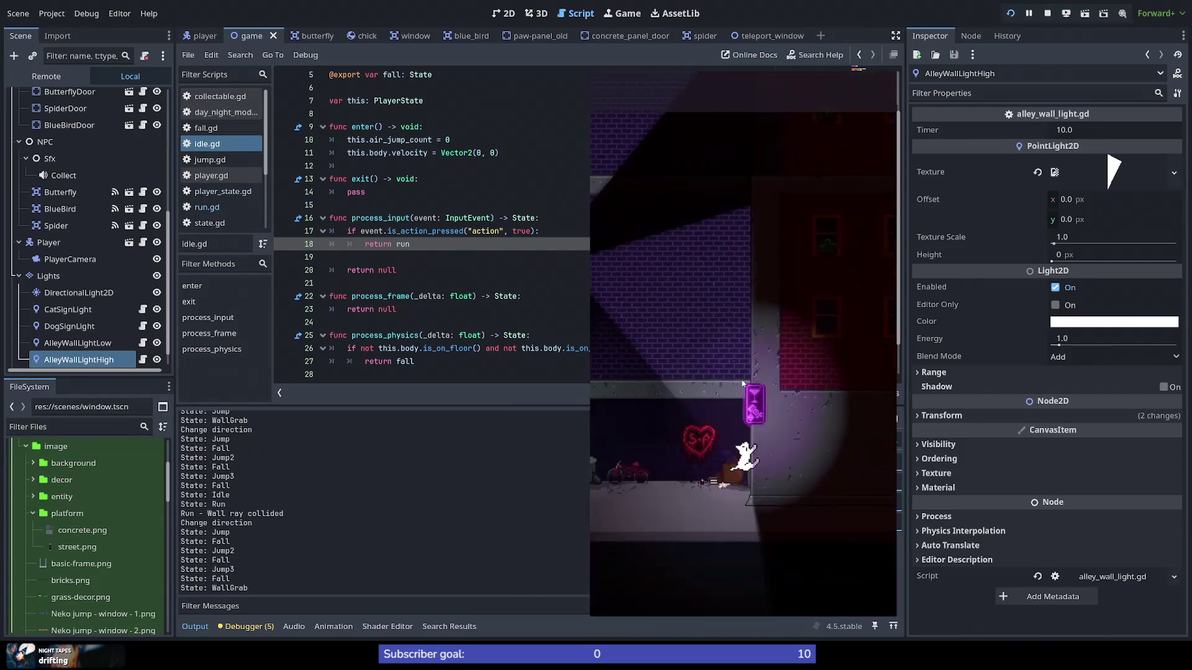
{"action": "key", "text": "space"}
{"action": "key", "text": "space"}
{"action": "key", "text": "space"}
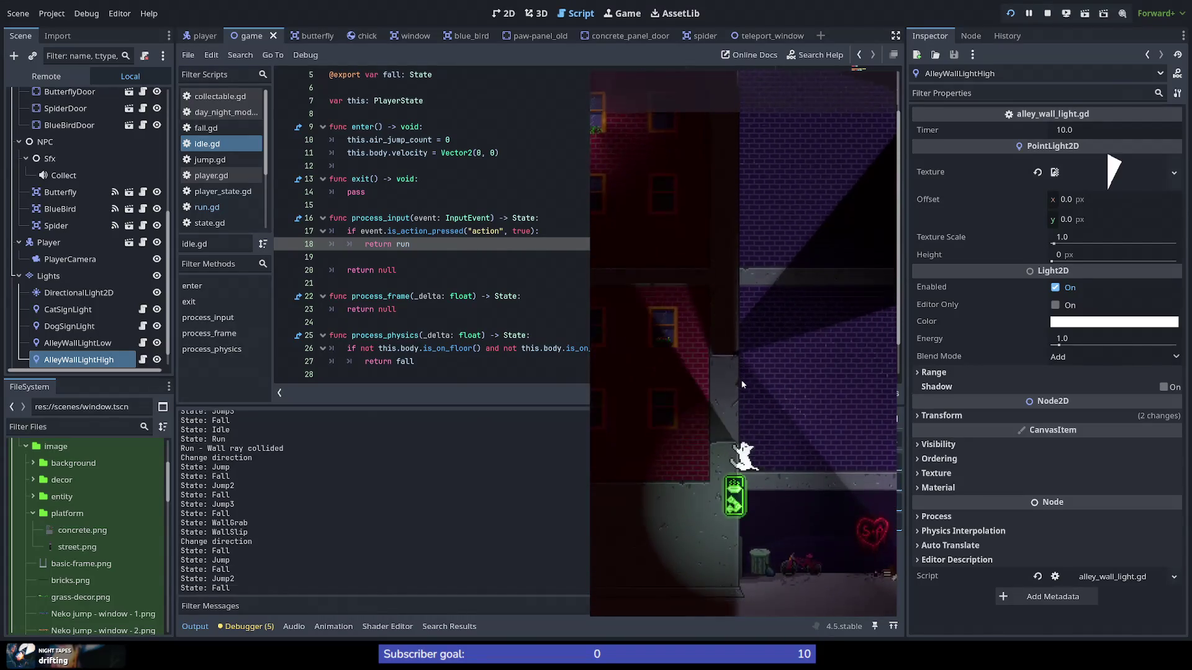
{"action": "key", "text": "space"}
{"action": "key", "text": "space"}
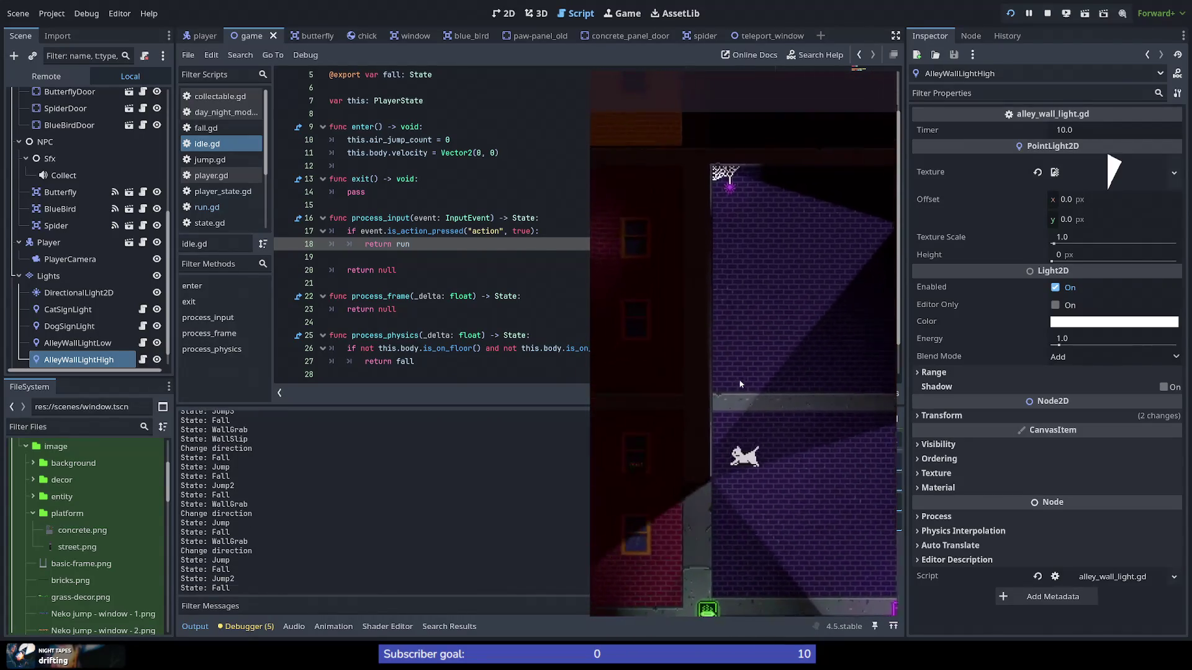
{"action": "key", "text": "space"}
{"action": "key", "text": "space"}
{"action": "key", "text": "space"}
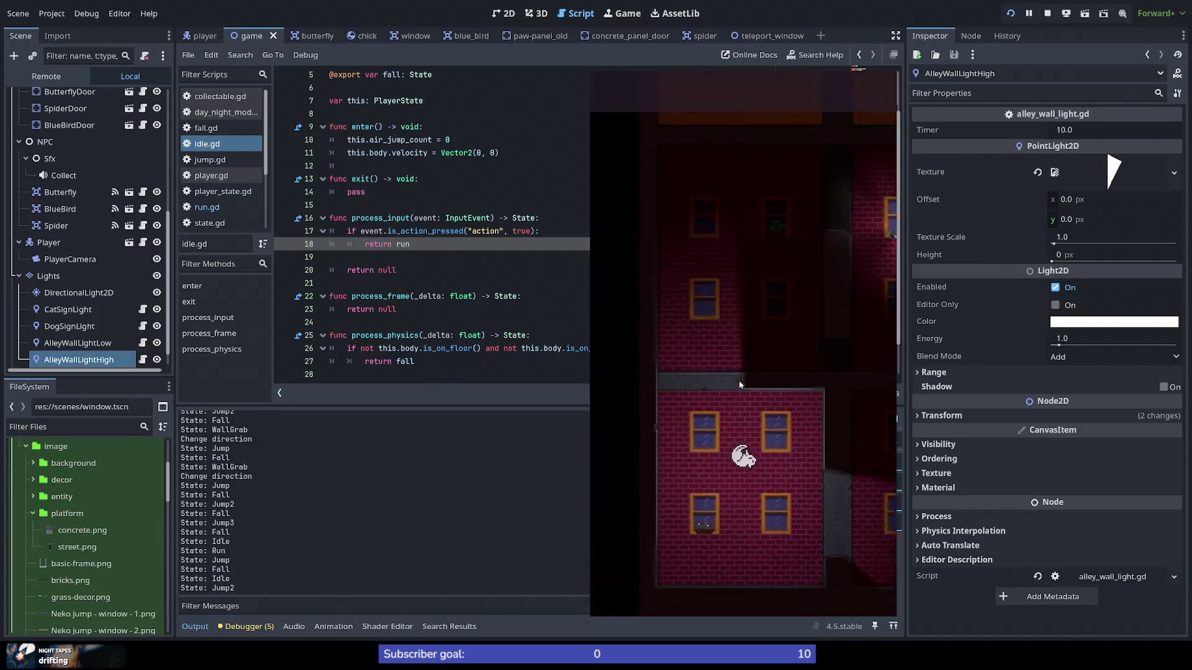
{"action": "key", "text": "space"}
{"action": "key", "text": "space"}
{"action": "key", "text": "space"}
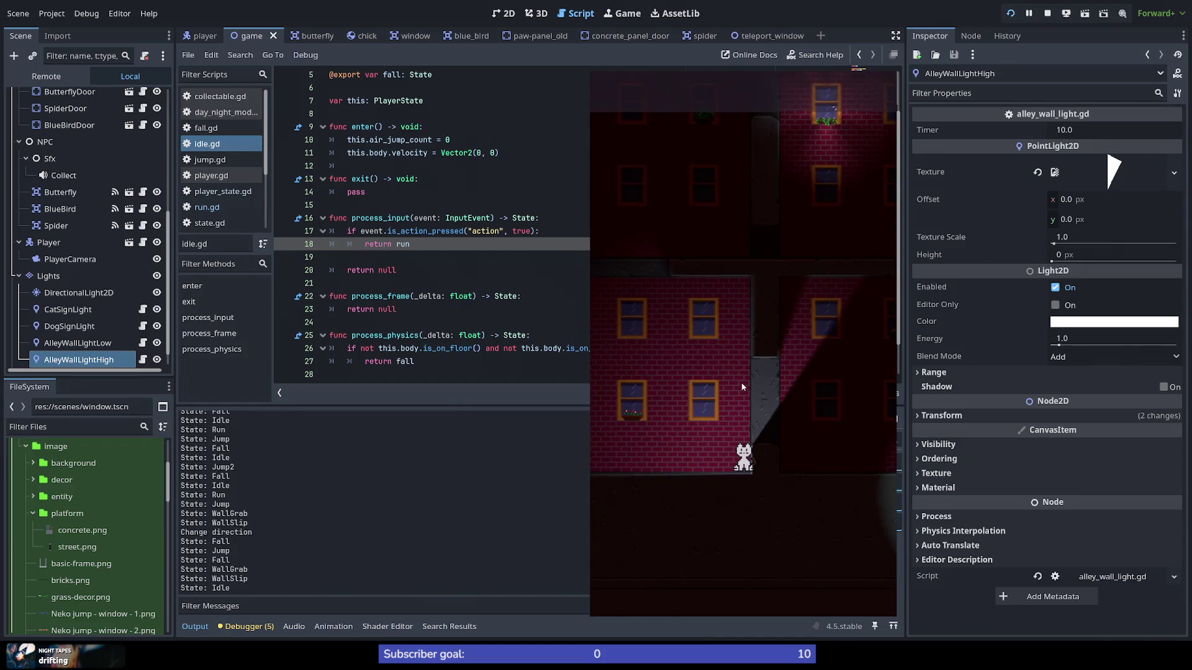
{"action": "key", "text": "space"}
{"action": "key", "text": "space"}
{"action": "key", "text": "space"}
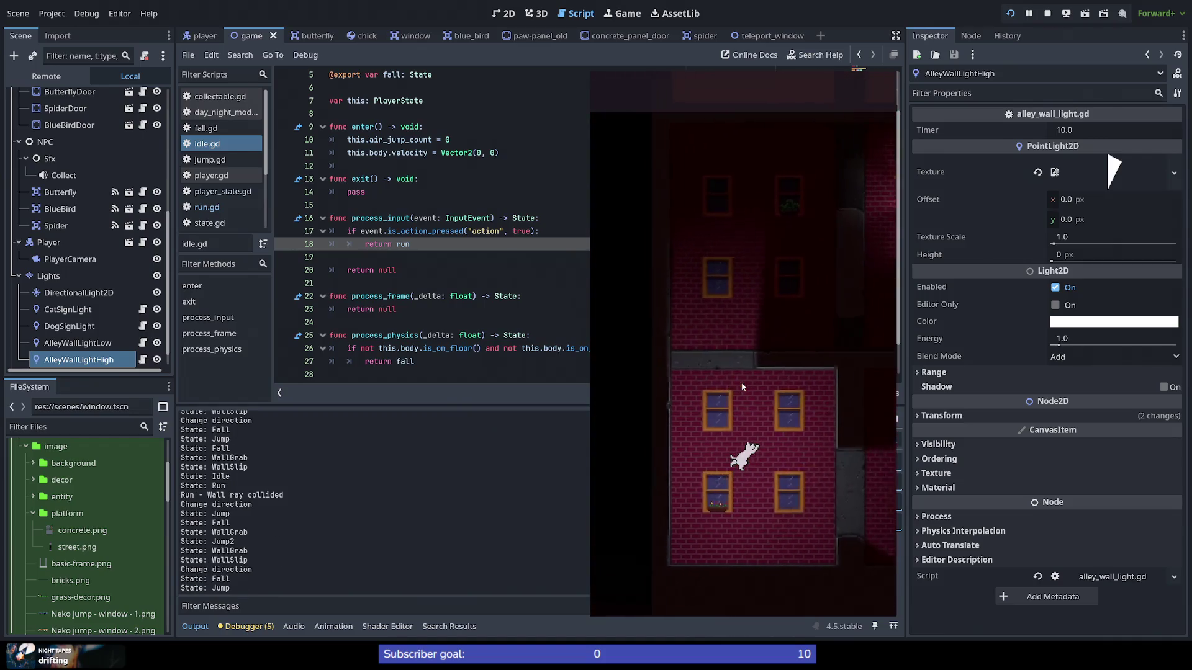
{"action": "key", "text": "space"}
{"action": "key", "text": "space"}
{"action": "key", "text": "space"}
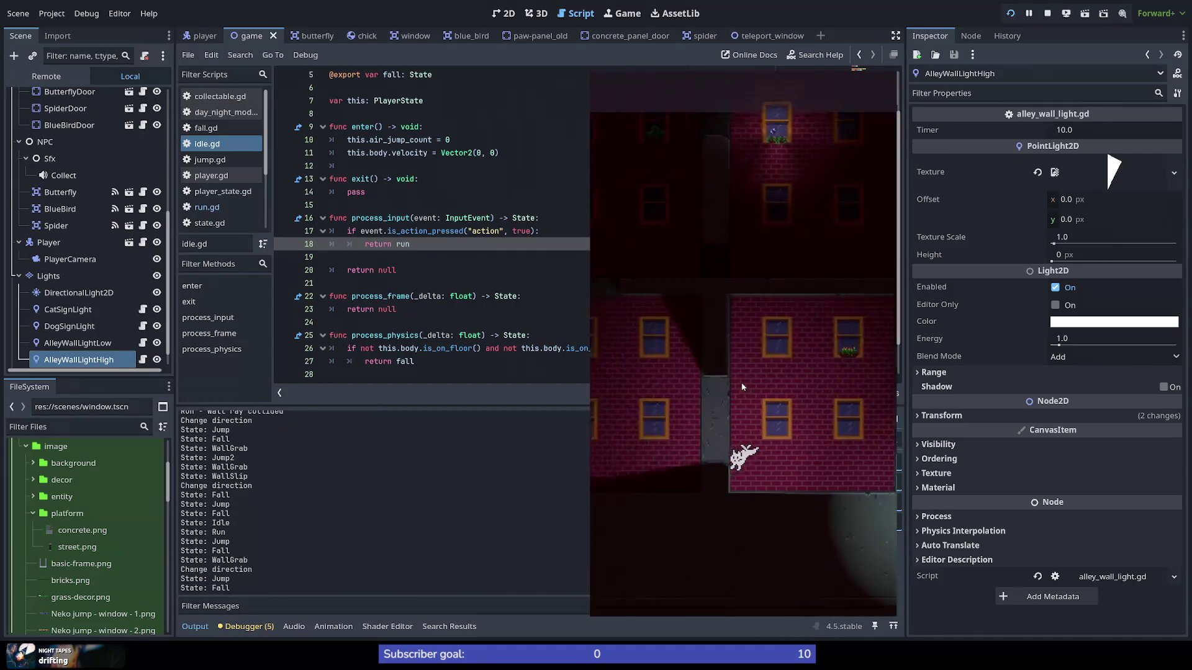
{"action": "key", "text": "space"}
{"action": "key", "text": "space"}
{"action": "key", "text": "space"}
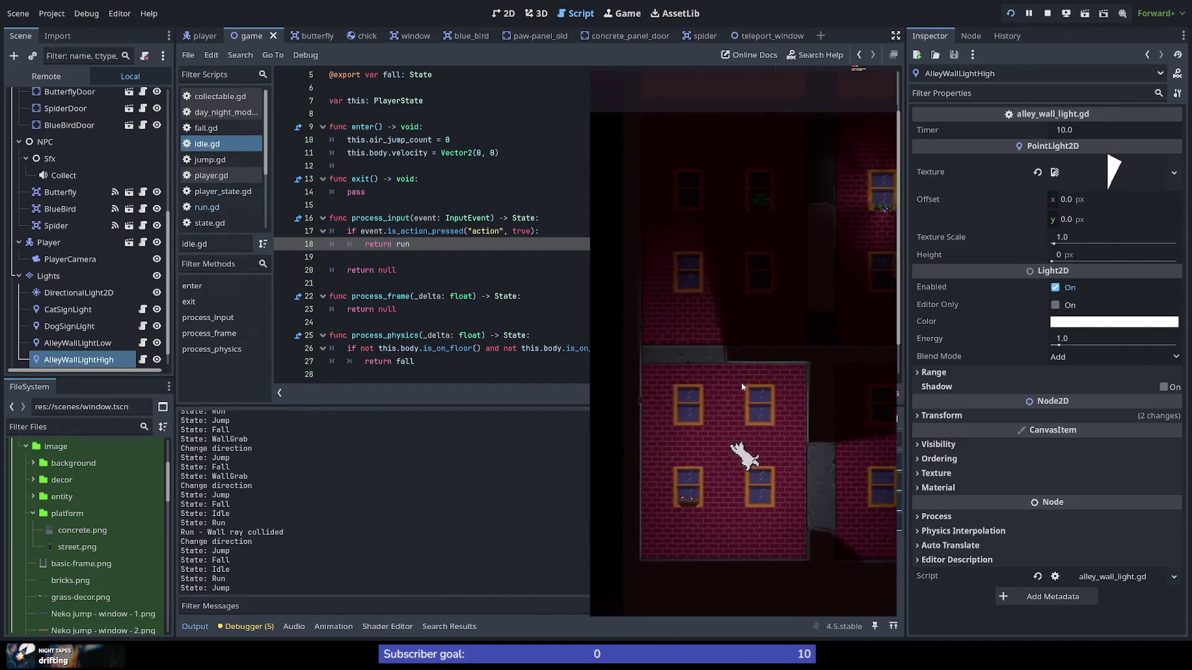
{"action": "key", "text": "space"}
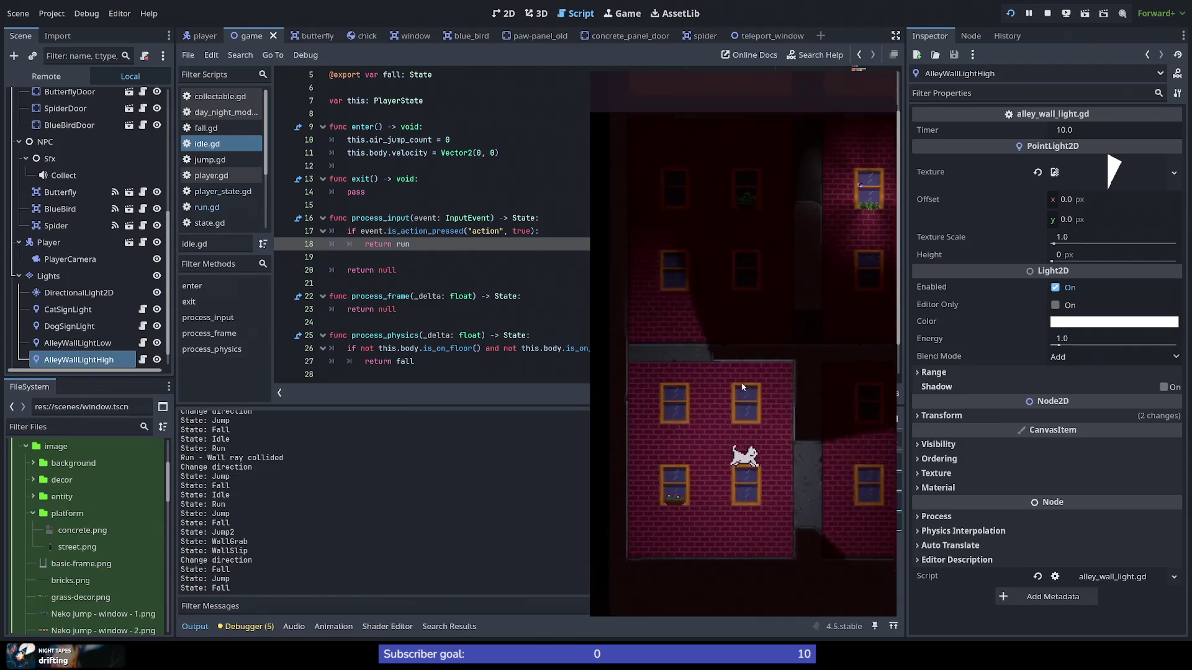
{"action": "key", "text": "space"}
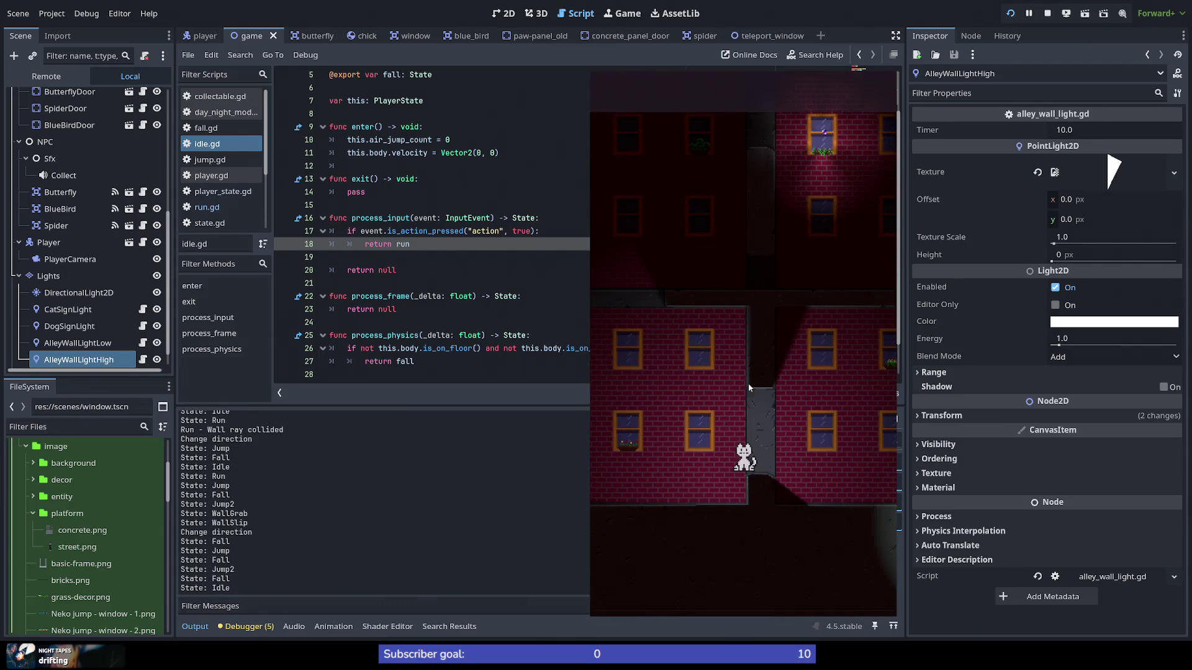
{"action": "left_click", "coordinate": [526, 231]}
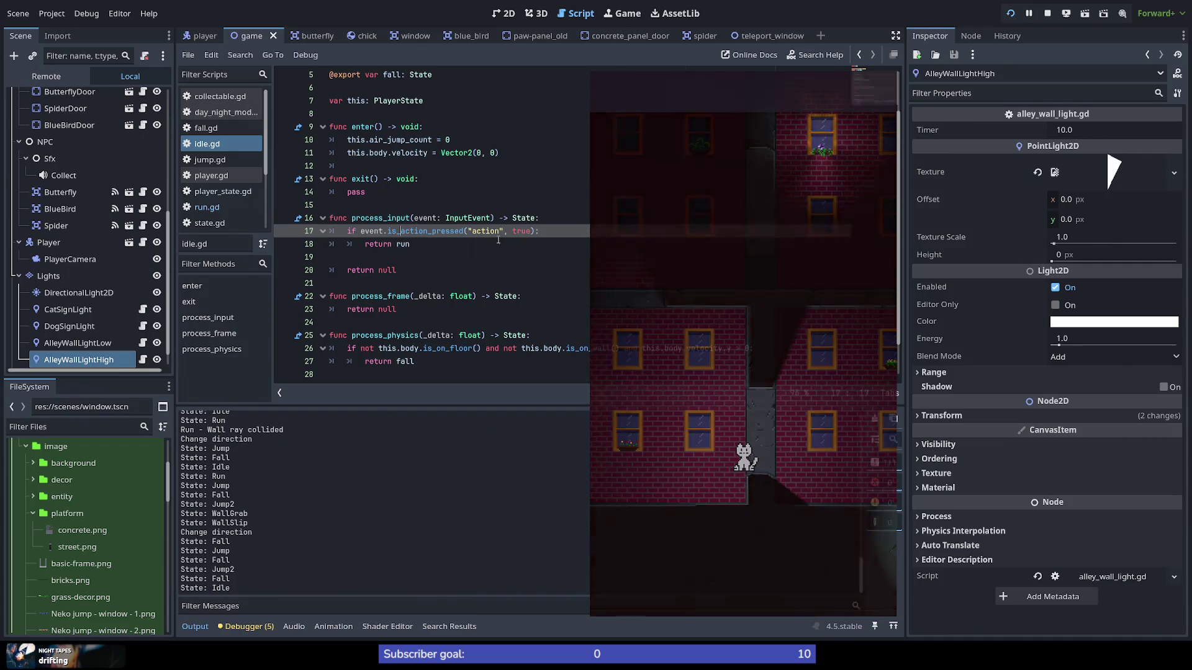
Step: Remove the true echo argument from the line 17 call
{"action": "mouse_move", "coordinate": [400, 231]}
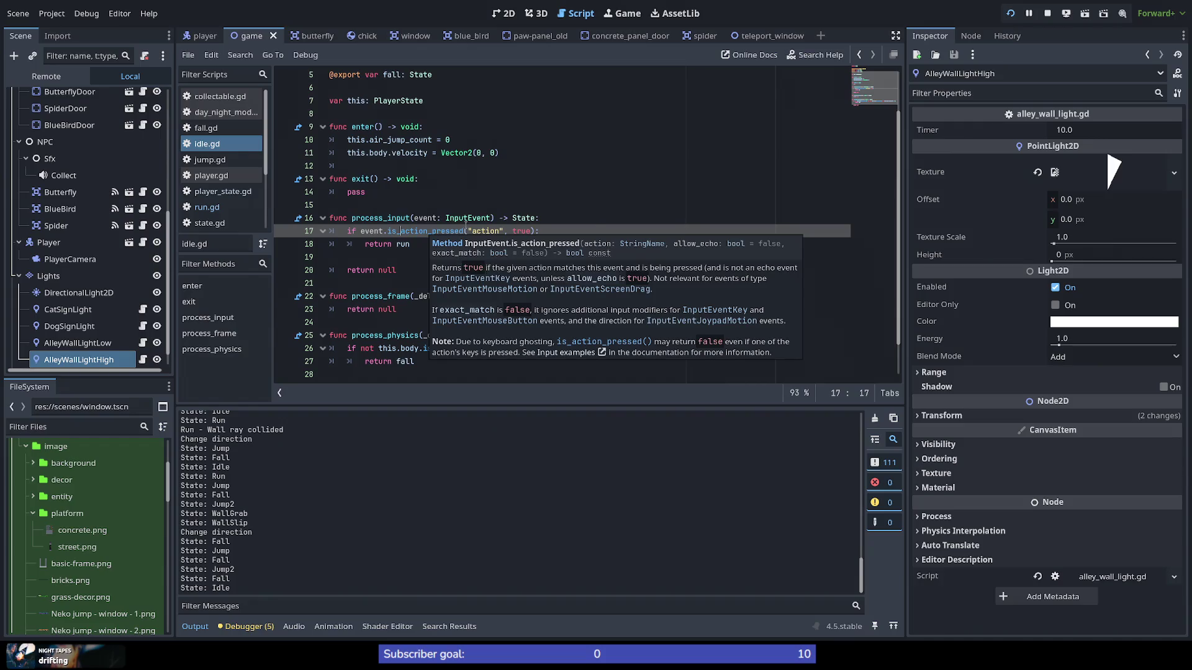
{"action": "double_click", "coordinate": [522, 231]}
{"action": "key", "text": "BackSpace"}
{"action": "key", "text": "BackSpace"}
{"action": "key", "text": "BackSpace"}
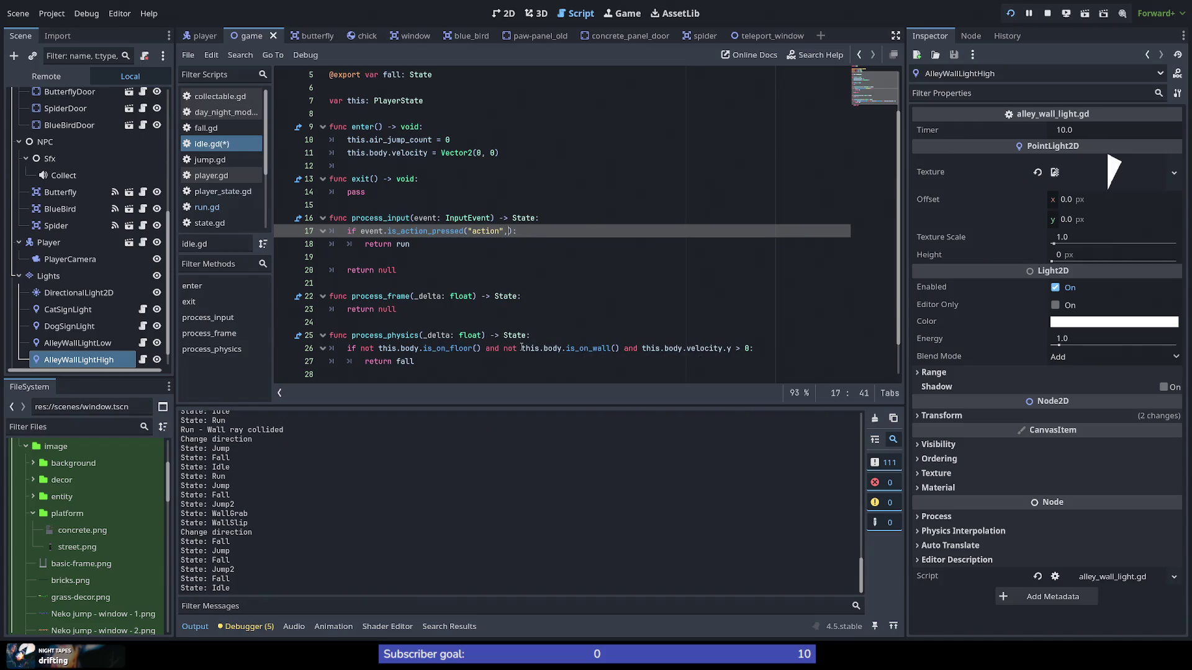
Step: Replace is_action_pressed with event.is_action("action"): on line 17 and save idle.gd
{"action": "double_click", "coordinate": [438, 236]}
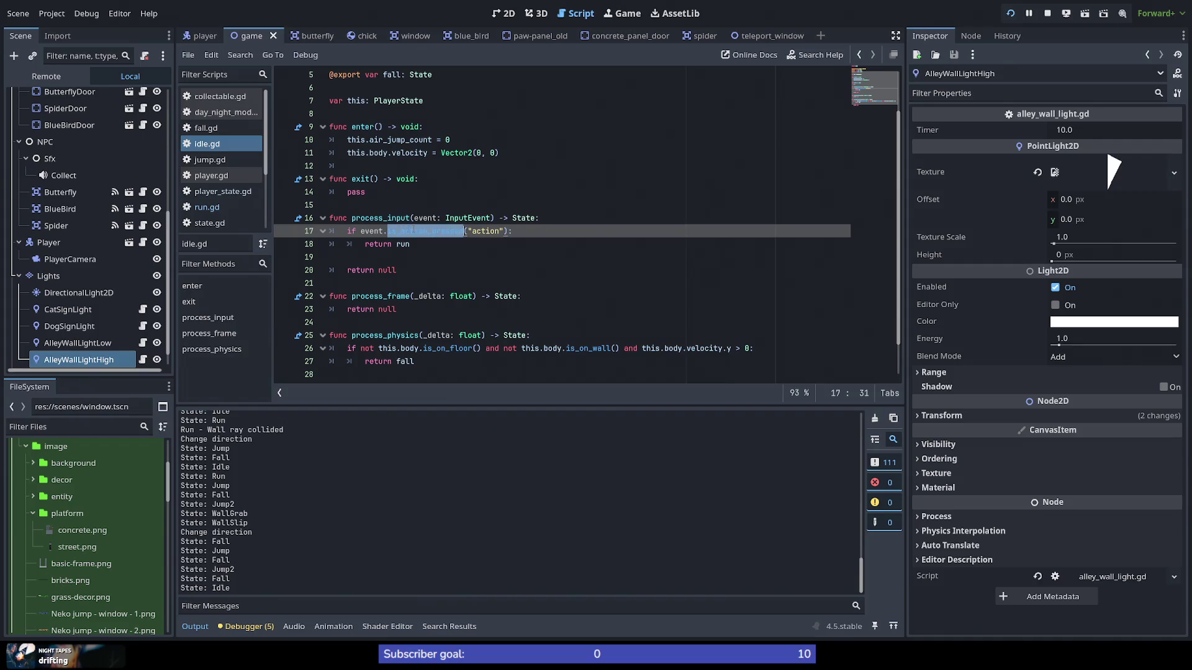
{"action": "left_click", "coordinate": [386, 231]}
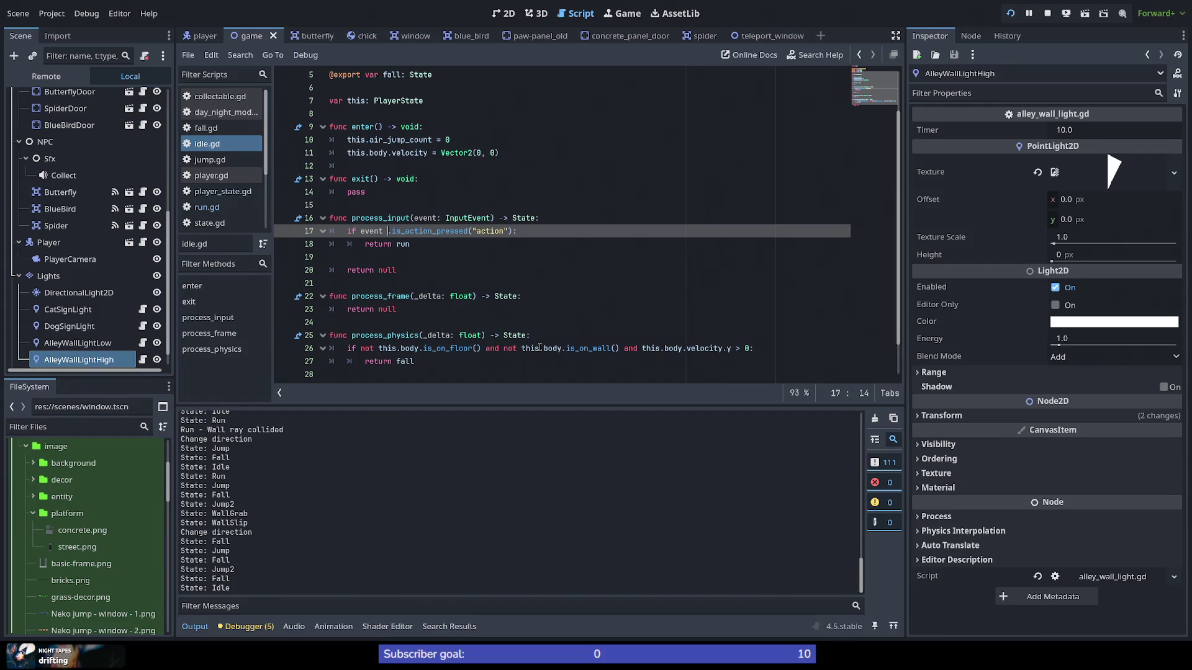
{"action": "type", "text": ".is_"}
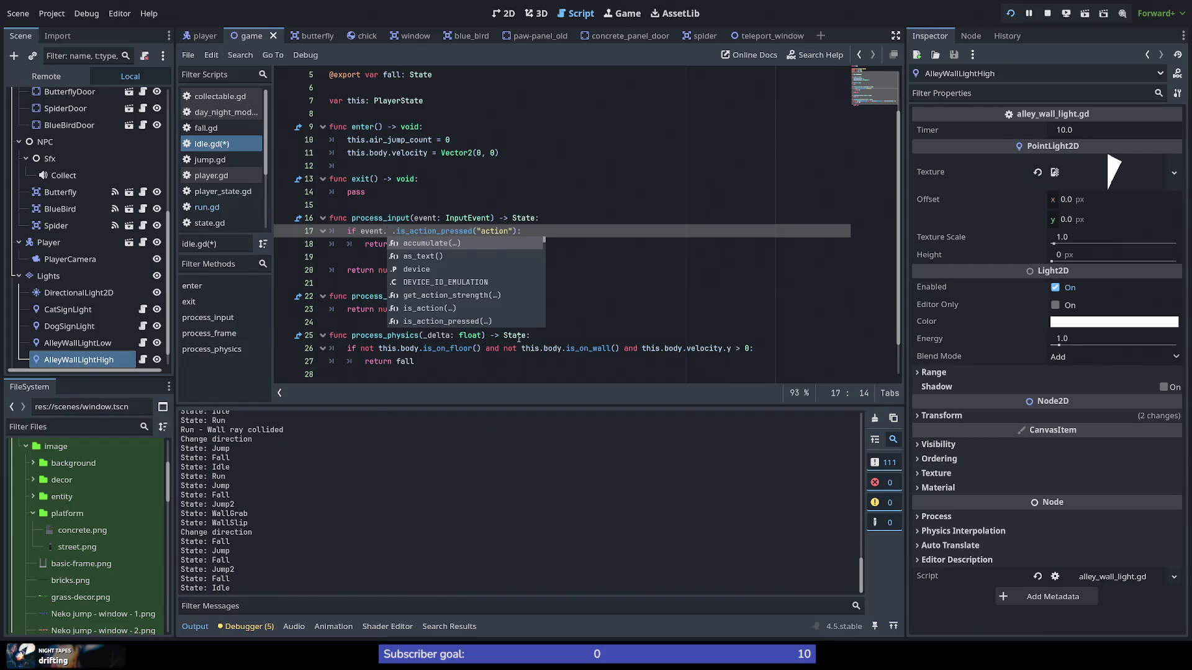
{"action": "type", "text": "act"}
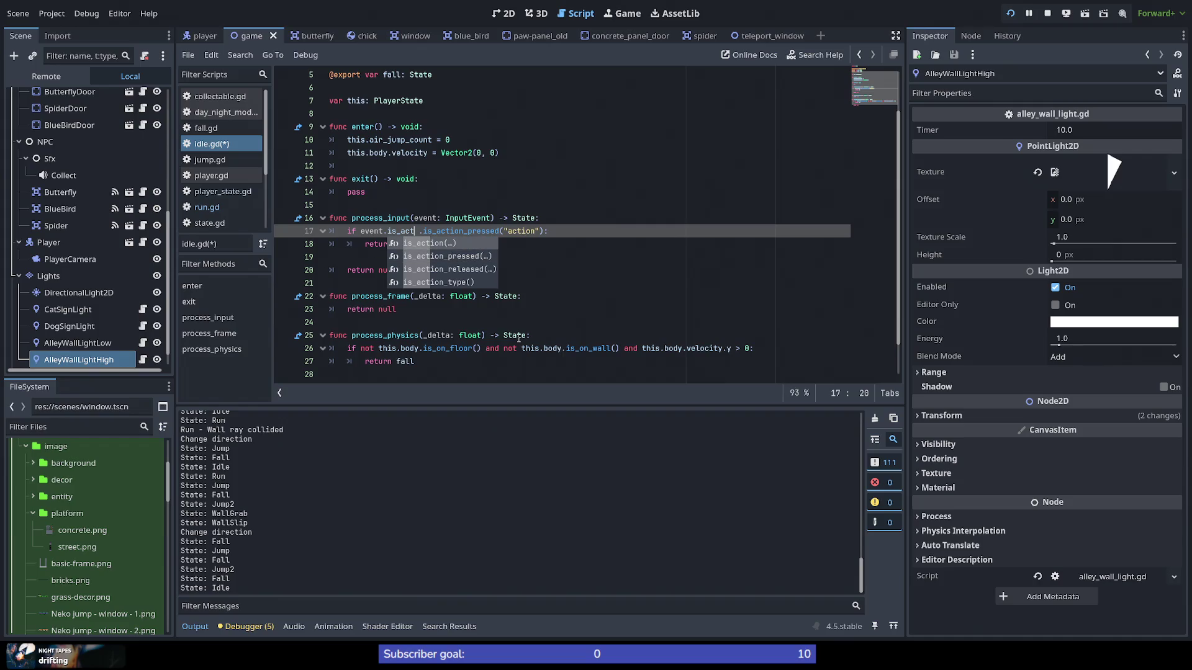
{"action": "key", "text": "Return"}
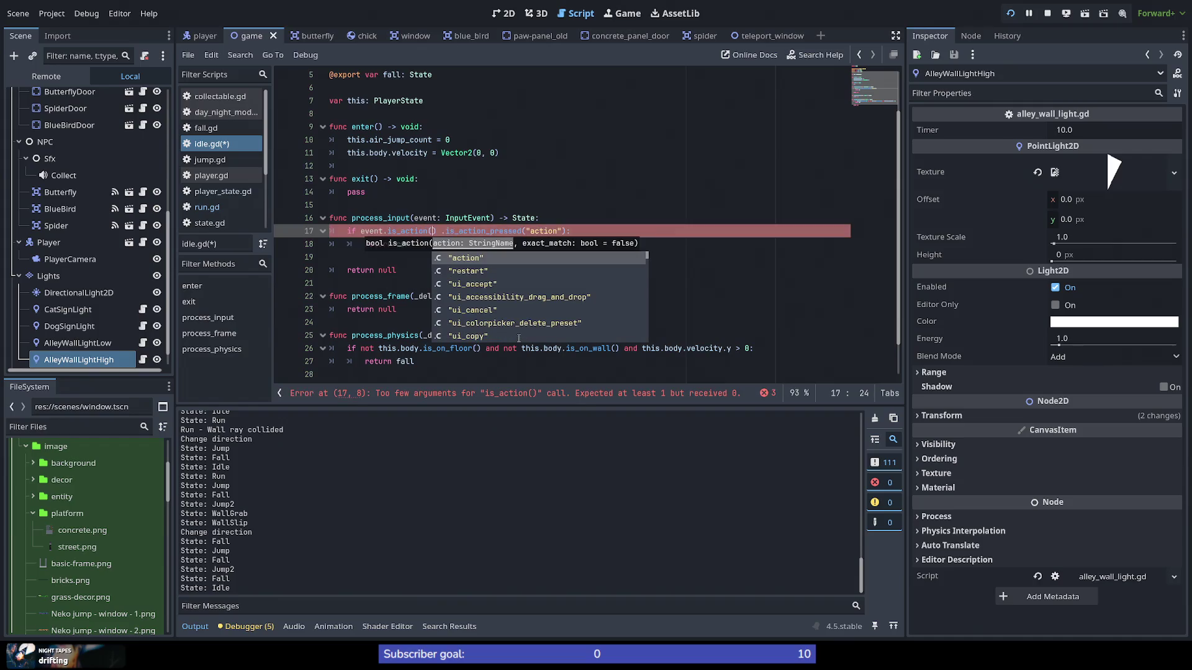
{"action": "key", "text": "Return"}
{"action": "key", "text": "Right"}
{"action": "key", "text": "shift+End"}
{"action": "key", "text": "Delete"}
{"action": "type", "text": ":"}
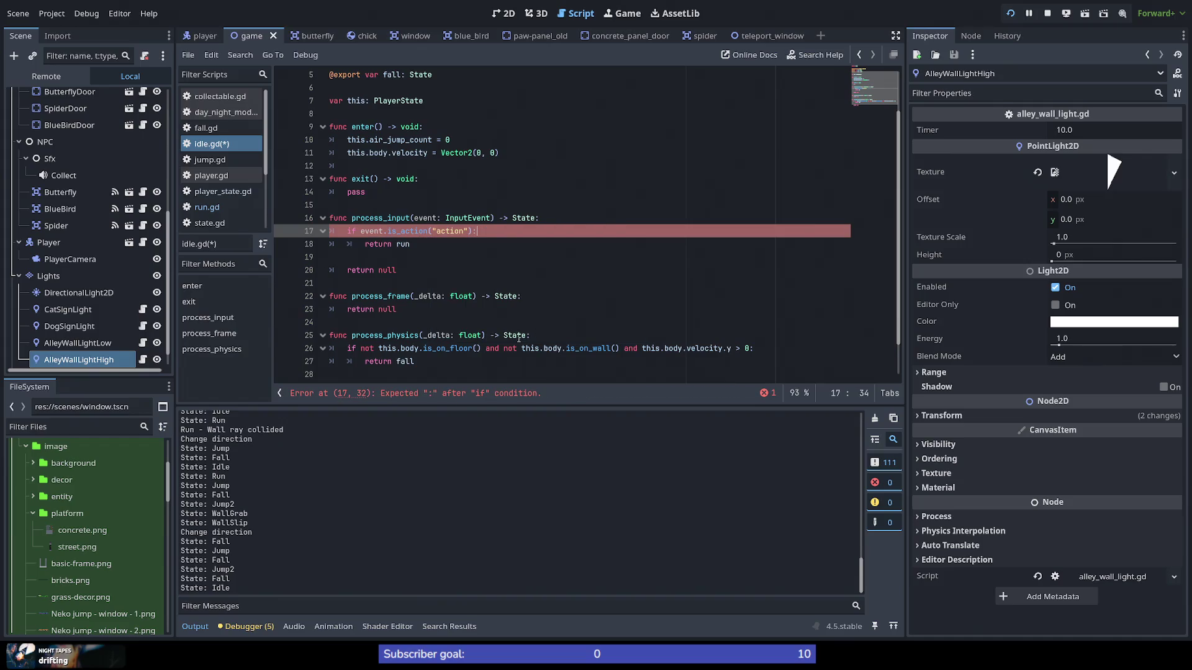
{"action": "key", "text": "ctrl+s"}
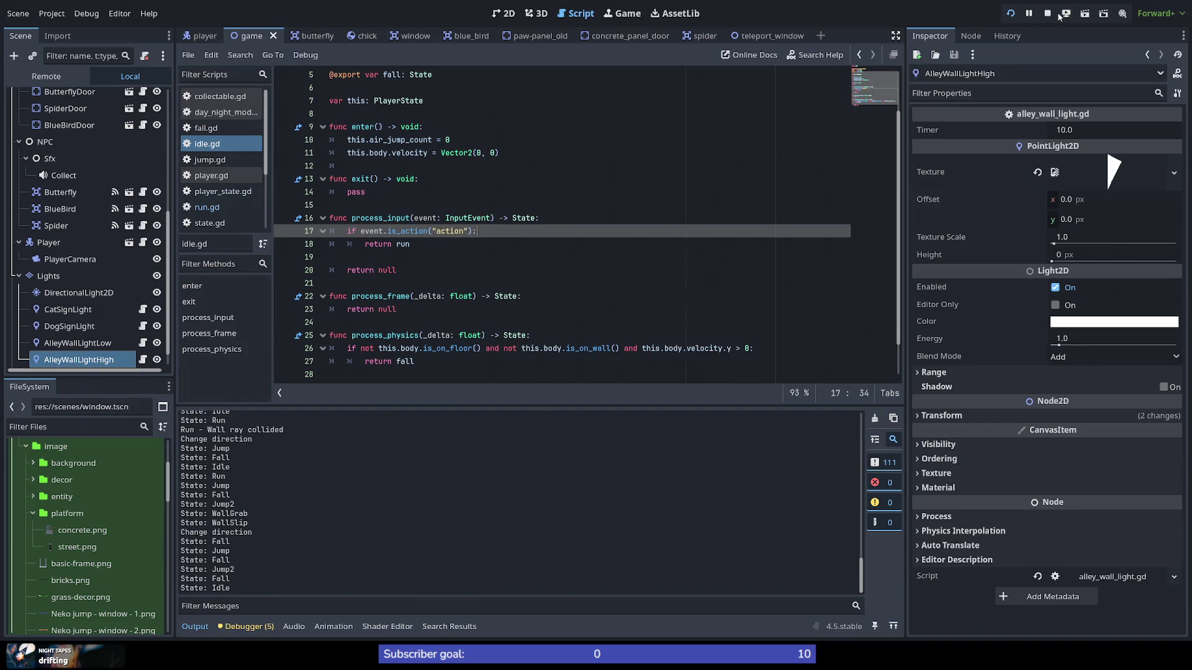
Step: Relaunch the game, jump, double-jump and wall-grab with the cat, then close it
{"action": "left_click", "coordinate": [1010, 13]}
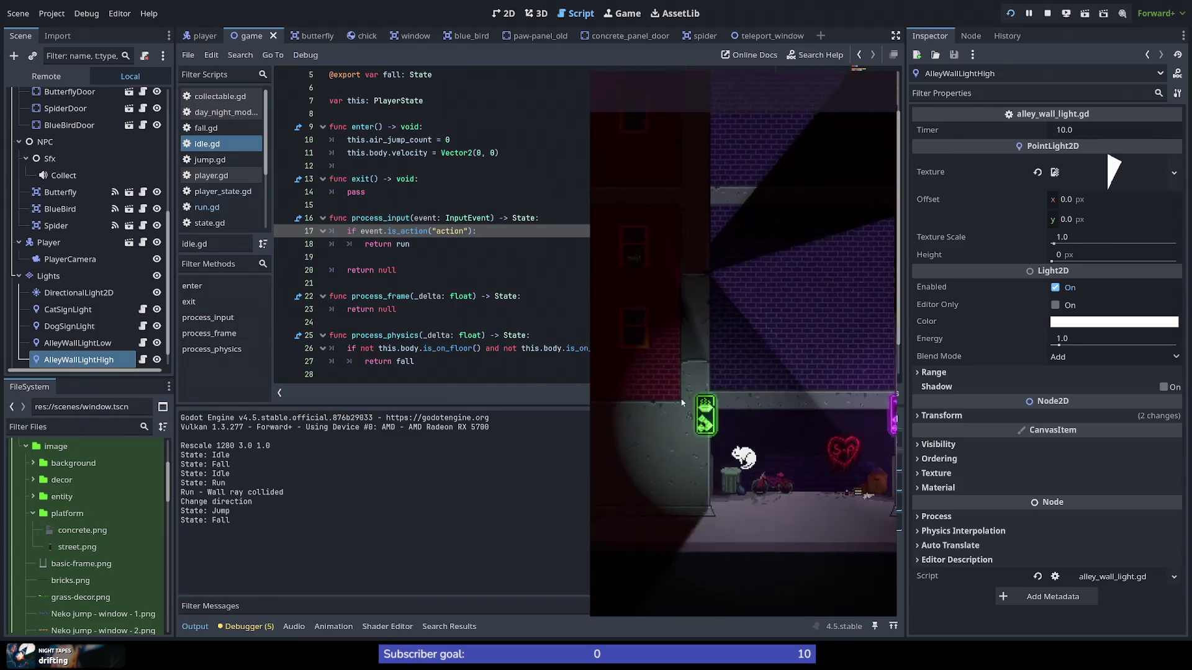
{"action": "key", "text": "space"}
{"action": "key", "text": "space"}
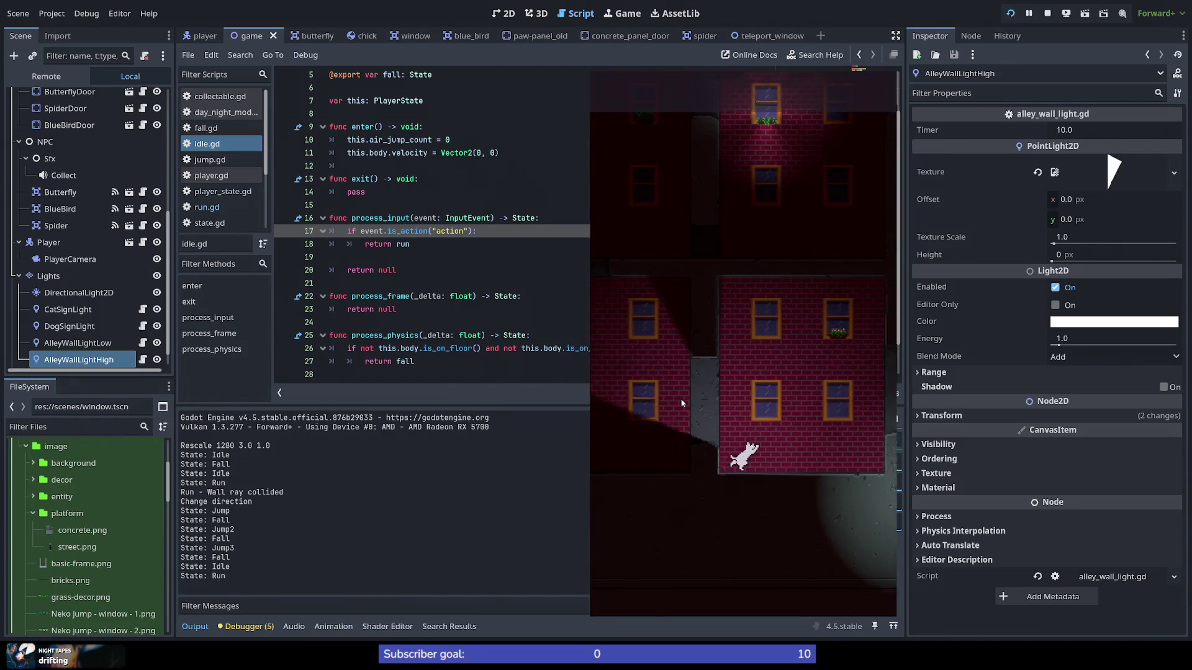
{"action": "key", "text": "space"}
{"action": "key", "text": "space"}
{"action": "key", "text": "space"}
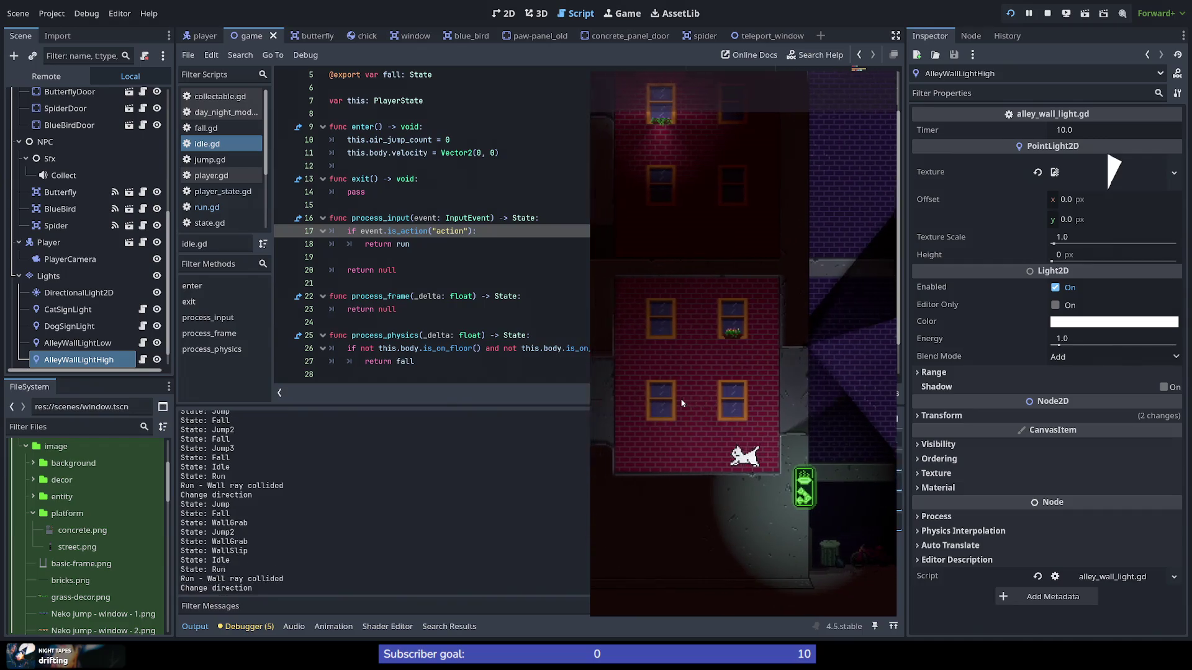
{"action": "key", "text": "space"}
{"action": "key", "text": "space"}
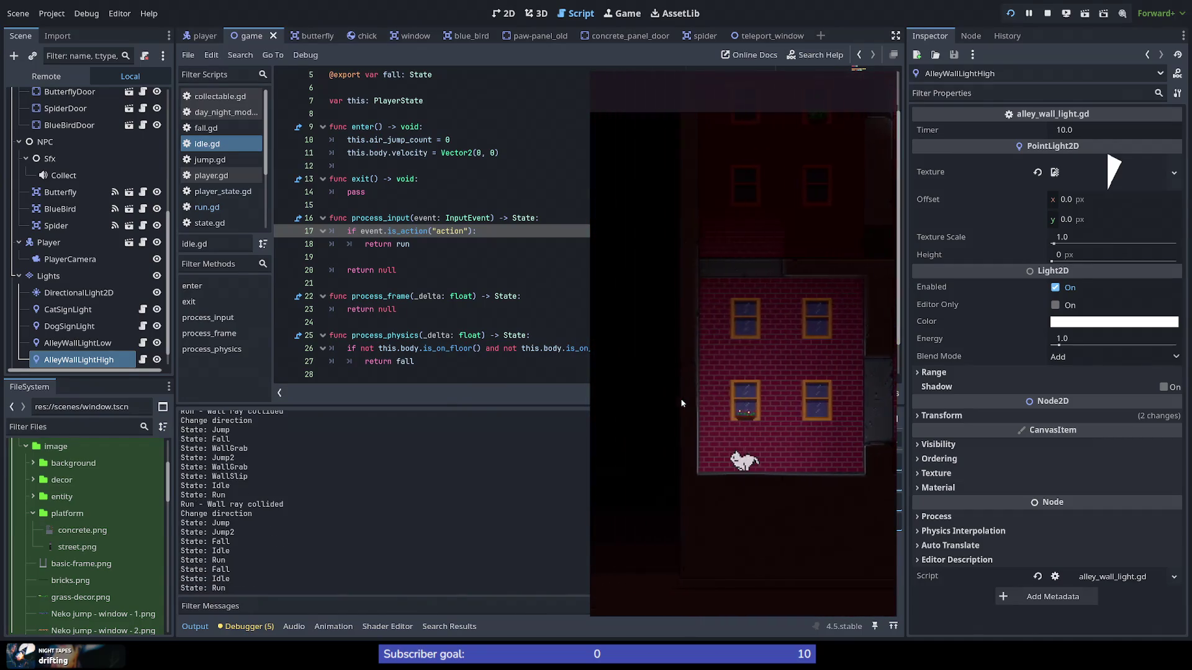
{"action": "key", "text": "space"}
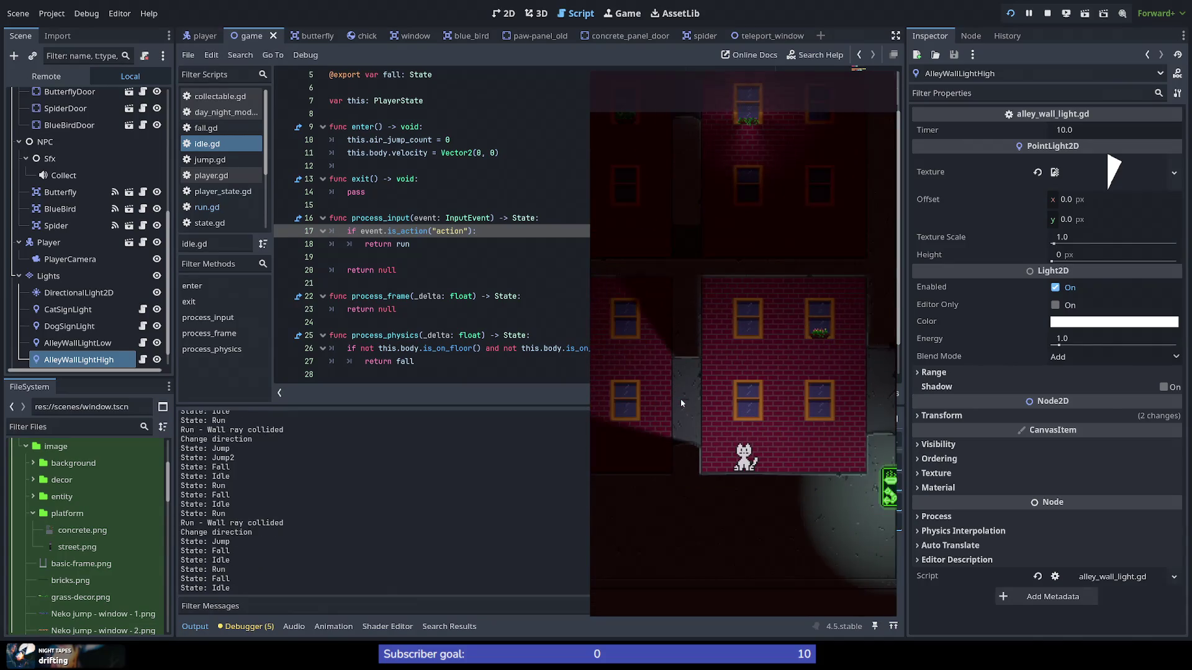
{"action": "key", "text": "space"}
{"action": "key", "text": "space"}
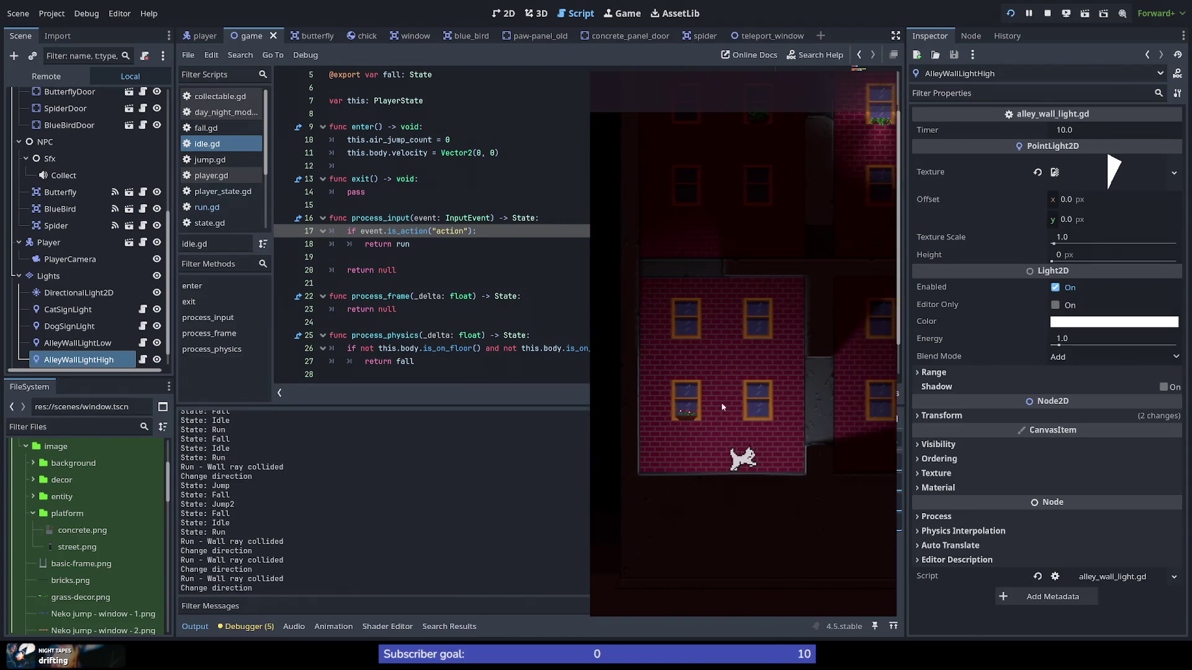
{"action": "key", "text": "space"}
{"action": "key", "text": "space"}
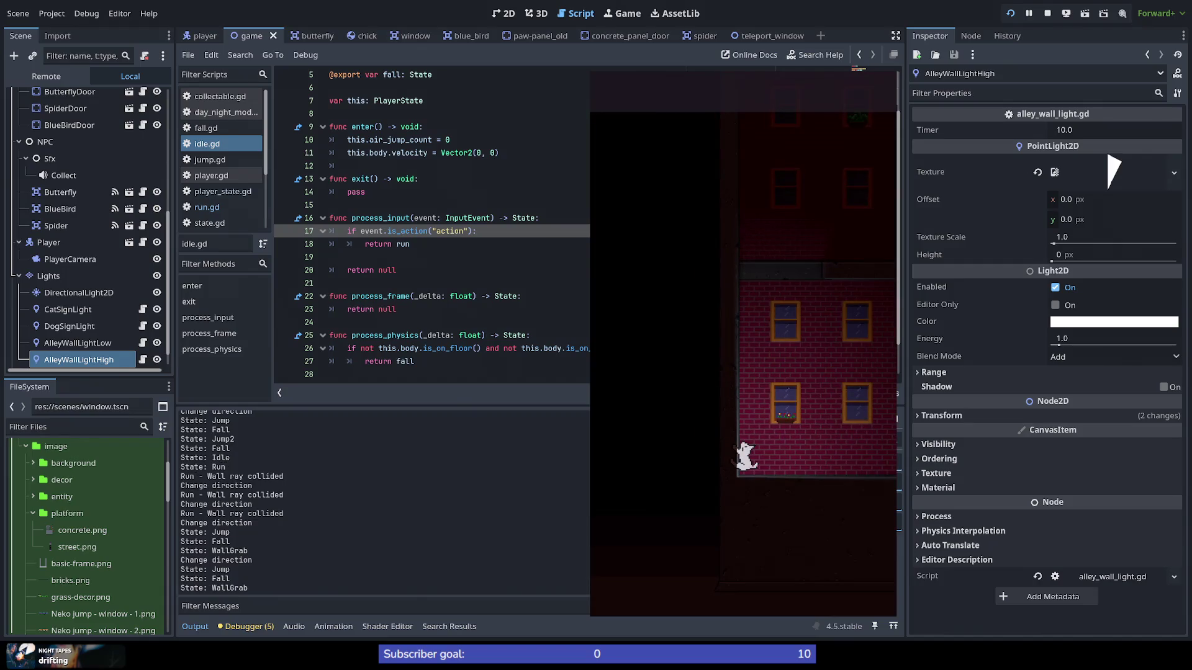
{"action": "left_click", "coordinate": [409, 205]}
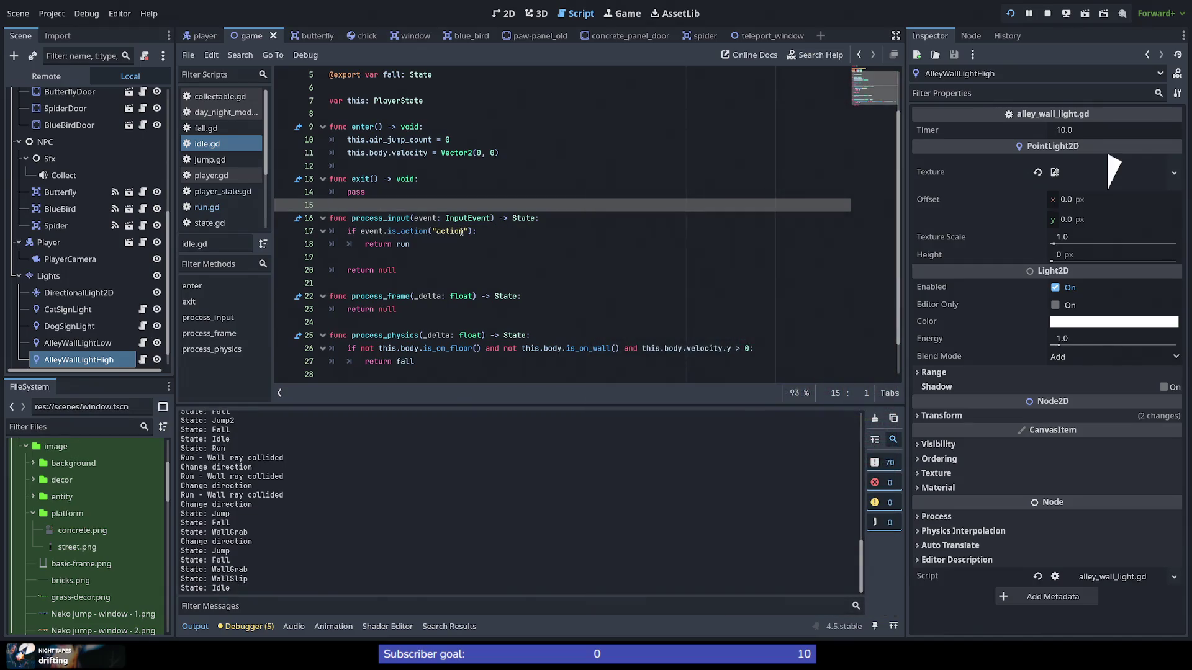
Step: Replace the .is_action("action") check with event.is_pressed() from the autocomplete list
{"action": "left_click_drag", "start_coordinate": [469, 231], "coordinate": [383, 231]}
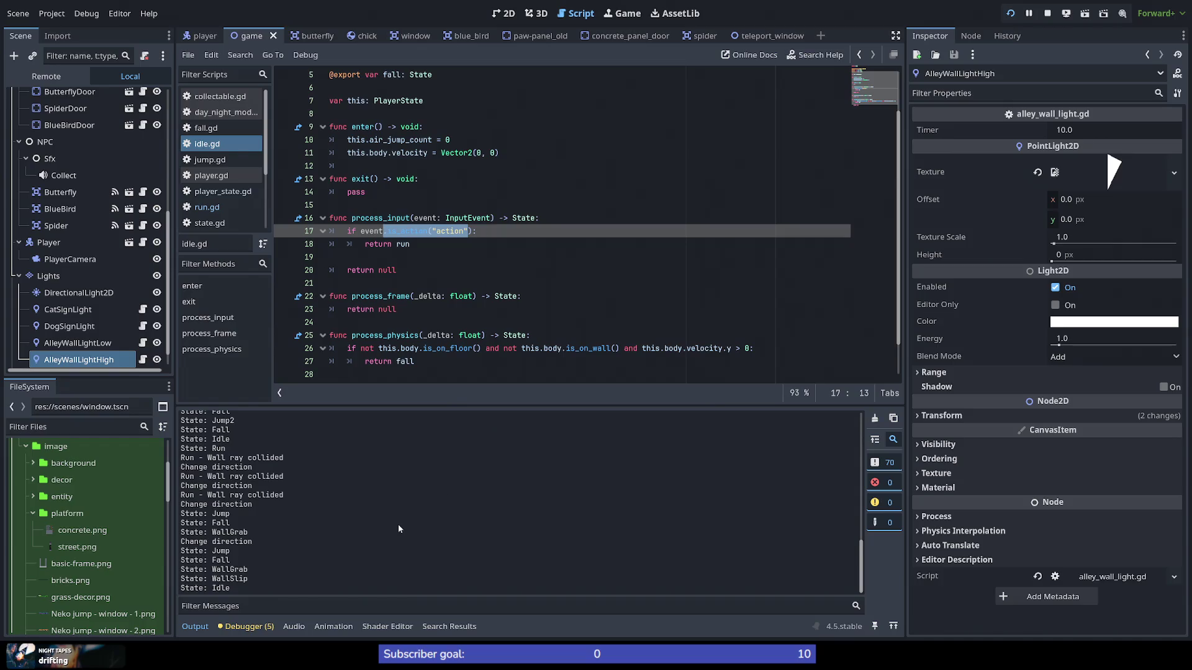
{"action": "type", "text": ".is"}
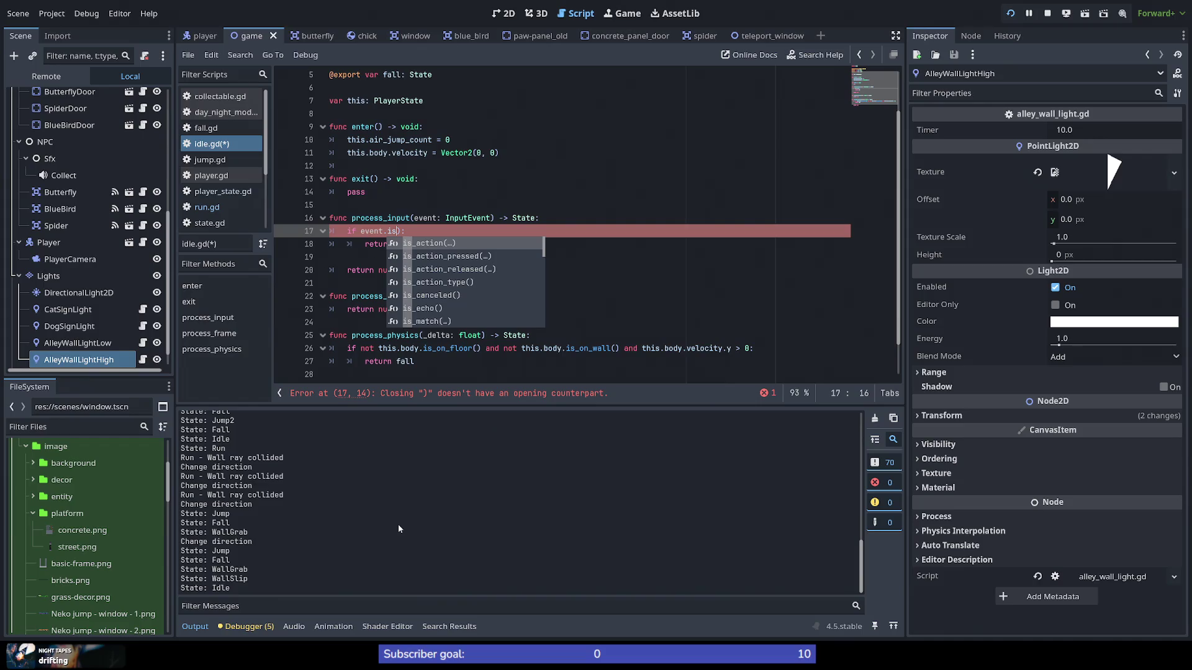
{"action": "key", "text": "Down"}
{"action": "key", "text": "Down"}
{"action": "key", "text": "Down"}
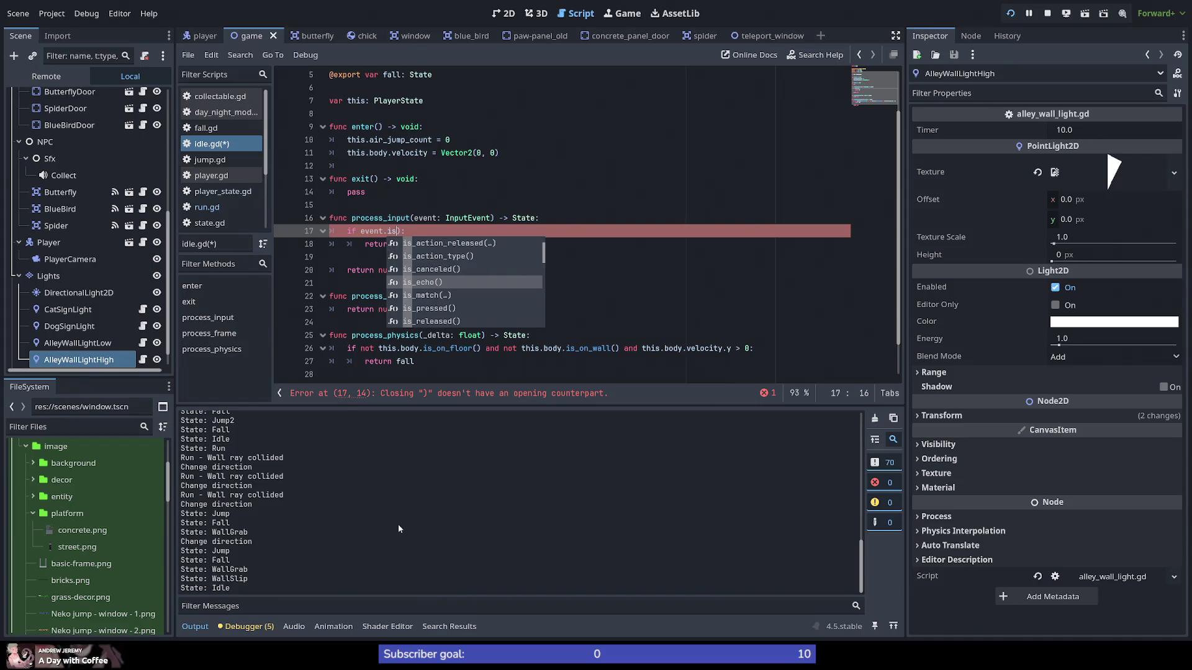
{"action": "key", "text": "Up"}
{"action": "key", "text": "Up"}
{"action": "key", "text": "Down"}
{"action": "key", "text": "Down"}
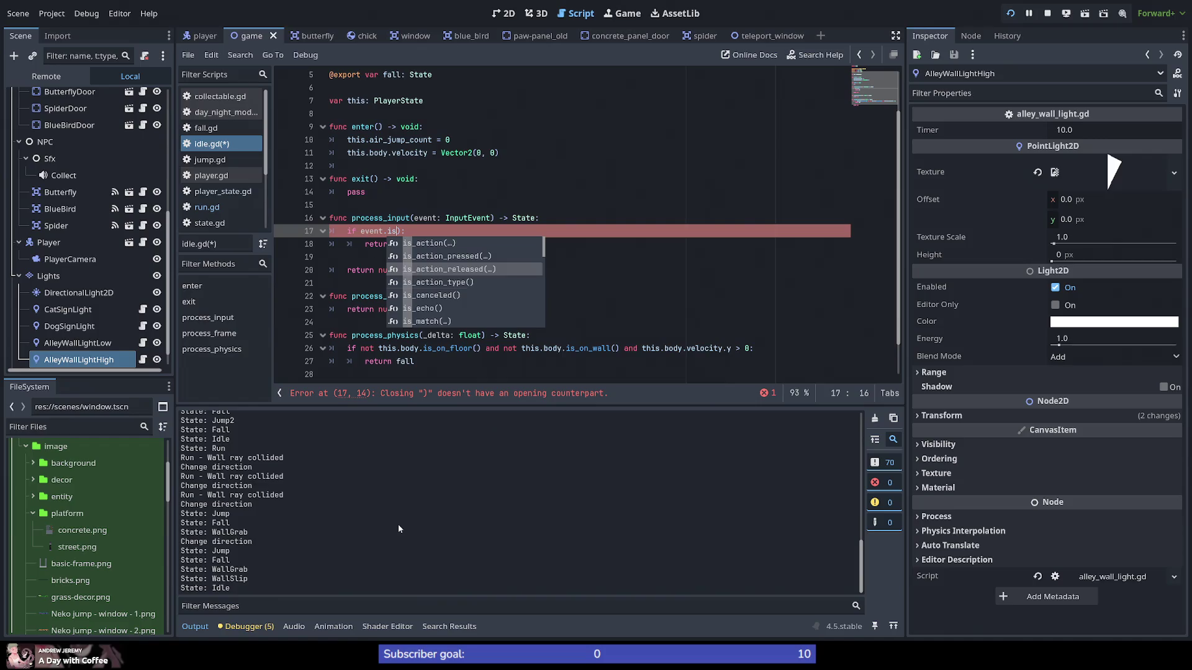
{"action": "key", "text": "Up"}
{"action": "key", "text": "Up"}
{"action": "key", "text": "Up"}
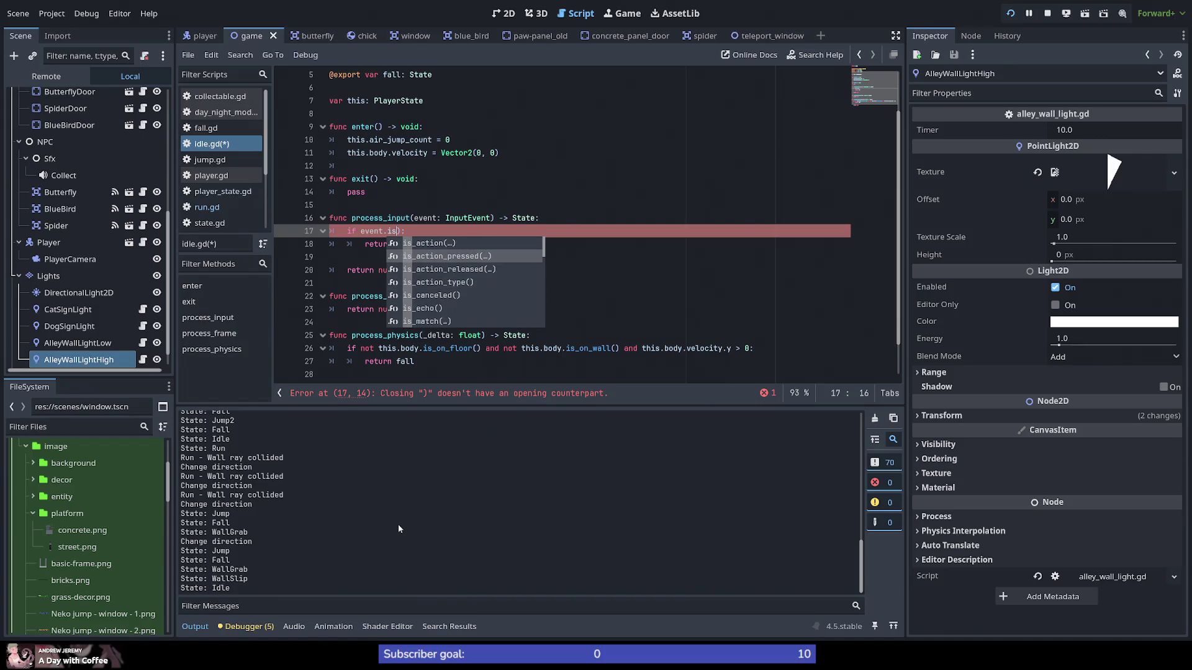
{"action": "key", "text": "Down"}
{"action": "key", "text": "Down"}
{"action": "key", "text": "Down"}
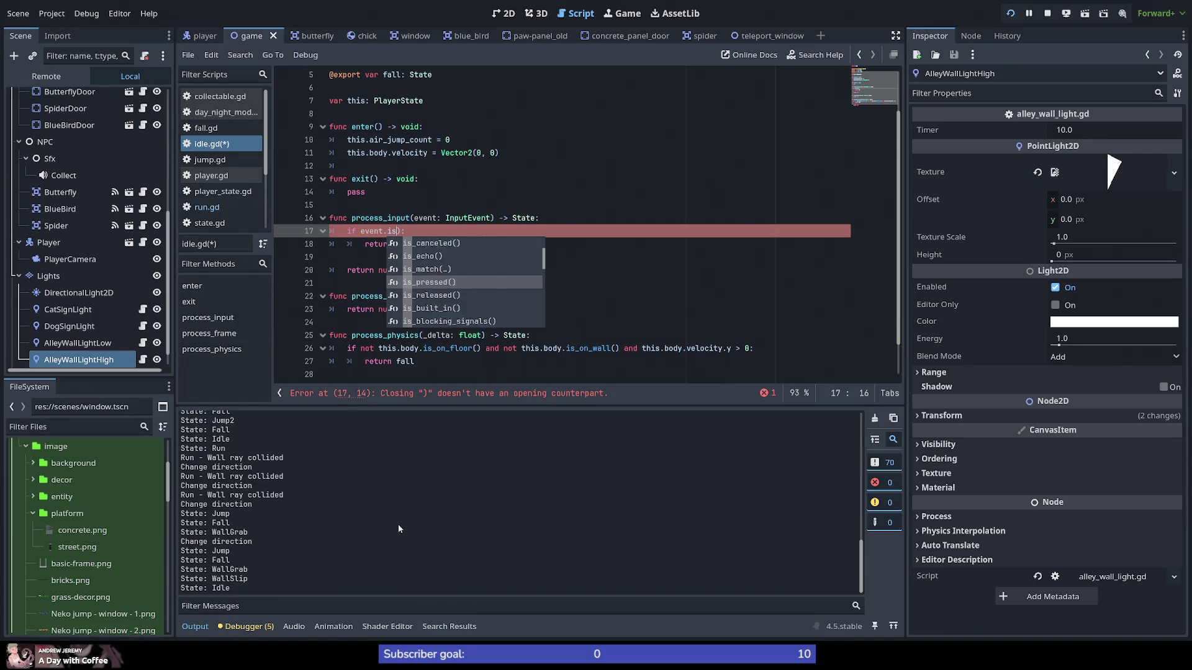
{"action": "key", "text": "Up"}
{"action": "key", "text": "Return"}
{"action": "key", "text": "BackSpace"}
{"action": "key", "text": "BackSpace"}
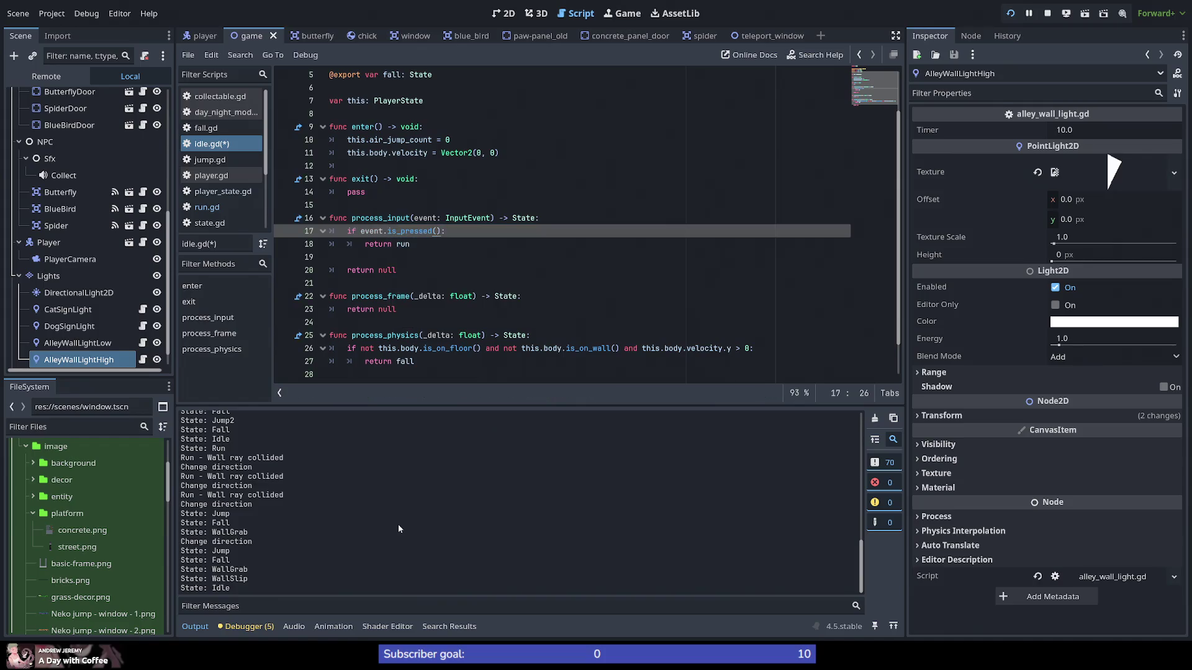
{"action": "type", "text": "("}
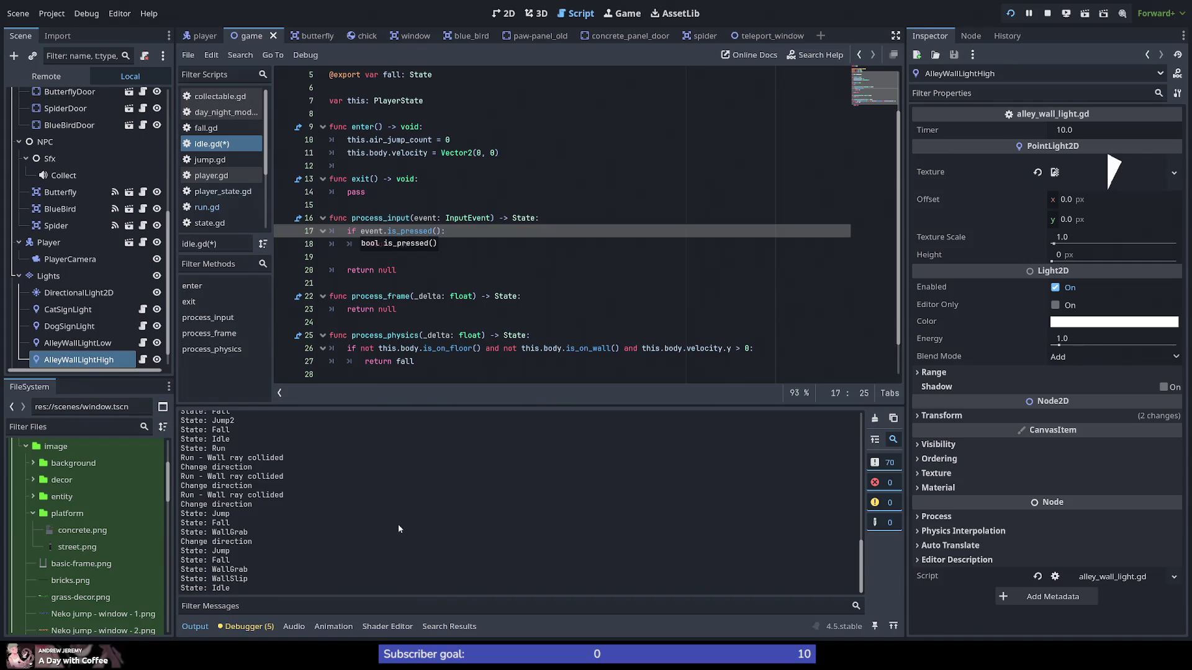
{"action": "type", "text": ")"}
Step: Erase is_pressed() and browse the is_ suggestions, leaving an unfinished event.is_ condition
{"action": "key", "text": "ctrl+shift+Left"}
{"action": "key", "text": "ctrl+shift+Left"}
{"action": "key", "text": "ctrl+shift+Left"}
{"action": "key", "text": "ctrl+shift+Right"}
{"action": "key", "text": "BackSpace"}
{"action": "key", "text": "ctrl+space"}
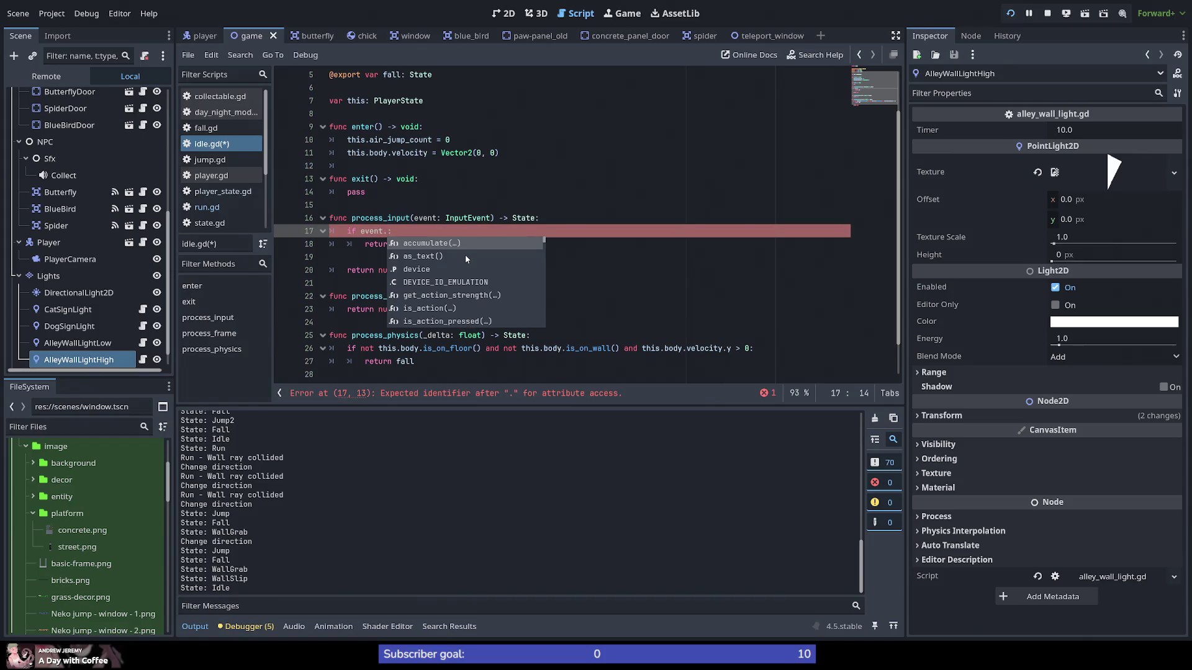
{"action": "key", "text": "Escape"}
{"action": "key", "text": "ctrl+space"}
{"action": "type", "text": "is_"}
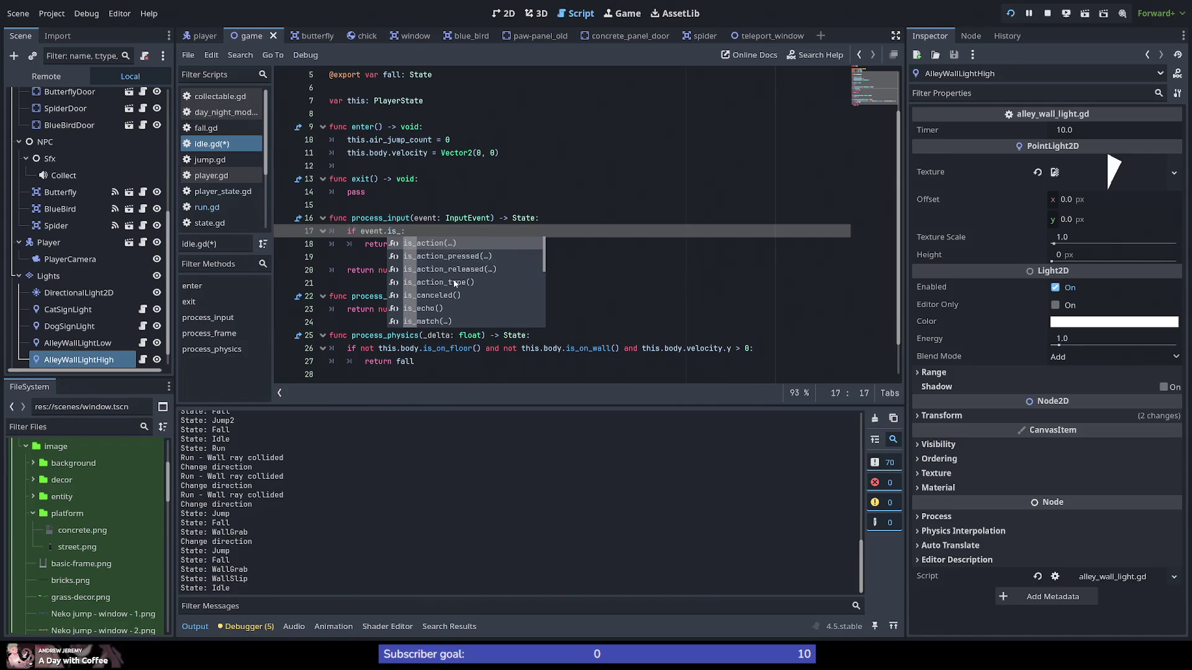
{"action": "key", "text": "Down"}
{"action": "key", "text": "Down"}
{"action": "key", "text": "Down"}
{"action": "key", "text": "Down"}
{"action": "key", "text": "Down"}
{"action": "key", "text": "Down"}
{"action": "key", "text": "Down"}
{"action": "key", "text": "Down"}
{"action": "key", "text": "Down"}
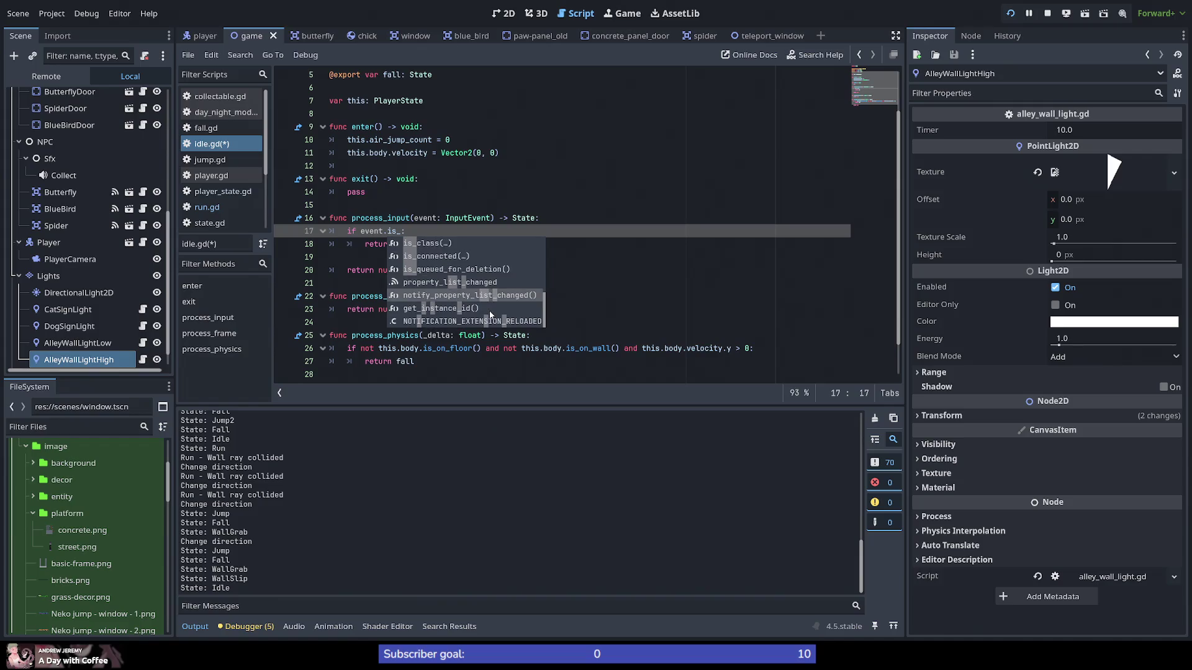
{"action": "key", "text": "Down"}
{"action": "key", "text": "Down"}
{"action": "key", "text": "Down"}
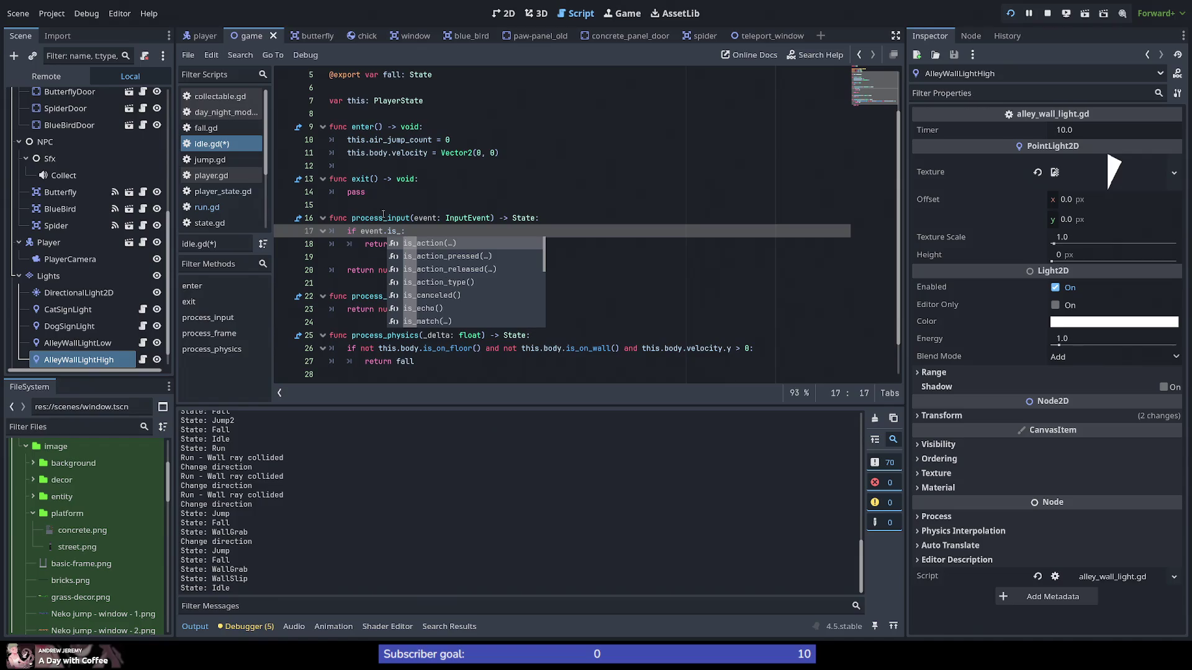
Step: Inspect the process_input method name on line 16
{"action": "mouse_move", "coordinate": [380, 216]}
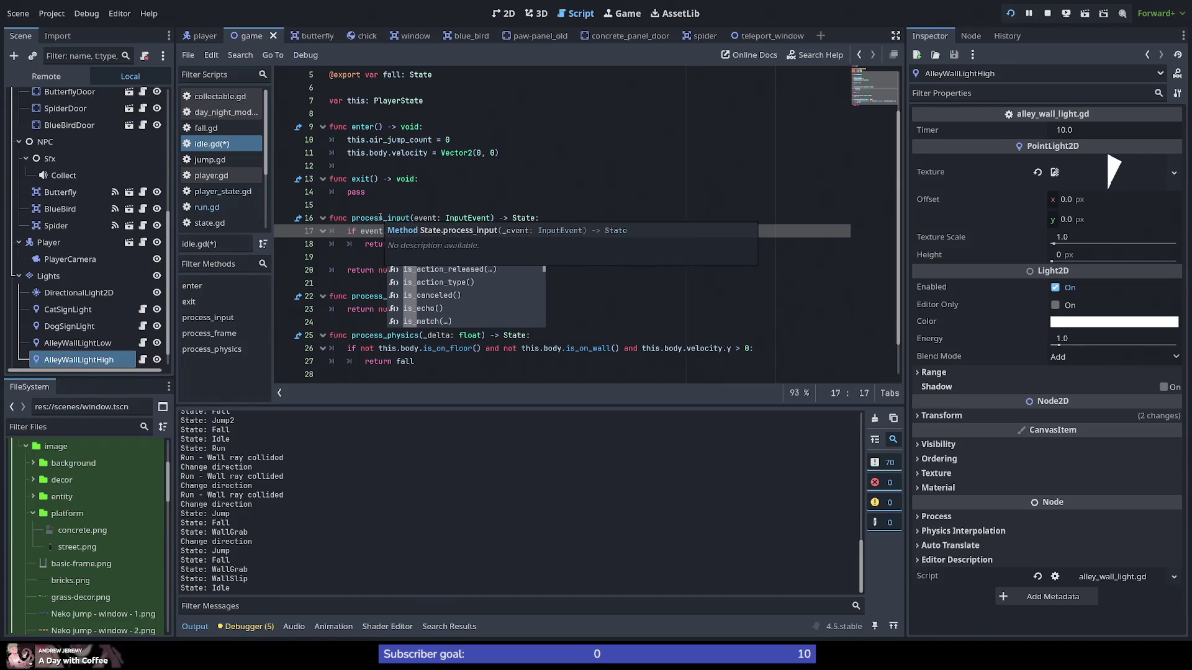
{"action": "double_click", "coordinate": [376, 218]}
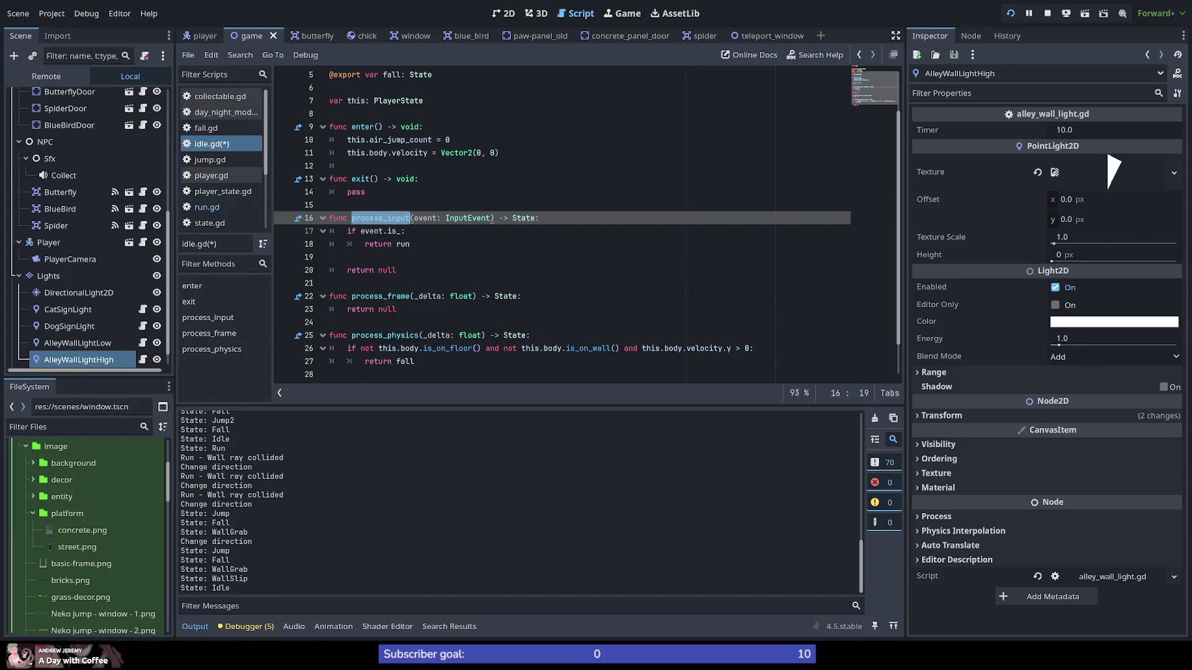
{"action": "scroll", "coordinate": [380, 246], "scroll_direction": "up", "scroll_amount": 2}
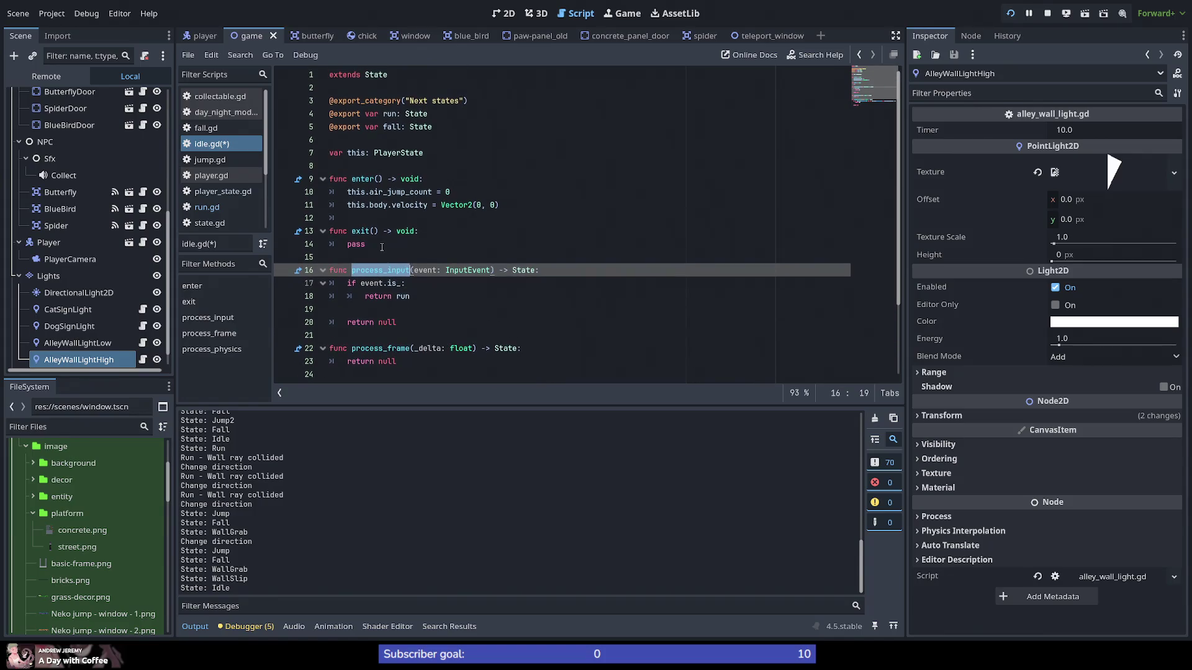
{"action": "scroll", "coordinate": [381, 247], "scroll_direction": "down", "scroll_amount": 3}
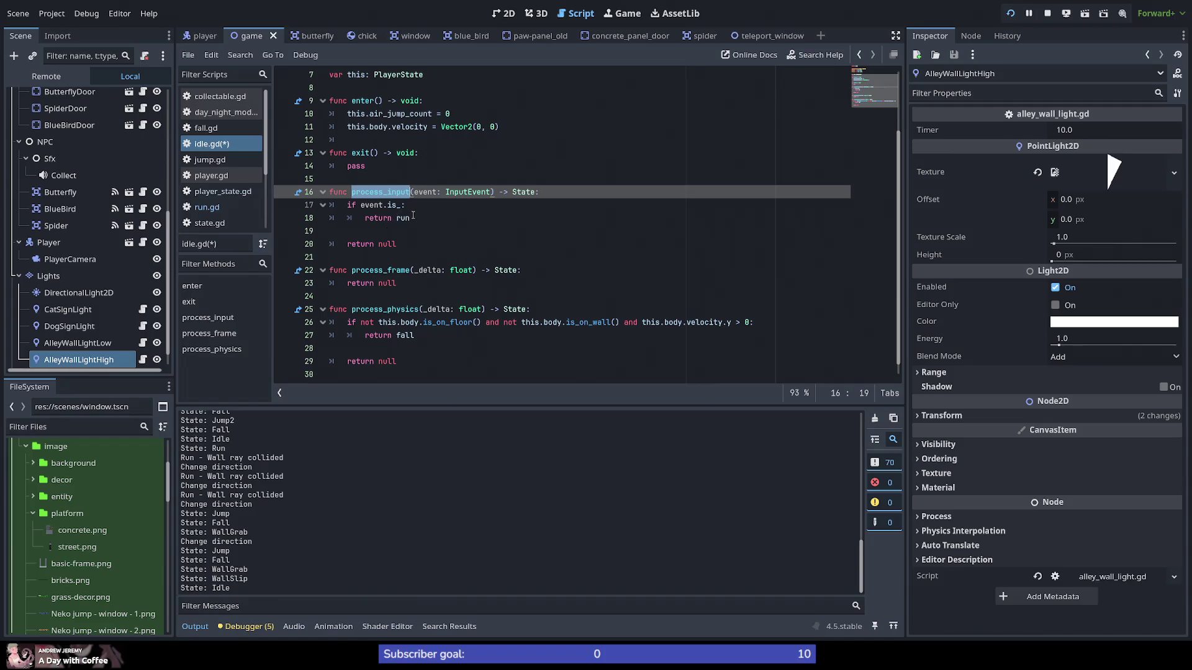
{"action": "left_click", "coordinate": [388, 191]}
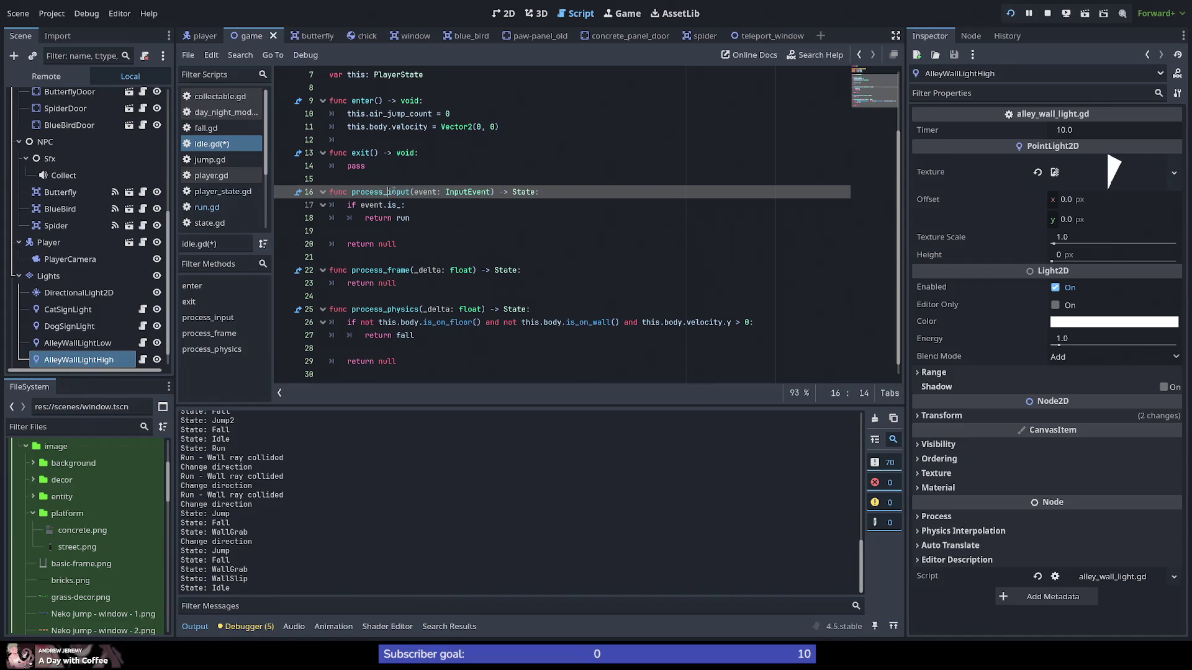
{"action": "double_click", "coordinate": [394, 192]}
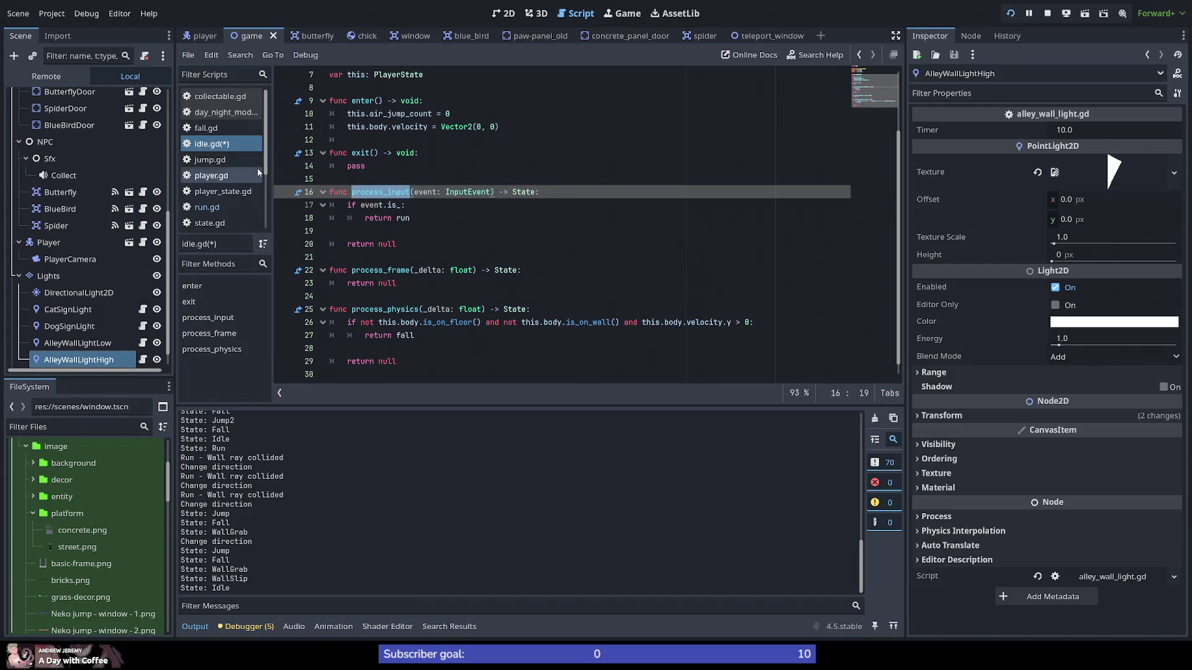
Step: Look through player_state.gd and state_machine.gd to find where process_input is called
{"action": "left_click", "coordinate": [223, 192]}
{"action": "scroll", "coordinate": [281, 280], "scroll_direction": "up", "scroll_amount": 3}
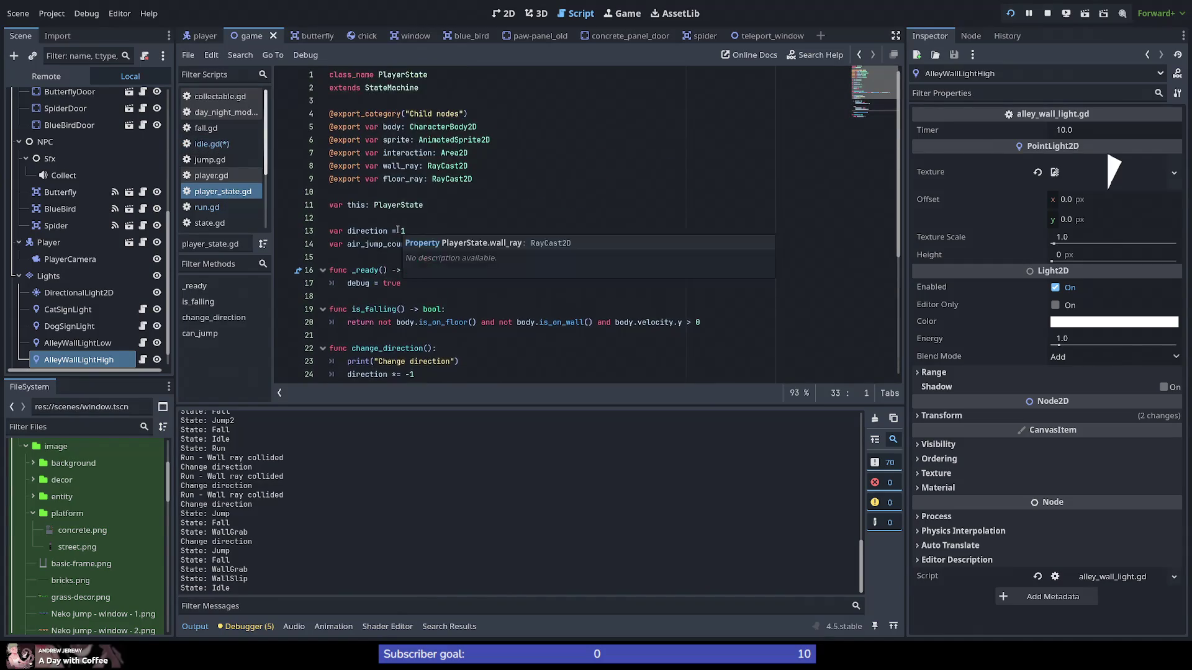
{"action": "scroll", "coordinate": [281, 280], "scroll_direction": "down", "scroll_amount": 5}
{"action": "scroll", "coordinate": [234, 174], "scroll_direction": "down", "scroll_amount": 3}
{"action": "left_click", "coordinate": [225, 144]}
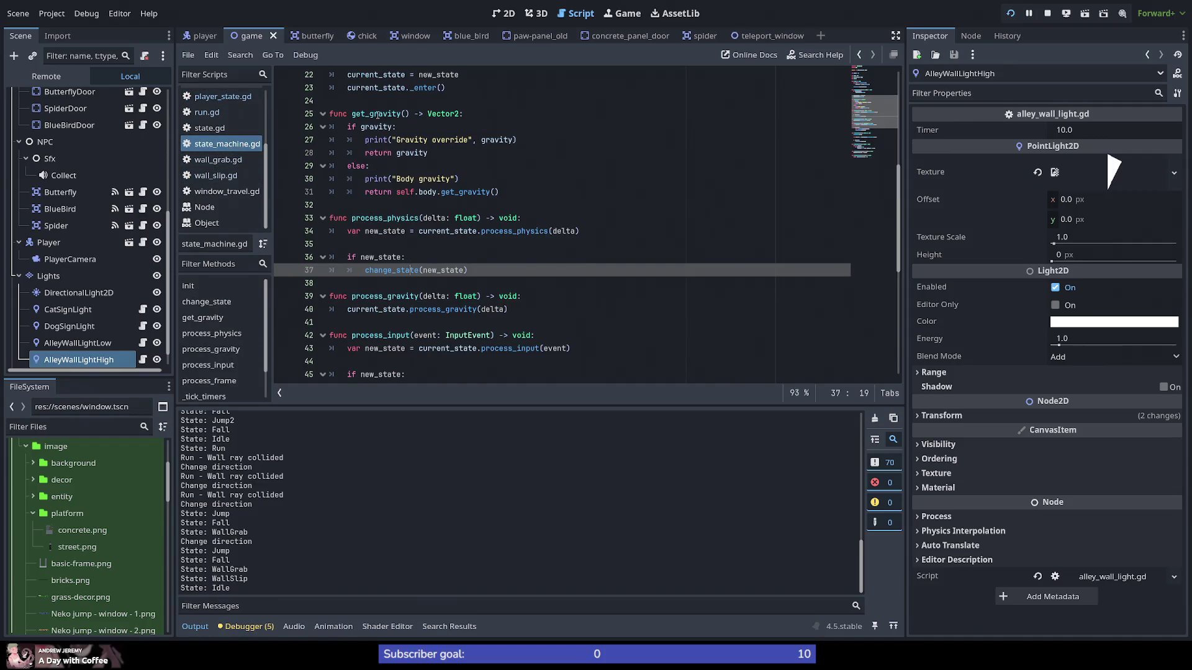
{"action": "scroll", "coordinate": [358, 276], "scroll_direction": "down", "scroll_amount": 3}
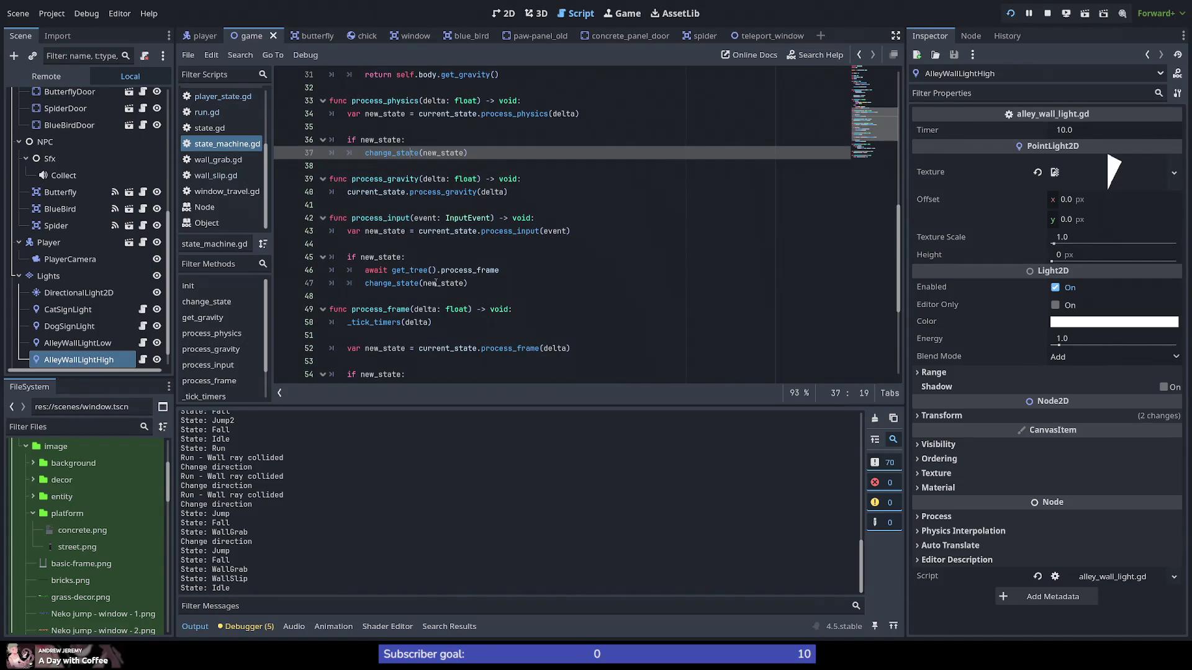
{"action": "double_click", "coordinate": [398, 218]}
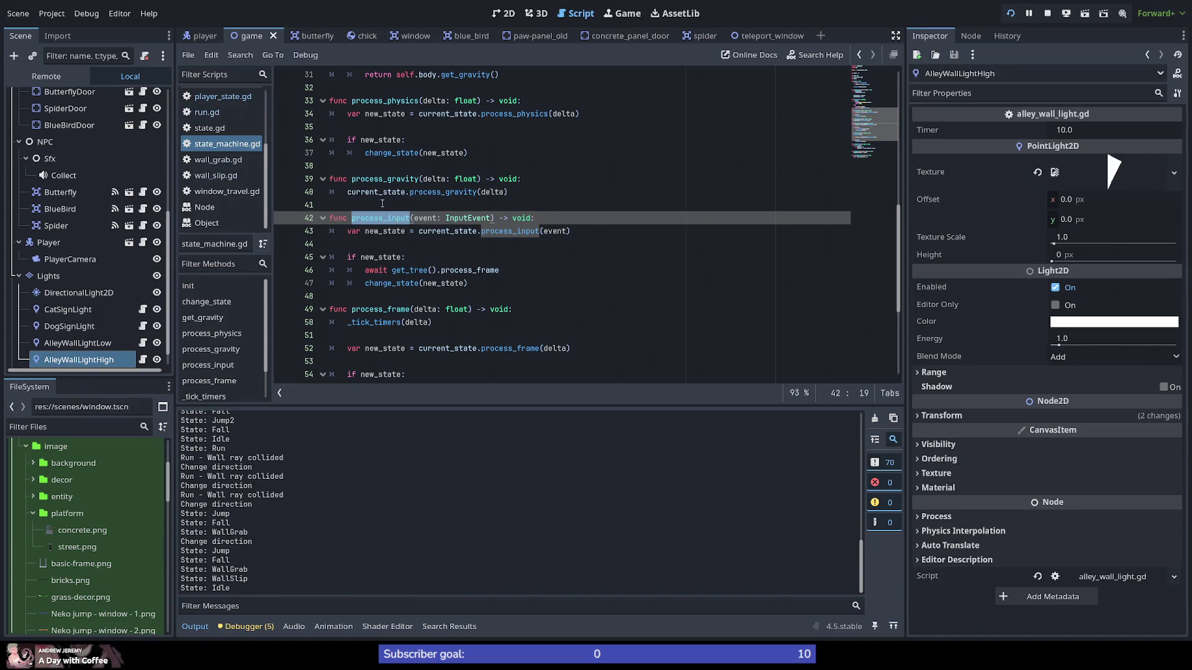
{"action": "scroll", "coordinate": [234, 169], "scroll_direction": "up", "scroll_amount": 3}
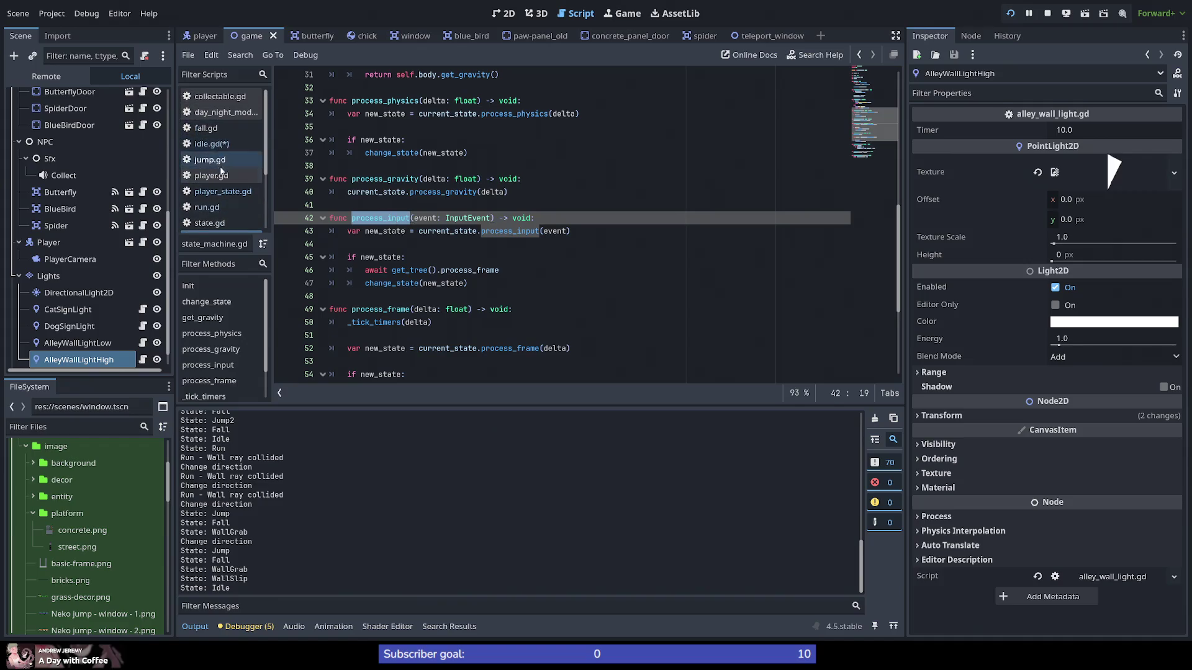
Step: Open player.gd and inspect _unhandled_input passing the event to process_input on line 10
{"action": "left_click", "coordinate": [223, 177]}
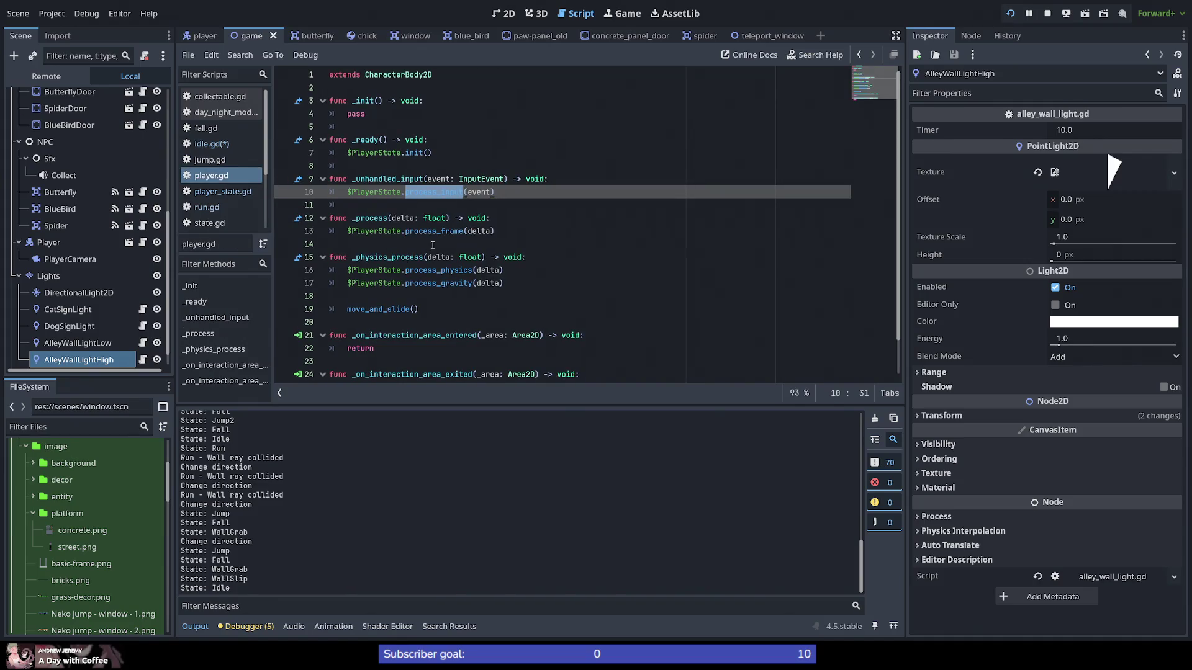
{"action": "double_click", "coordinate": [388, 179]}
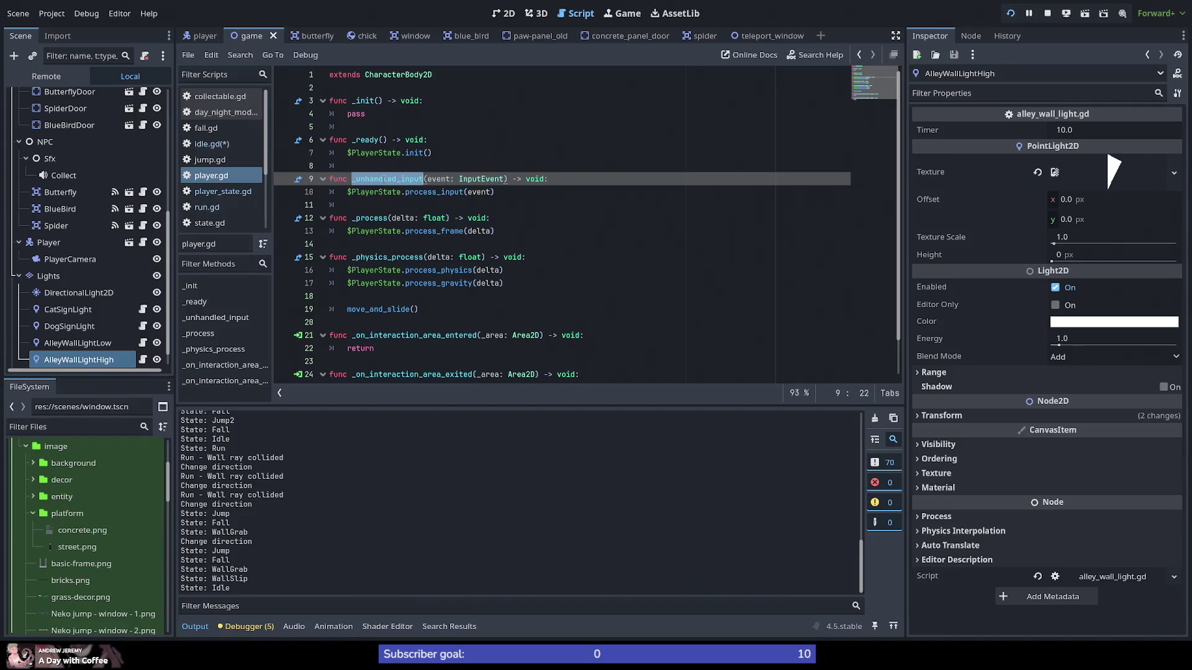
{"action": "double_click", "coordinate": [455, 193]}
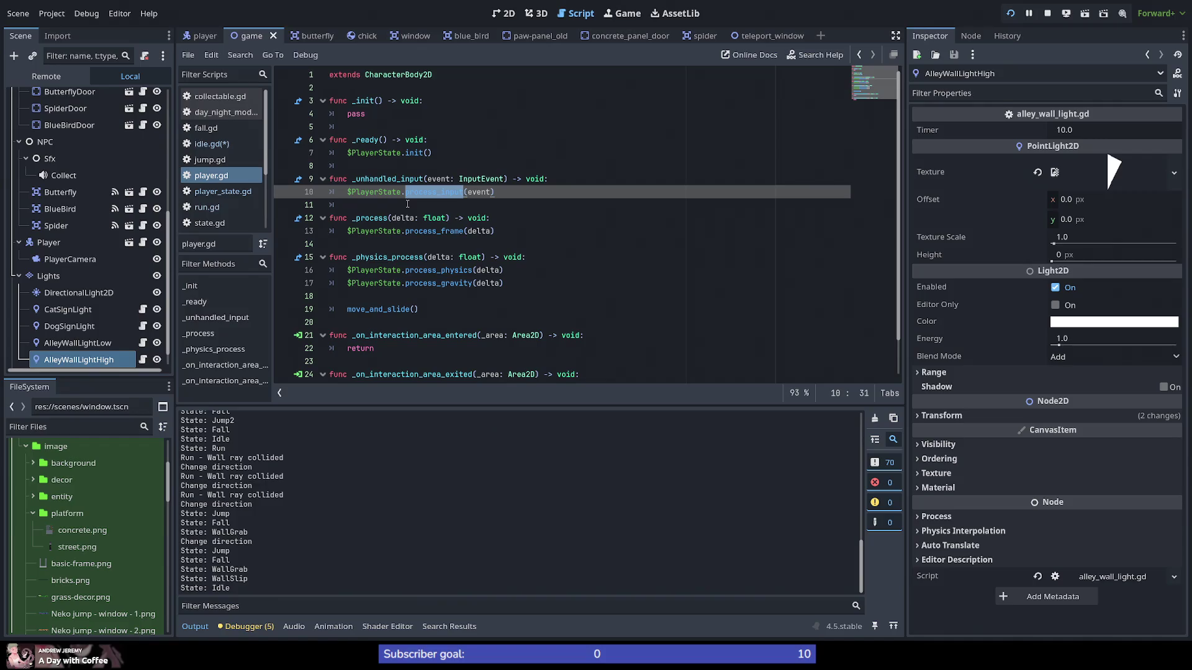
Step: Back in idle.gd, undo line 17 to event.is_action("action") and save
{"action": "left_click", "coordinate": [222, 146]}
{"action": "left_click", "coordinate": [481, 231]}
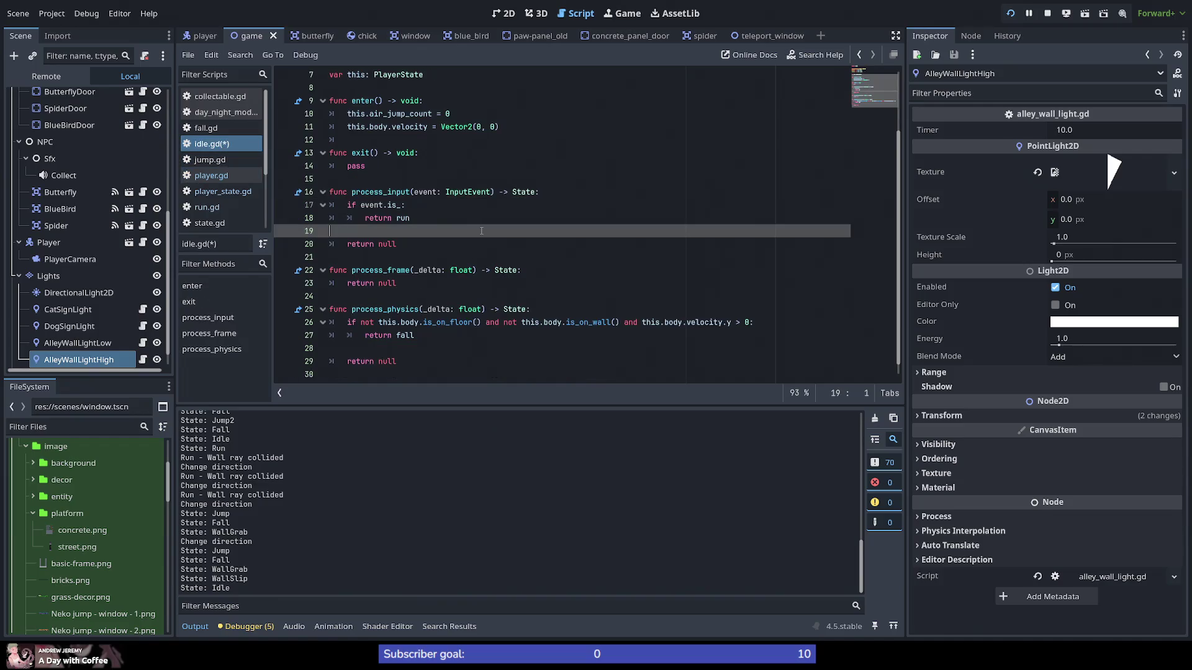
{"action": "key", "text": "ctrl+z"}
{"action": "key", "text": "ctrl+z"}
{"action": "key", "text": "ctrl+z"}
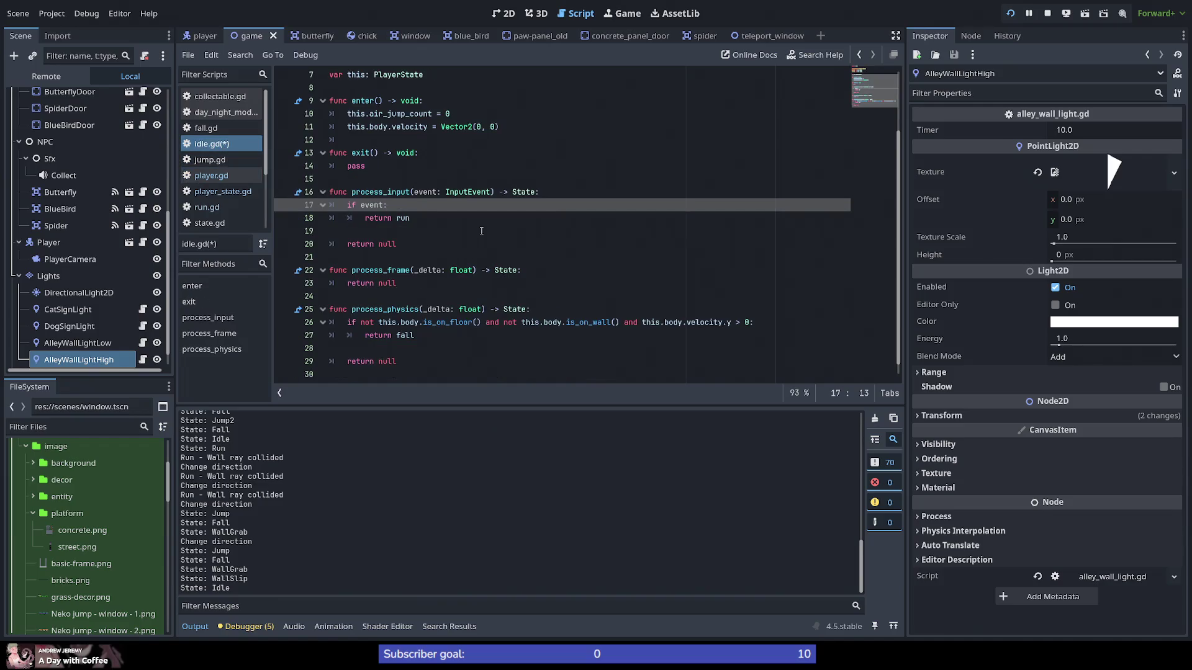
{"action": "type", "text": ".is_pressed()"}
{"action": "left_click", "coordinate": [398, 192]}
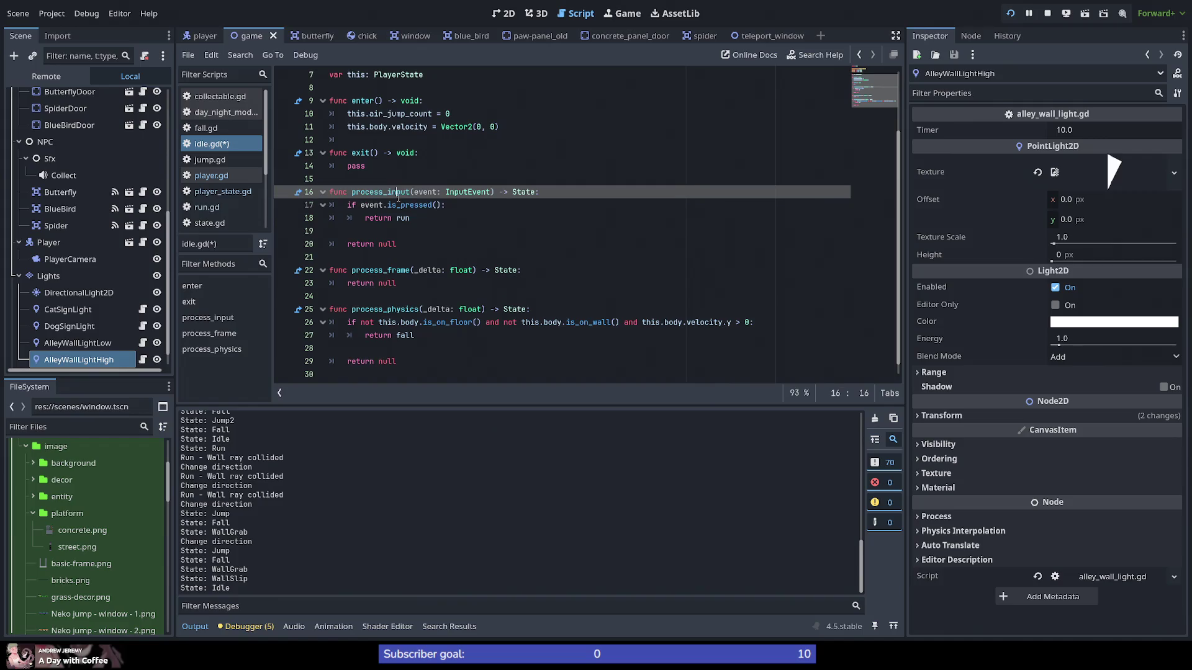
{"action": "left_click", "coordinate": [443, 205]}
{"action": "key", "text": "ctrl+z"}
{"action": "key", "text": "ctrl+z"}
{"action": "left_click", "coordinate": [442, 219]}
{"action": "key", "text": "ctrl+s"}
Step: Change line 17's check to event.is_action_pressed("action")
{"action": "left_click", "coordinate": [282, 210], "text": "shift"}
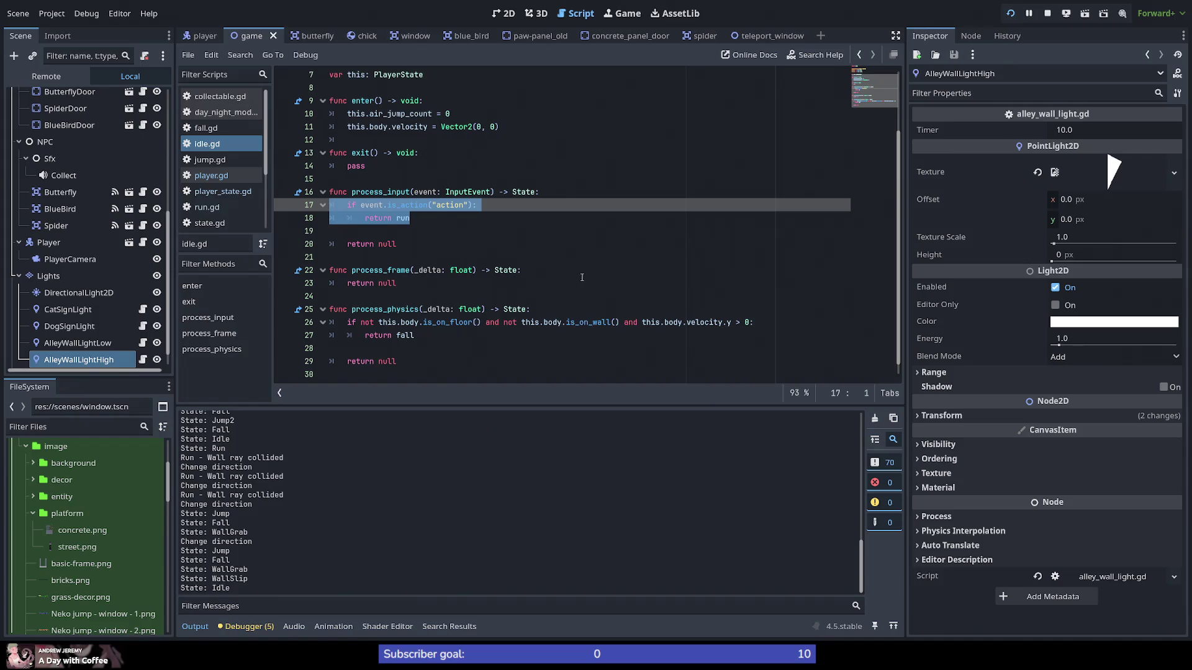
{"action": "left_click", "coordinate": [427, 204]}
{"action": "type", "text": "_pressed("}
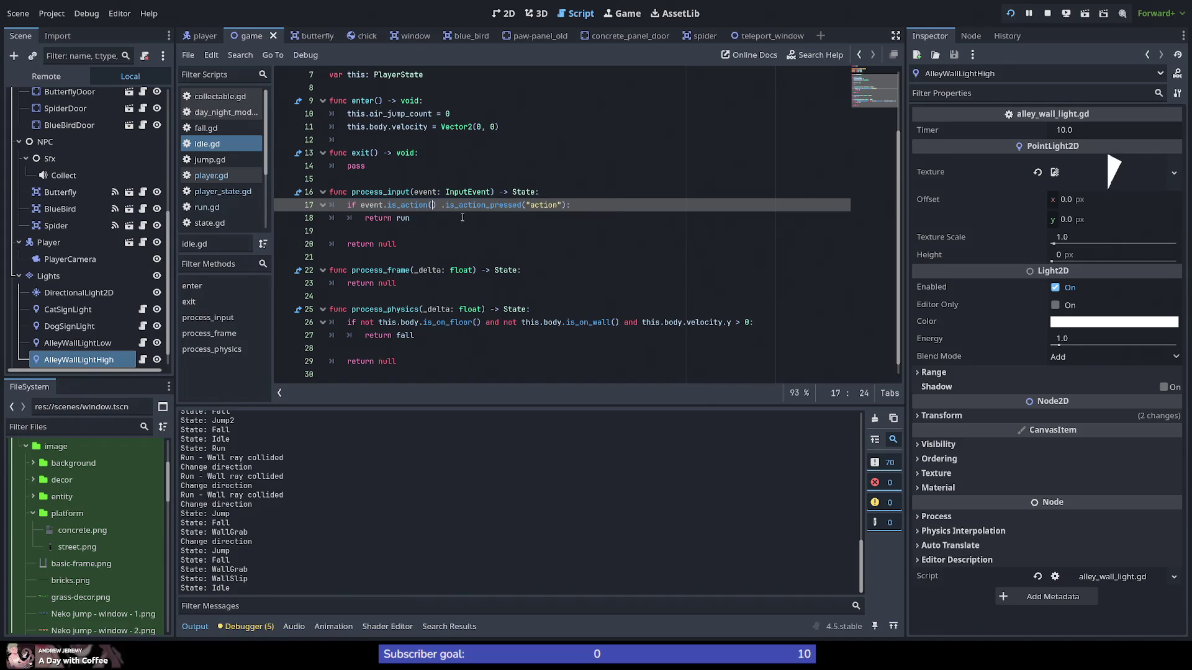
{"action": "key", "text": "BackSpace"}
{"action": "key", "text": "BackSpace"}
{"action": "key", "text": "BackSpace"}
{"action": "key", "text": "Delete"}
{"action": "left_click", "coordinate": [458, 217]}
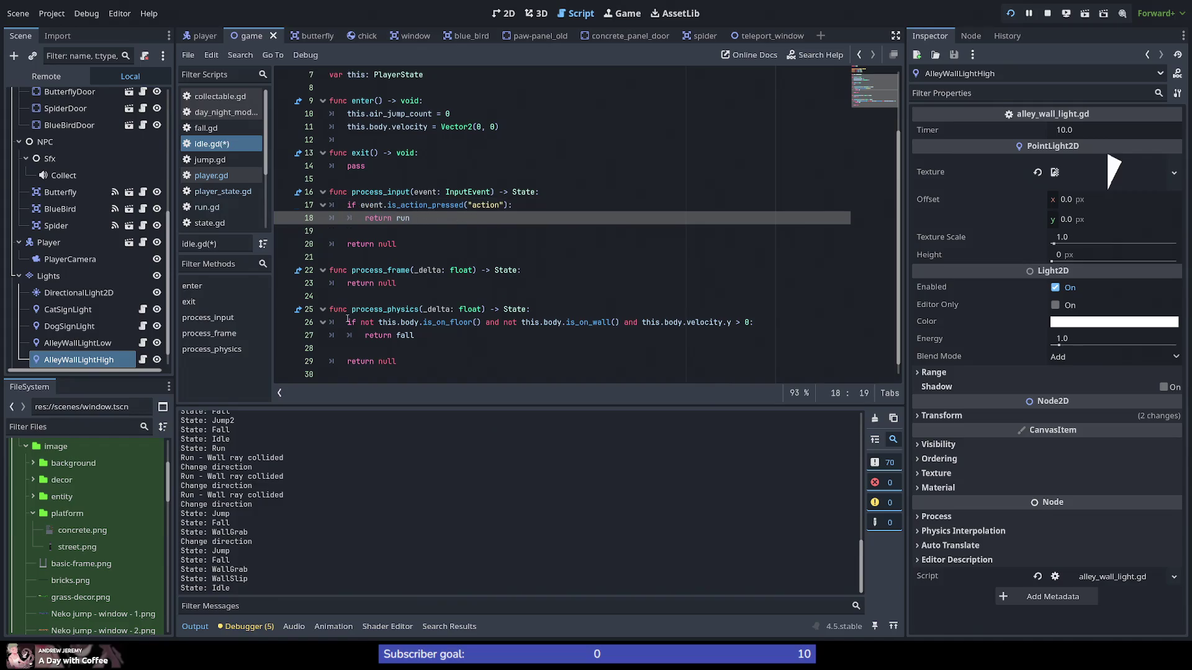
Step: Review process_frame and process_physics, placing the caret after return fall on line 27
{"action": "double_click", "coordinate": [380, 270]}
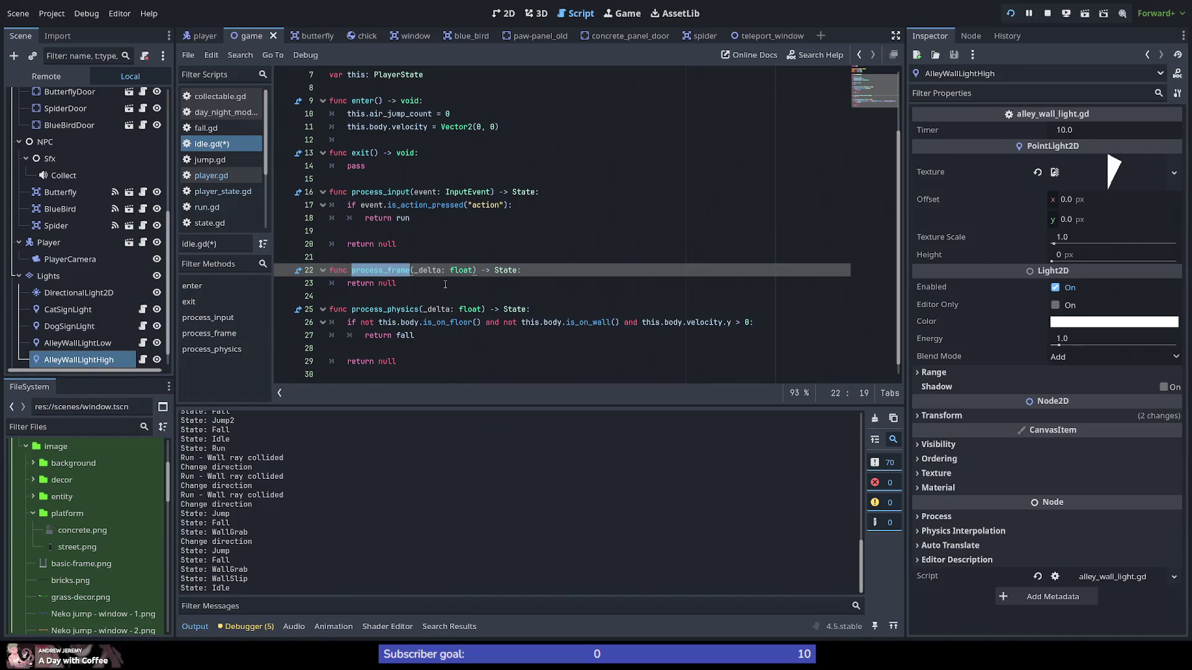
{"action": "double_click", "coordinate": [384, 309]}
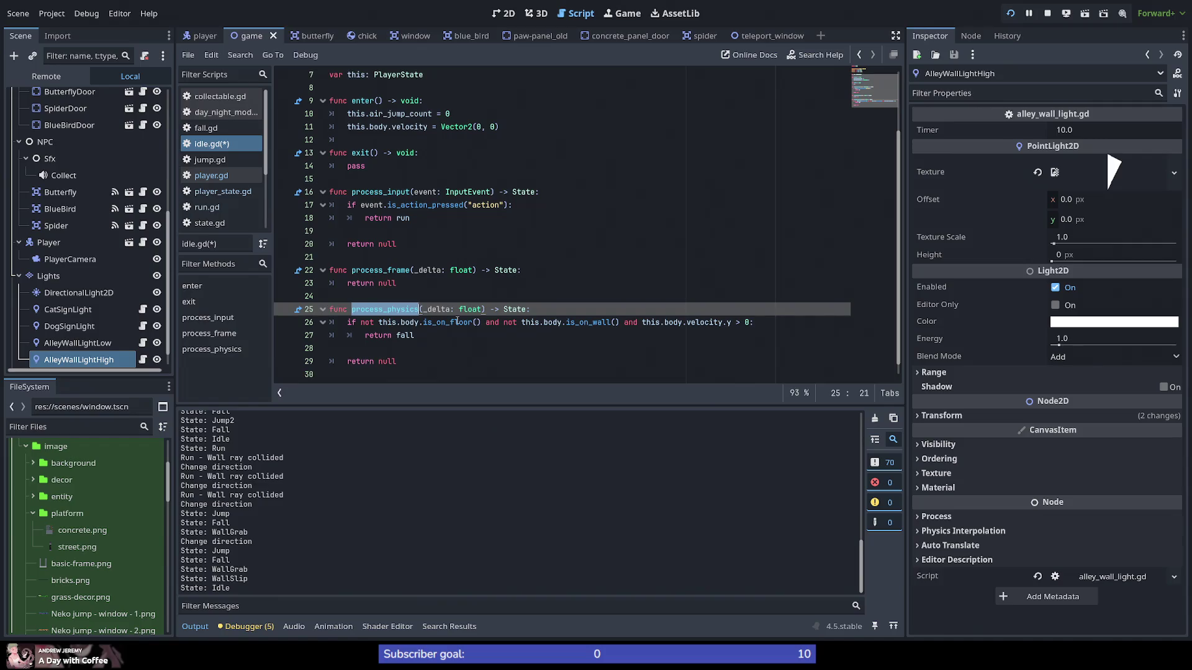
{"action": "mouse_move", "coordinate": [457, 321]}
{"action": "mouse_move", "coordinate": [404, 335]}
{"action": "left_click", "coordinate": [424, 336]}
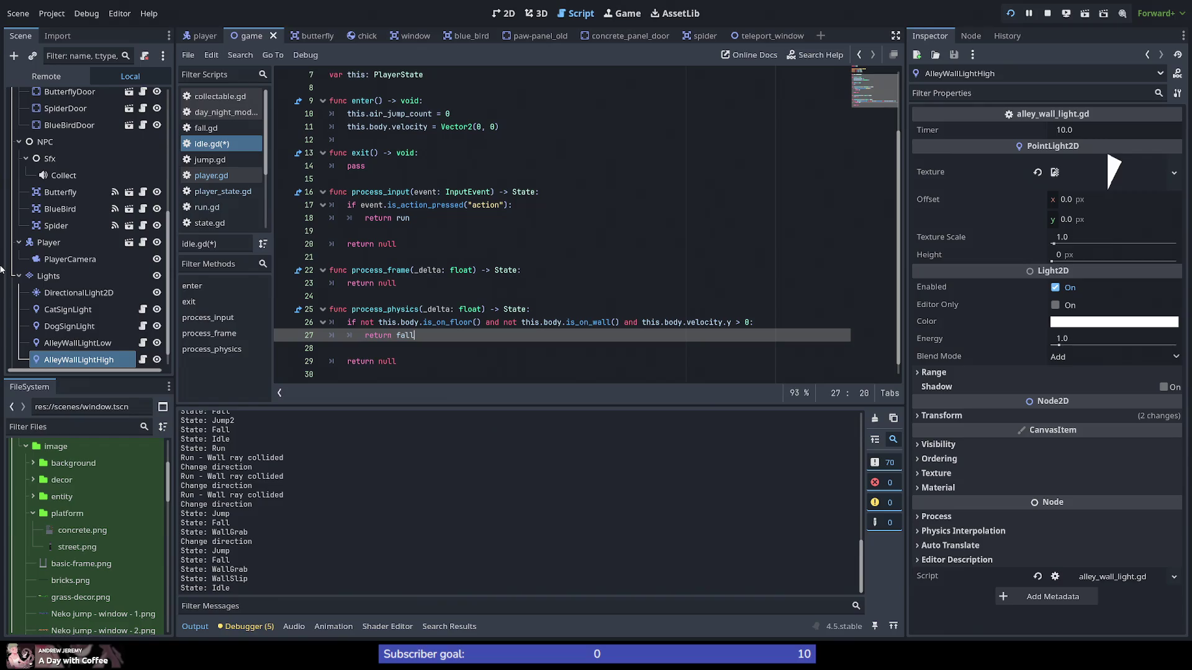
Step: Start an 'elif InputEvent' line after return fall, then search the project for is_action_pressed
{"action": "key", "text": "Return"}
{"action": "key", "text": "Return"}
{"action": "type", "text": "elif"}
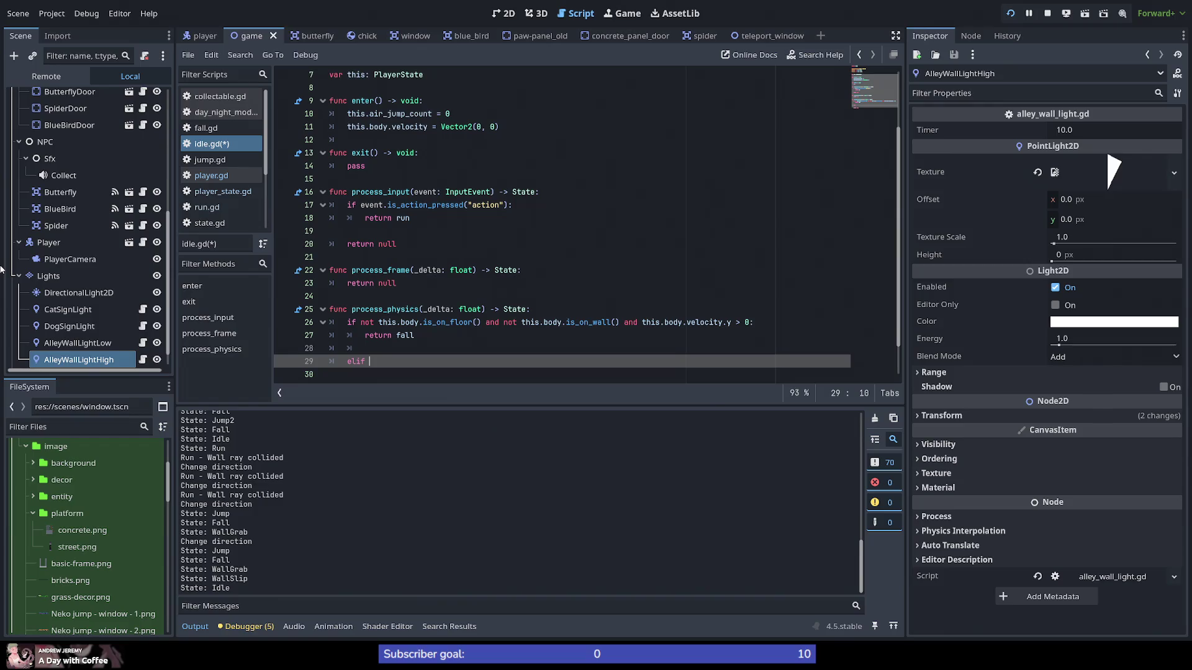
{"action": "key", "text": "BackSpace"}
{"action": "key", "text": "BackSpace"}
{"action": "key", "text": "BackSpace"}
{"action": "type", "text": "if"}
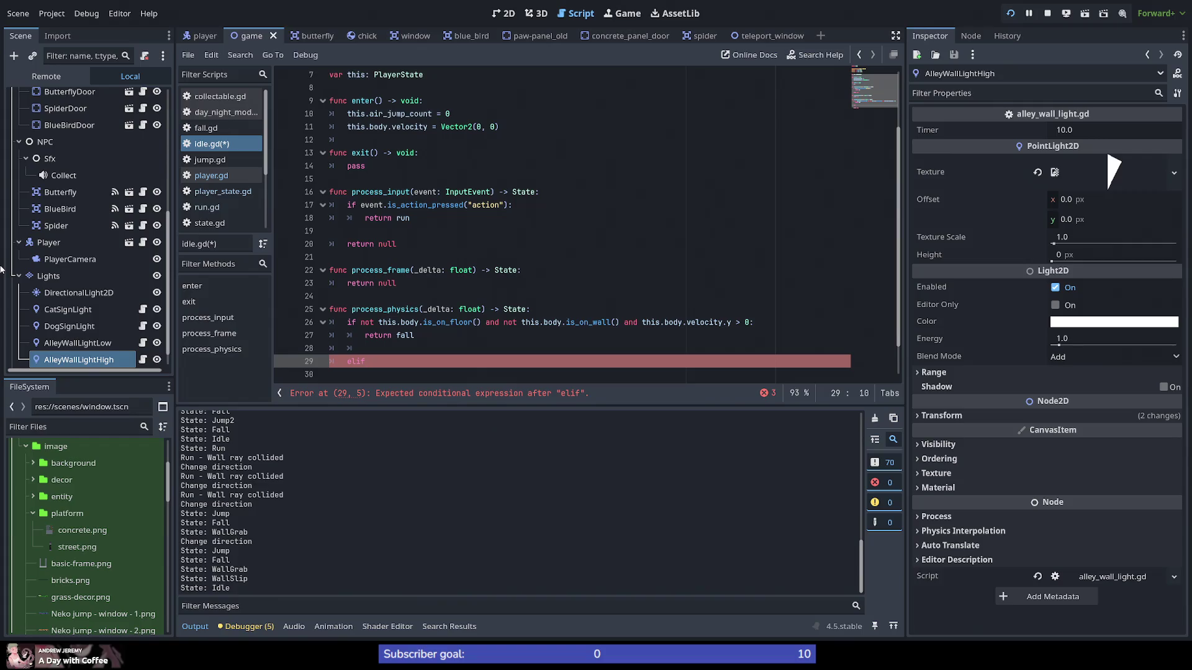
{"action": "type", "text": "Event"}
{"action": "key", "text": "Return"}
{"action": "type", "text": "."}
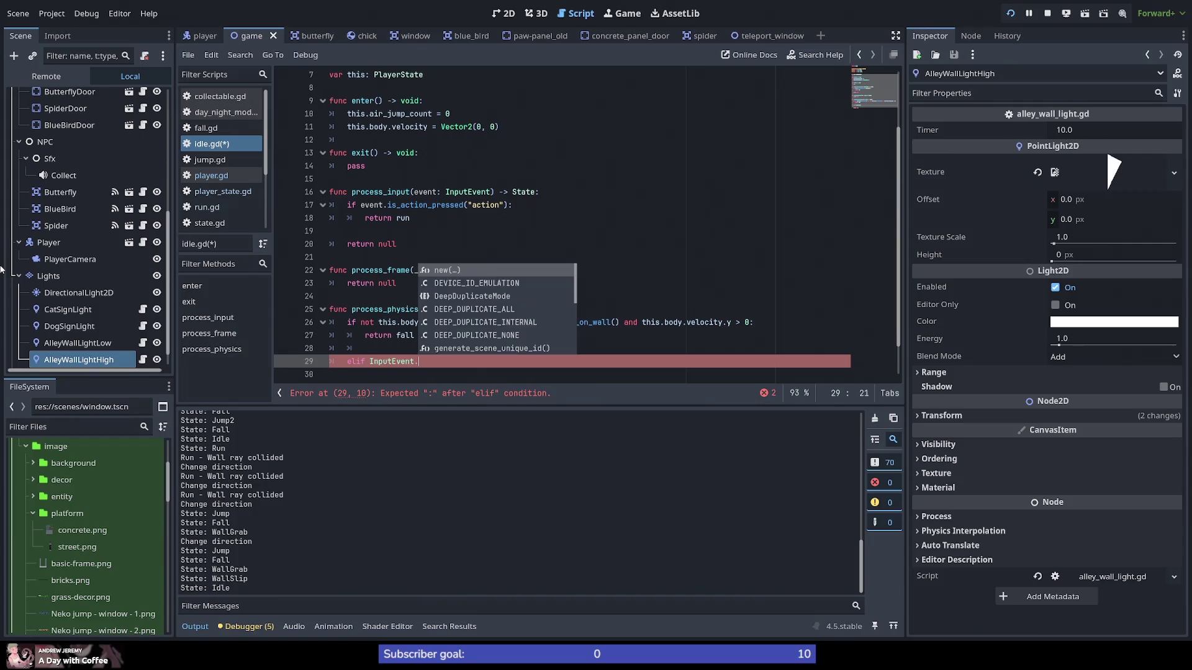
{"action": "type", "text": "i"}
{"action": "key", "text": "BackSpace"}
{"action": "key", "text": "BackSpace"}
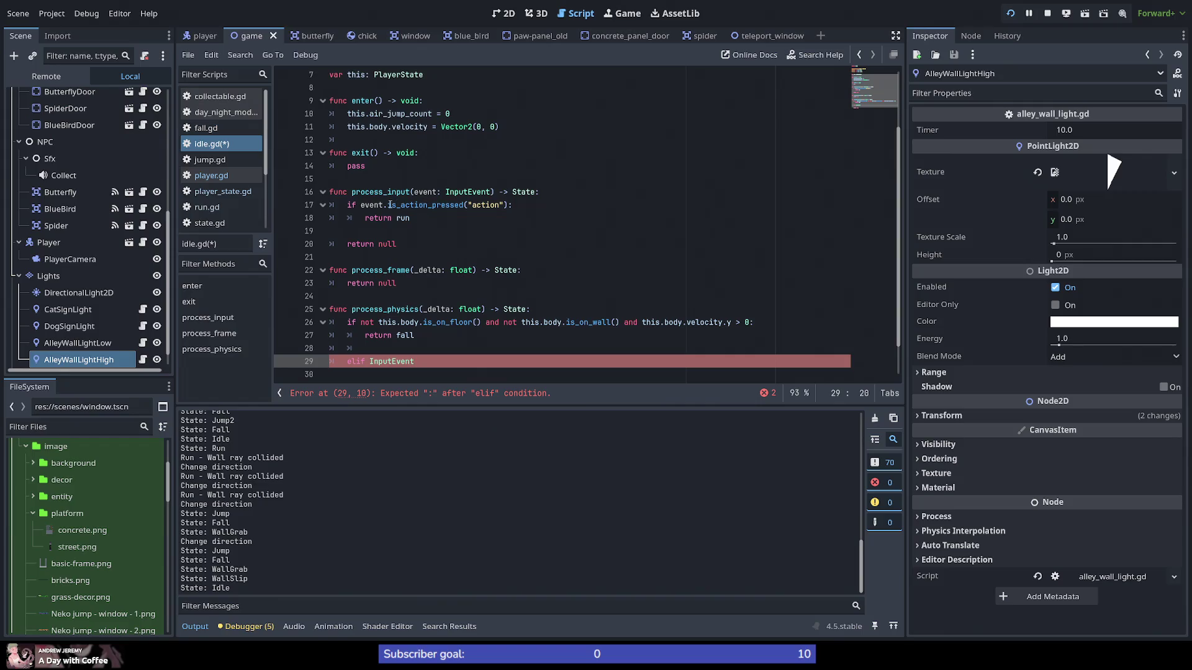
{"action": "double_click", "coordinate": [428, 207]}
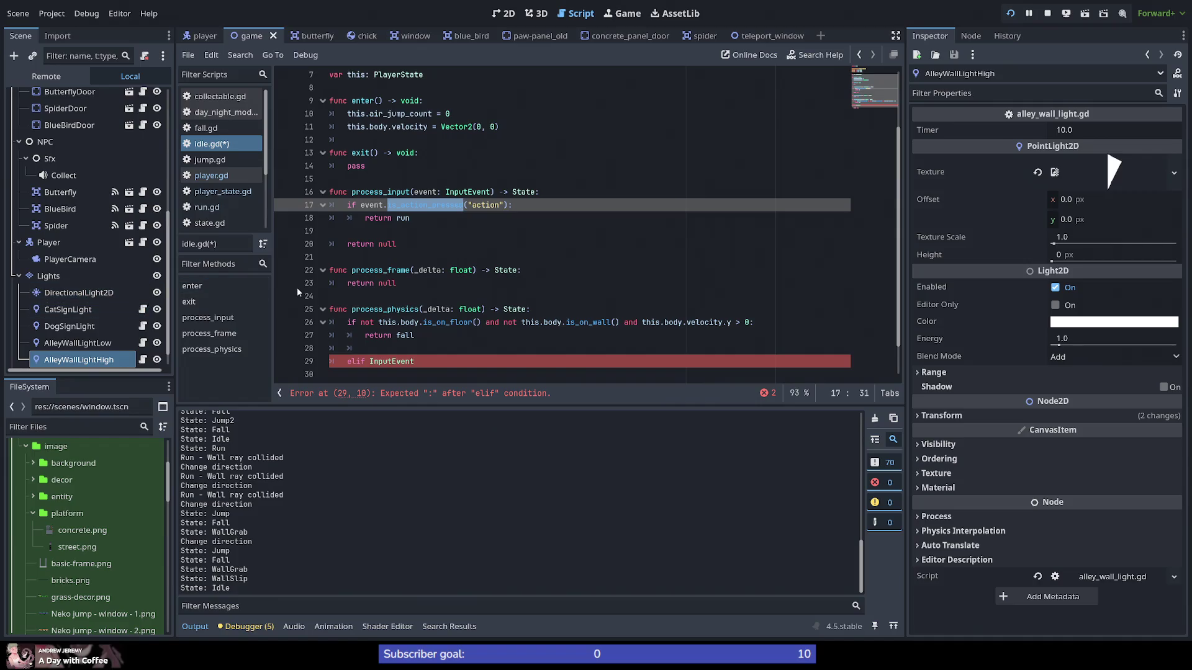
{"action": "key", "text": "ctrl+shift+f"}
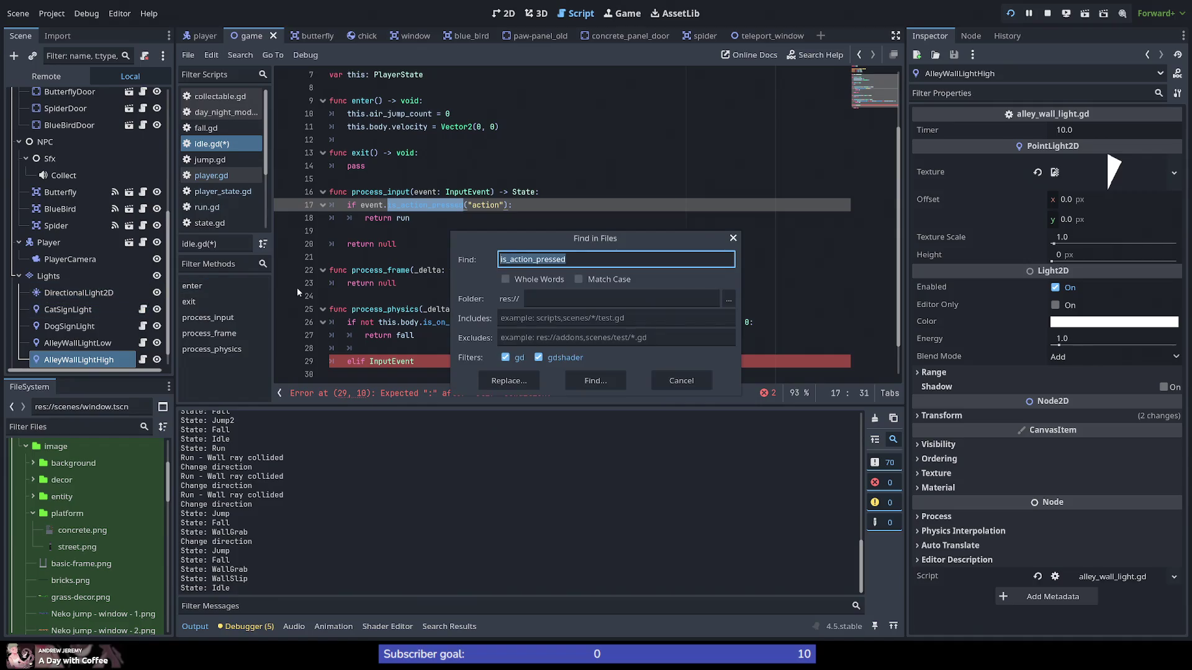
Step: List is_action_pressed uses, then complete 'elif Input.is_action_pressed("action"): return run' in process_physics
{"action": "key", "text": "Return"}
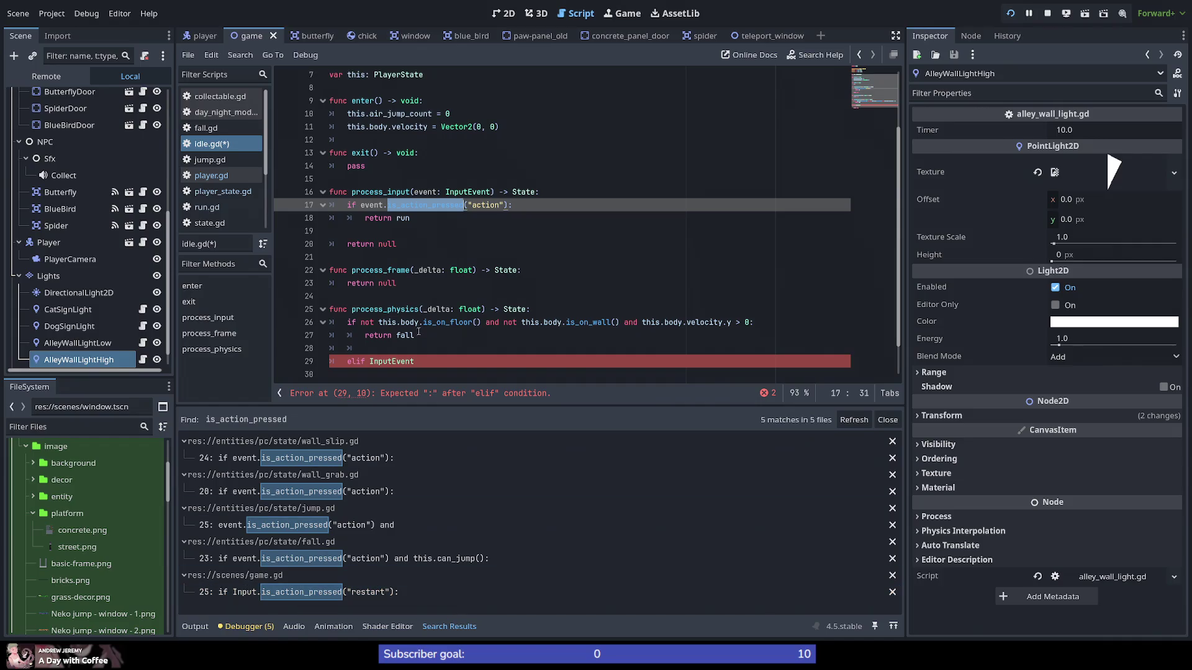
{"action": "left_click", "coordinate": [431, 361]}
{"action": "key", "text": "shift+Left"}
{"action": "key", "text": "shift+Left"}
{"action": "key", "text": "shift+Left"}
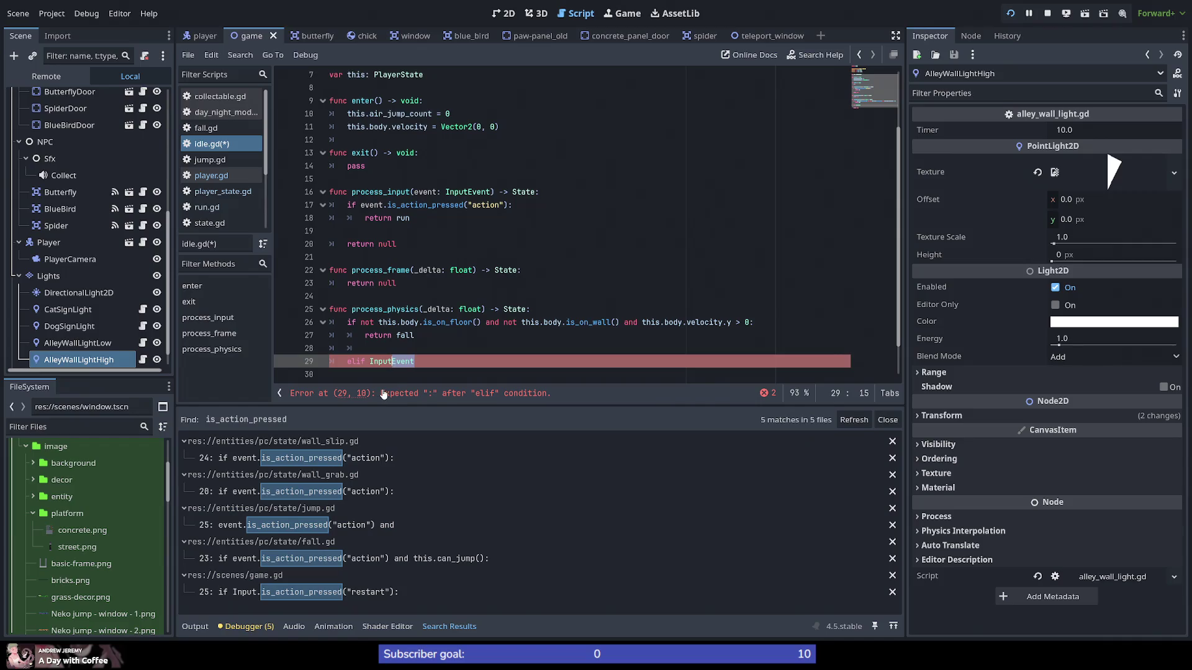
{"action": "type", "text": ".is_action_pressed"}
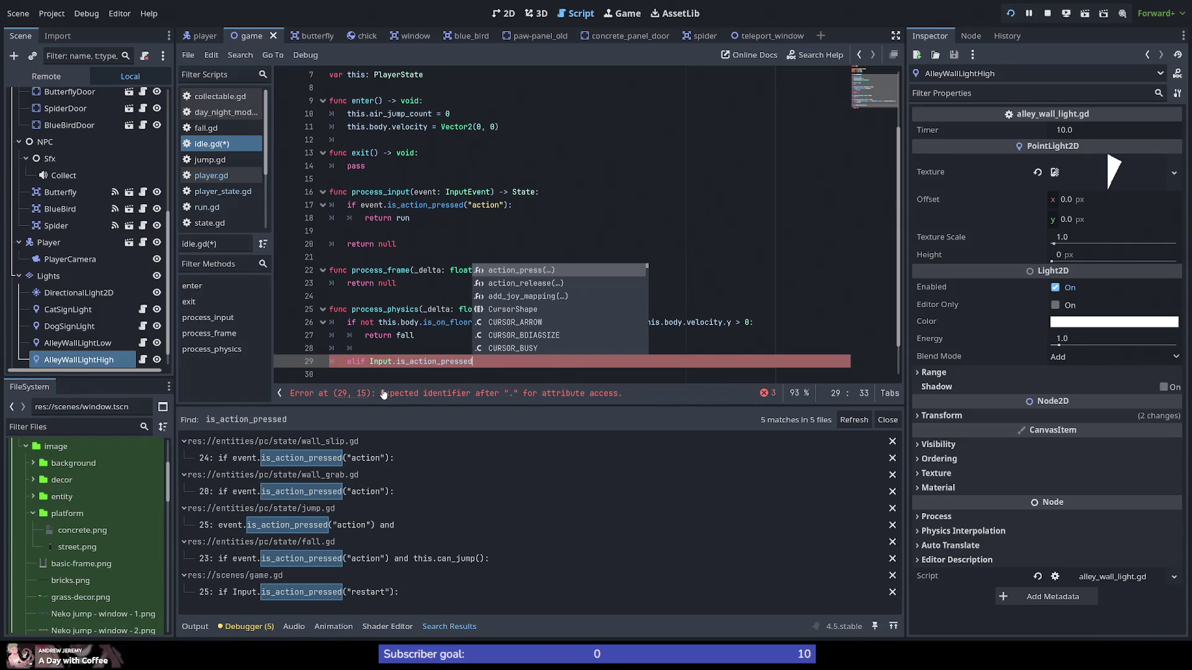
{"action": "type", "text": "(\"action"}
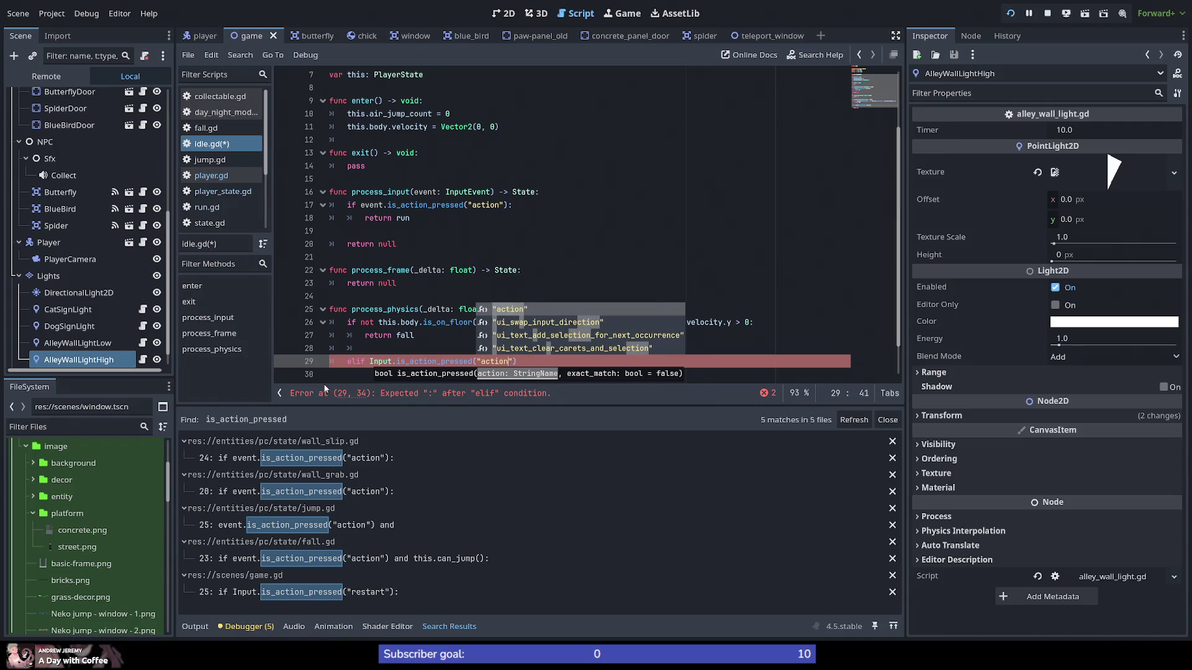
{"action": "type", "text": "\")"}
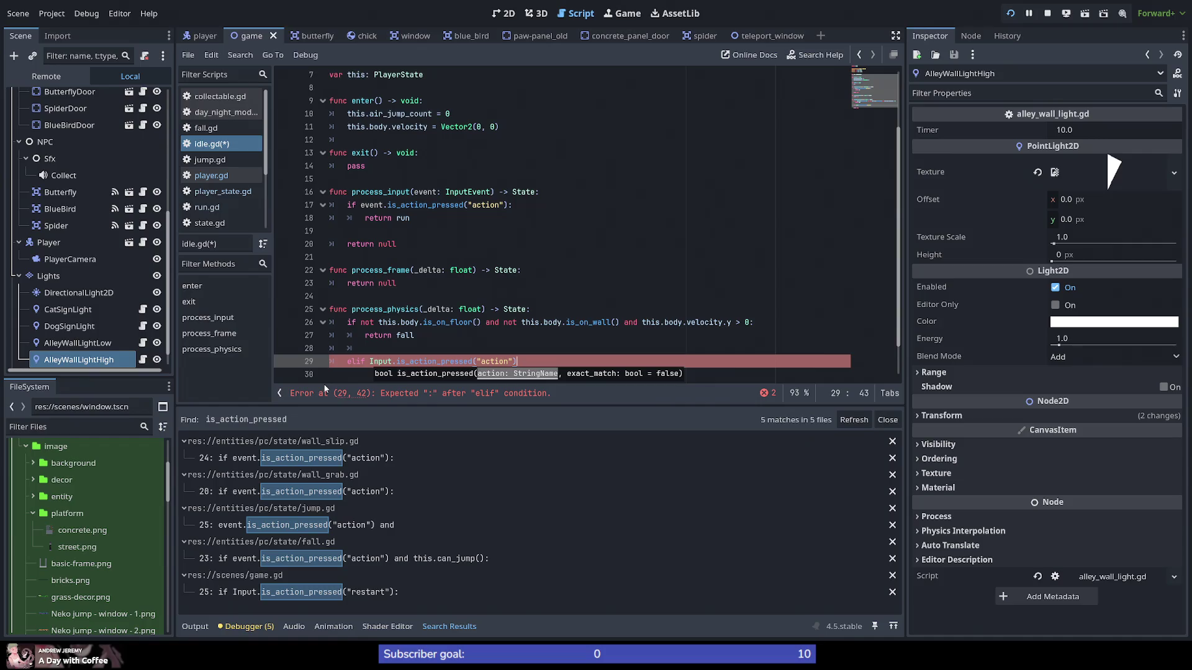
{"action": "type", "text": ":"}
{"action": "key", "text": "Return"}
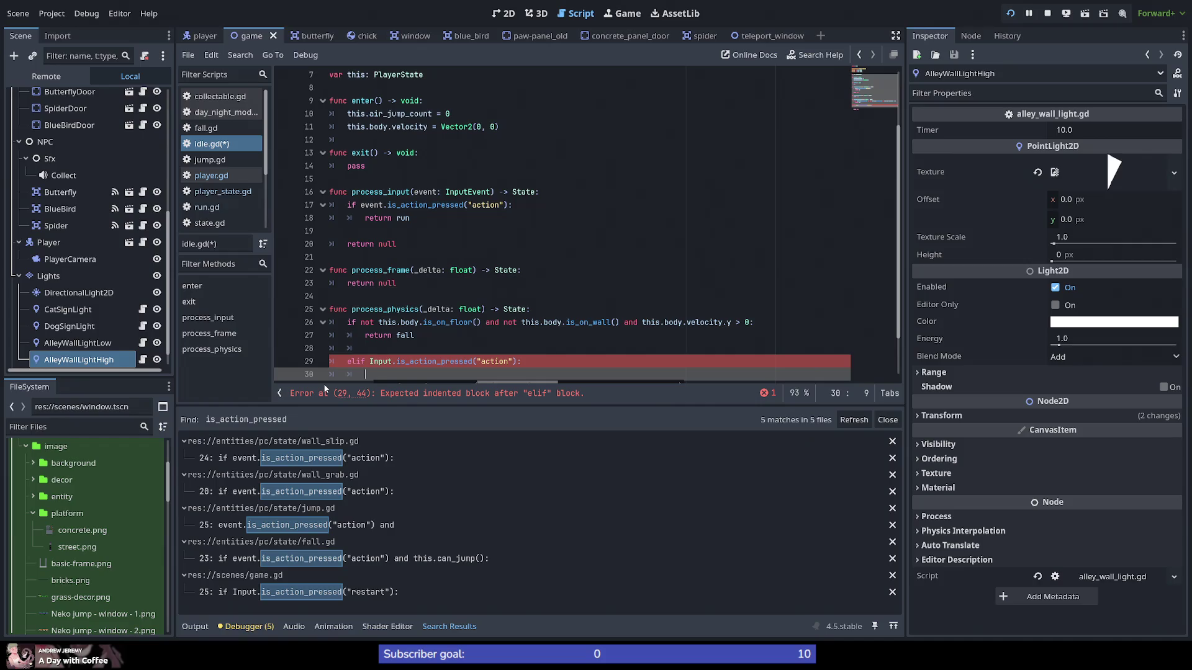
{"action": "type", "text": "return run"}
{"action": "key", "text": "Escape"}
Step: Delete the old if block from process_input and save idle.gd
{"action": "key", "text": "Up"}
{"action": "key", "text": "Up"}
{"action": "key", "text": "Down"}
{"action": "key", "text": "Down"}
{"action": "key", "text": "Up"}
{"action": "key", "text": "Up"}
{"action": "key", "text": "Up"}
{"action": "key", "text": "Down"}
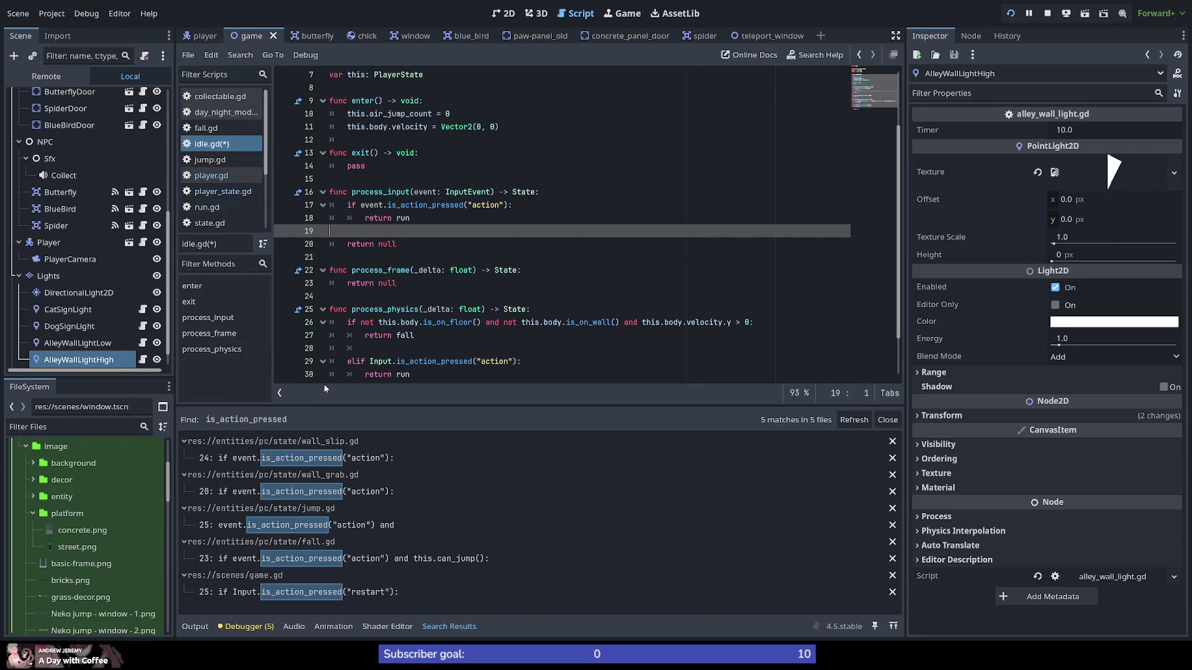
{"action": "key", "text": "shift+Up"}
{"action": "key", "text": "shift+Up"}
{"action": "key", "text": "shift+Home"}
{"action": "key", "text": "Delete"}
{"action": "key", "text": "ctrl+shift+k"}
{"action": "key", "text": "ctrl+s"}
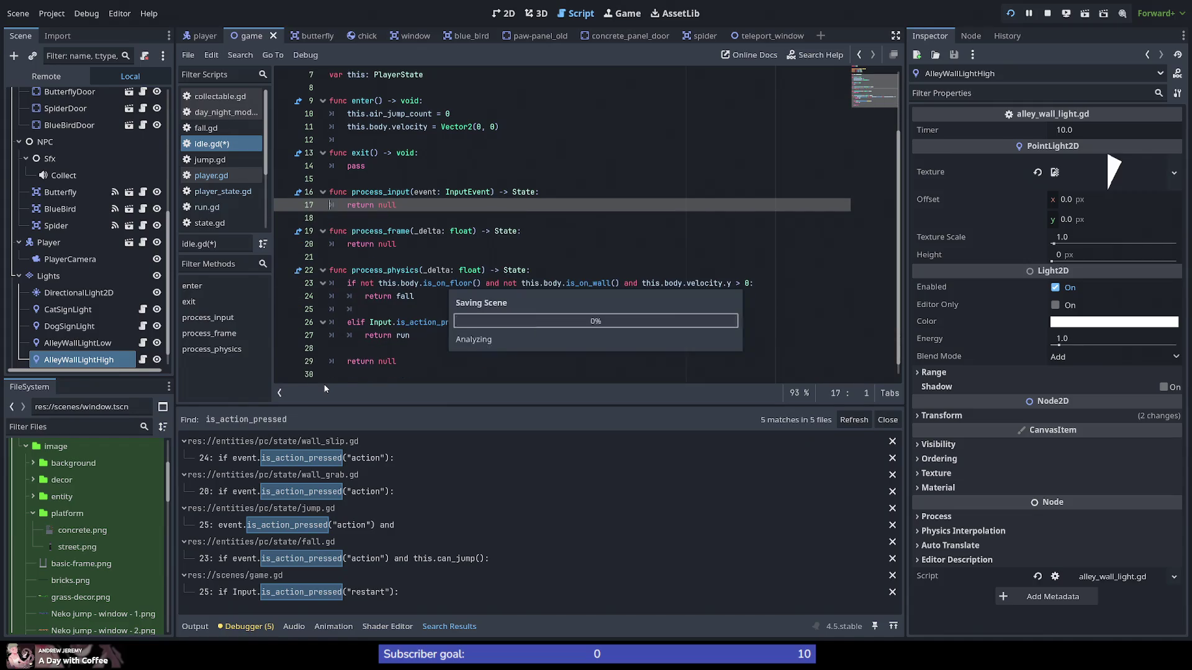
Step: Rename process_input's event parameter to _event
{"action": "left_click", "coordinate": [451, 349]}
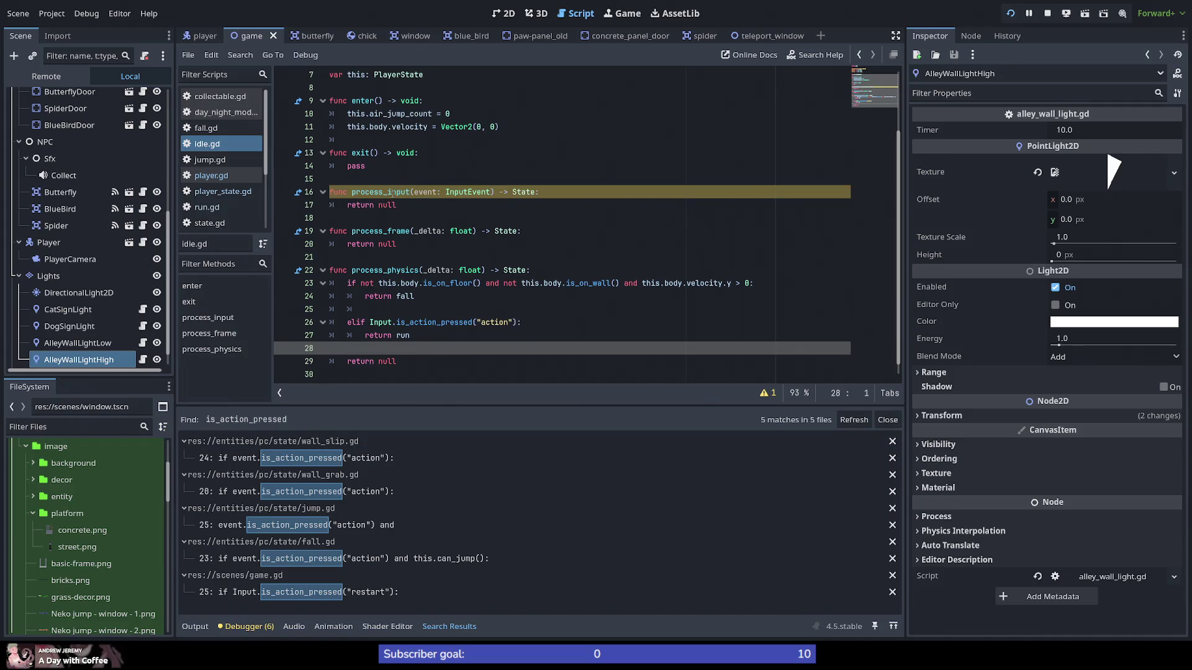
{"action": "left_click", "coordinate": [361, 204]}
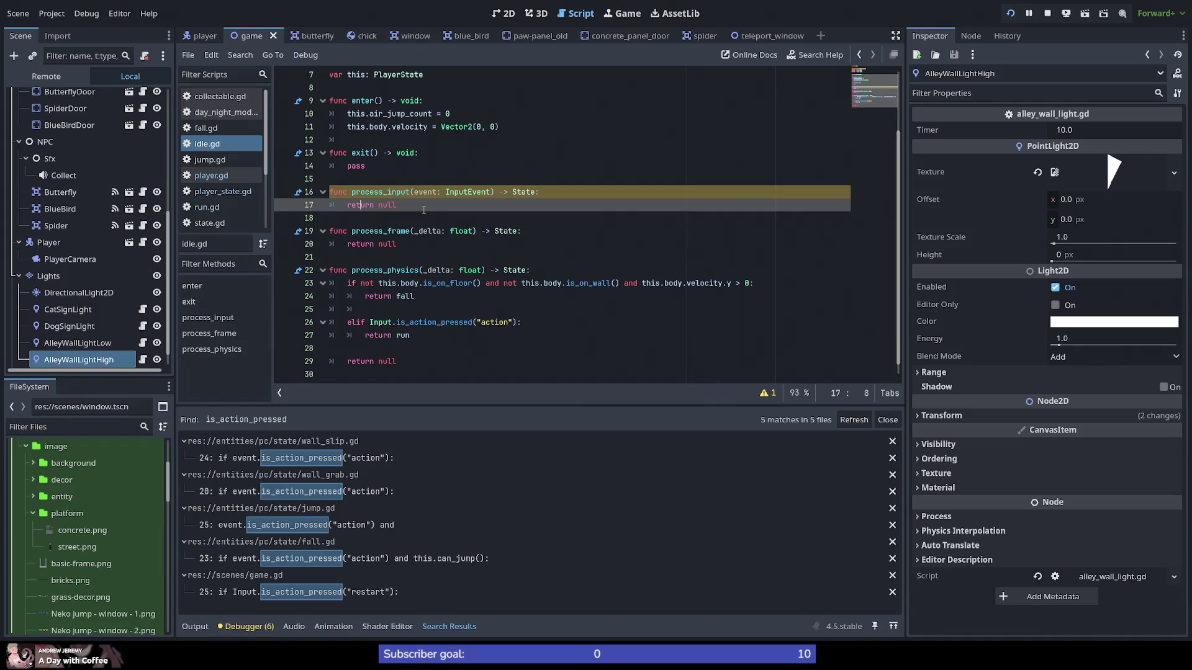
{"action": "left_click", "coordinate": [387, 192]}
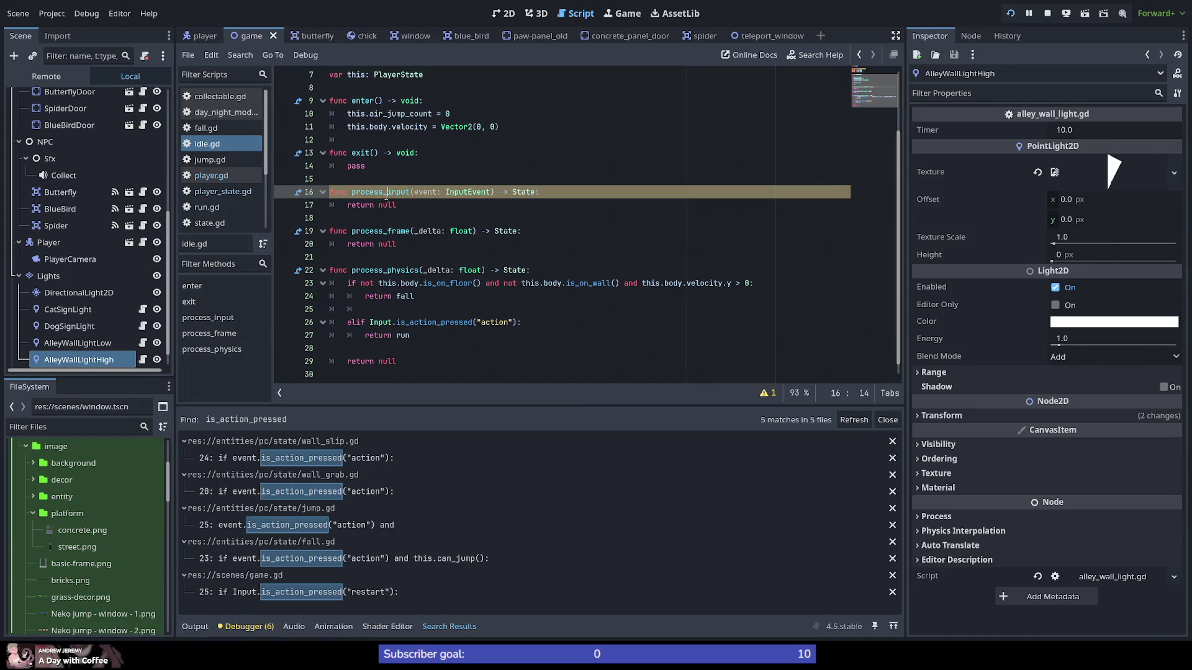
{"action": "key", "text": "Right"}
{"action": "key", "text": "Right"}
{"action": "key", "text": "Right"}
{"action": "type", "text": "_"}
{"action": "key", "text": "Escape"}
{"action": "left_click", "coordinate": [384, 193]}
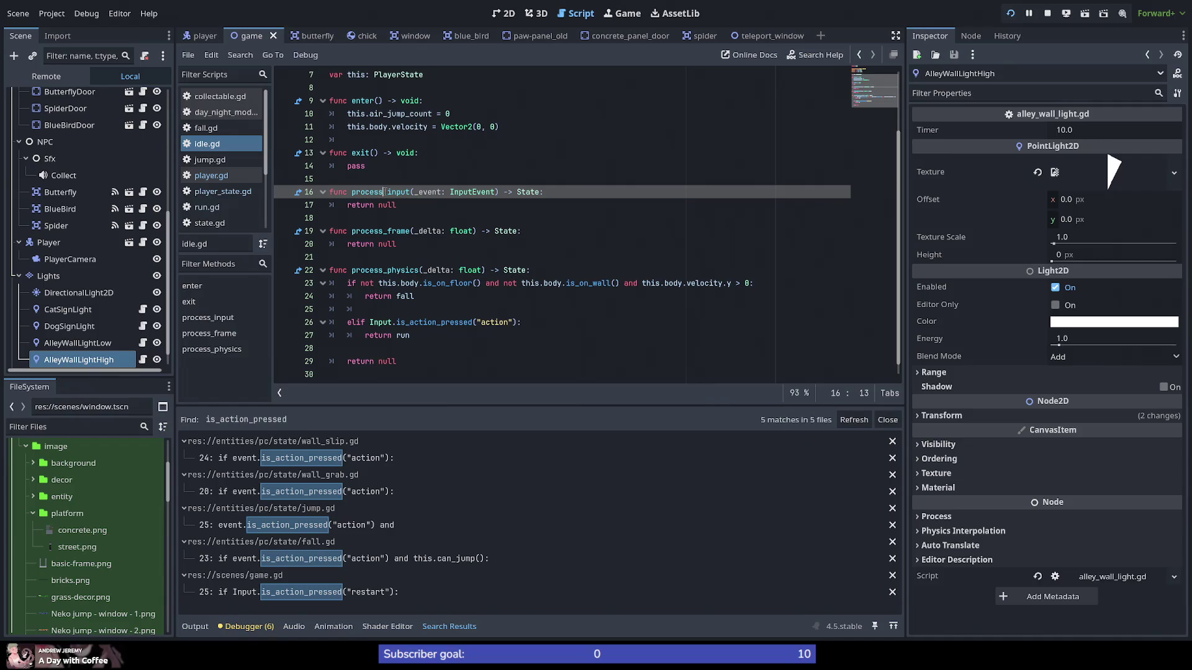
{"action": "left_click", "coordinate": [433, 207]}
Step: Save idle.gd and run the current scene to test it
{"action": "scroll", "coordinate": [433, 207], "scroll_direction": "up", "scroll_amount": 2}
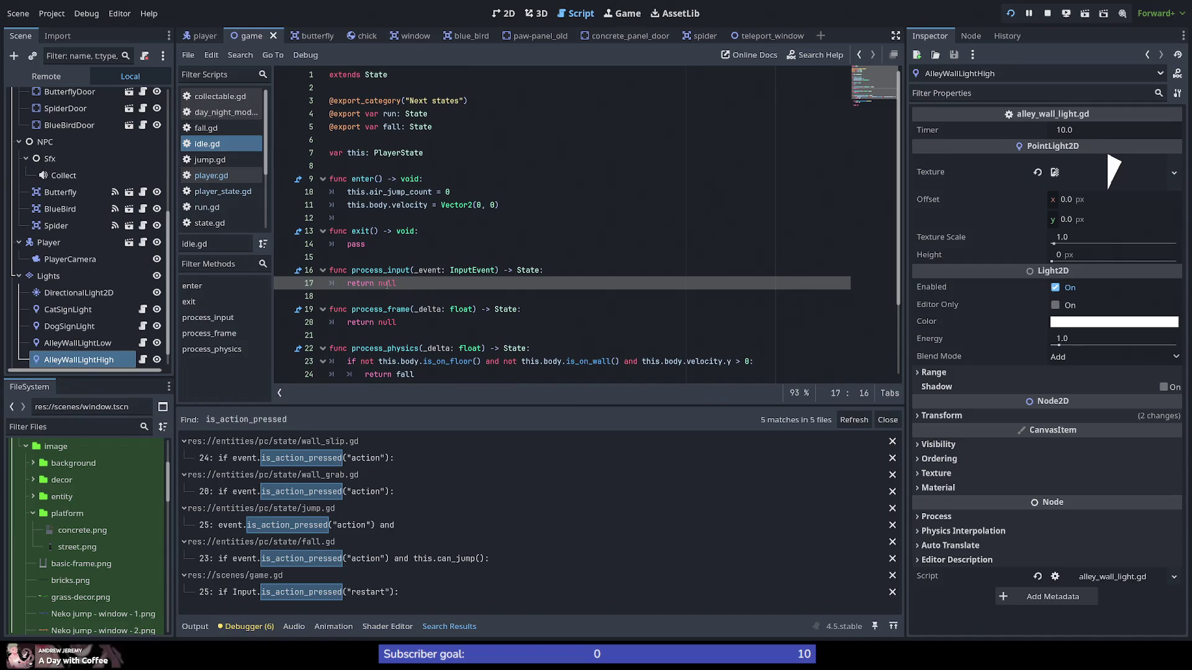
{"action": "left_click_drag", "start_coordinate": [422, 283], "coordinate": [280, 272]}
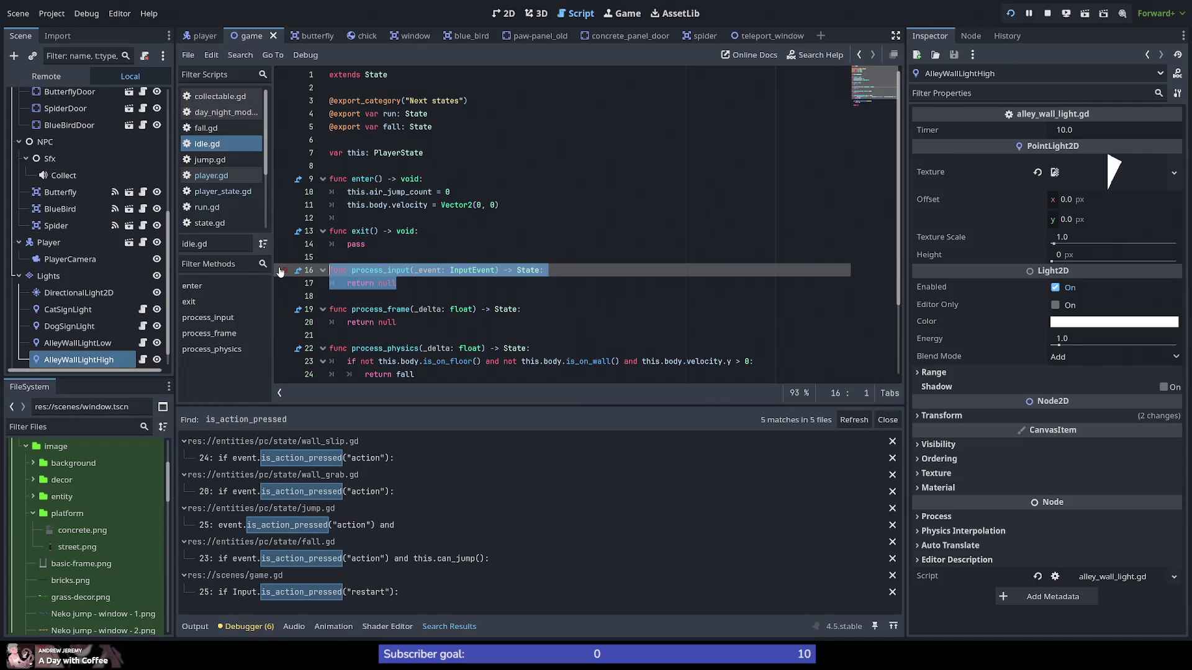
{"action": "key", "text": "Right"}
{"action": "key", "text": "ctrl+s"}
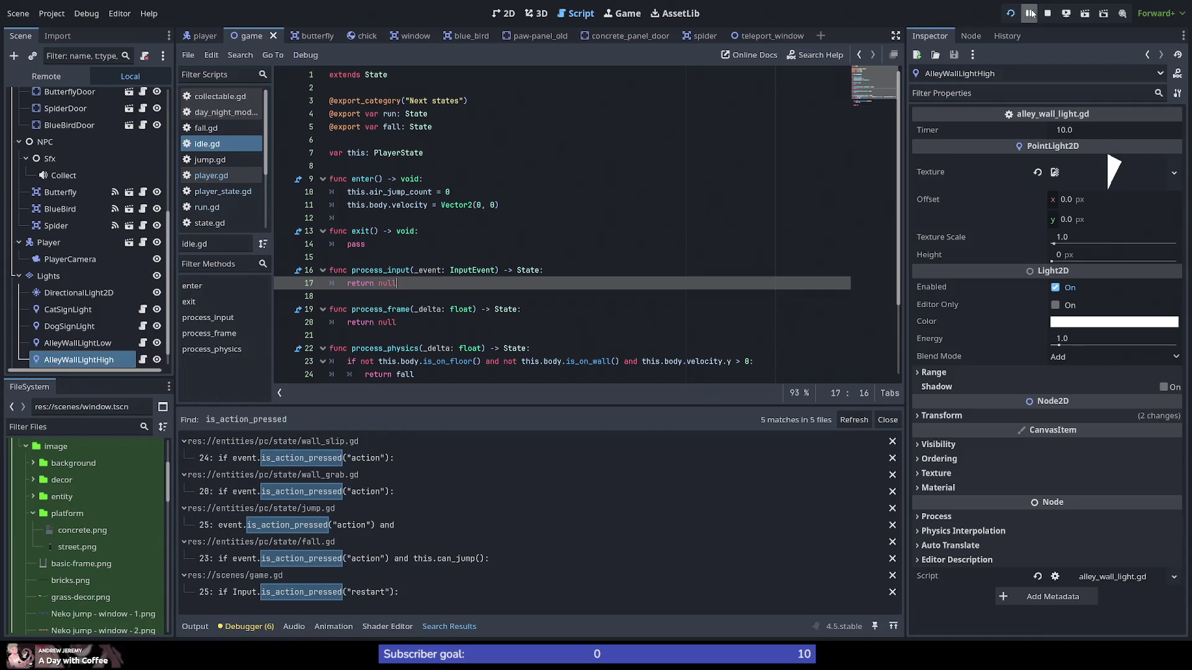
{"action": "left_click", "coordinate": [1085, 15]}
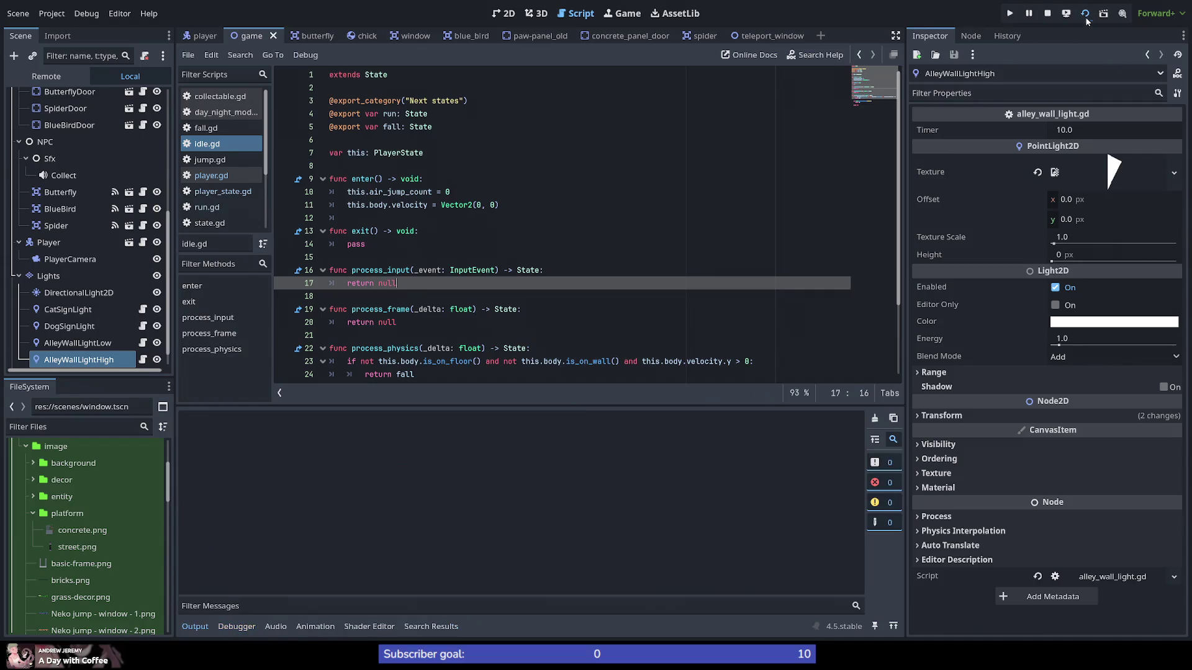
Step: Restart the game and test the cat's running, jumping and double jumps with the arrow keys and space
{"action": "left_click", "coordinate": [1011, 12]}
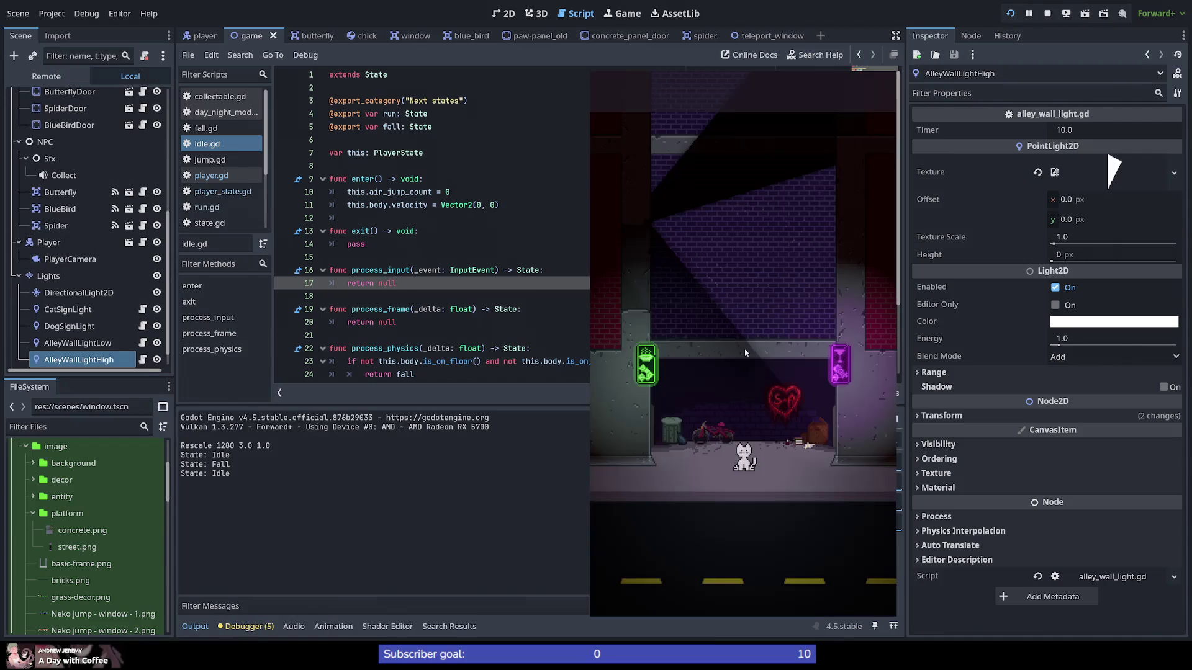
{"action": "key", "text": "Right"}
{"action": "key", "text": "space"}
{"action": "key", "text": "Left"}
{"action": "key", "text": "space"}
{"action": "key", "text": "space"}
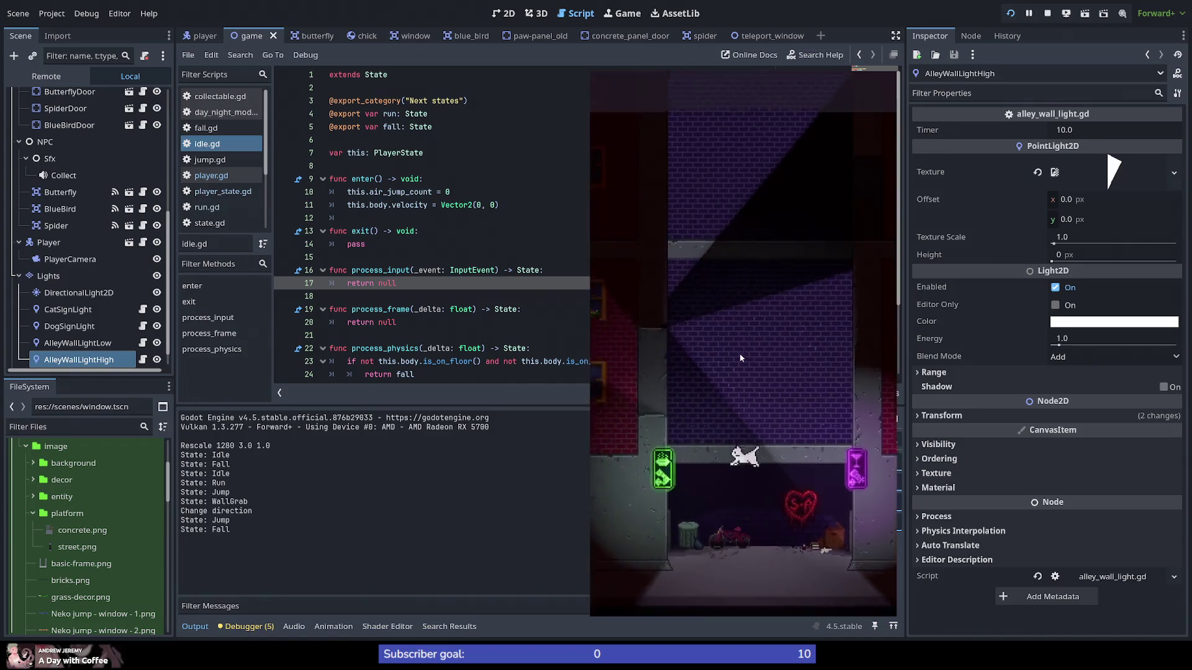
{"action": "key", "text": "space"}
{"action": "key", "text": "Left"}
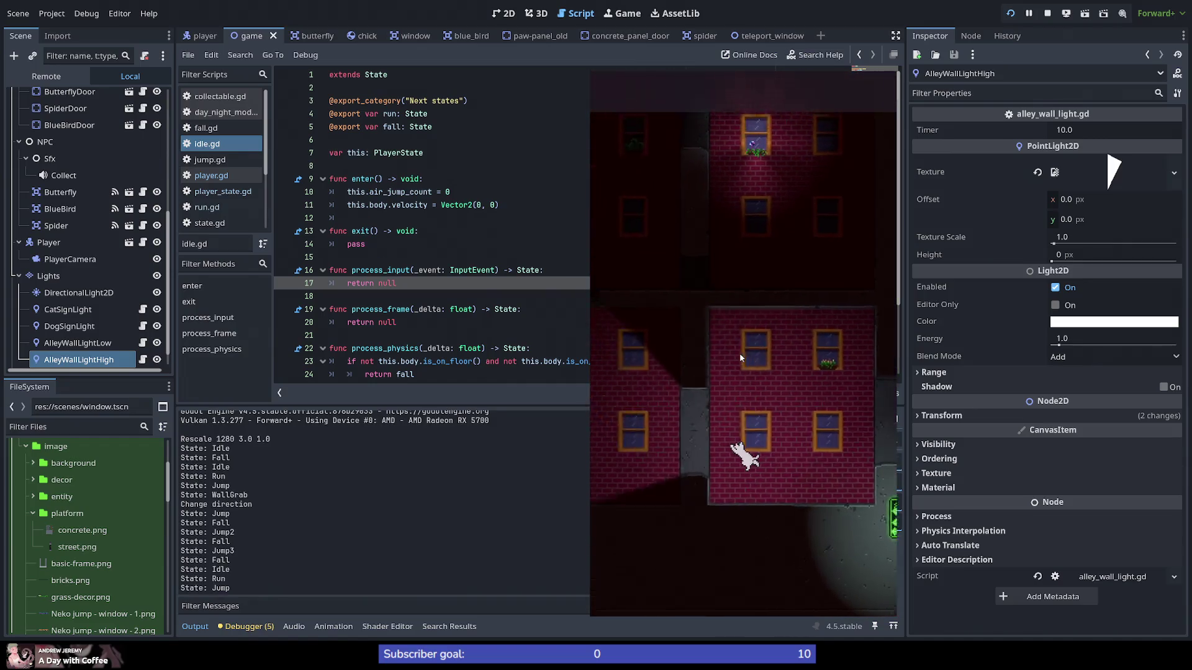
{"action": "key", "text": "space"}
{"action": "key", "text": "space"}
{"action": "key", "text": "Right"}
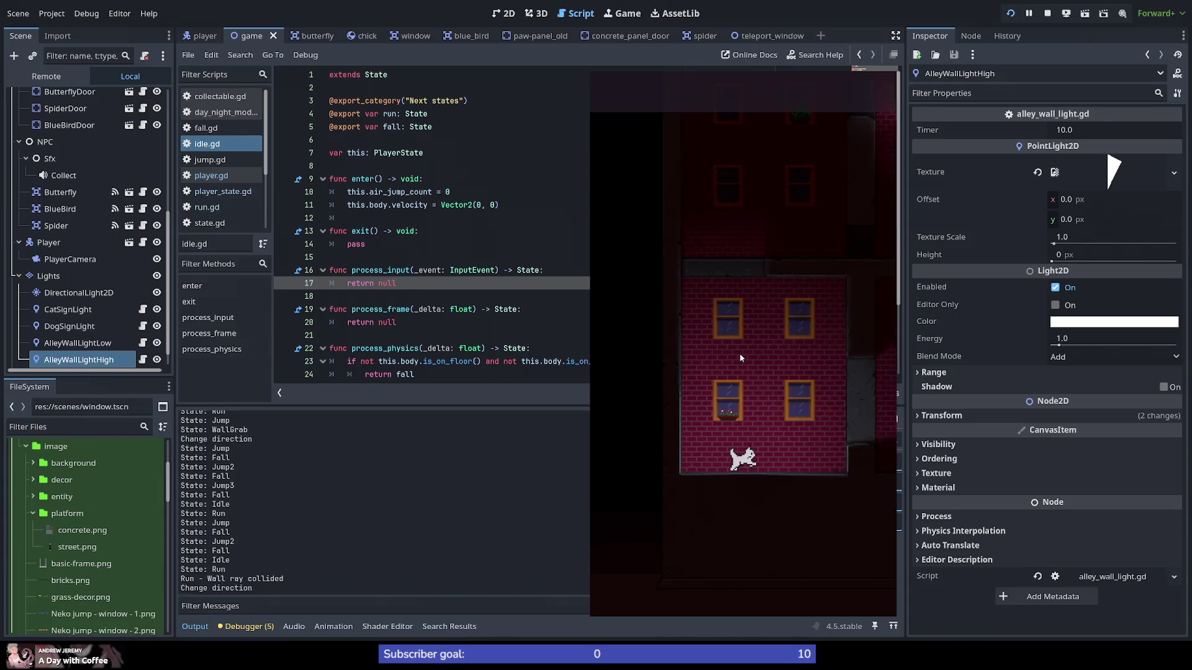
{"action": "key", "text": "space"}
{"action": "key", "text": "space"}
Step: Test triple jumps, wall grabs and wall slides, then stop the game with F8
{"action": "key", "text": "Left"}
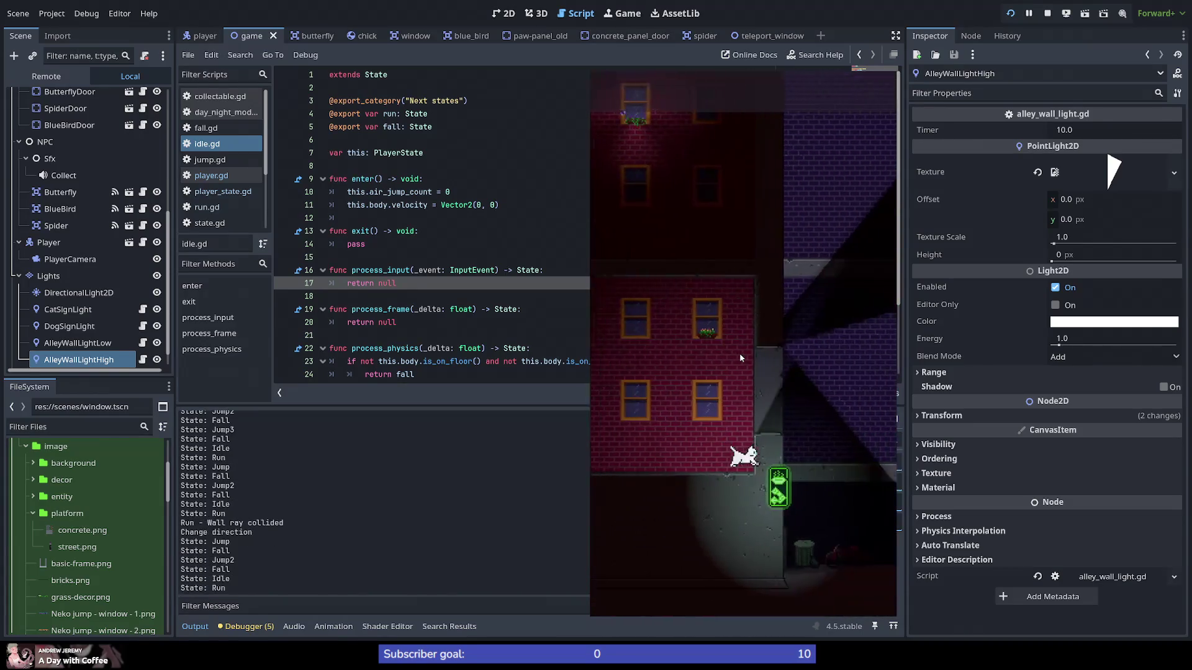
{"action": "key", "text": "space"}
{"action": "key", "text": "space"}
{"action": "key", "text": "space"}
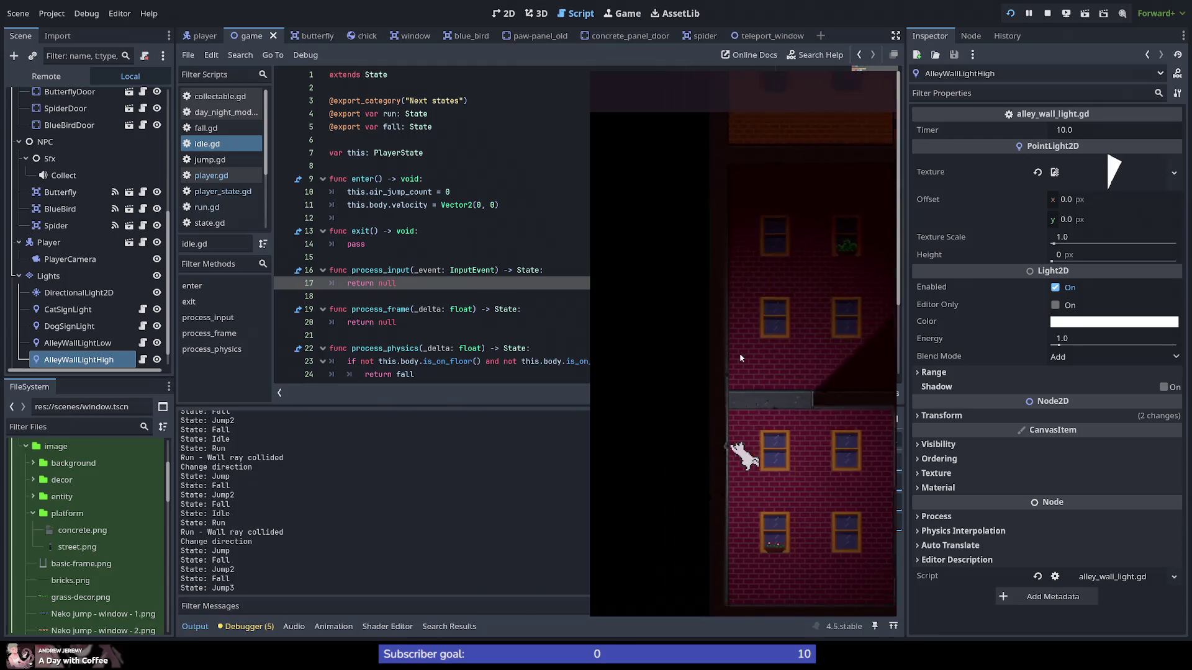
{"action": "key", "text": "space"}
{"action": "key", "text": "space"}
{"action": "key", "text": "space"}
{"action": "key", "text": "space"}
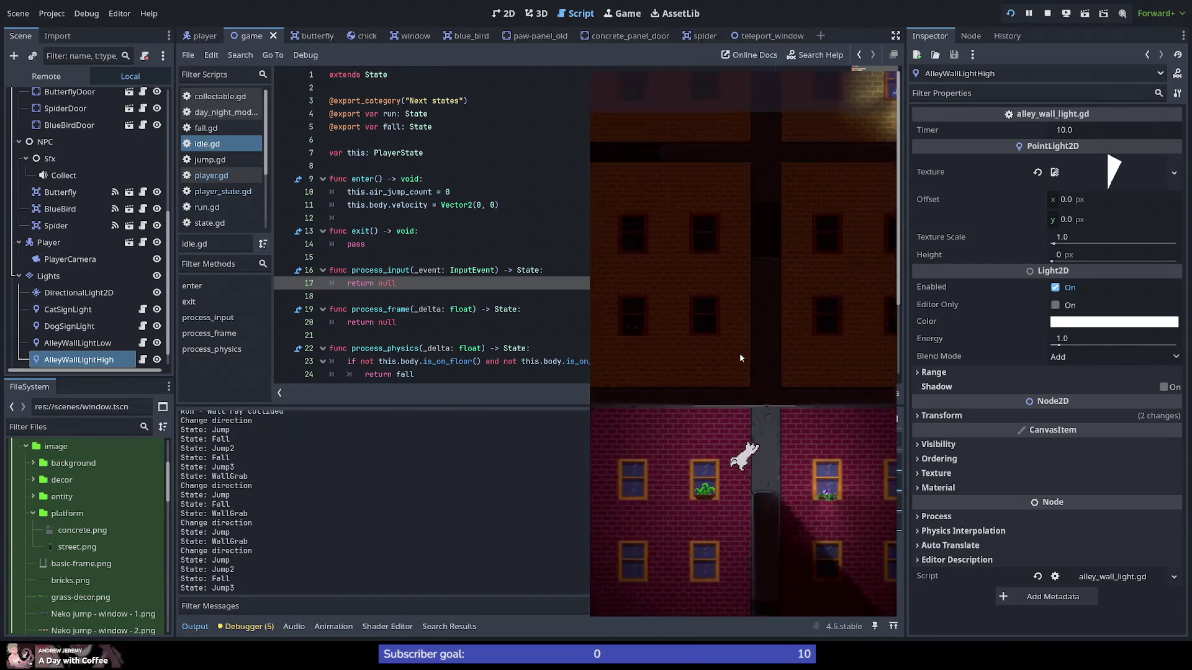
{"action": "key", "text": "Left"}
{"action": "key", "text": "space"}
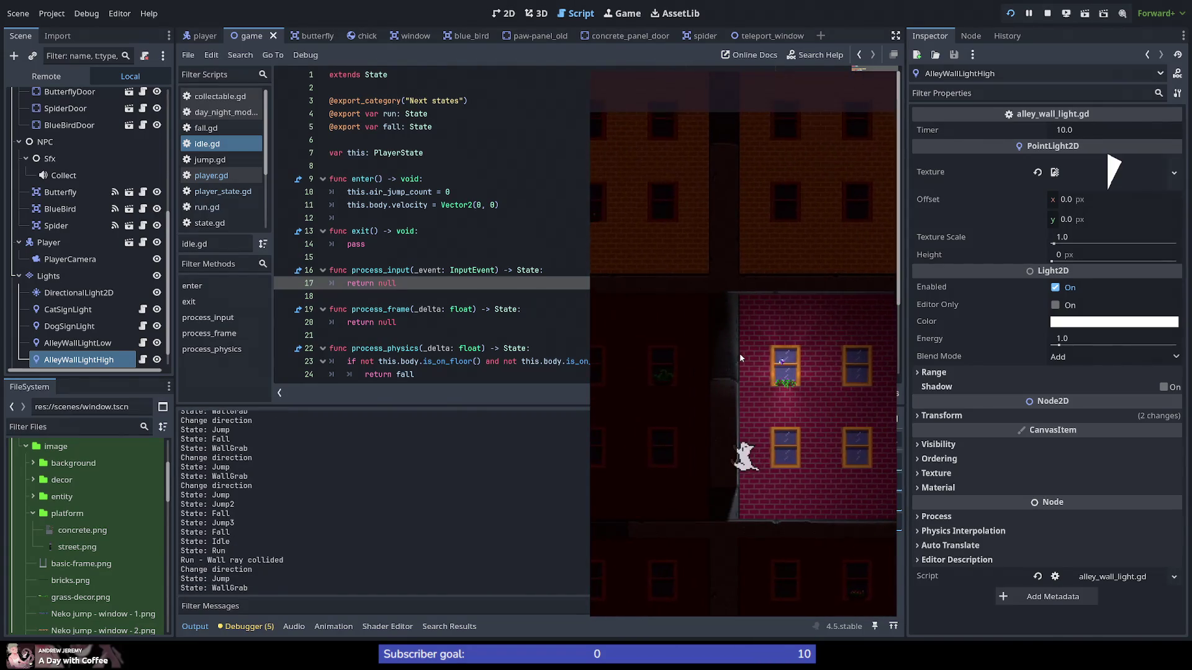
{"action": "key", "text": "space"}
{"action": "key", "text": "space"}
{"action": "key", "text": "space"}
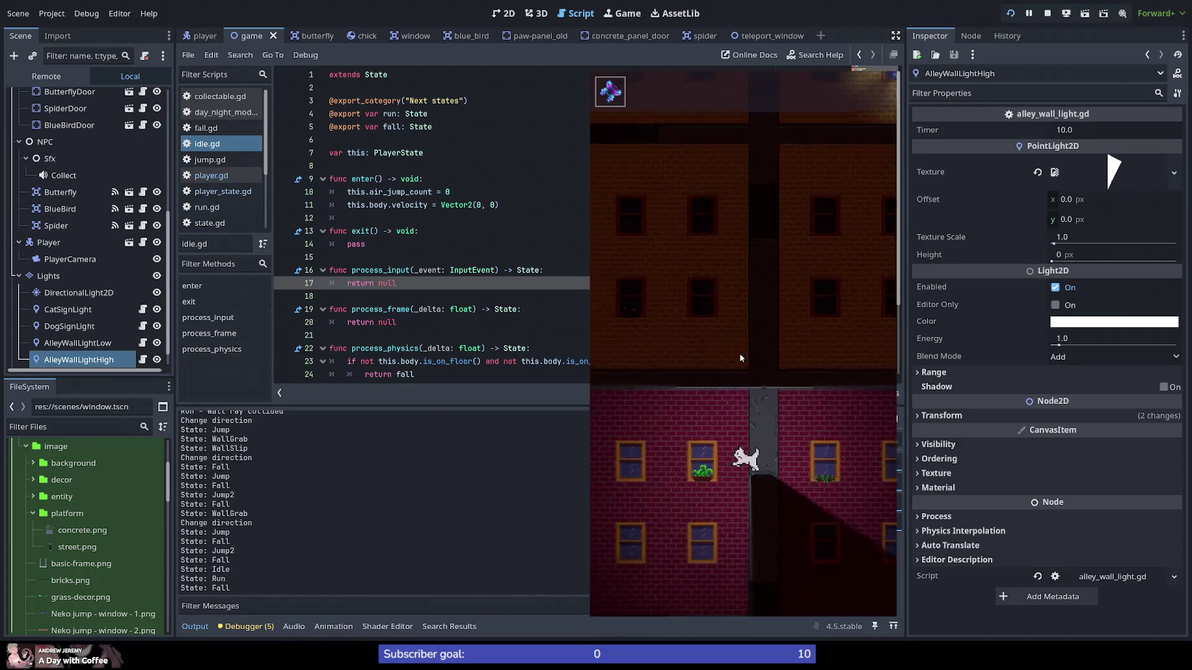
{"action": "key", "text": "Left"}
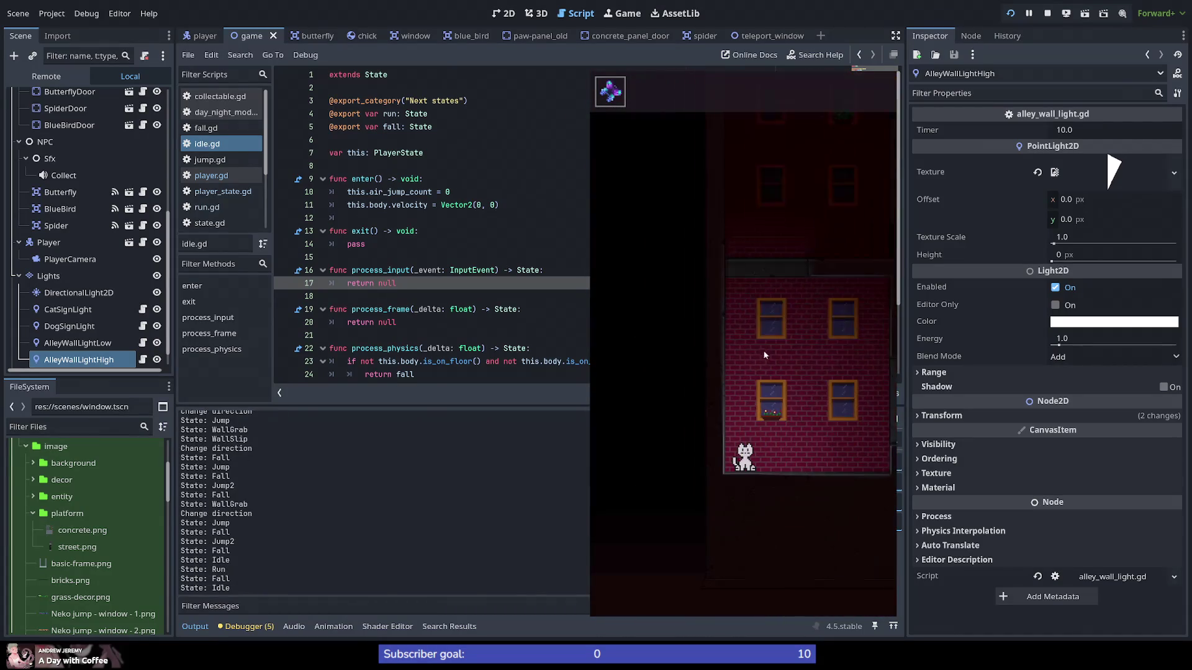
{"action": "key", "text": "F8"}
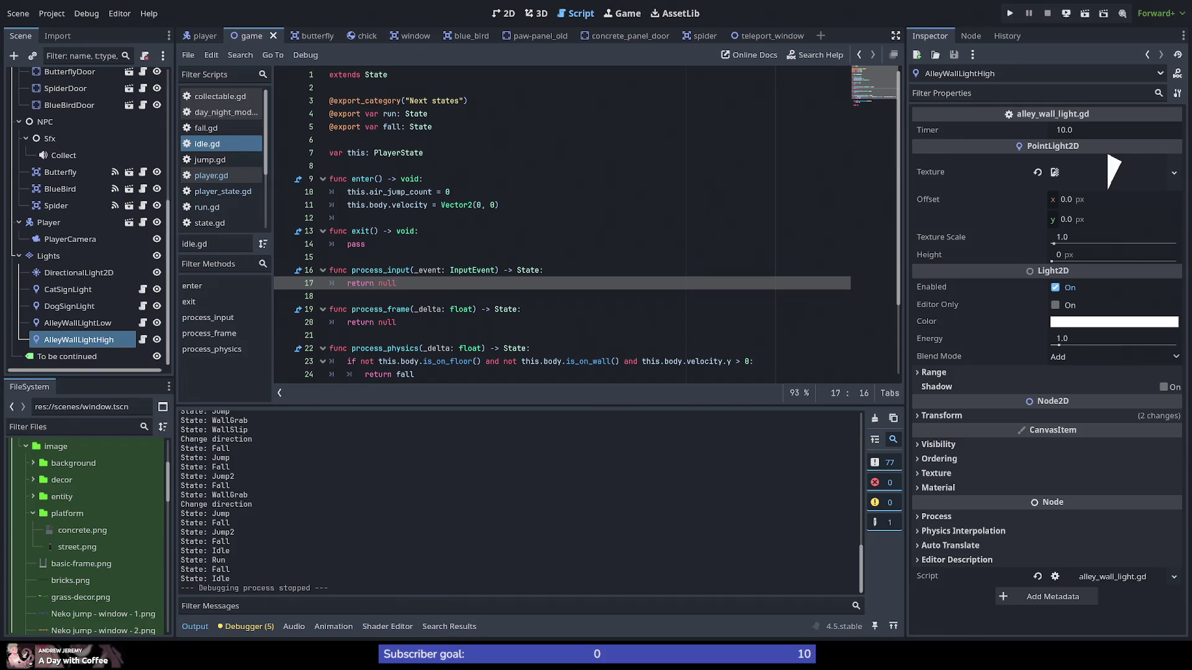
{"action": "key", "text": "alt+Tab"}
Step: Stage all changes with git add . and review them with git diff --cached
{"action": "type", "text": "git add ."}
{"action": "key", "text": "Return"}
{"action": "type", "text": "git diff --cached"}
{"action": "key", "text": "Return"}
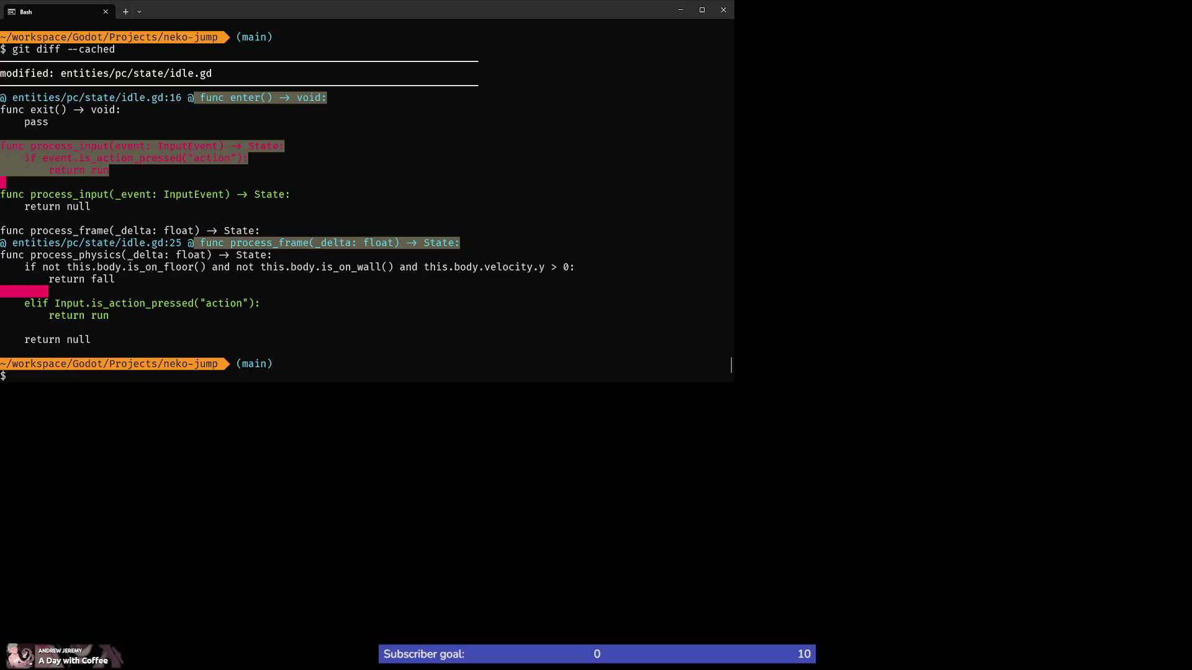
Step: Commit the staged idle.gd change with the message "Fix not able to run while landing"
{"action": "type", "text": "q"}
{"action": "type", "text": "it"}
{"action": "key", "text": "BackSpace"}
{"action": "key", "text": "BackSpace"}
{"action": "key", "text": "BackSpace"}
{"action": "type", "text": "git commit -m \"Fixe"}
{"action": "key", "text": "BackSpace"}
{"action": "type", "text": "run"}
{"action": "type", "text": "after land"}
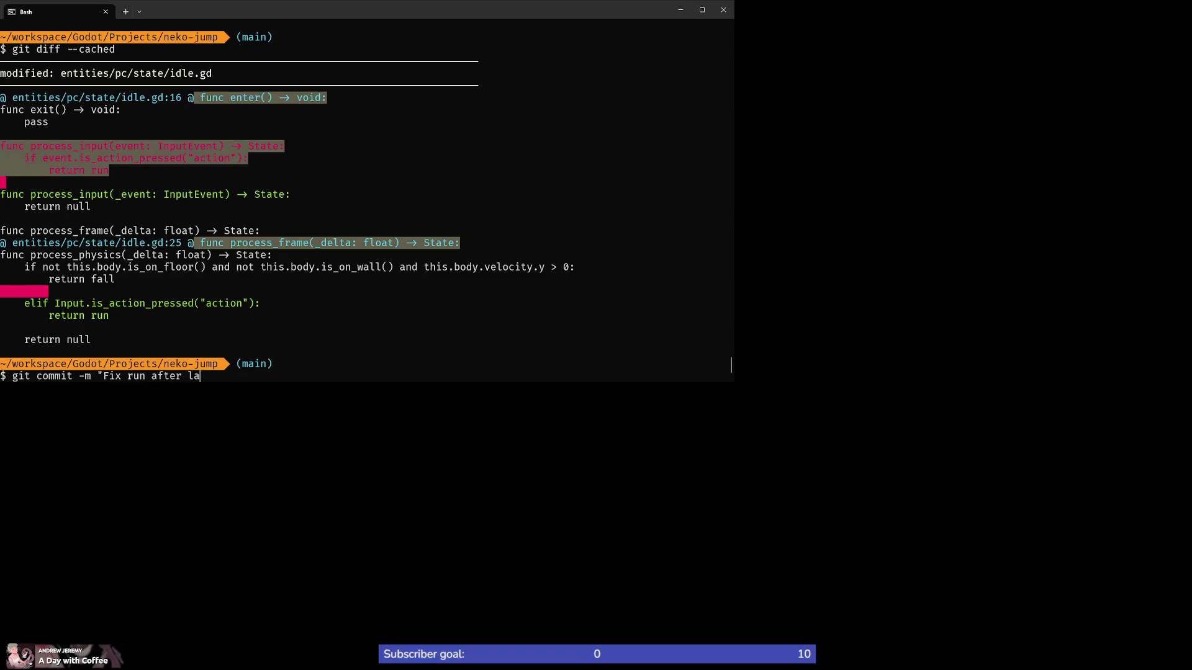
{"action": "key", "text": "BackSpace"}
{"action": "key", "text": "BackSpace"}
{"action": "key", "text": "BackSpace"}
{"action": "type", "text": "not able to run"}
{"action": "type", "text": "while landing"}
{"action": "type", "text": "\""}
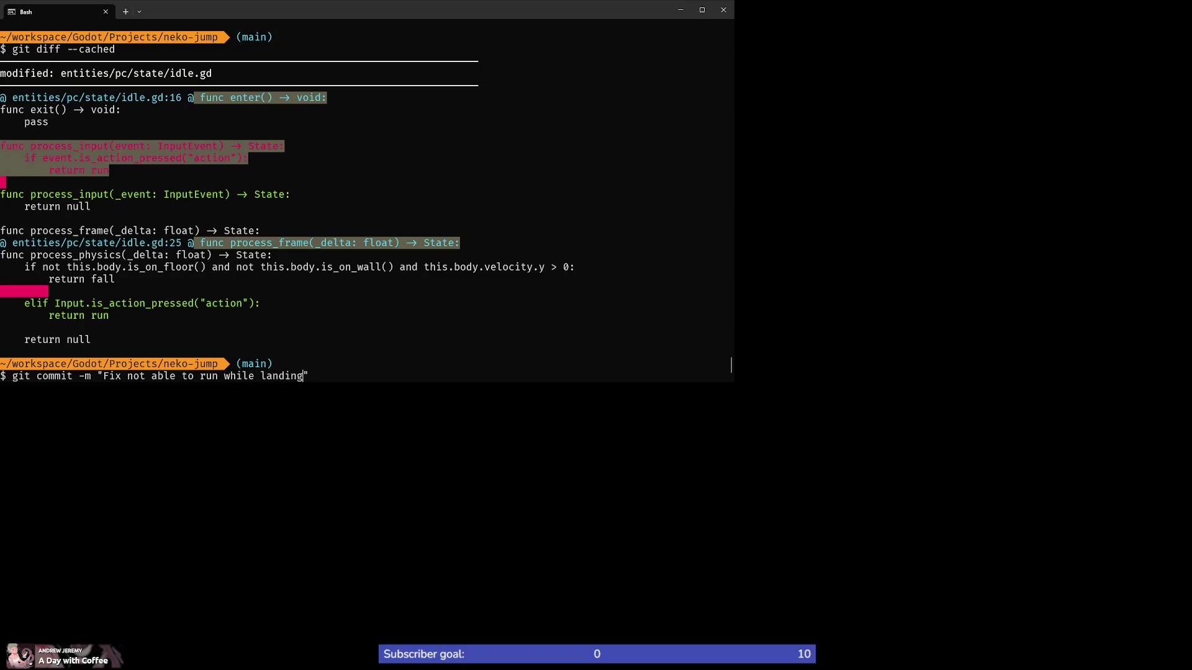
{"action": "key", "text": "Return"}
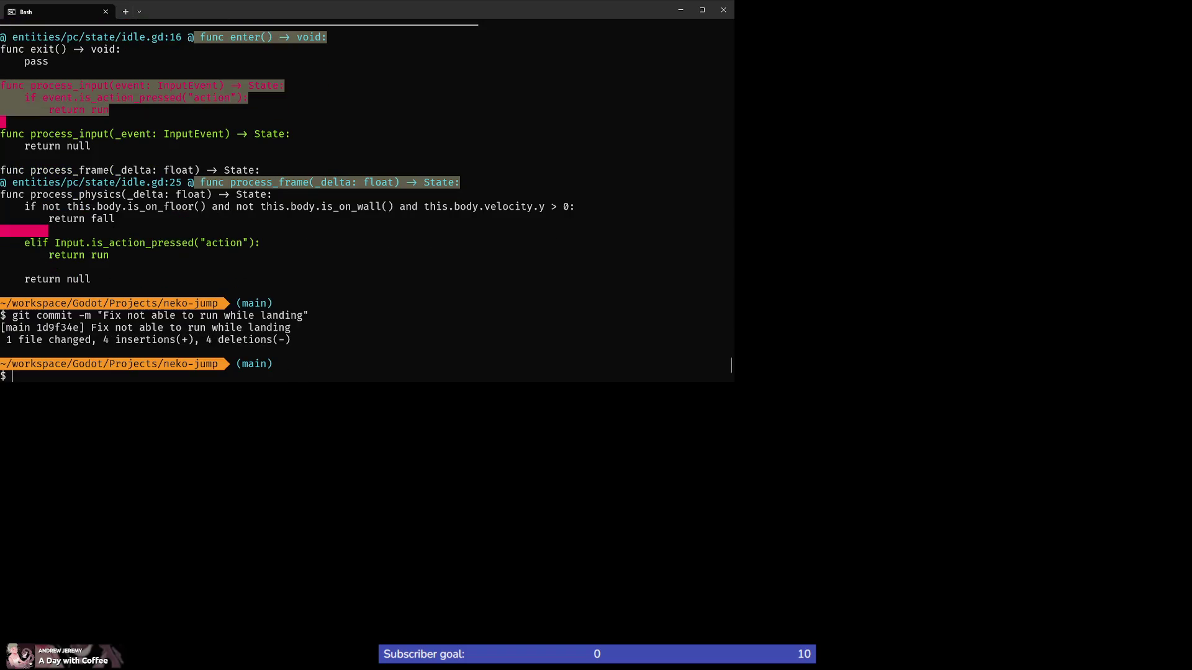
Step: Run git push, enter the SSH key passphrase, and check the maximized terminal output before returning to Godot
{"action": "type", "text": "git push"}
{"action": "key", "text": "Return"}
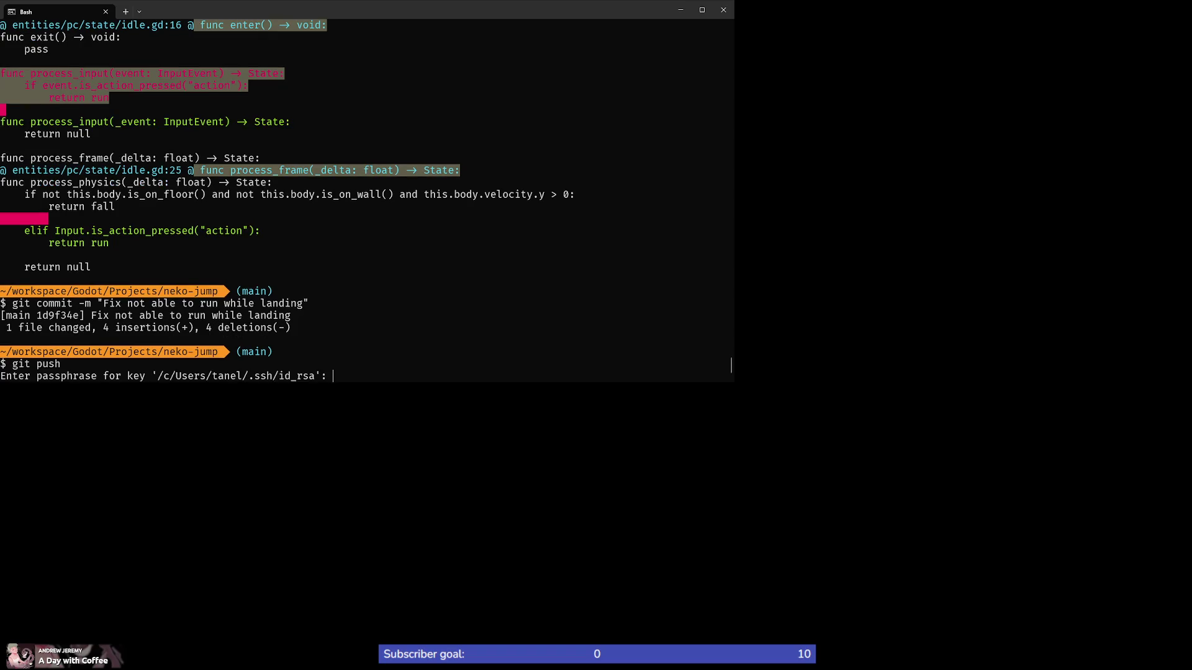
{"action": "key", "text": "Return"}
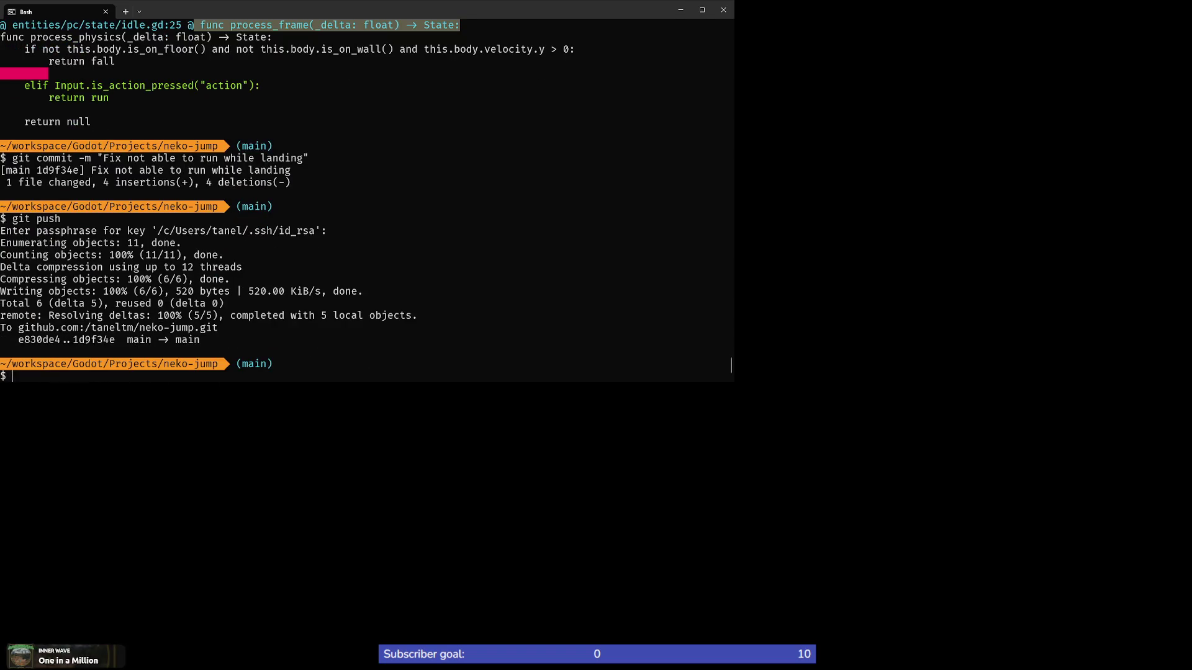
{"action": "left_click", "coordinate": [702, 10]}
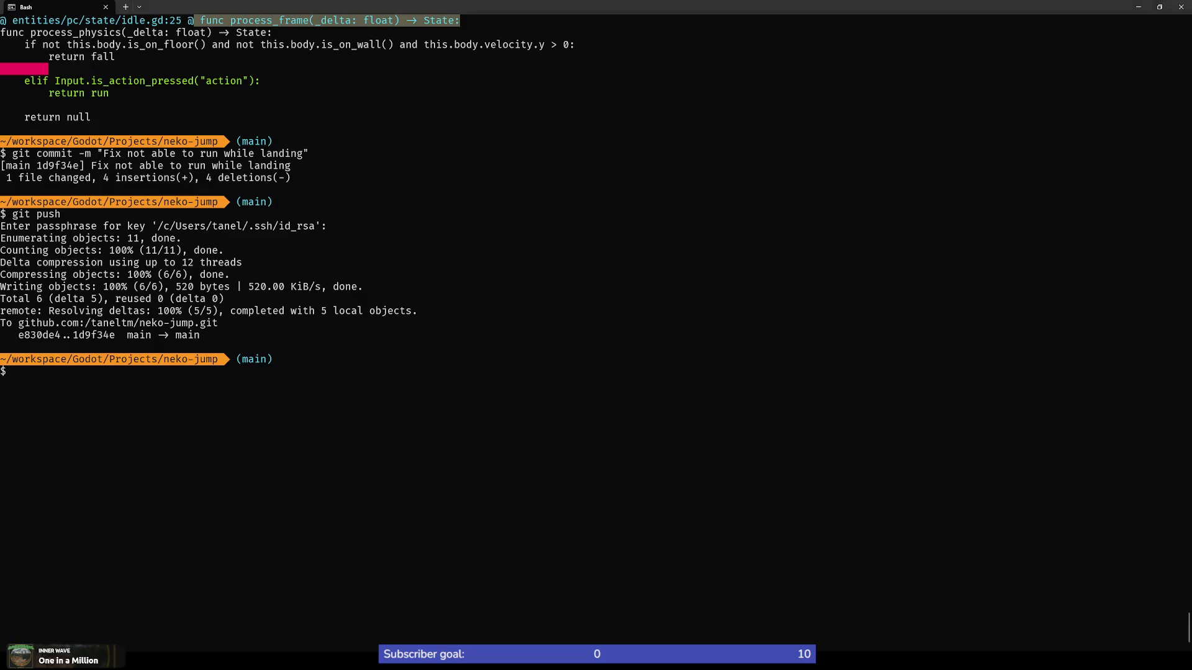
{"action": "key", "text": "alt+Tab"}
{"action": "left_click", "coordinate": [503, 309]}
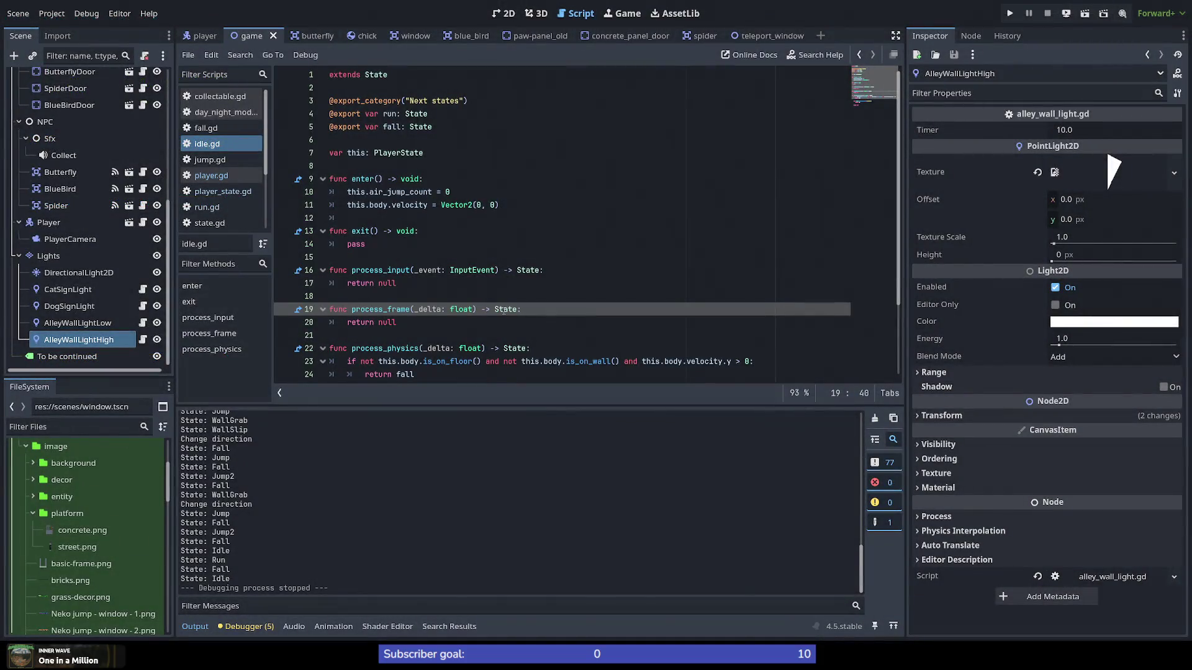
Step: In the player scene, collapse the PlayerState node's children
{"action": "left_click", "coordinate": [200, 36]}
{"action": "scroll", "coordinate": [49, 216], "scroll_direction": "up", "scroll_amount": 3}
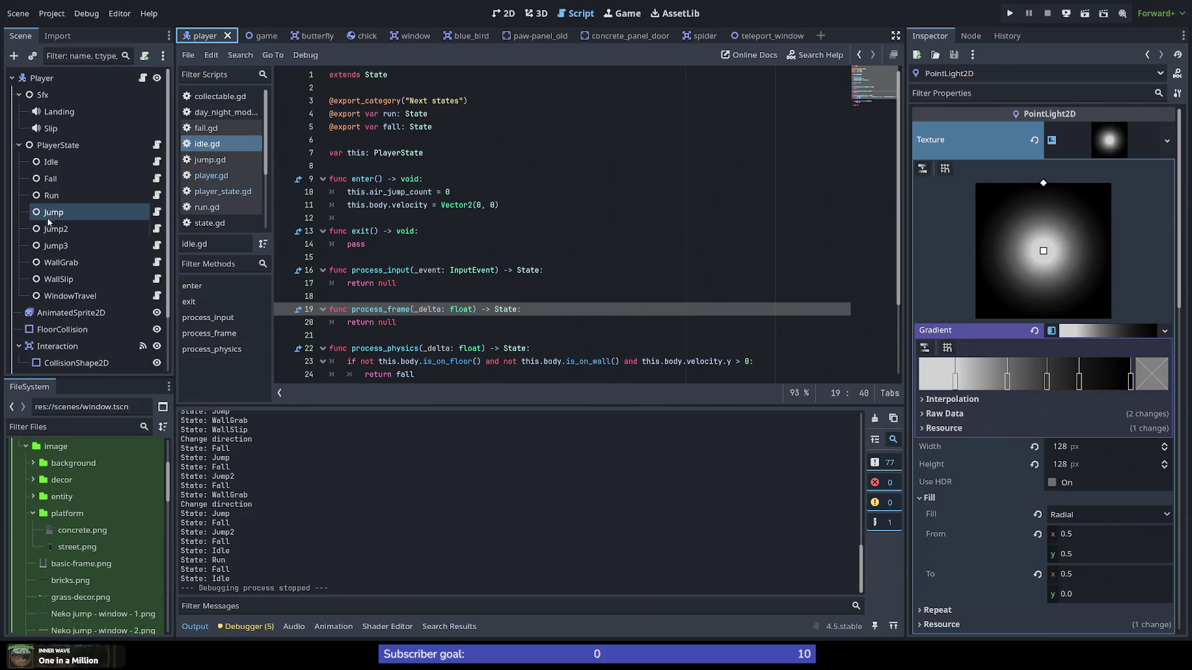
{"action": "left_click", "coordinate": [20, 145]}
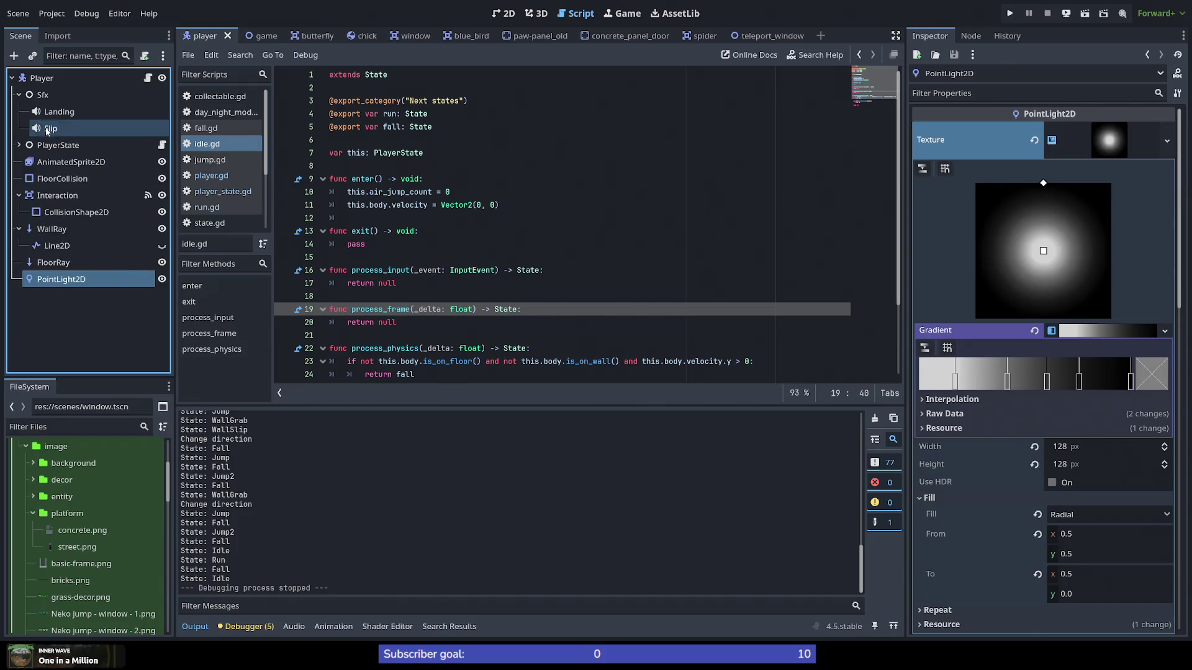
Step: Back in the game scene, select MarginContainer to view its properties in the 2D workspace
{"action": "left_click", "coordinate": [251, 36]}
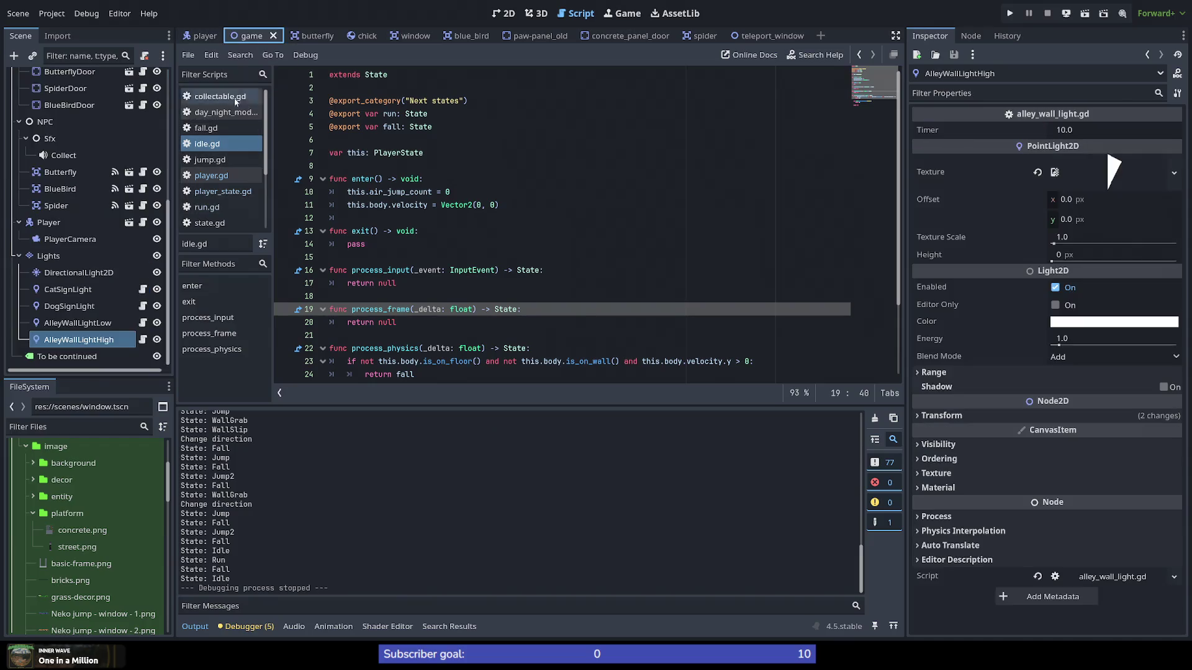
{"action": "scroll", "coordinate": [103, 179], "scroll_direction": "up", "scroll_amount": 3}
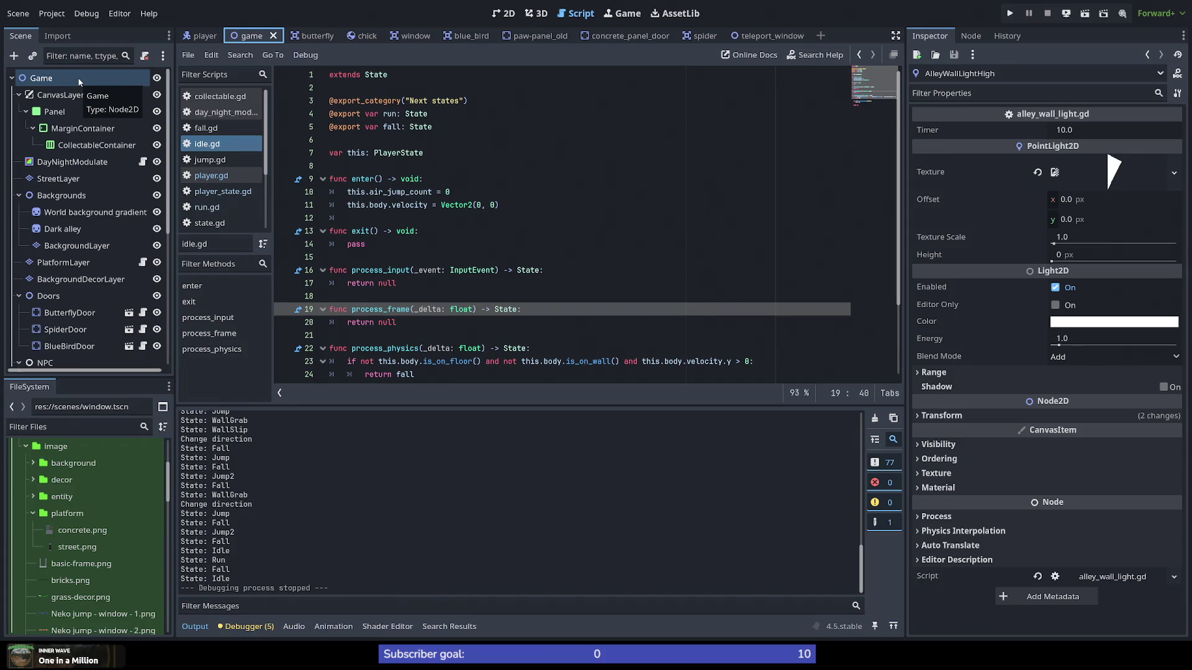
{"action": "left_click", "coordinate": [62, 126]}
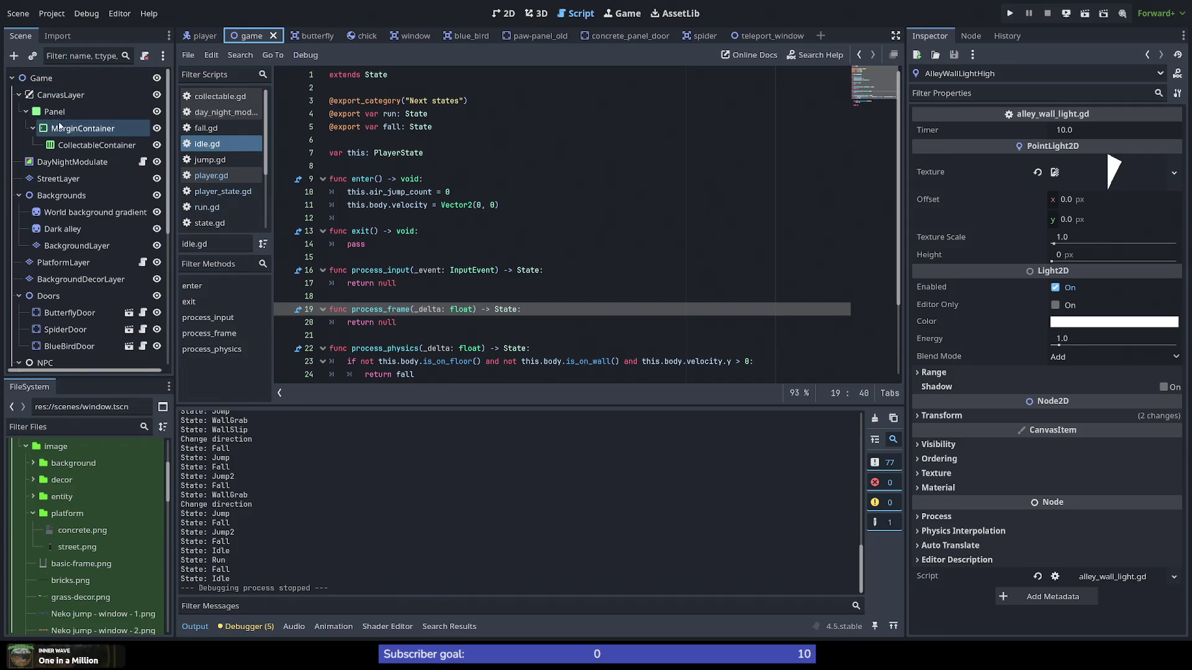
{"action": "left_click", "coordinate": [66, 144]}
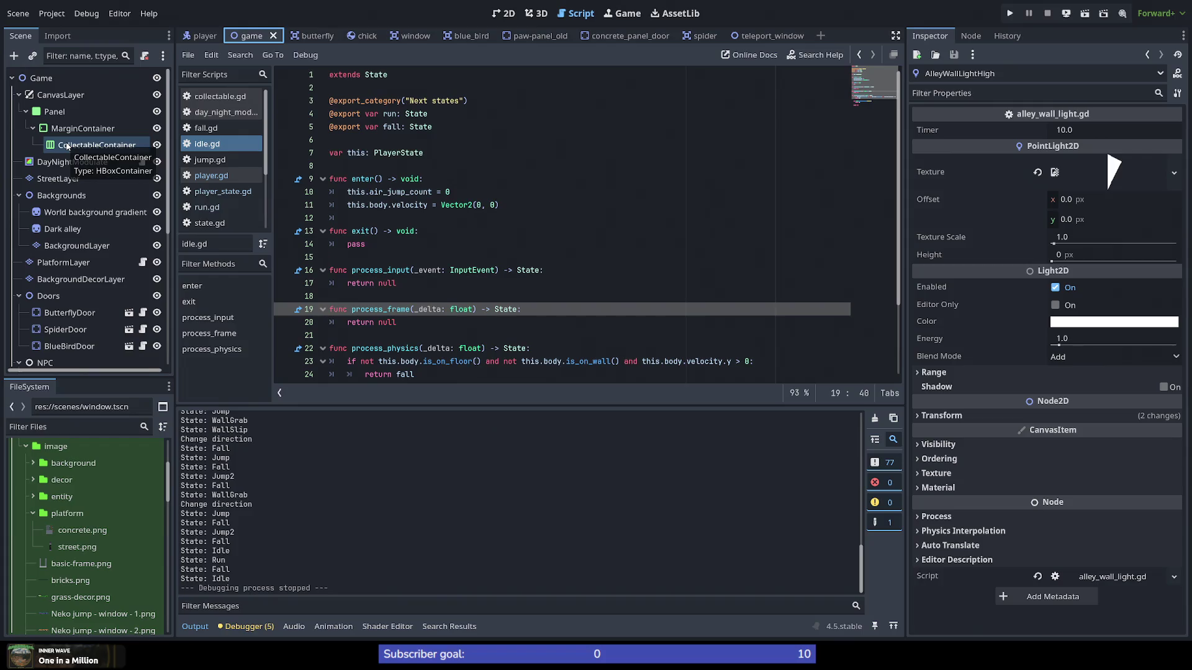
{"action": "left_click", "coordinate": [73, 132]}
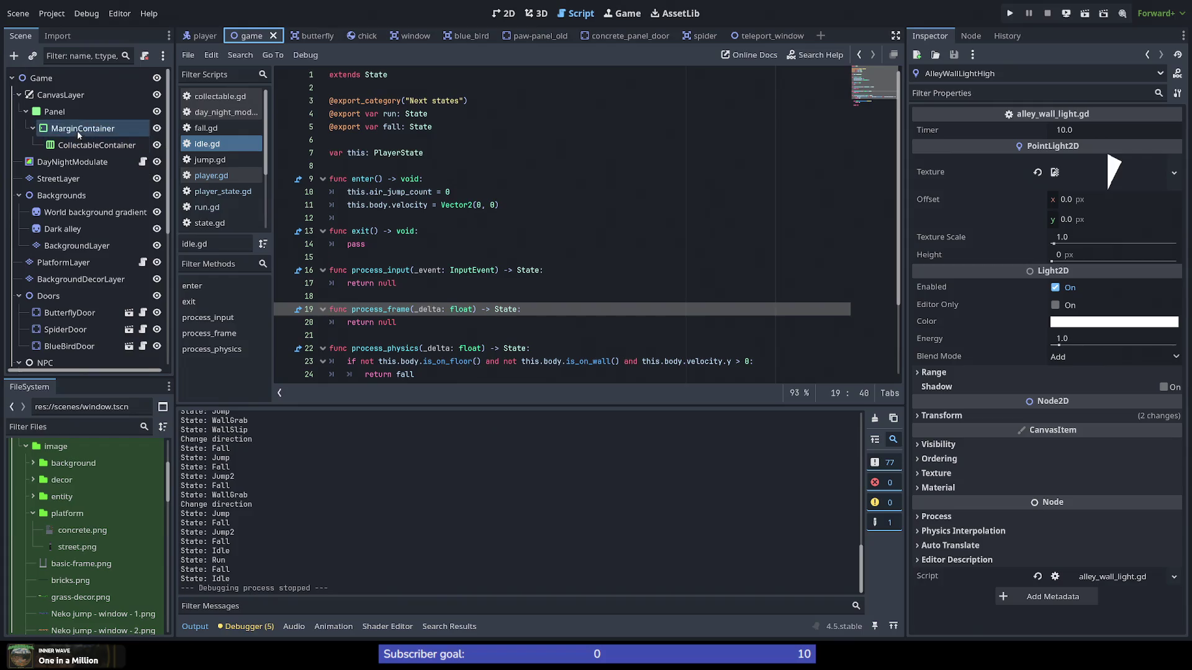
{"action": "left_click", "coordinate": [79, 131]}
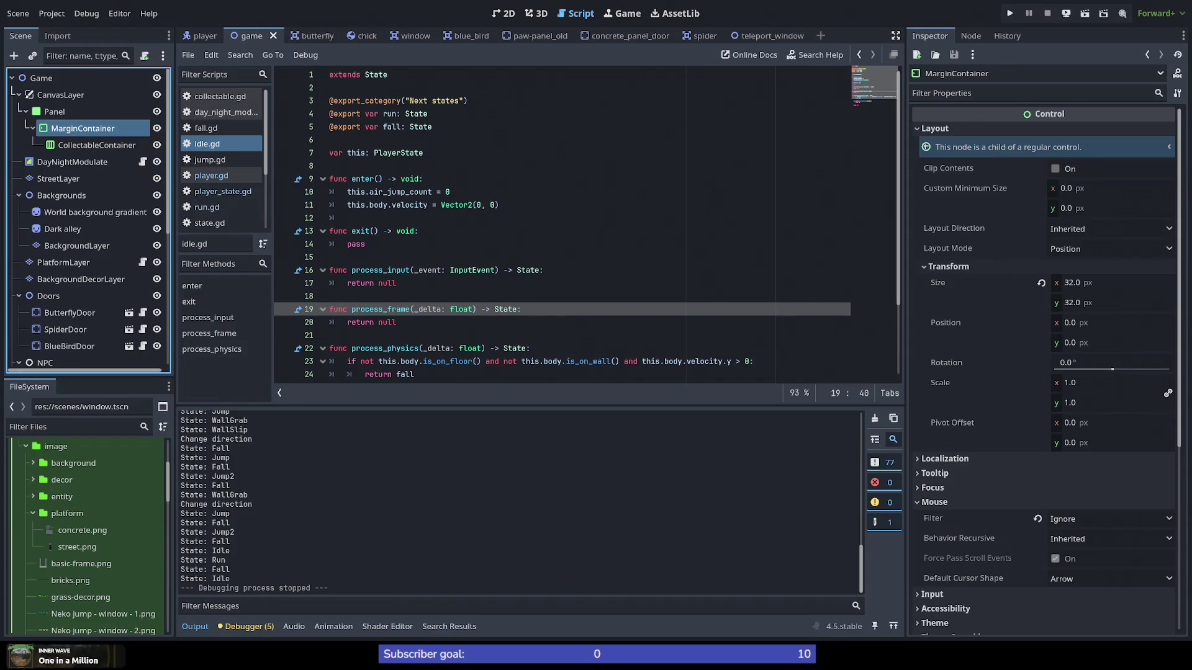
{"action": "left_click", "coordinate": [503, 13]}
{"action": "scroll", "coordinate": [705, 175], "scroll_direction": "down", "scroll_amount": 6}
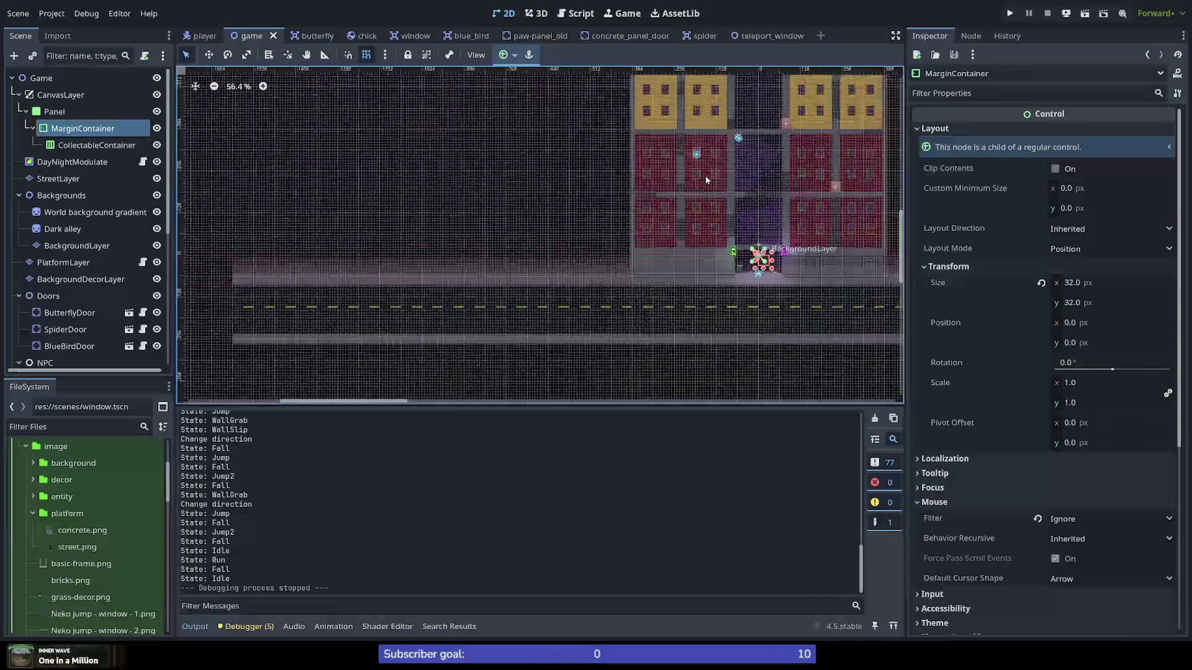
{"action": "scroll", "coordinate": [762, 191], "scroll_direction": "up", "scroll_amount": 4}
{"action": "scroll", "coordinate": [706, 367], "scroll_direction": "up", "scroll_amount": 3}
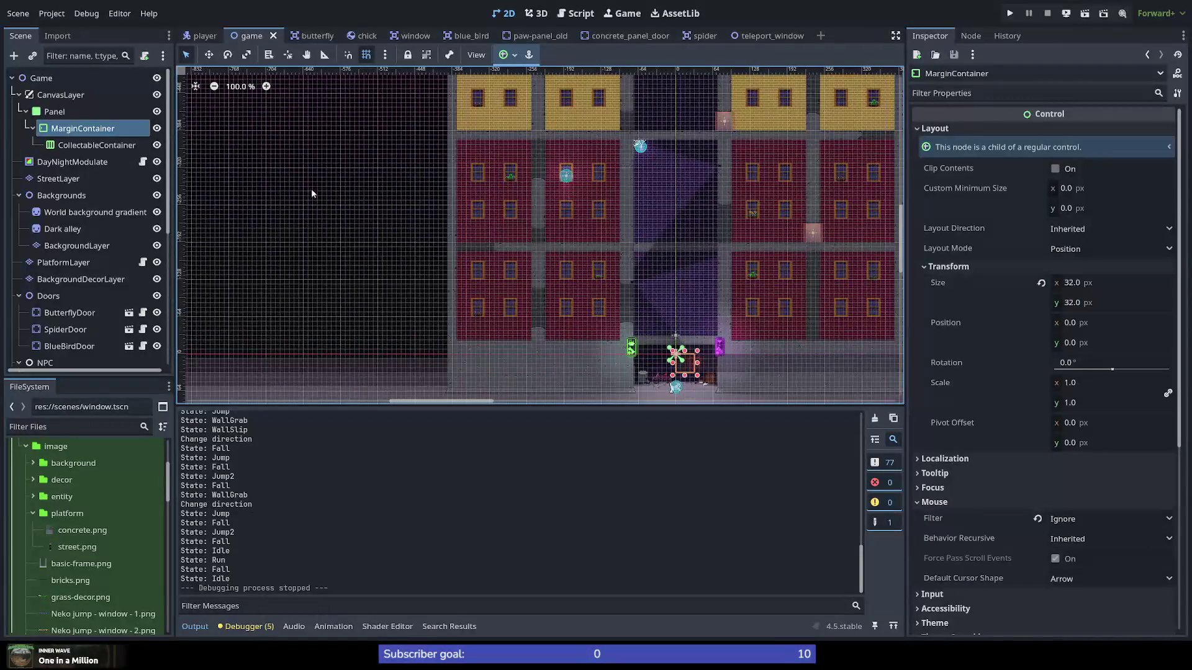
{"action": "double_click", "coordinate": [37, 112]}
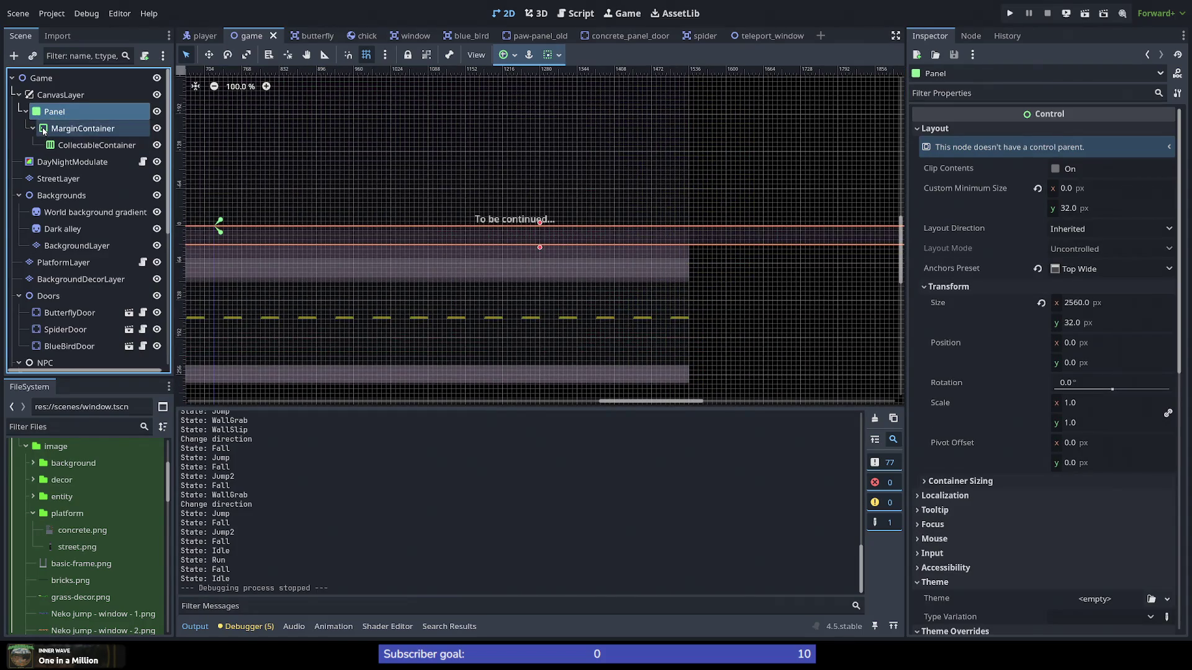
{"action": "scroll", "coordinate": [312, 242], "scroll_direction": "down", "scroll_amount": 8}
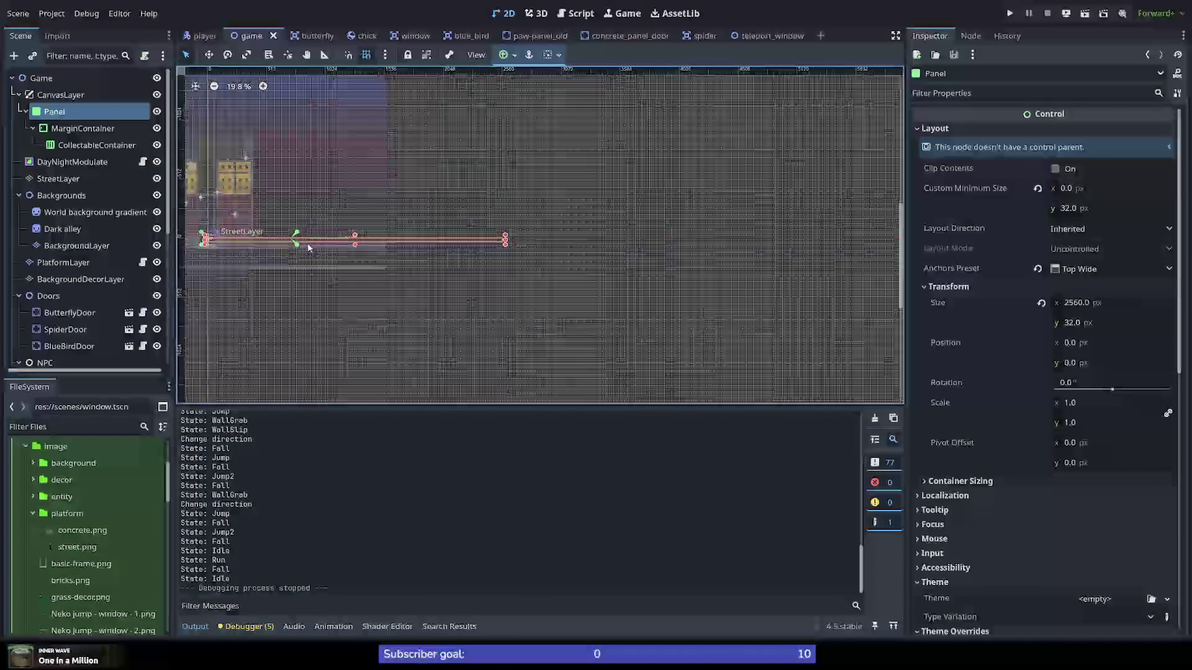
{"action": "scroll", "coordinate": [252, 254], "scroll_direction": "up", "scroll_amount": 4}
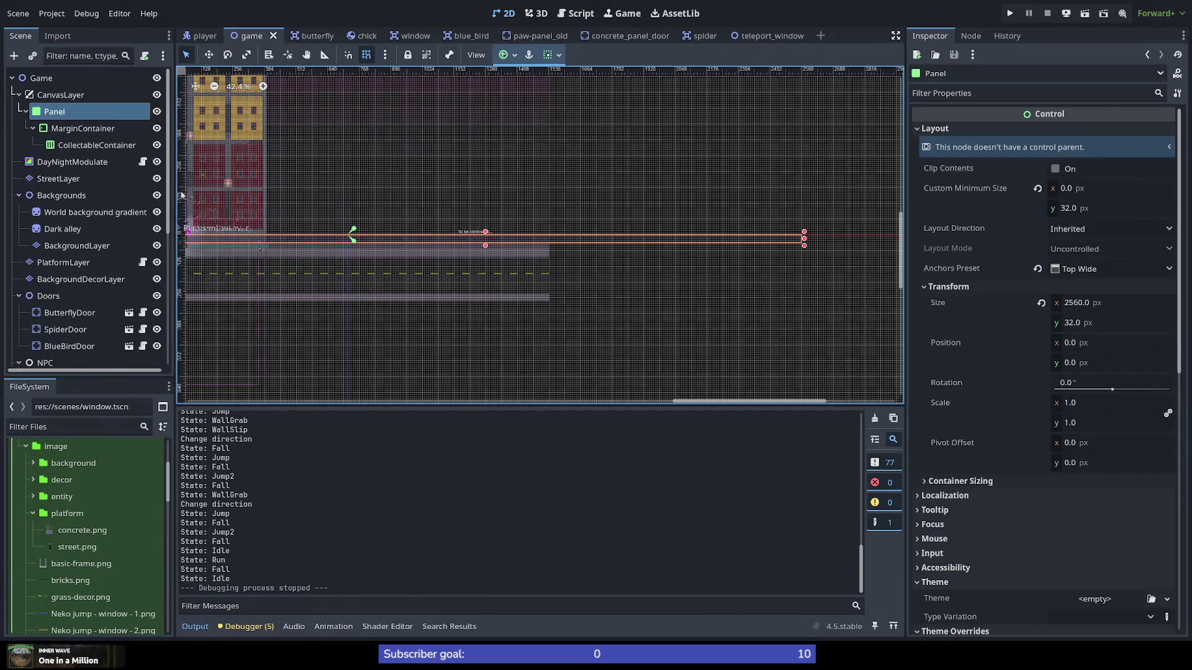
{"action": "scroll", "coordinate": [254, 258], "scroll_direction": "down", "scroll_amount": 4}
{"action": "scroll", "coordinate": [215, 256], "scroll_direction": "up", "scroll_amount": 4}
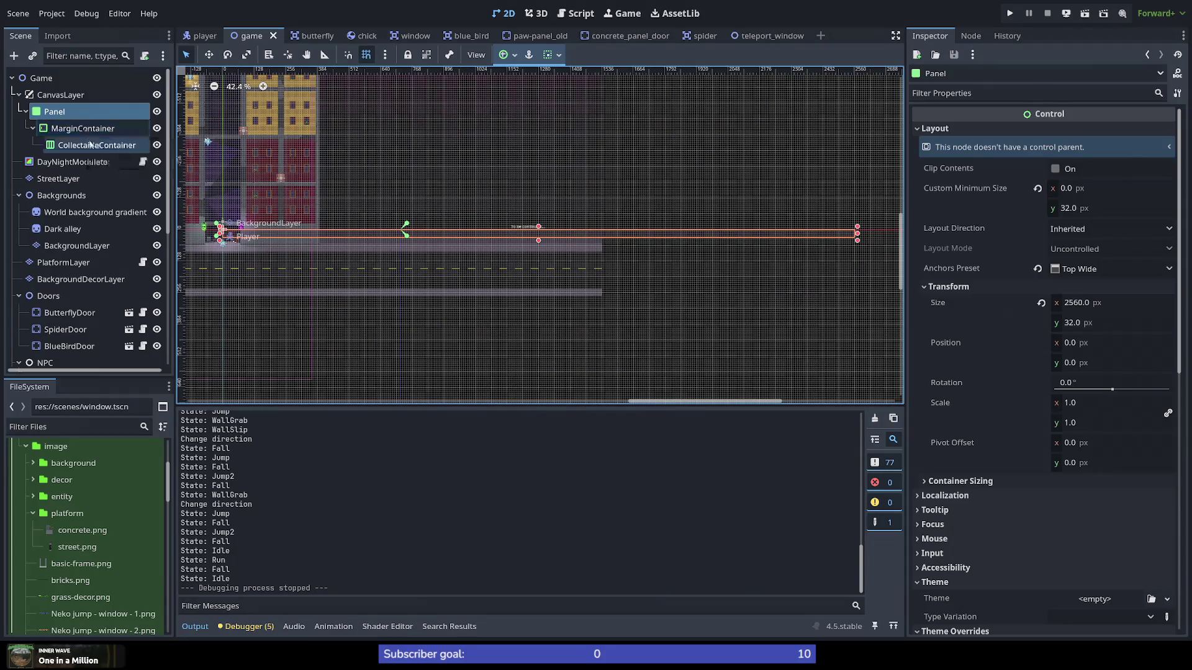
{"action": "scroll", "coordinate": [220, 249], "scroll_direction": "up", "scroll_amount": 6}
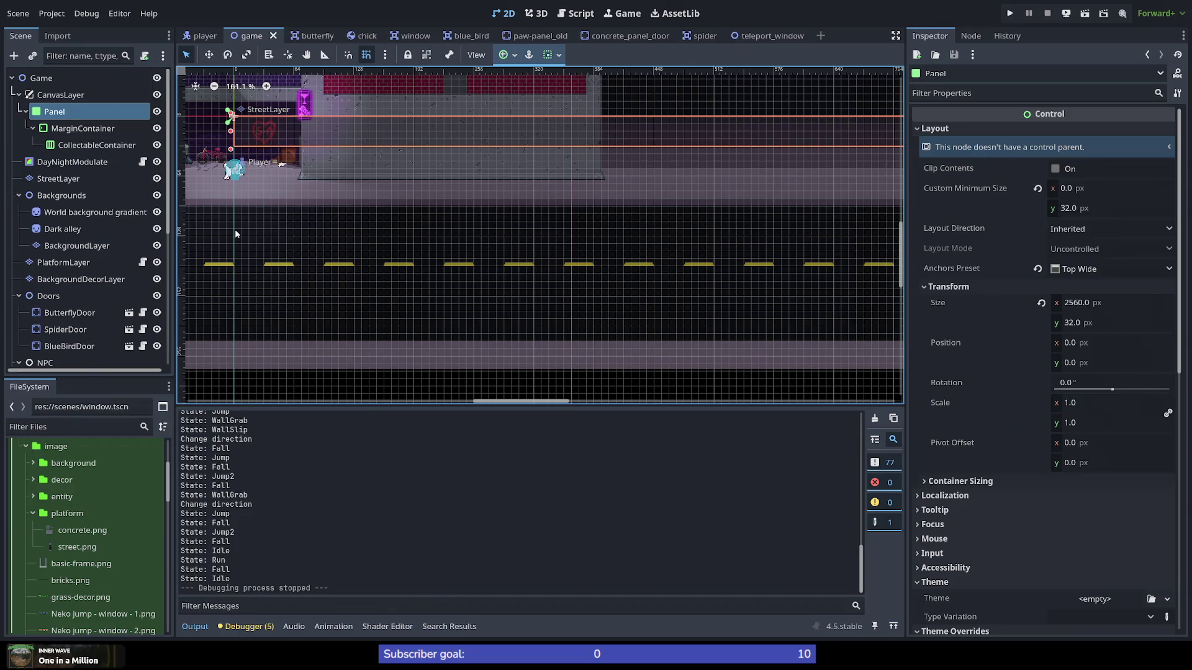
{"action": "left_click", "coordinate": [60, 94]}
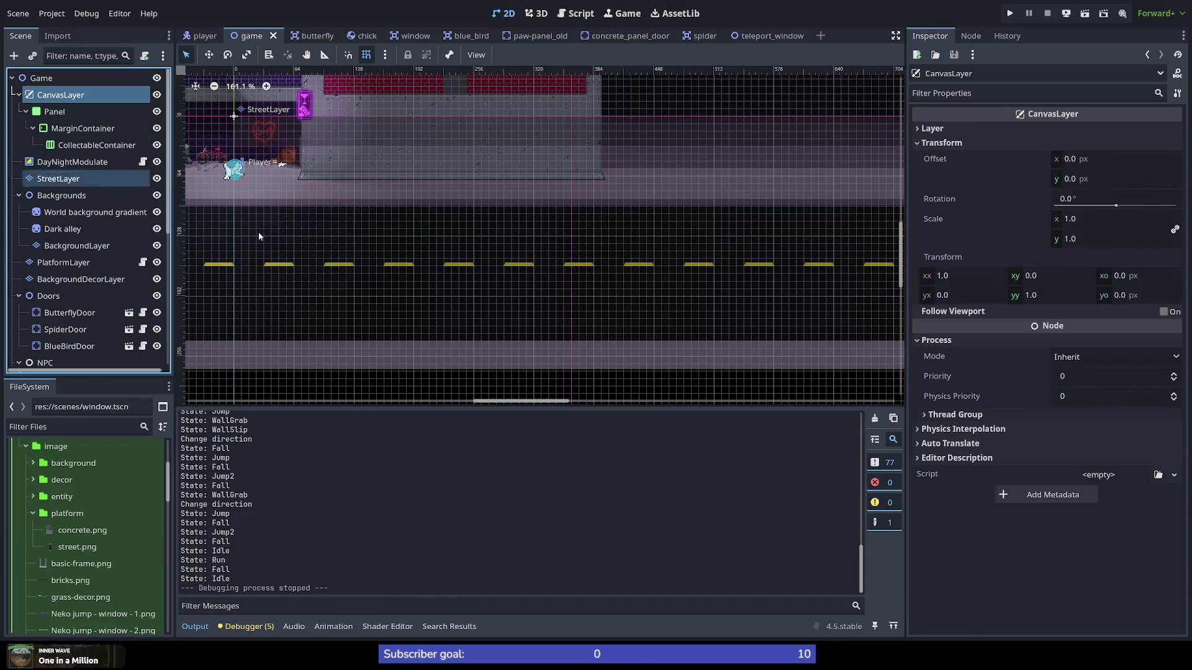
{"action": "scroll", "coordinate": [345, 251], "scroll_direction": "down", "scroll_amount": 4}
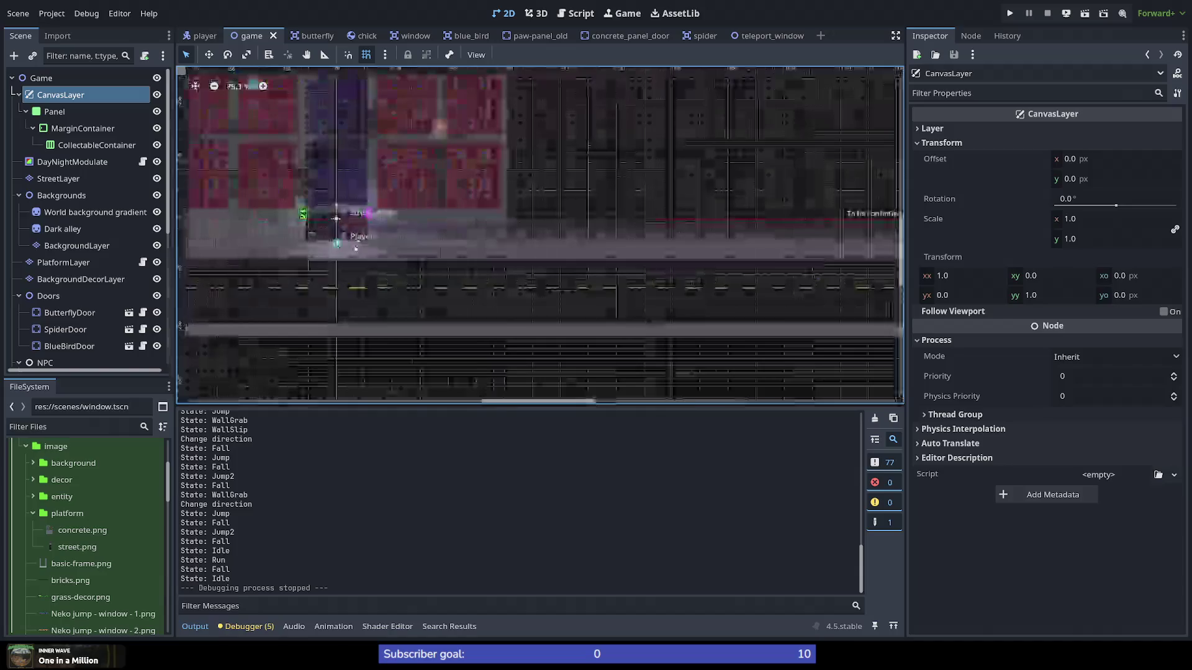
{"action": "scroll", "coordinate": [517, 350], "scroll_direction": "up", "scroll_amount": 2}
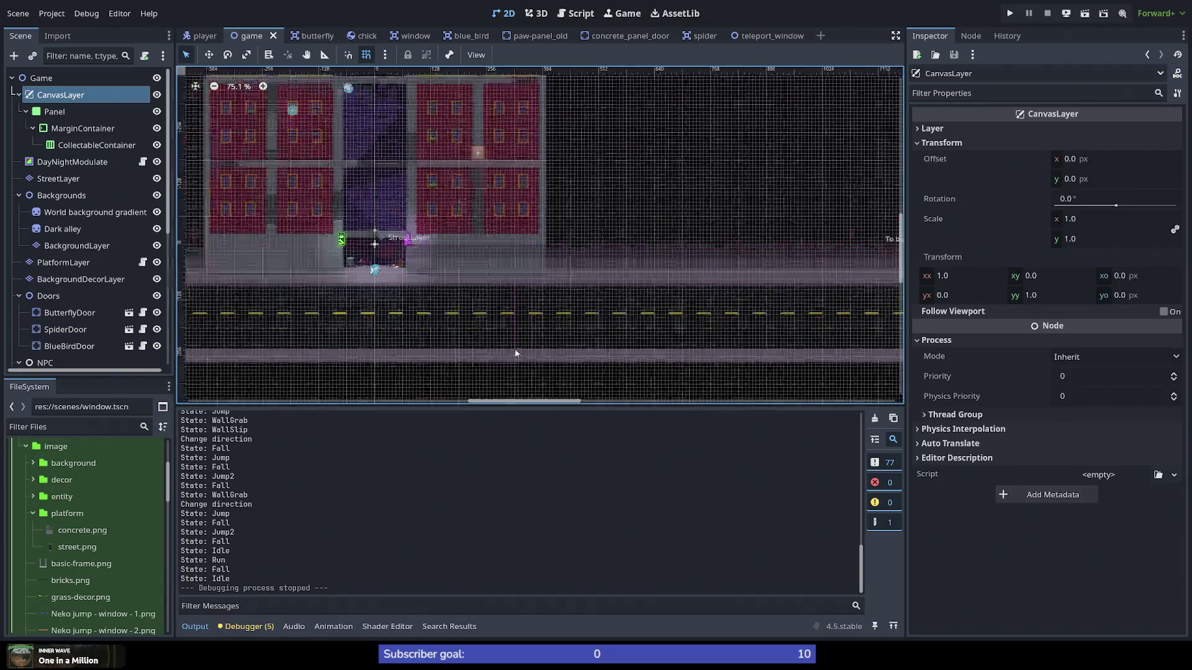
{"action": "scroll", "coordinate": [515, 348], "scroll_direction": "down", "scroll_amount": 2}
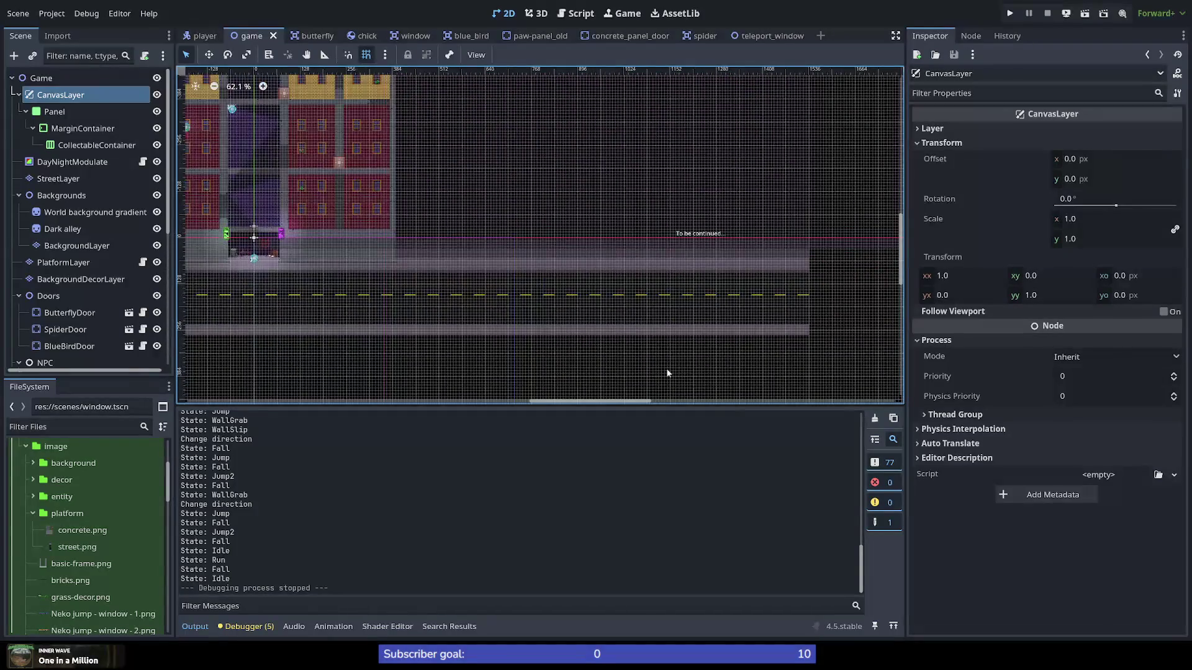
{"action": "left_click", "coordinate": [57, 113]}
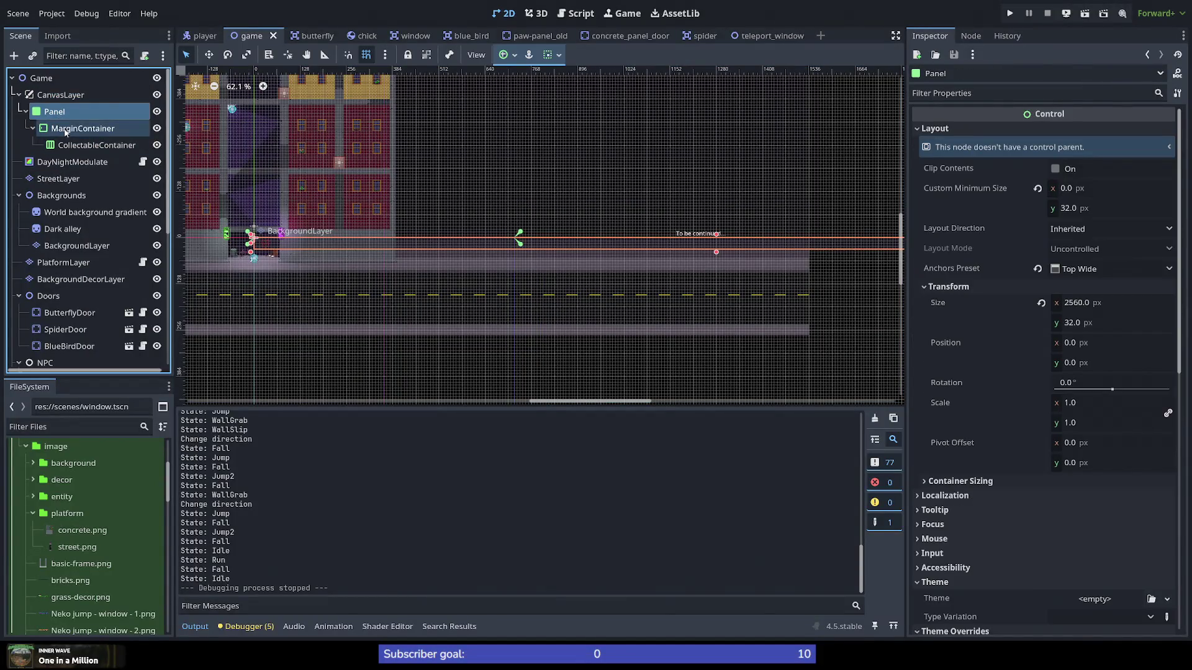
{"action": "left_click", "coordinate": [66, 129]}
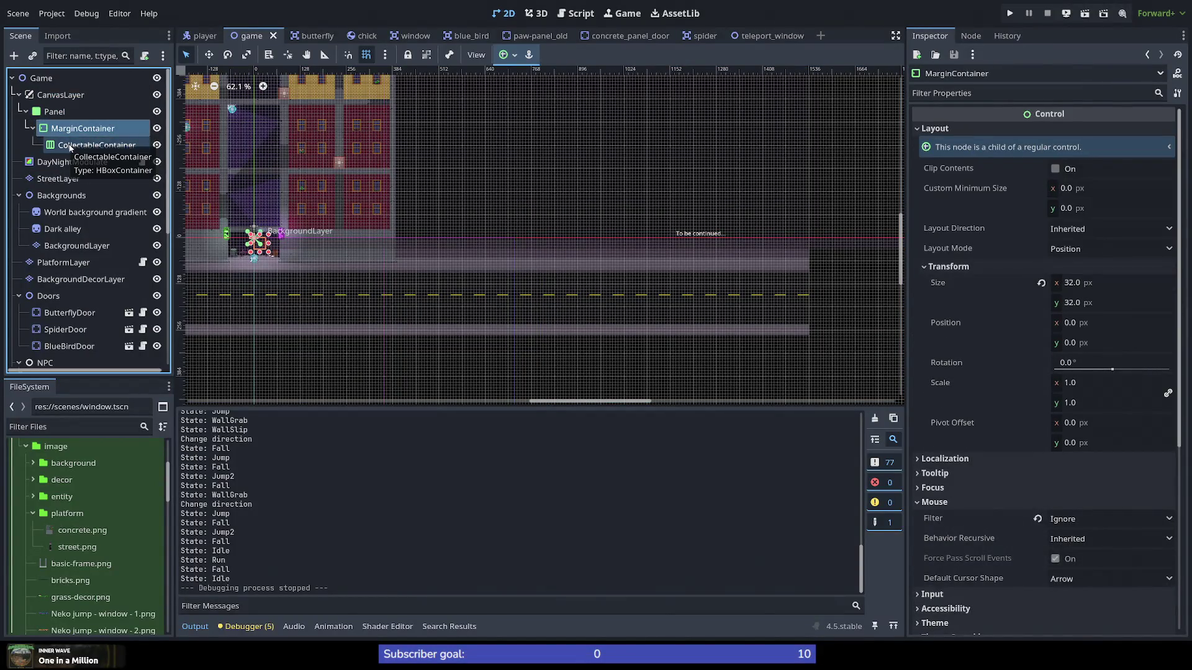
{"action": "left_click", "coordinate": [70, 147]}
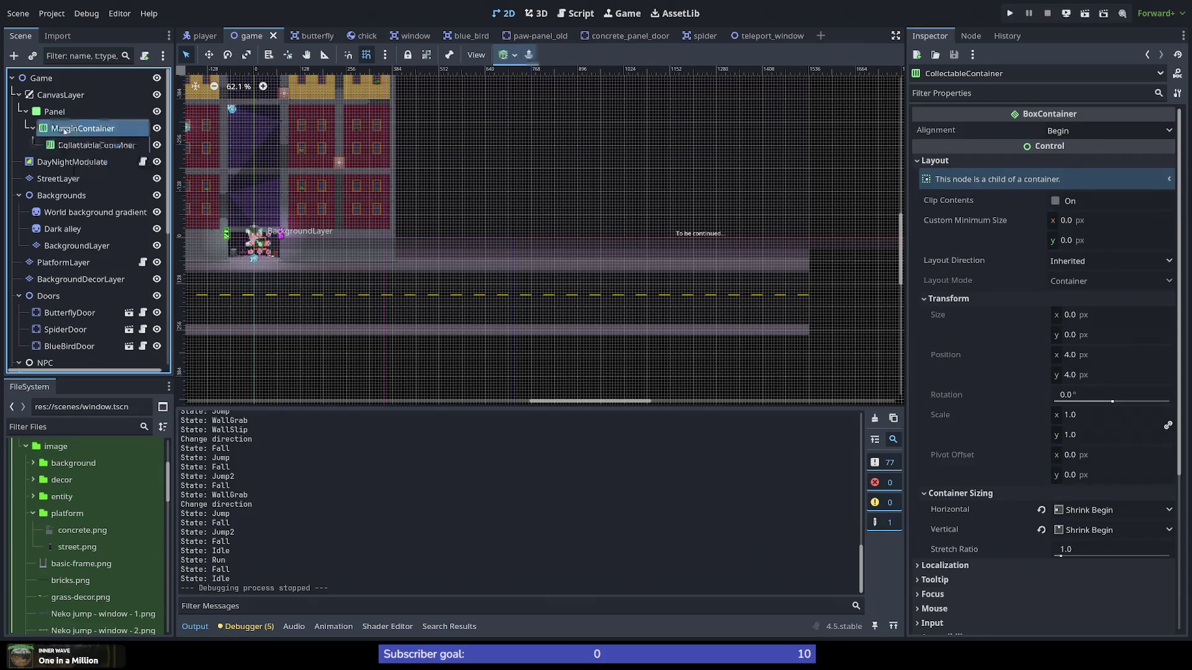
{"action": "left_click", "coordinate": [66, 129]}
{"action": "left_click", "coordinate": [55, 114]}
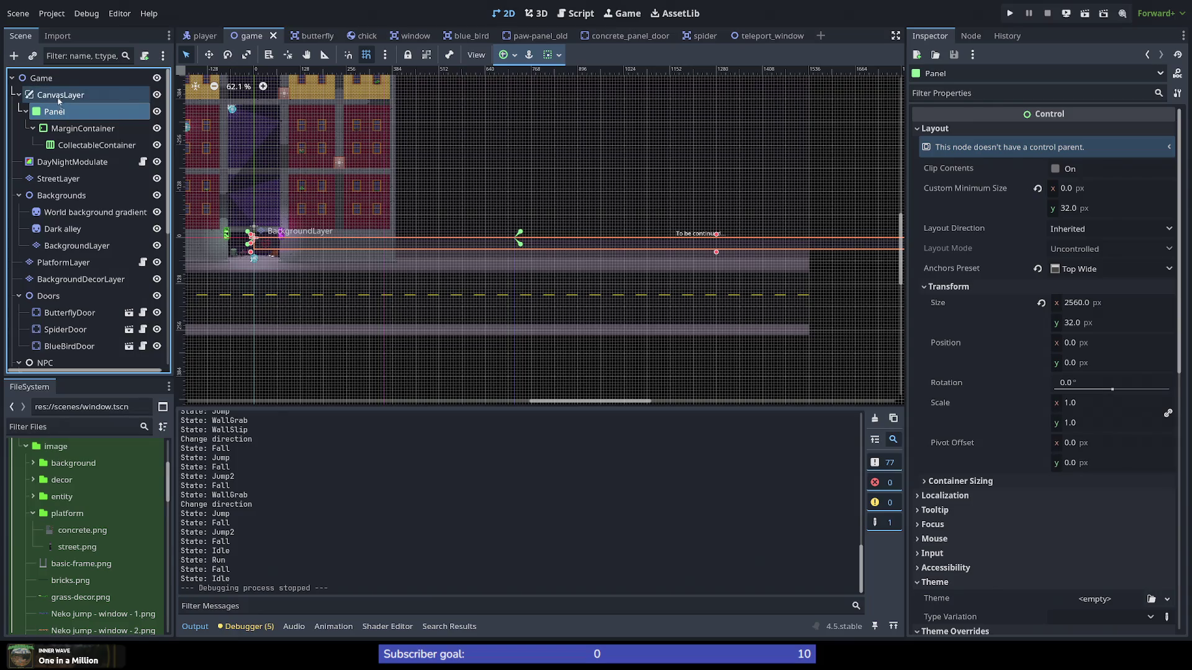
{"action": "left_click", "coordinate": [59, 99]}
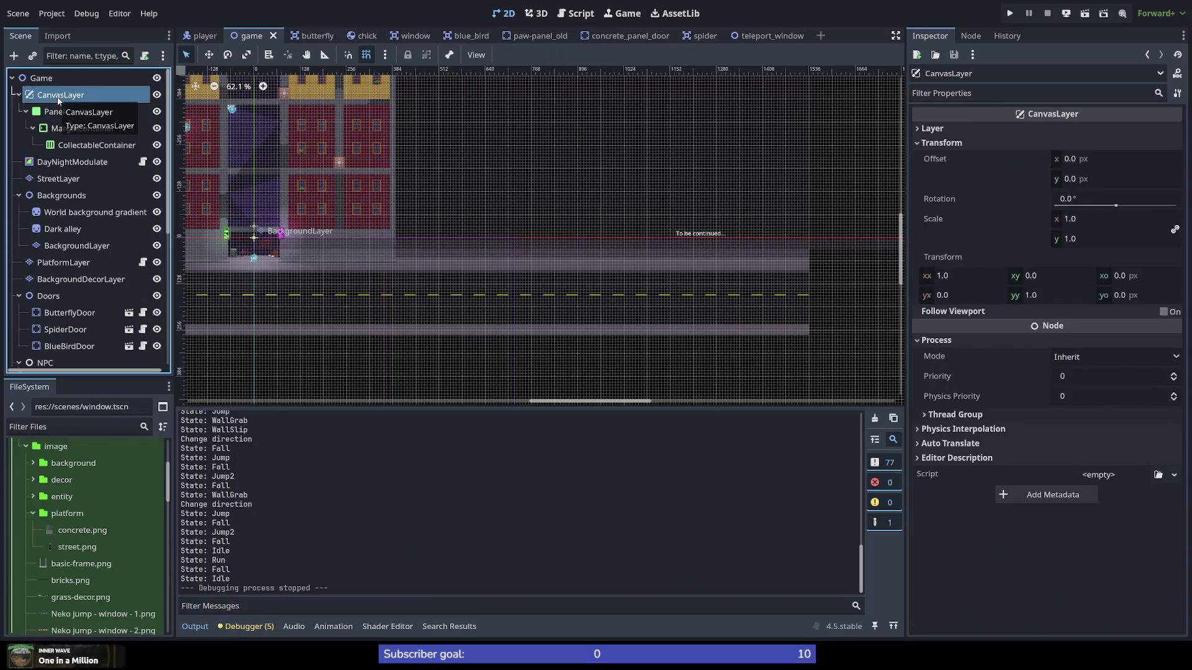
{"action": "scroll", "coordinate": [226, 283], "scroll_direction": "up", "scroll_amount": 6}
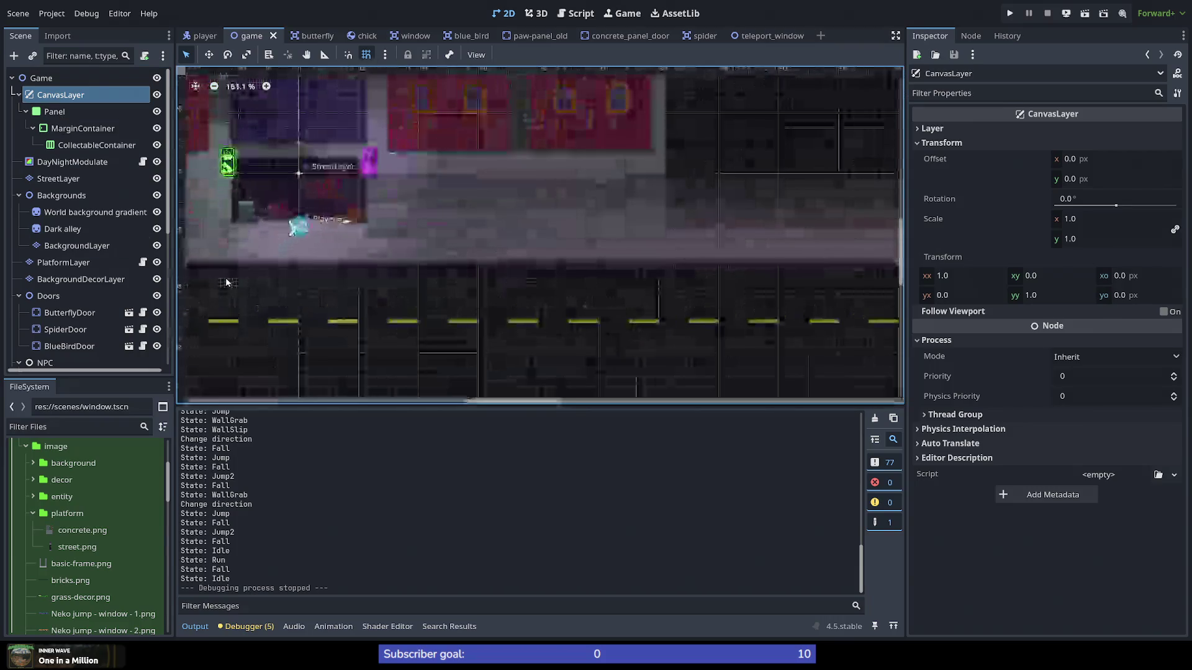
{"action": "left_click", "coordinate": [55, 113]}
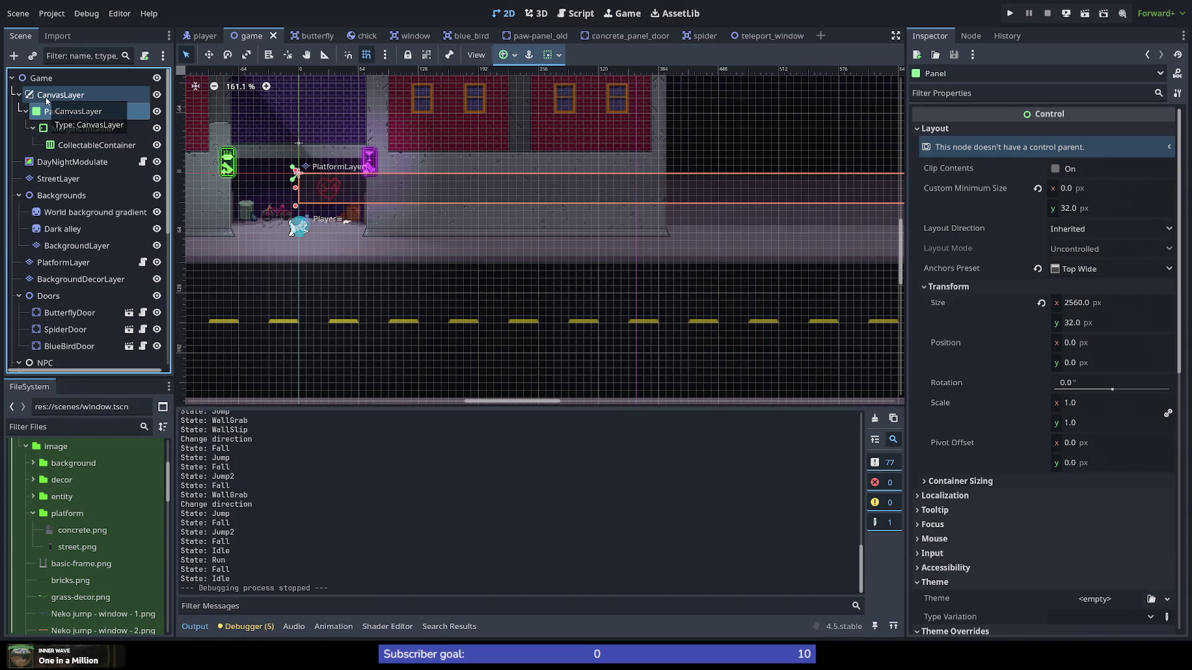
{"action": "left_click", "coordinate": [70, 130]}
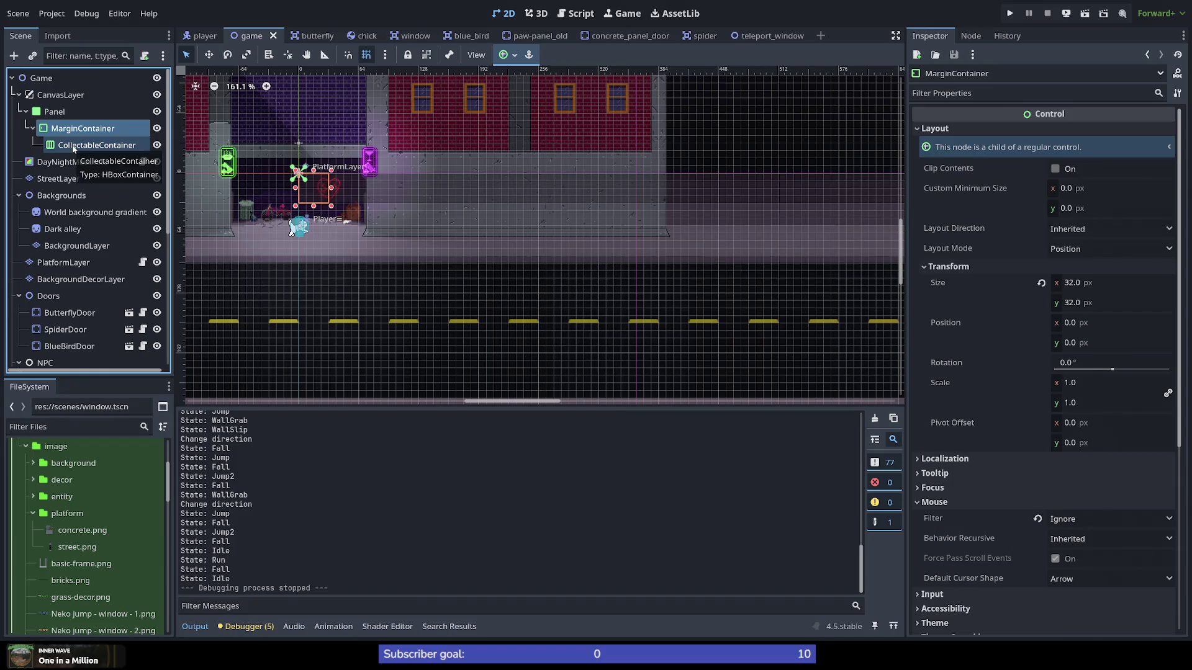
{"action": "left_click", "coordinate": [72, 146]}
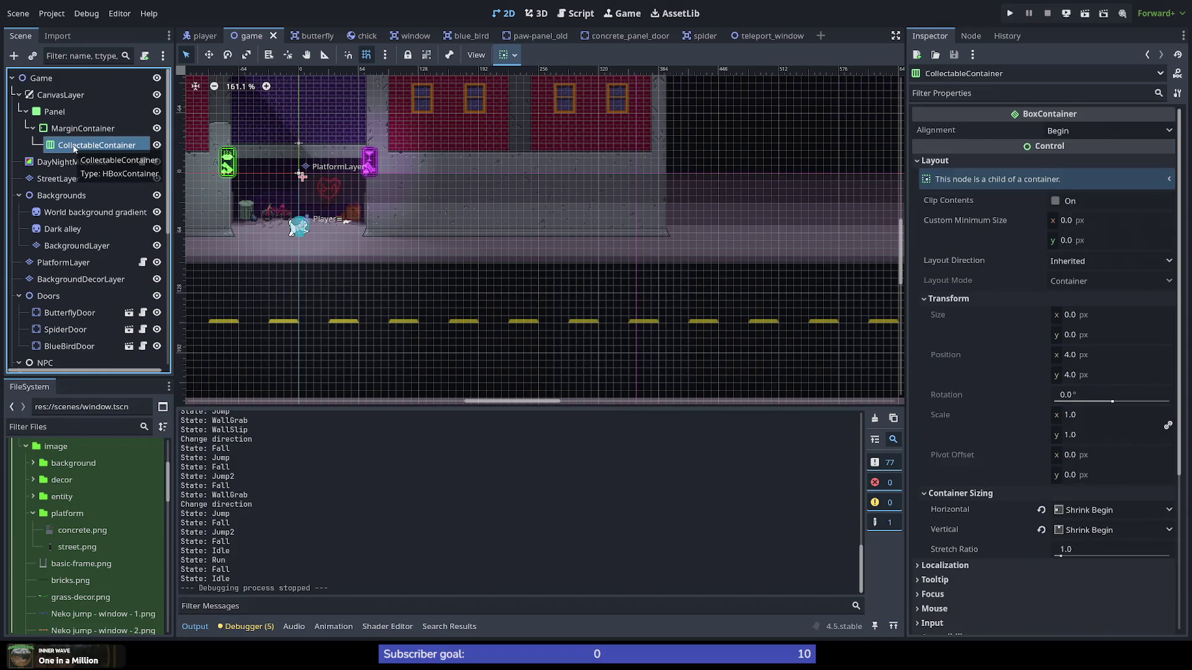
{"action": "left_click", "coordinate": [94, 129]}
{"action": "left_click", "coordinate": [65, 112]}
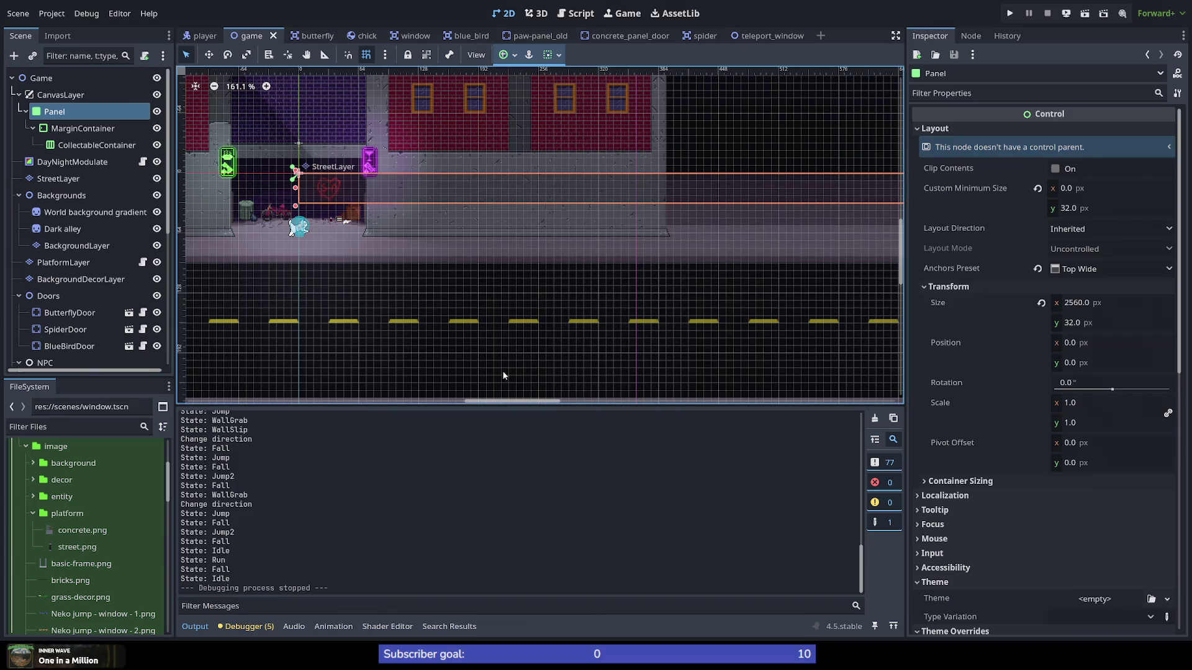
{"action": "mouse_move", "coordinate": [507, 398]}
{"action": "left_mouse_down"}
{"action": "mouse_move", "coordinate": [823, 406]}
{"action": "mouse_move", "coordinate": [705, 405]}
{"action": "mouse_move", "coordinate": [769, 405]}
{"action": "left_mouse_up"}
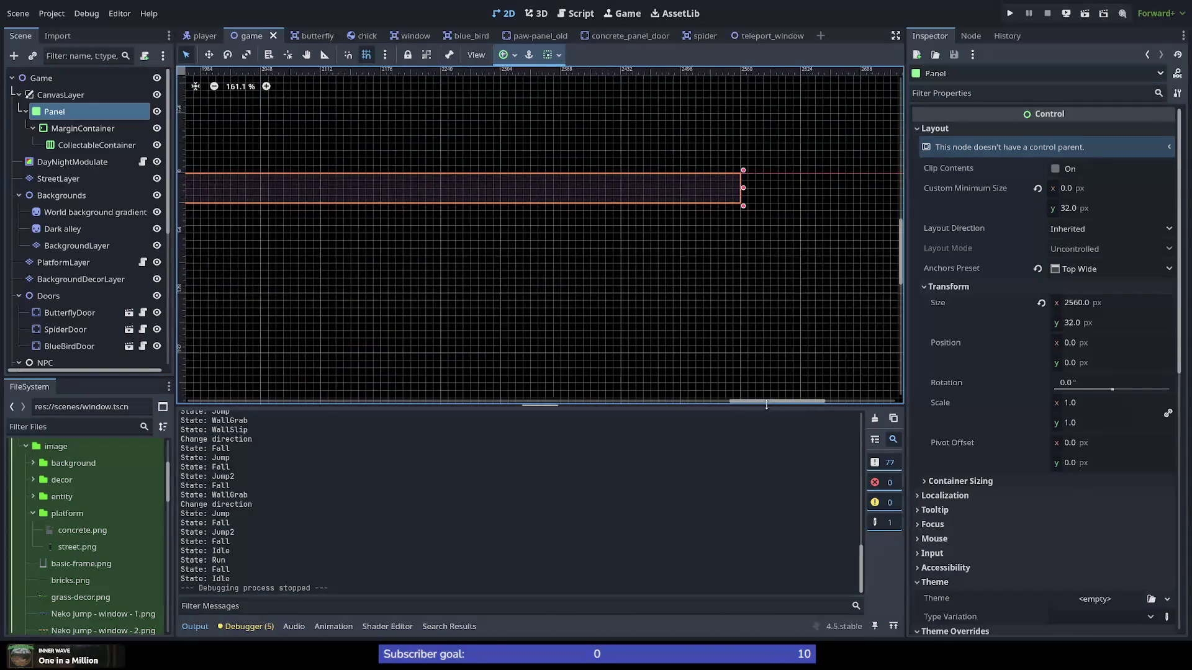
Step: Shrink the HUD Panel's width from 2560 to 704 px using its right resize handle
{"action": "mouse_move", "coordinate": [745, 188]}
{"action": "left_mouse_down"}
{"action": "mouse_move", "coordinate": [130, 199]}
{"action": "mouse_move", "coordinate": [359, 207]}
{"action": "mouse_move", "coordinate": [345, 193]}
{"action": "mouse_move", "coordinate": [197, 199]}
{"action": "left_mouse_up"}
{"action": "scroll", "coordinate": [350, 199], "scroll_direction": "down", "scroll_amount": 5}
{"action": "scroll", "coordinate": [343, 195], "scroll_direction": "down", "scroll_amount": 4}
{"action": "scroll", "coordinate": [207, 229], "scroll_direction": "down", "scroll_amount": 4}
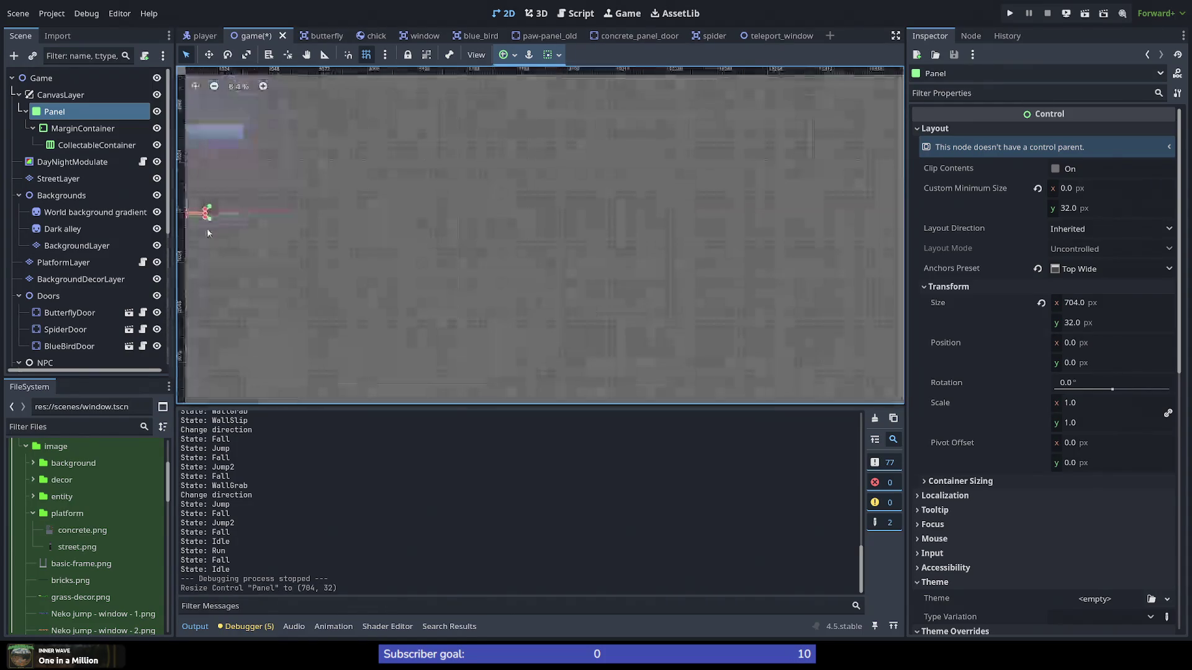
{"action": "scroll", "coordinate": [192, 222], "scroll_direction": "up", "scroll_amount": 10}
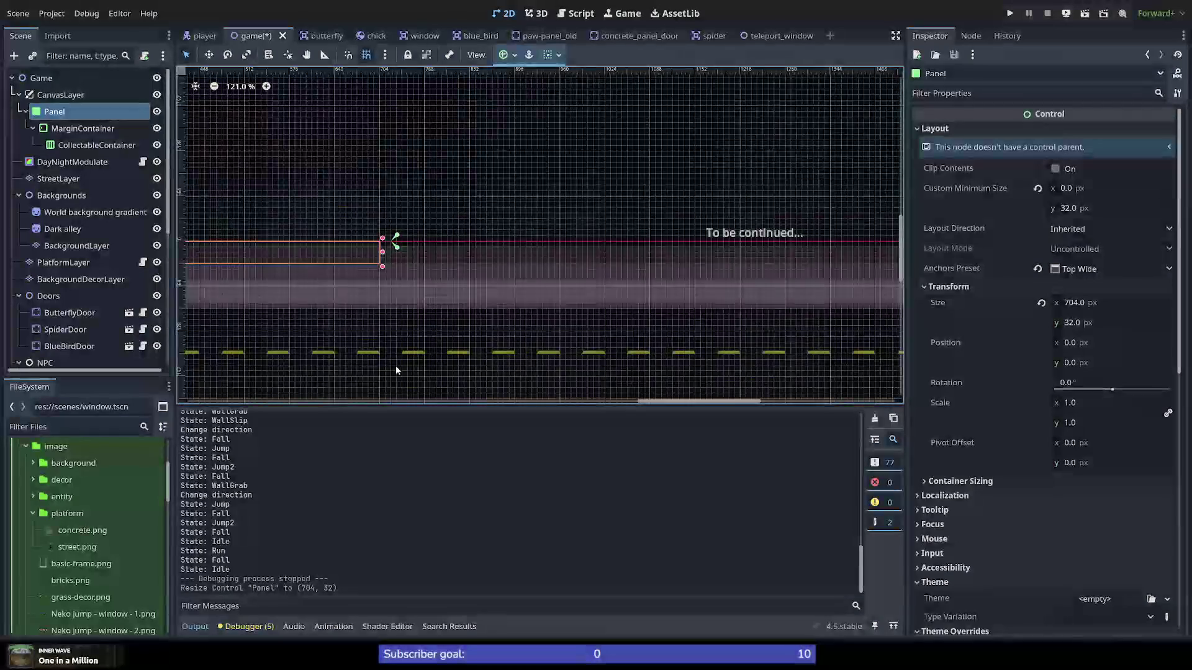
{"action": "left_click", "coordinate": [601, 400]}
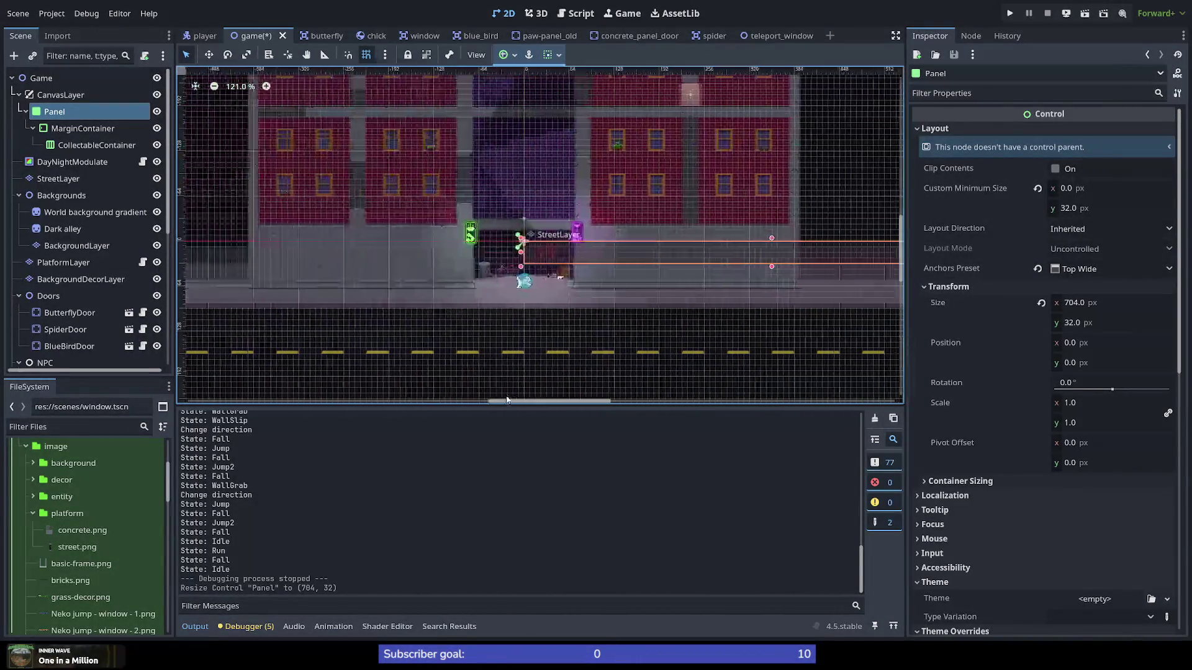
{"action": "left_click_drag", "start_coordinate": [600, 398], "coordinate": [593, 401]}
Step: Save the game scene, briefly run it, then stop the game
{"action": "key", "text": "ctrl+s"}
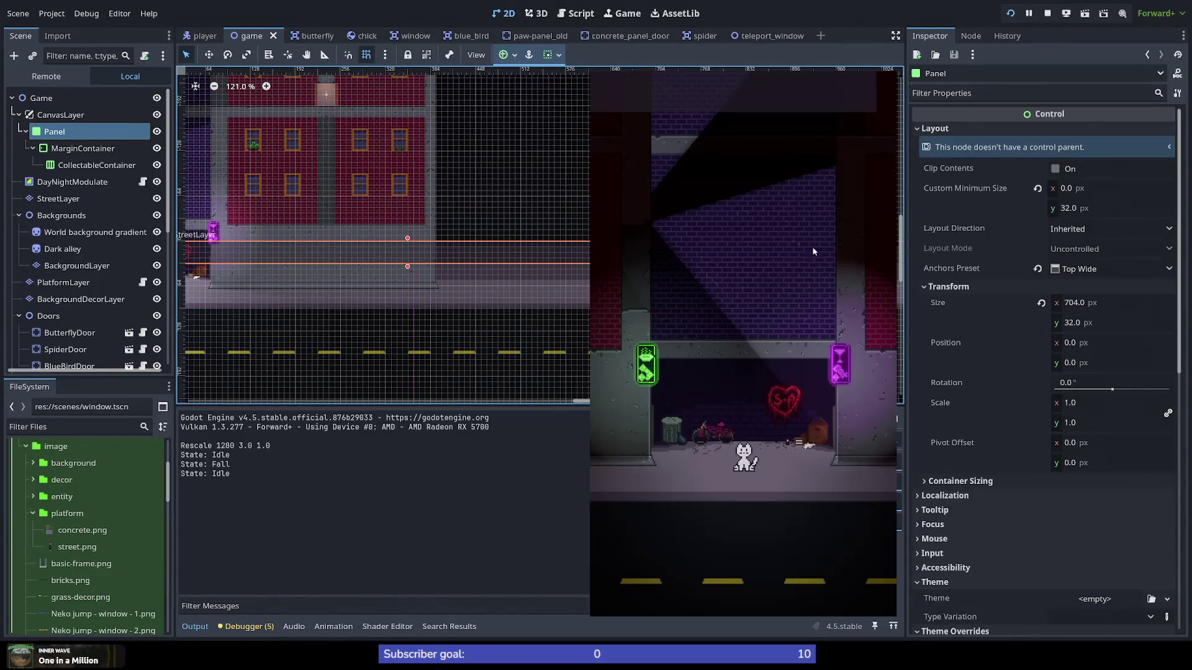
{"action": "left_click", "coordinate": [889, 75]}
{"action": "scroll", "coordinate": [730, 270], "scroll_direction": "up", "scroll_amount": 6}
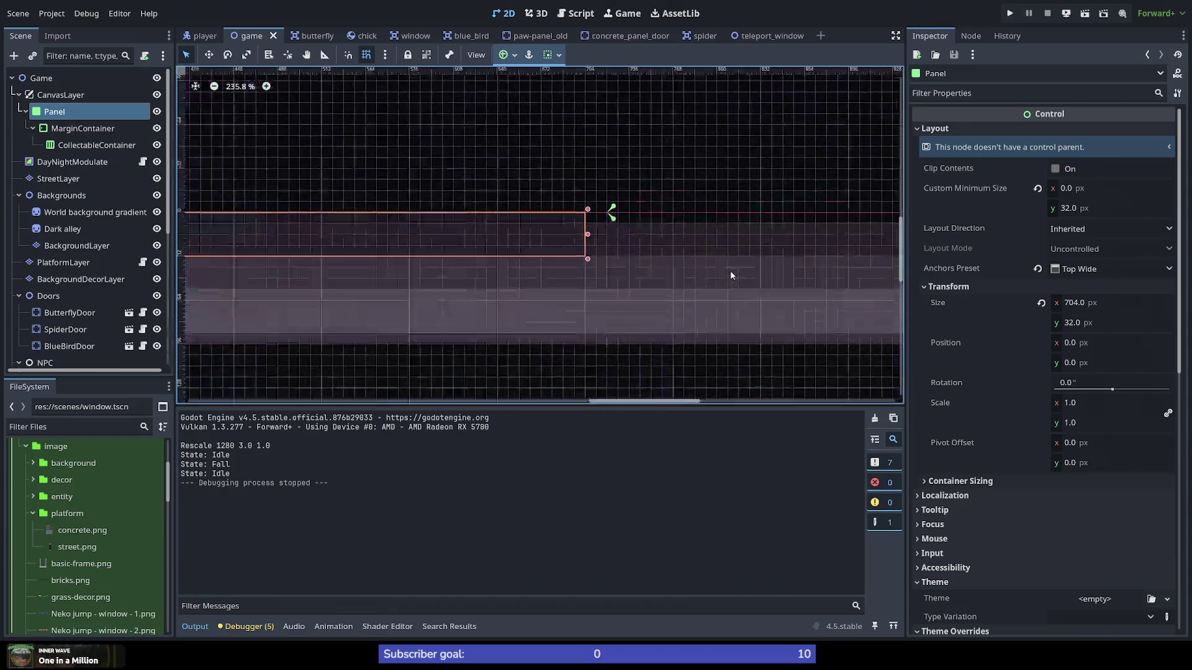
{"action": "scroll", "coordinate": [621, 253], "scroll_direction": "up", "scroll_amount": 2}
Step: Widen the HUD Panel to 720 px by dragging its right resize handle
{"action": "mouse_move", "coordinate": [511, 212]}
{"action": "left_mouse_down"}
{"action": "mouse_move", "coordinate": [555, 209]}
{"action": "mouse_move", "coordinate": [556, 194]}
{"action": "mouse_move", "coordinate": [561, 262]}
{"action": "left_mouse_up"}
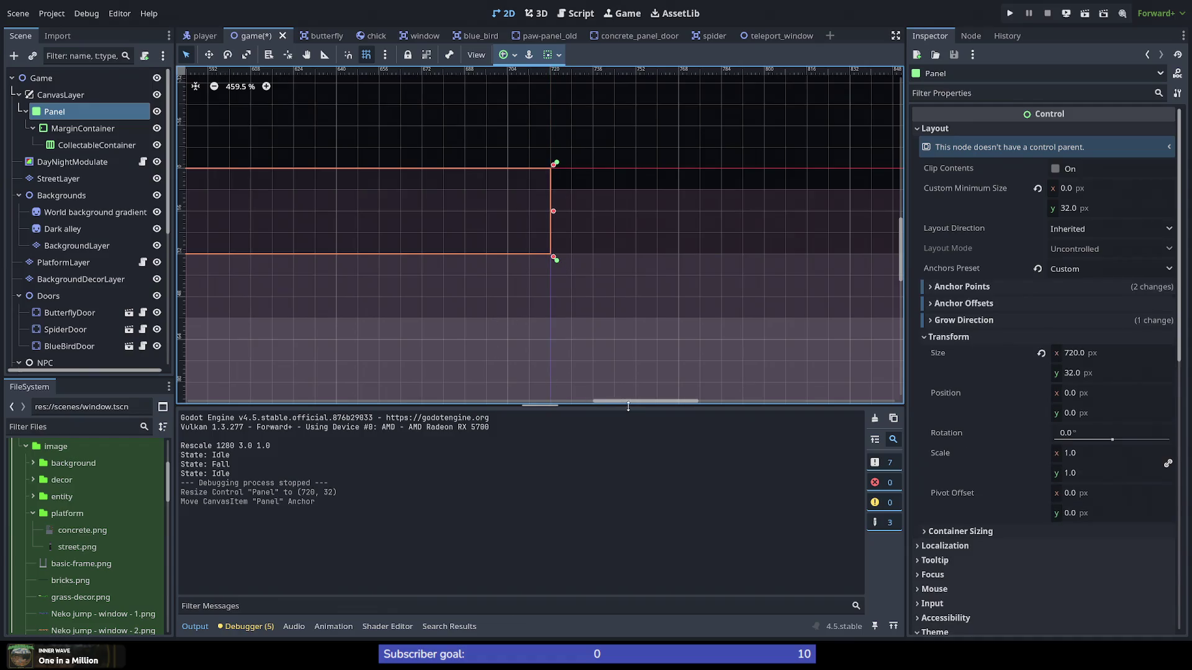
{"action": "mouse_move", "coordinate": [630, 400]}
{"action": "left_mouse_down"}
{"action": "mouse_move", "coordinate": [413, 397]}
{"action": "mouse_move", "coordinate": [621, 401]}
{"action": "mouse_move", "coordinate": [538, 401]}
{"action": "left_mouse_up"}
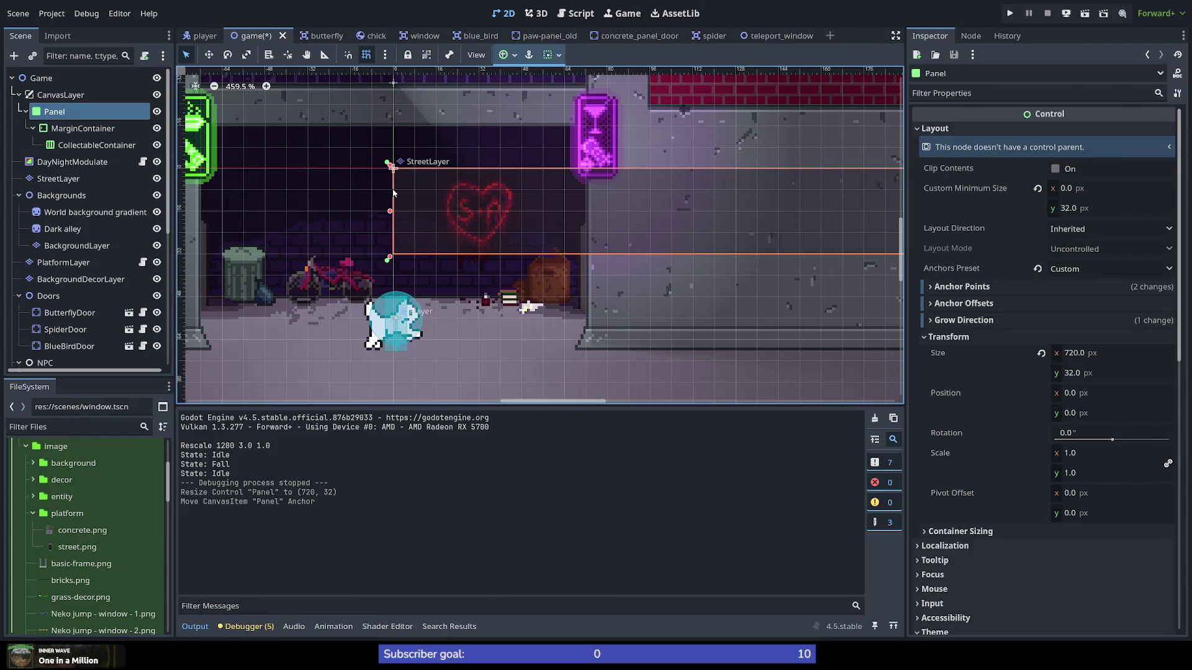
{"action": "scroll", "coordinate": [393, 193], "scroll_direction": "down", "scroll_amount": 4}
{"action": "scroll", "coordinate": [581, 241], "scroll_direction": "down", "scroll_amount": 2}
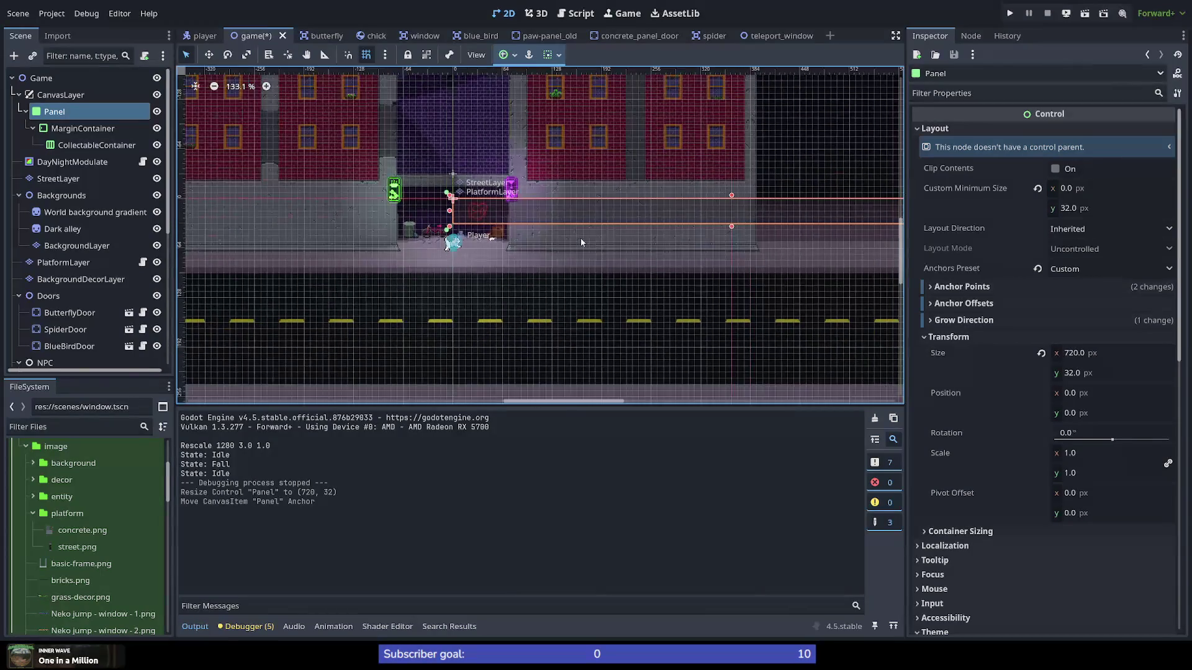
Step: Select the CanvasLayer node, then save the scene and launch the game
{"action": "left_click", "coordinate": [77, 98]}
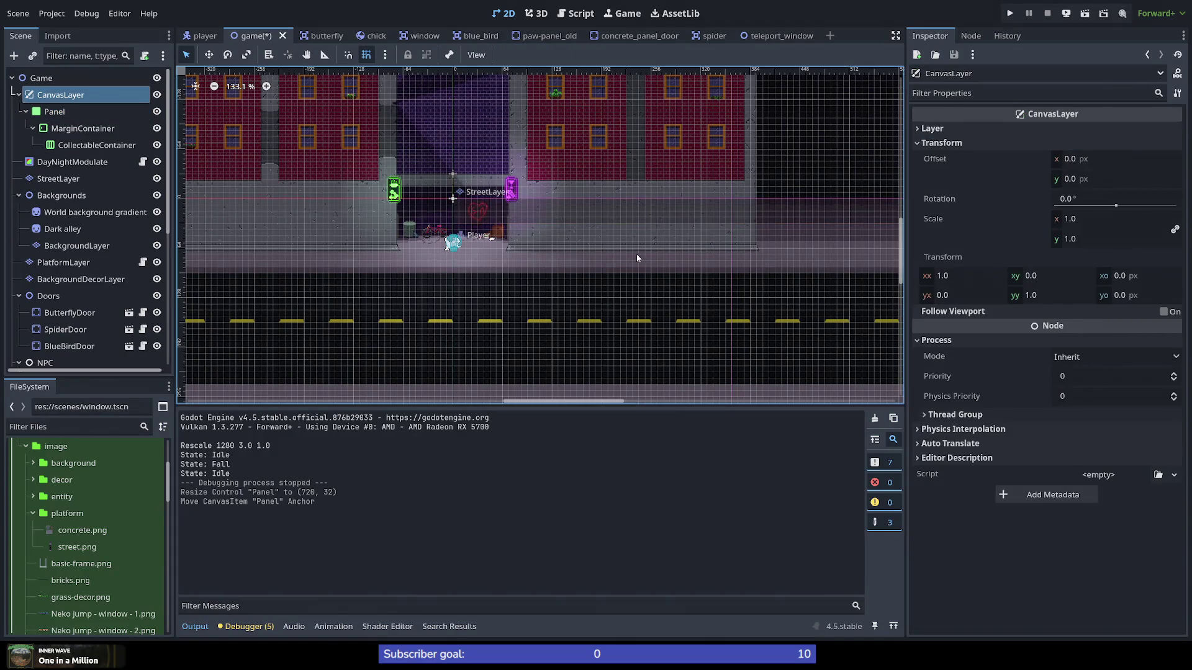
{"action": "scroll", "coordinate": [364, 285], "scroll_direction": "down", "scroll_amount": 4}
{"action": "scroll", "coordinate": [364, 285], "scroll_direction": "down", "scroll_amount": 3}
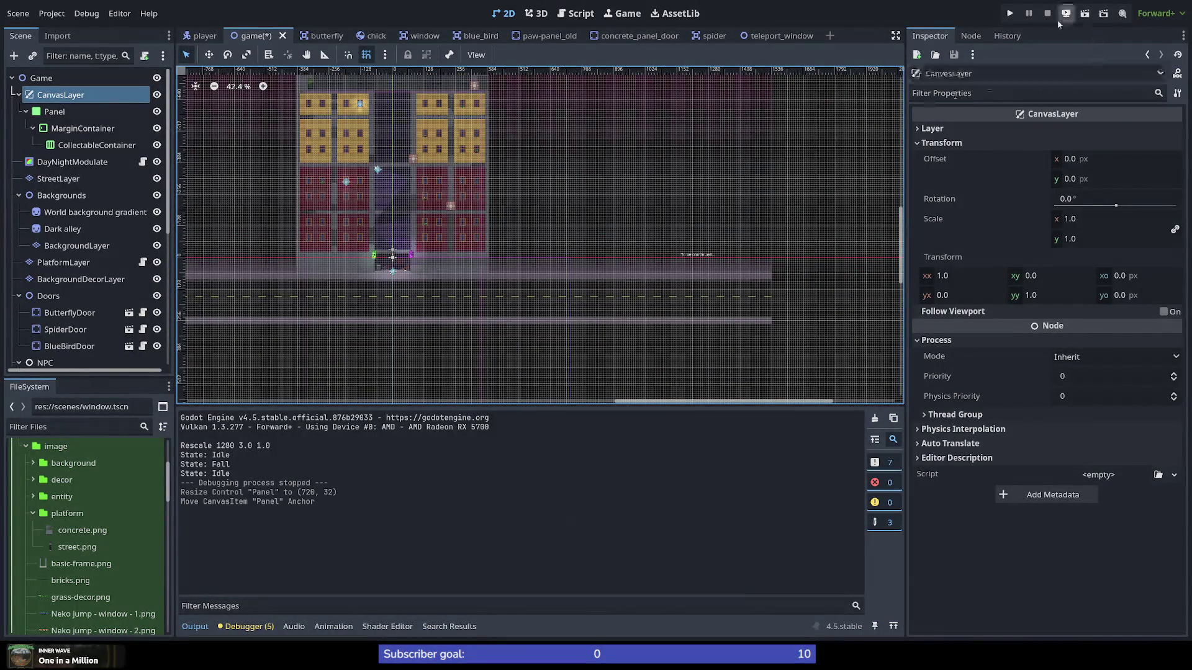
{"action": "left_click", "coordinate": [1009, 13]}
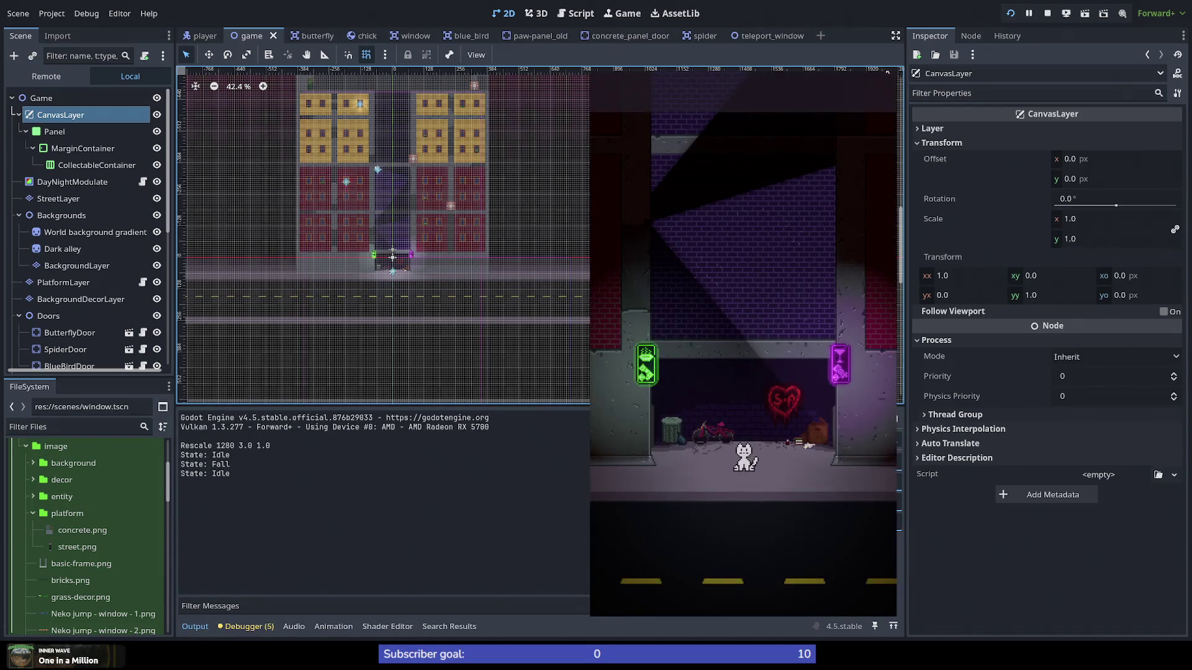
Step: Run, jump and wall-slide the cat, toggle fullscreen with F11 twice, then stop the game with F8
{"action": "key", "text": "Right"}
{"action": "key", "text": "space"}
{"action": "key", "text": "space"}
{"action": "key", "text": "space"}
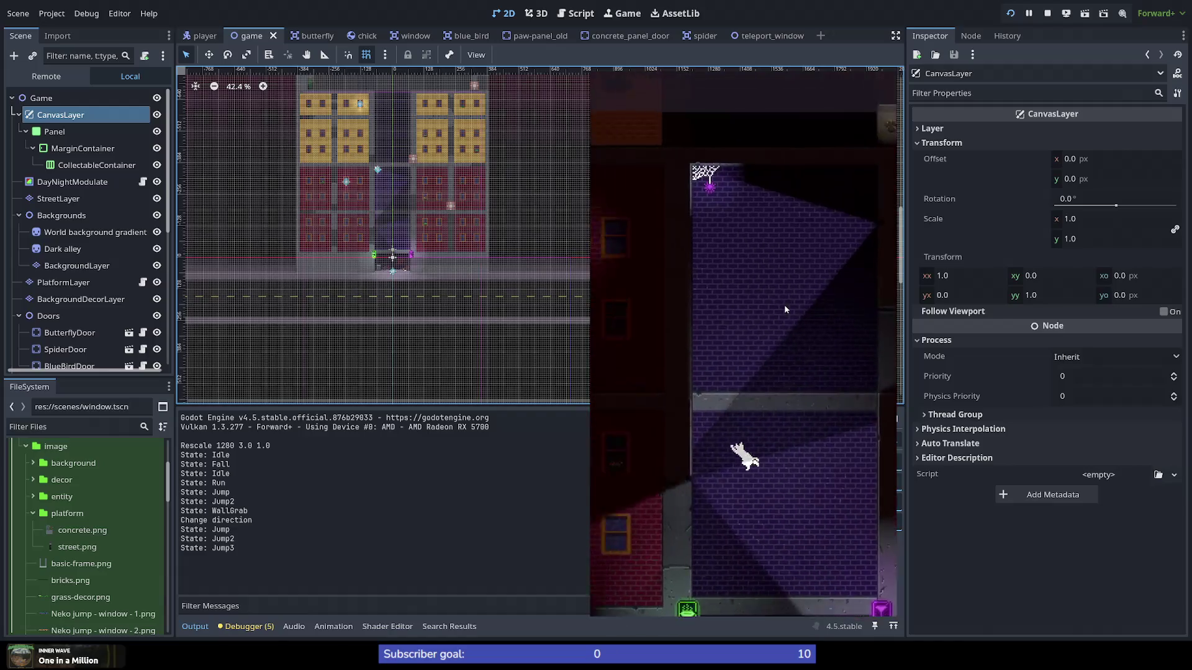
{"action": "key", "text": "Left"}
{"action": "key", "text": "space"}
{"action": "key", "text": "space"}
{"action": "key", "text": "space"}
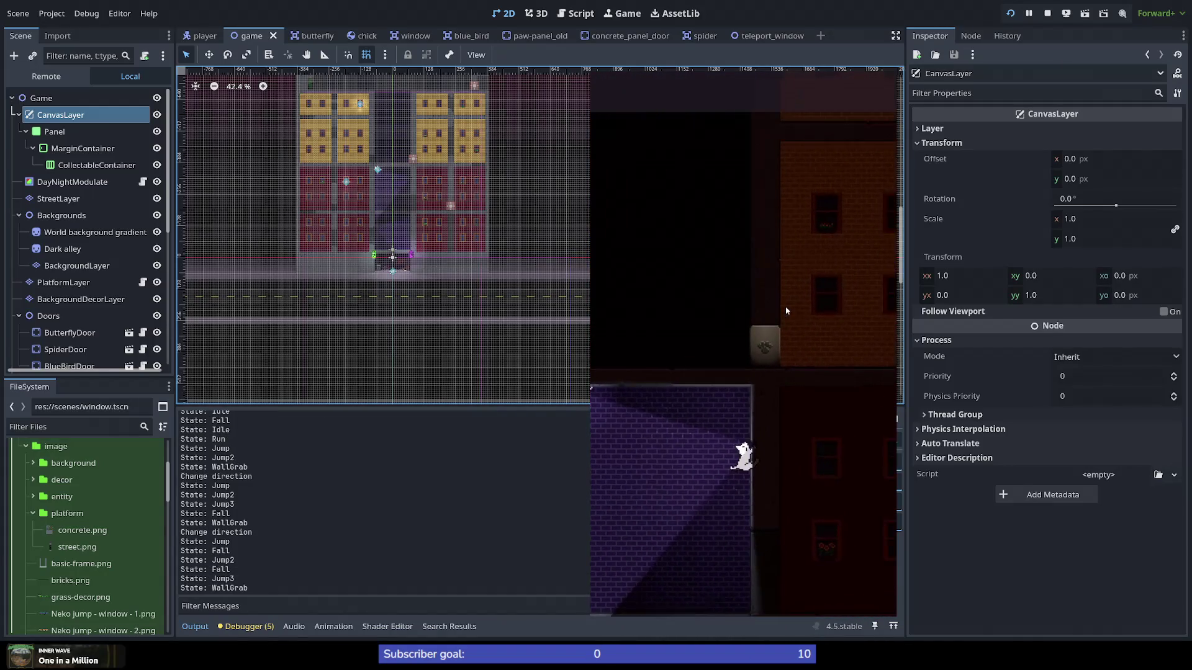
{"action": "key", "text": "Right"}
{"action": "key", "text": "space"}
{"action": "key", "text": "space"}
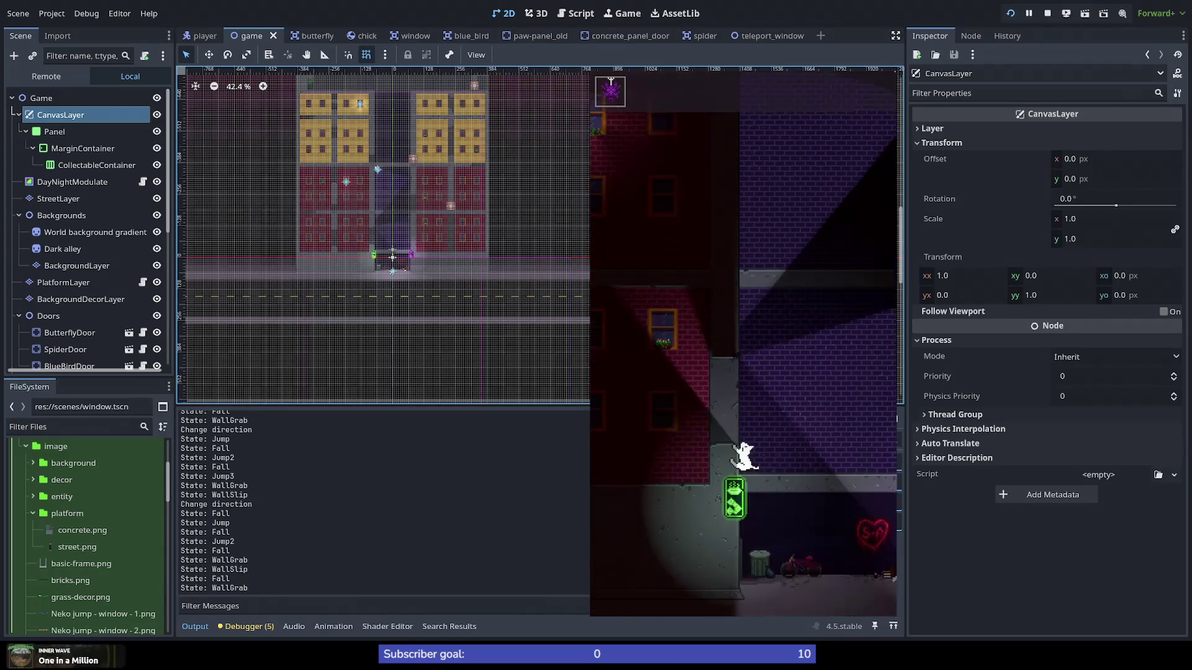
{"action": "key", "text": "F11"}
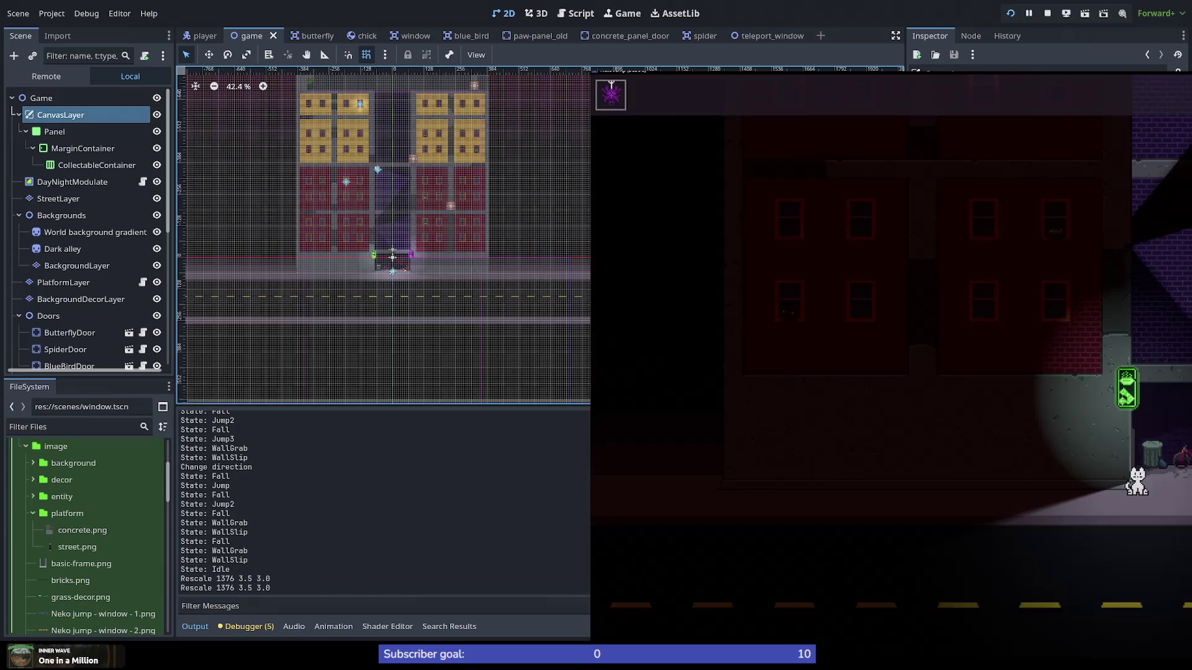
{"action": "key", "text": "F11"}
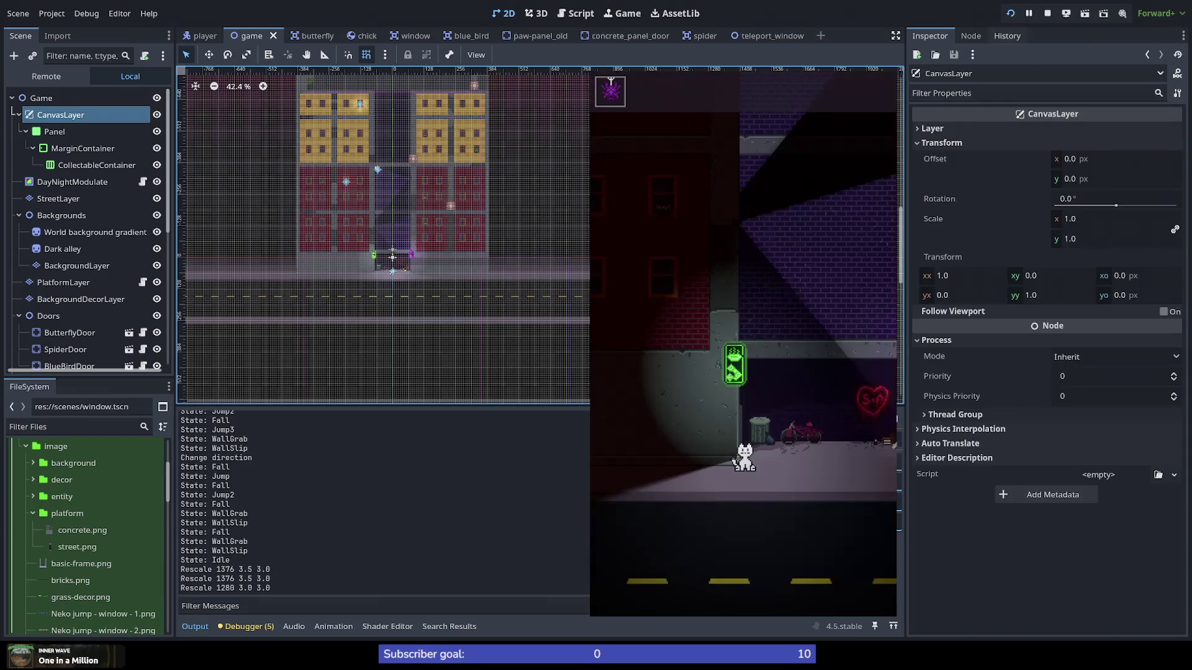
{"action": "key", "text": "F8"}
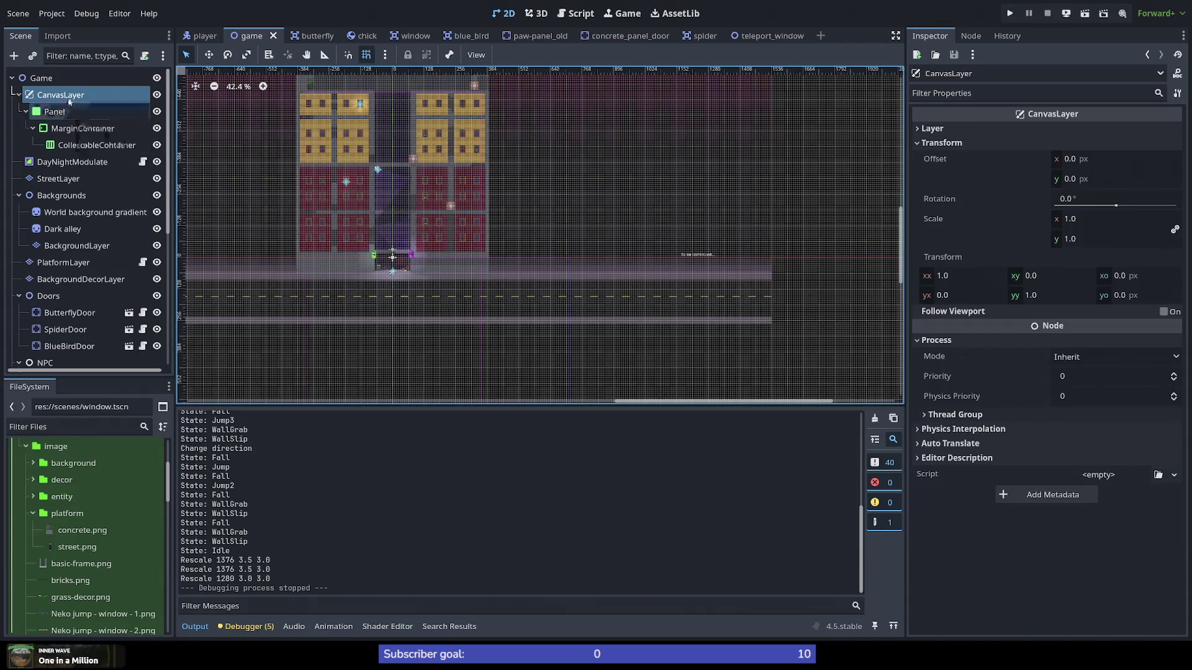
{"action": "scroll", "coordinate": [410, 280], "scroll_direction": "up", "scroll_amount": 5}
{"action": "scroll", "coordinate": [411, 281], "scroll_direction": "down", "scroll_amount": 5}
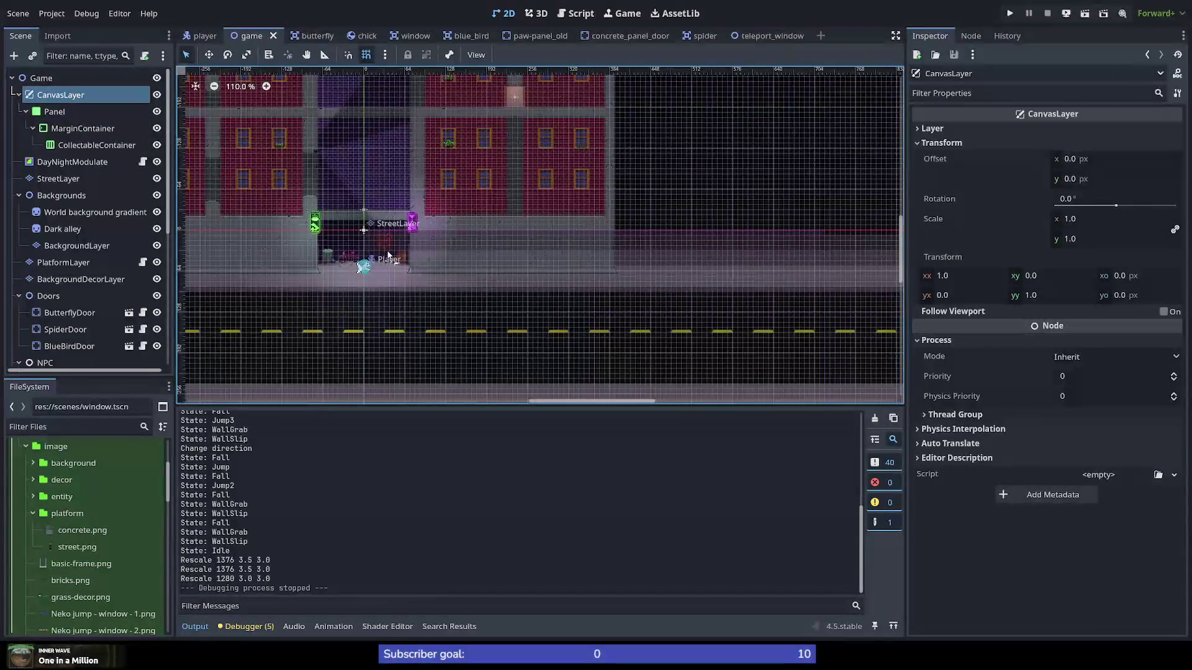
{"action": "scroll", "coordinate": [408, 266], "scroll_direction": "down", "scroll_amount": 1}
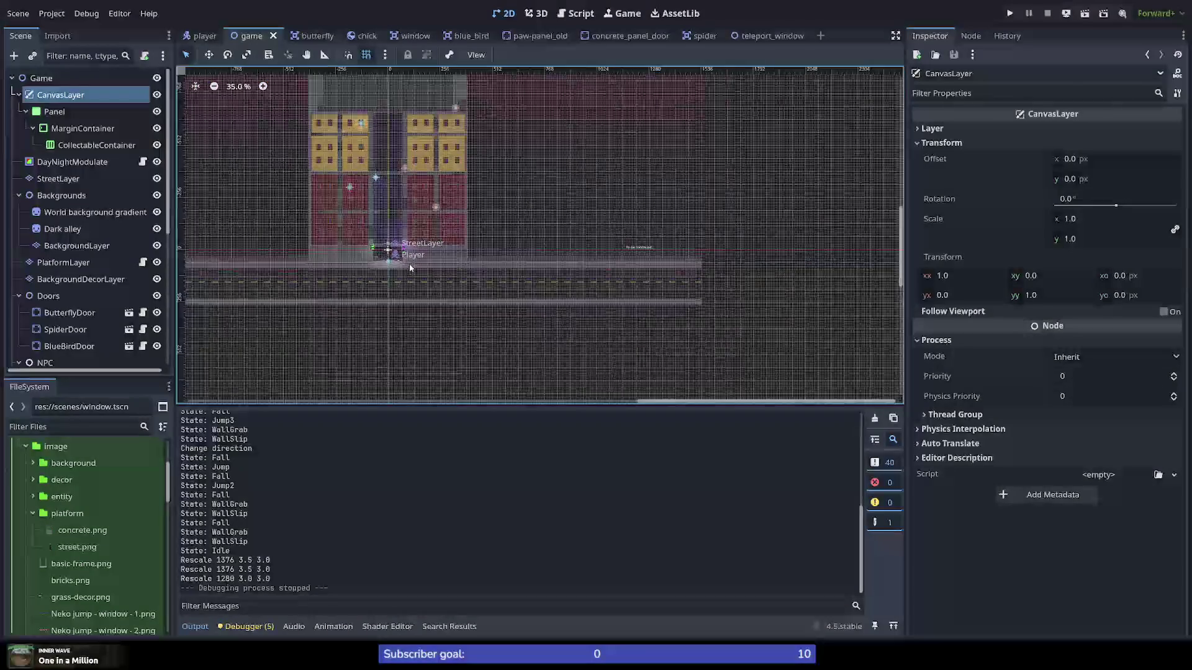
{"action": "scroll", "coordinate": [402, 256], "scroll_direction": "up", "scroll_amount": 6}
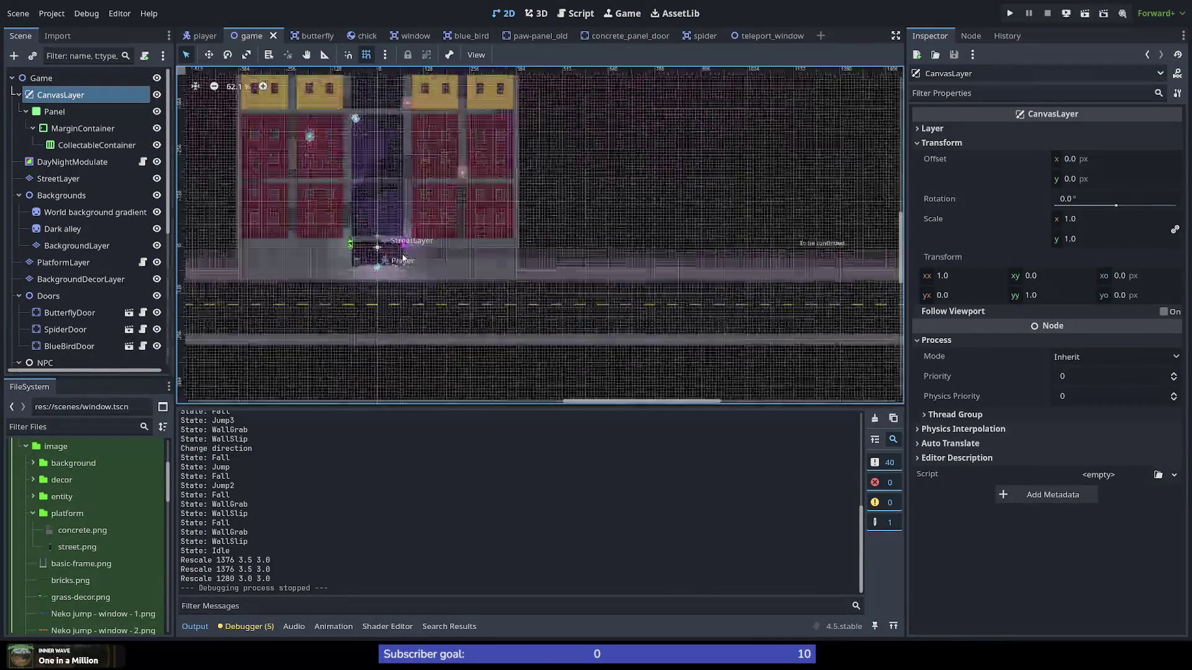
{"action": "scroll", "coordinate": [459, 278], "scroll_direction": "down", "scroll_amount": 6}
{"action": "scroll", "coordinate": [450, 282], "scroll_direction": "up", "scroll_amount": 2}
{"action": "scroll", "coordinate": [450, 281], "scroll_direction": "up", "scroll_amount": 1}
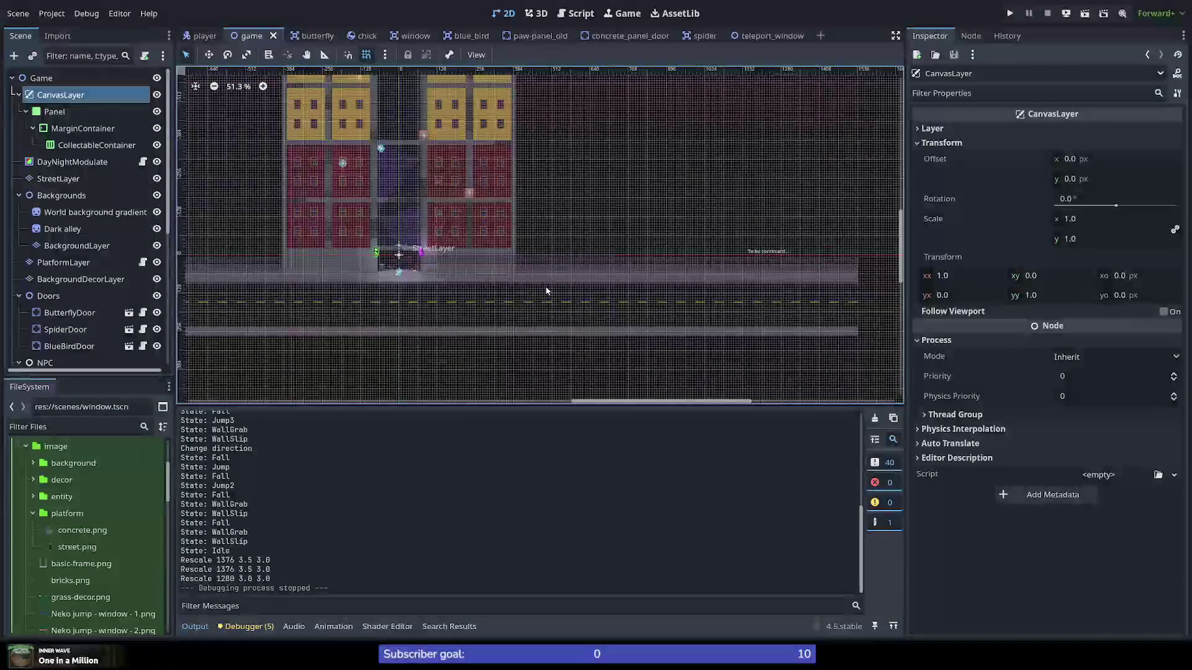
{"action": "left_click", "coordinate": [42, 99]}
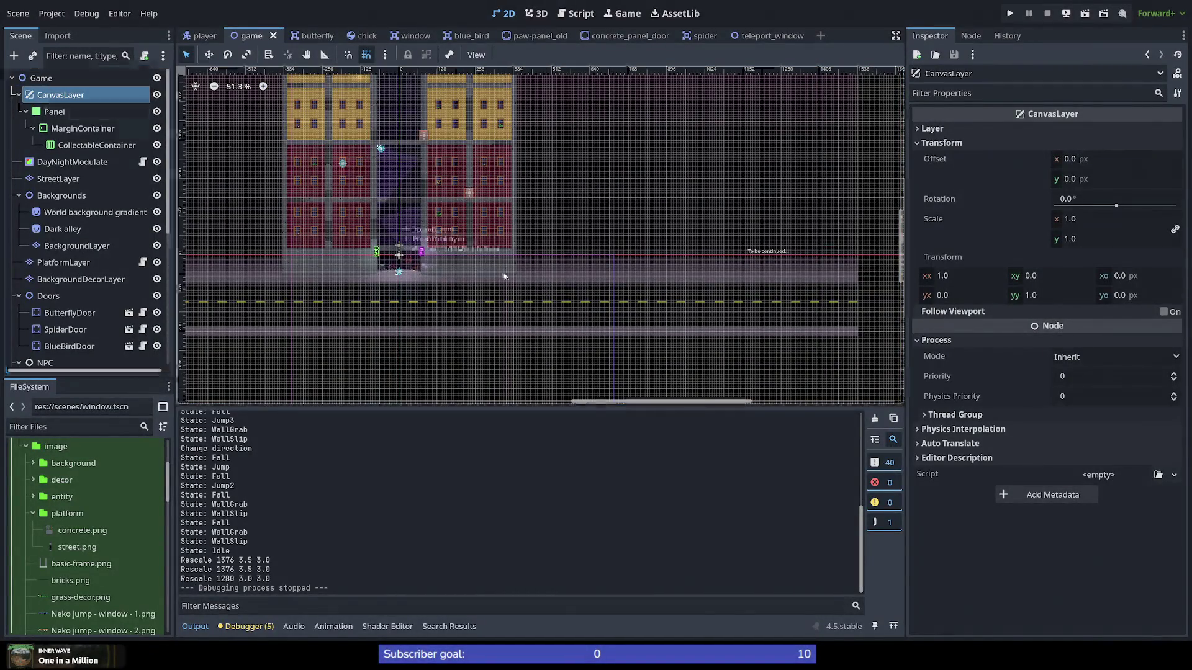
{"action": "mouse_move", "coordinate": [509, 272]}
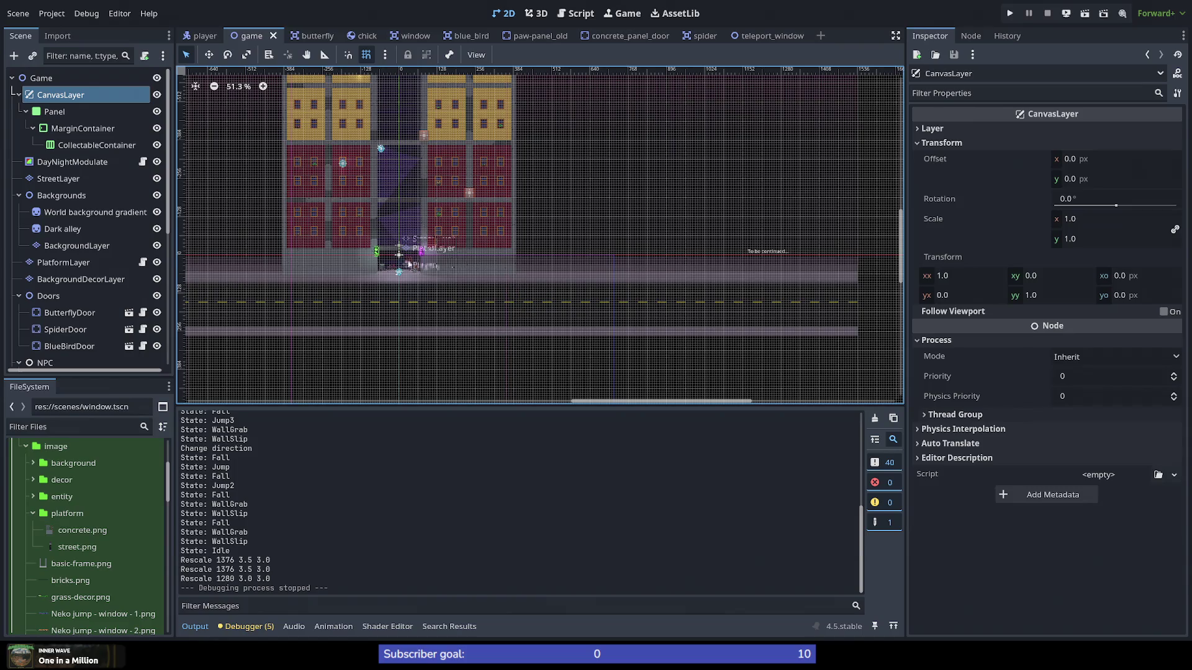
{"action": "scroll", "coordinate": [409, 257], "scroll_direction": "up", "scroll_amount": 5}
{"action": "left_click", "coordinate": [29, 95]}
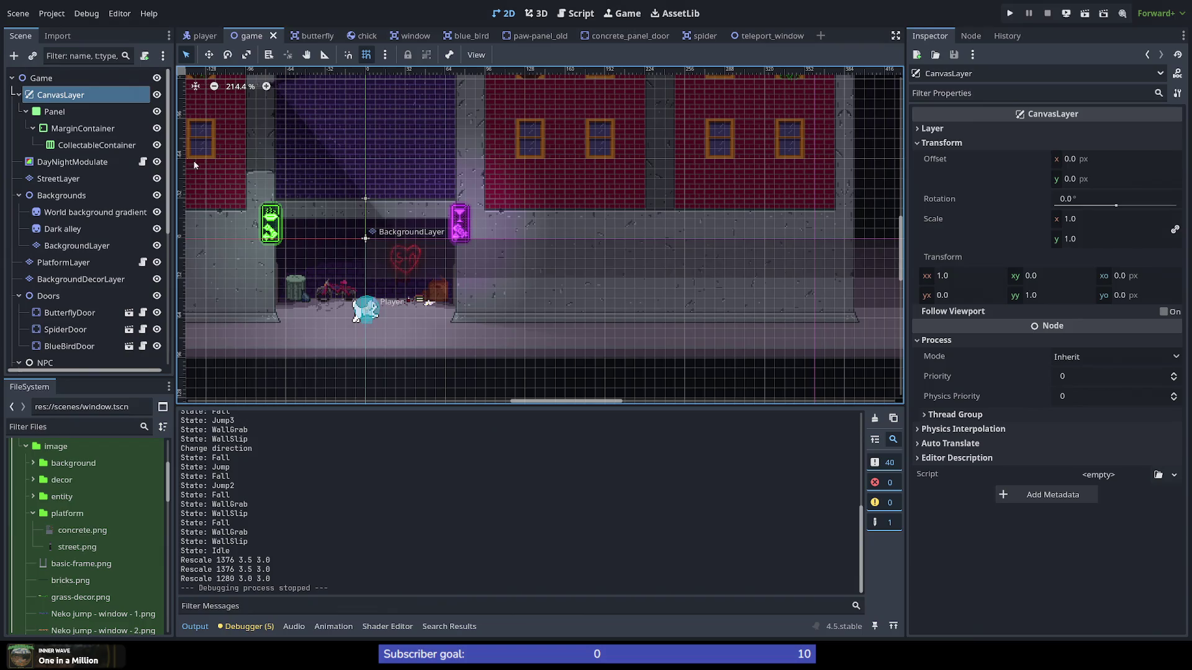
{"action": "left_click", "coordinate": [40, 112]}
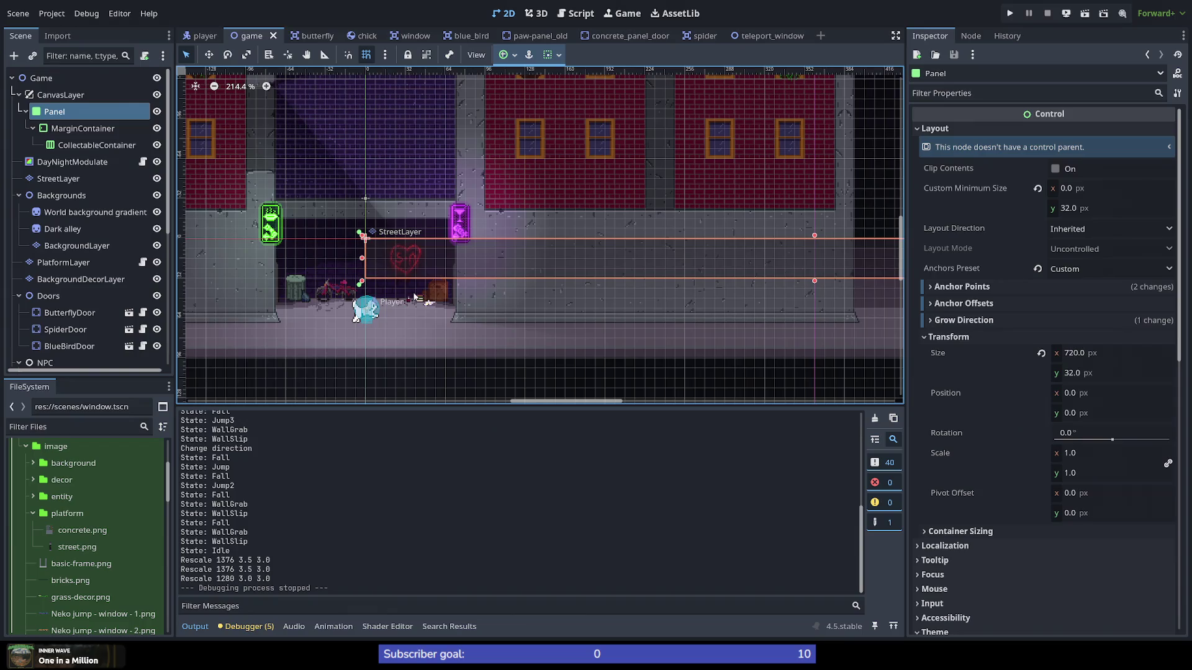
{"action": "scroll", "coordinate": [392, 293], "scroll_direction": "down", "scroll_amount": 4}
{"action": "scroll", "coordinate": [392, 293], "scroll_direction": "down", "scroll_amount": 2}
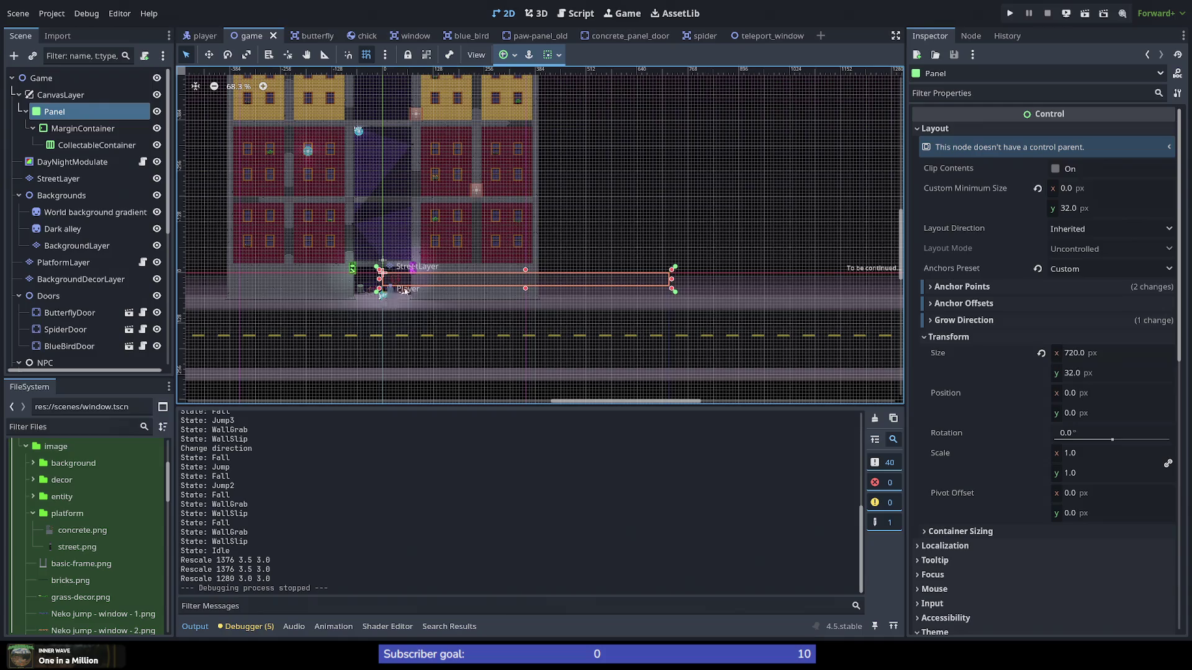
{"action": "scroll", "coordinate": [405, 290], "scroll_direction": "up", "scroll_amount": 8}
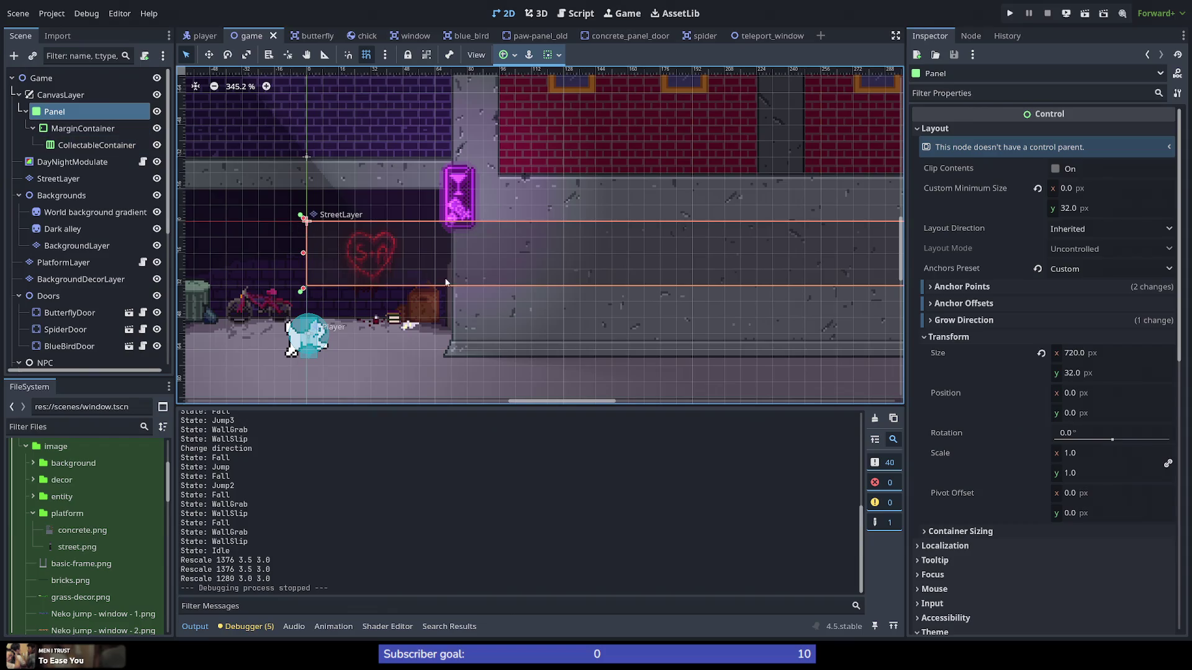
{"action": "scroll", "coordinate": [421, 266], "scroll_direction": "down", "scroll_amount": 6}
{"action": "scroll", "coordinate": [387, 277], "scroll_direction": "up", "scroll_amount": 6}
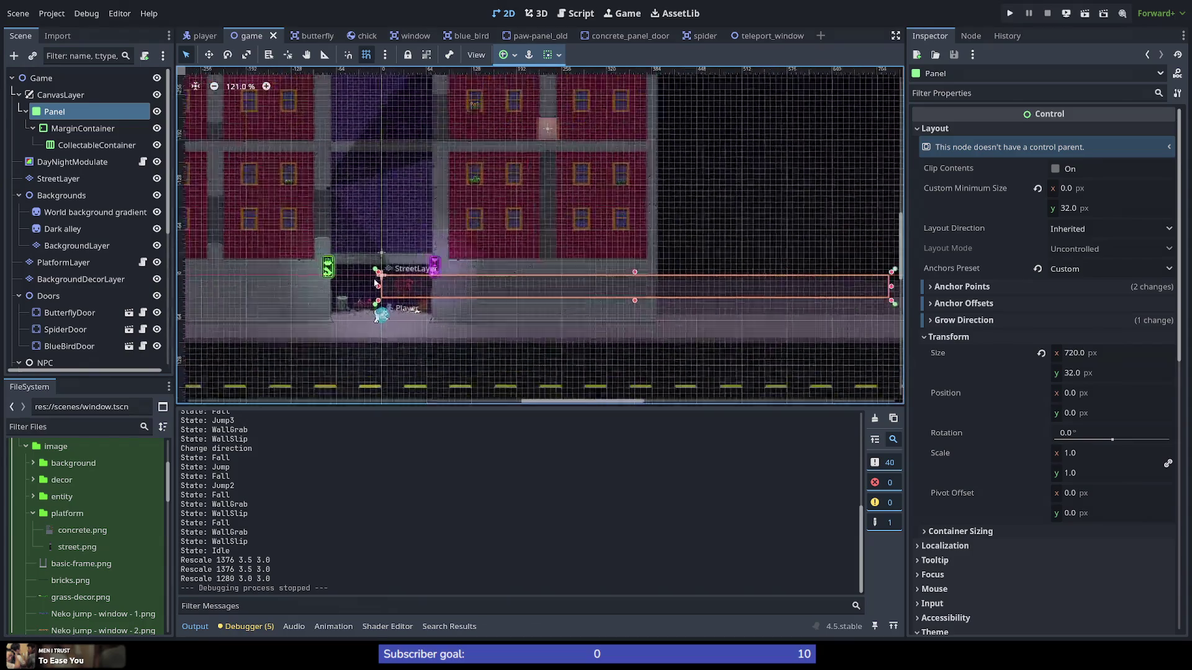
{"action": "scroll", "coordinate": [387, 278], "scroll_direction": "up", "scroll_amount": 2}
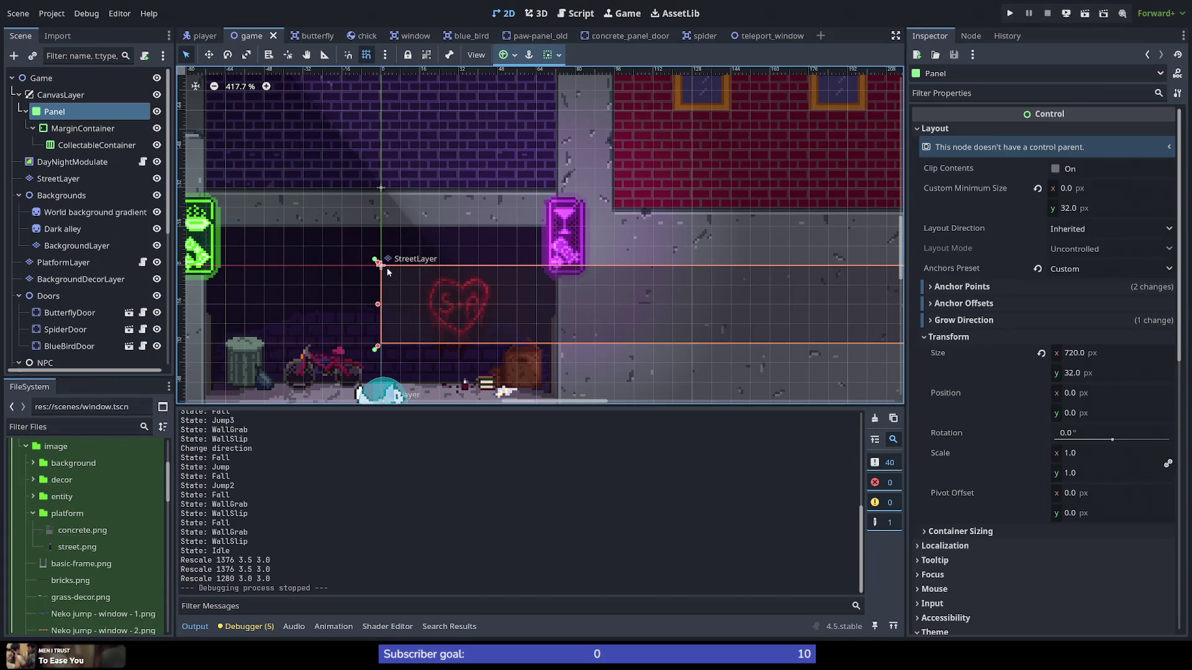
{"action": "left_click", "coordinate": [65, 95]}
{"action": "right_click", "coordinate": [68, 97]}
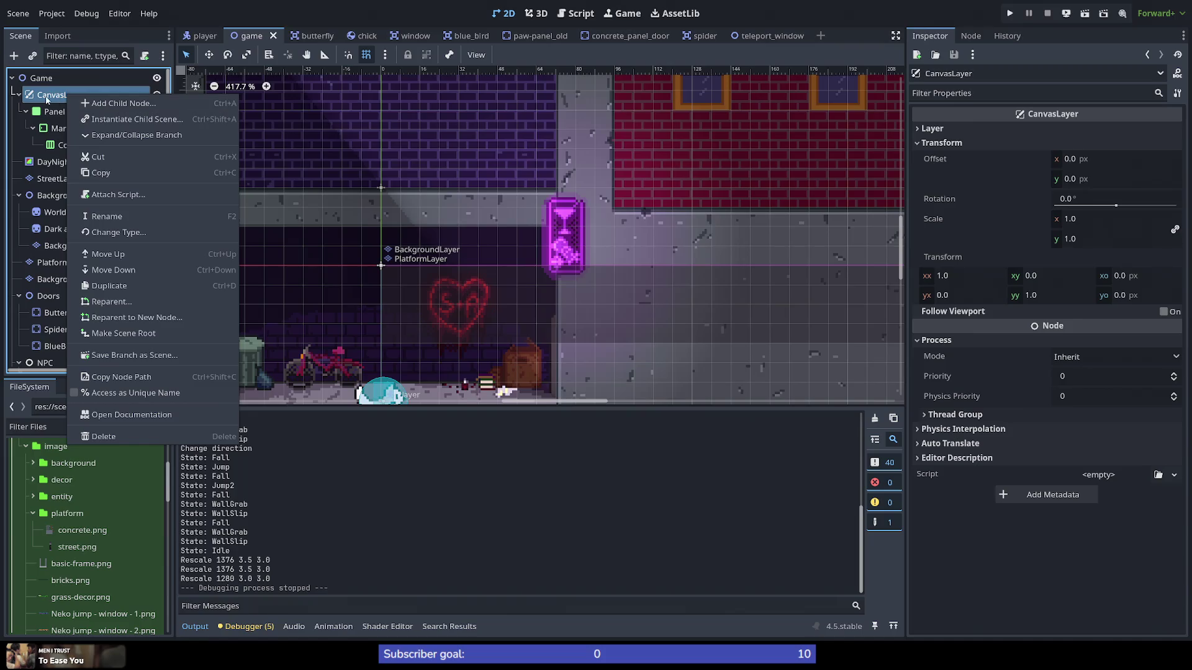
{"action": "left_click", "coordinate": [54, 99]}
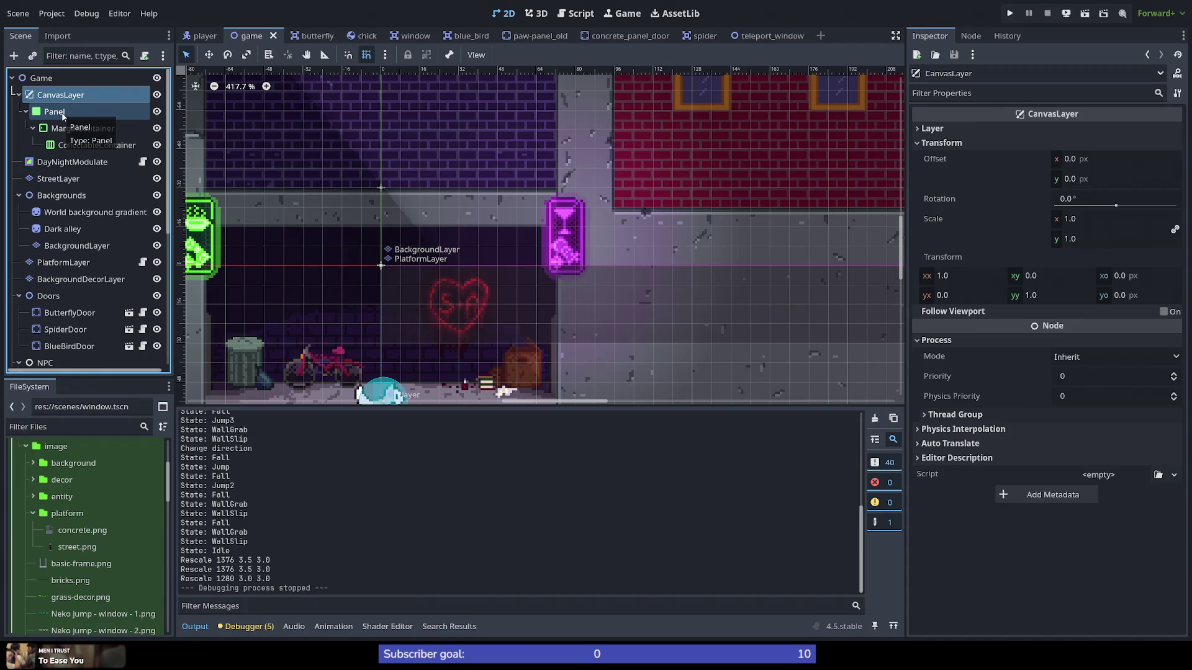
{"action": "scroll", "coordinate": [381, 307], "scroll_direction": "down", "scroll_amount": 7}
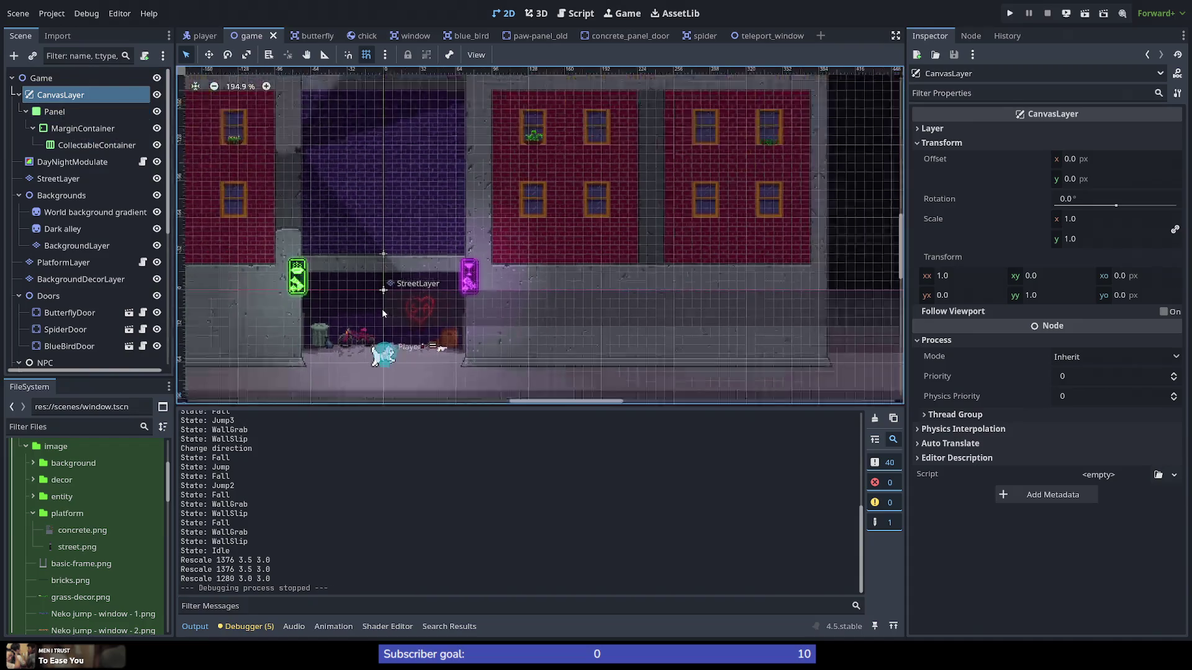
{"action": "scroll", "coordinate": [379, 316], "scroll_direction": "down", "scroll_amount": 4}
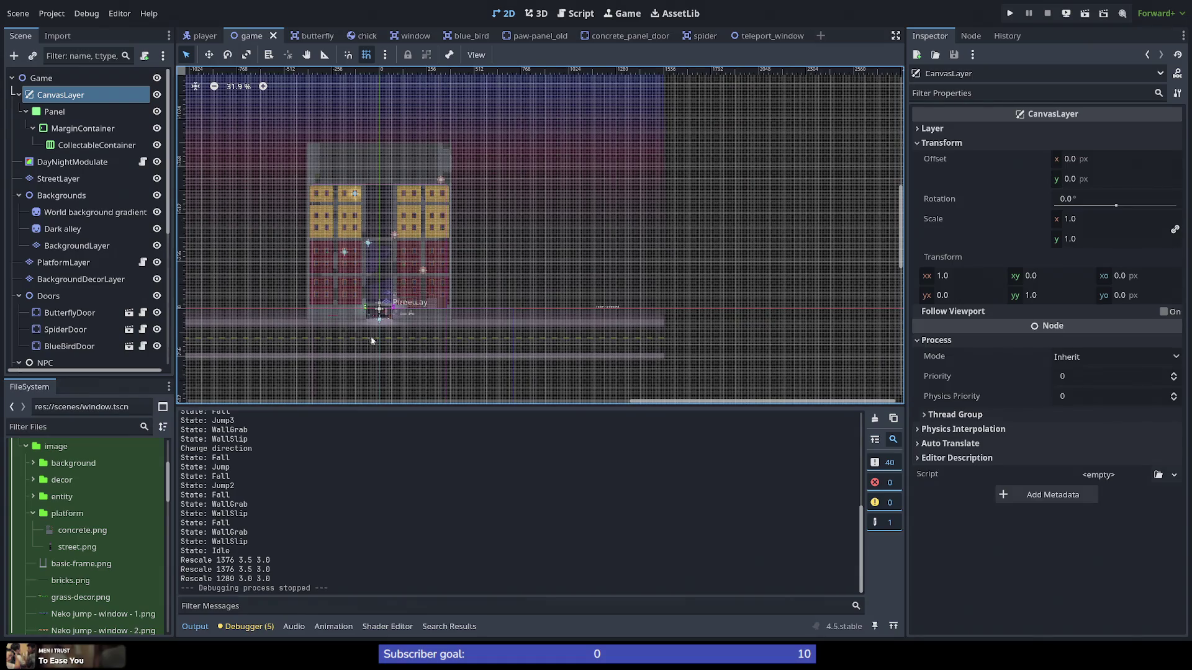
{"action": "scroll", "coordinate": [385, 332], "scroll_direction": "up", "scroll_amount": 7}
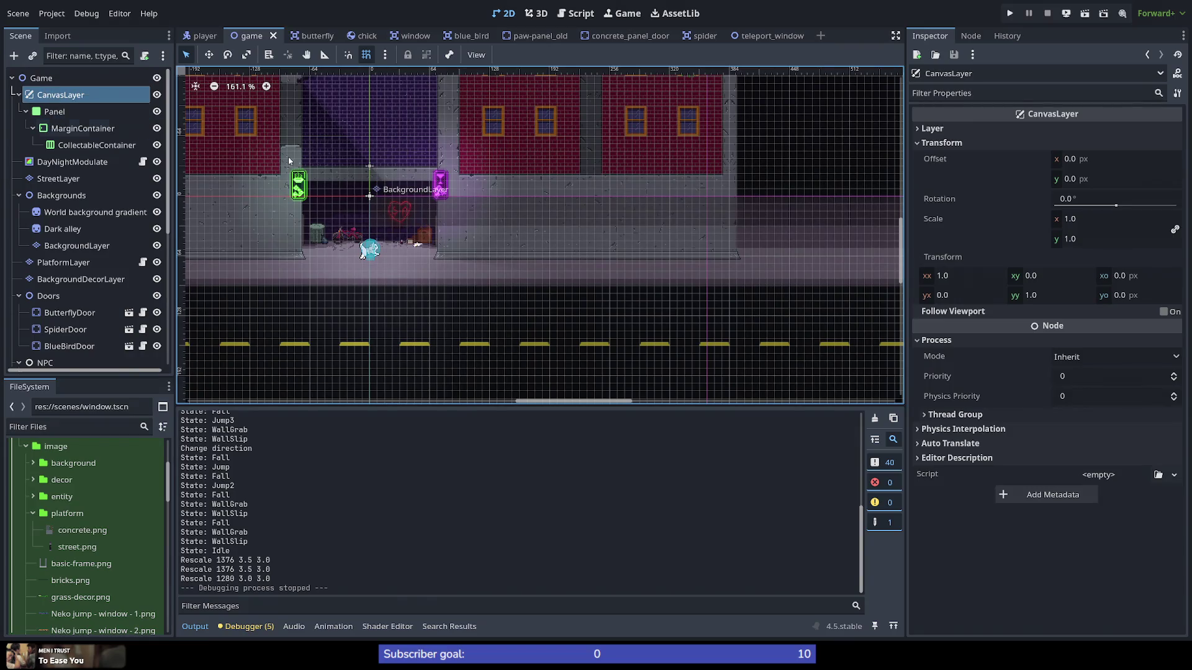
Step: Set the CanvasLayer's Offset x to -500, then change it to -1024
{"action": "left_click", "coordinate": [1093, 158]}
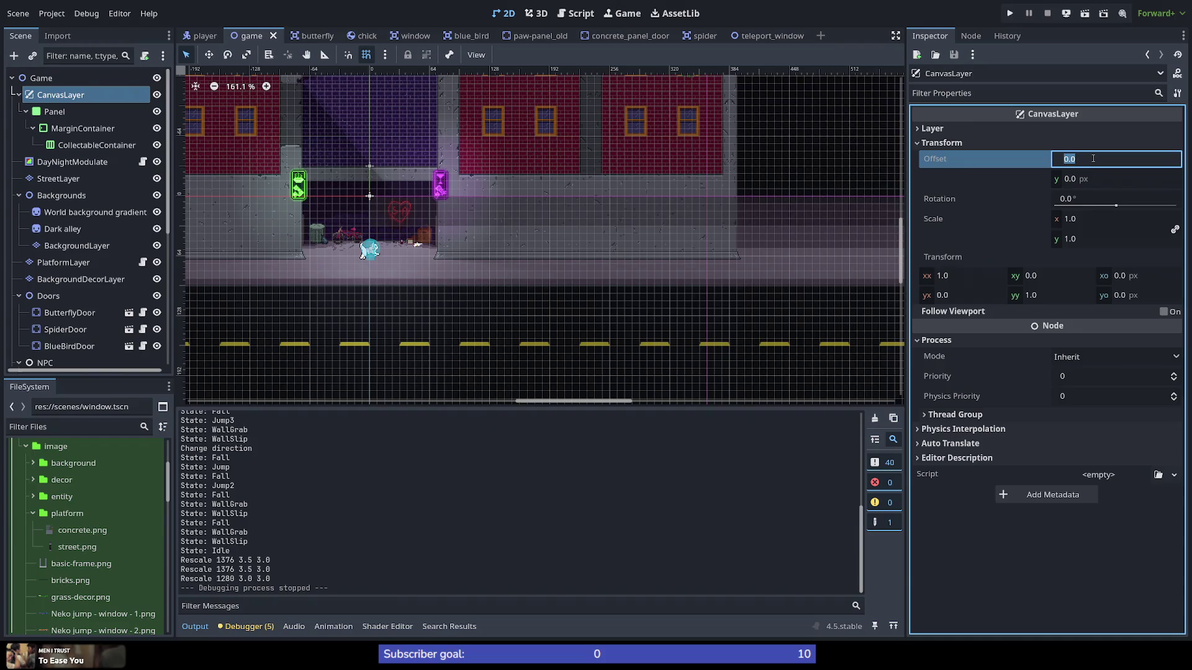
{"action": "type", "text": "-5"}
{"action": "type", "text": "00"}
{"action": "key", "text": "Return"}
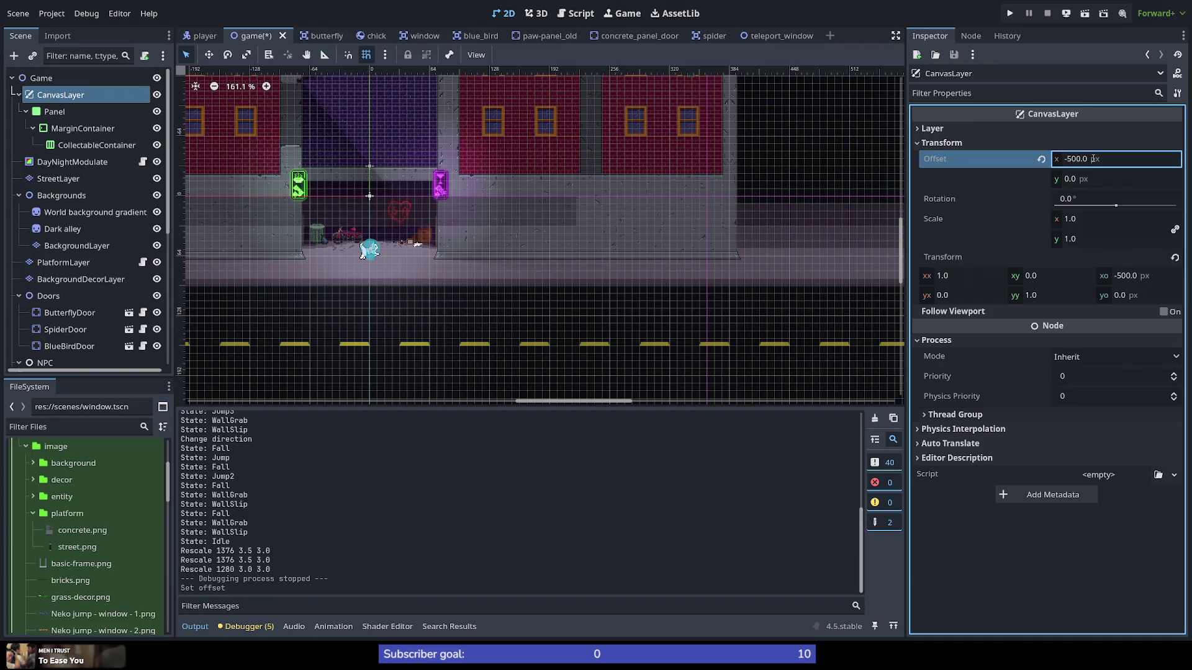
{"action": "left_click", "coordinate": [1093, 158]}
{"action": "type", "text": "-102"}
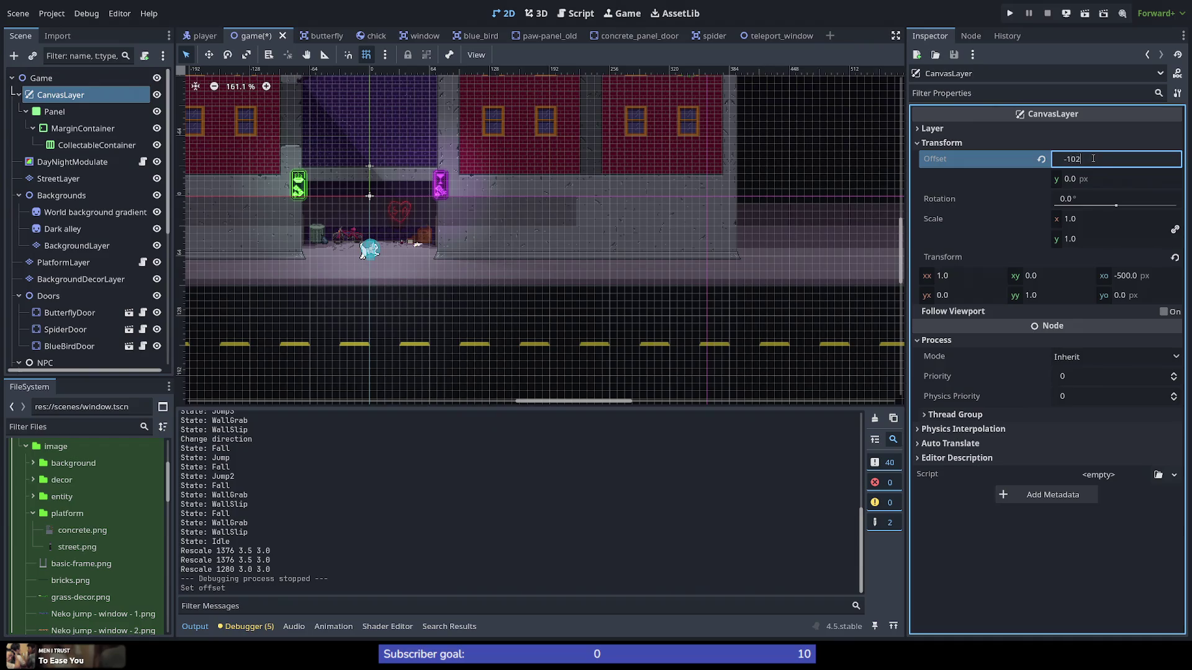
{"action": "type", "text": "4"}
{"action": "key", "text": "Return"}
Step: Inspect the Panel and MarginContainer nodes, ending with Panel selected
{"action": "scroll", "coordinate": [314, 259], "scroll_direction": "down", "scroll_amount": 10}
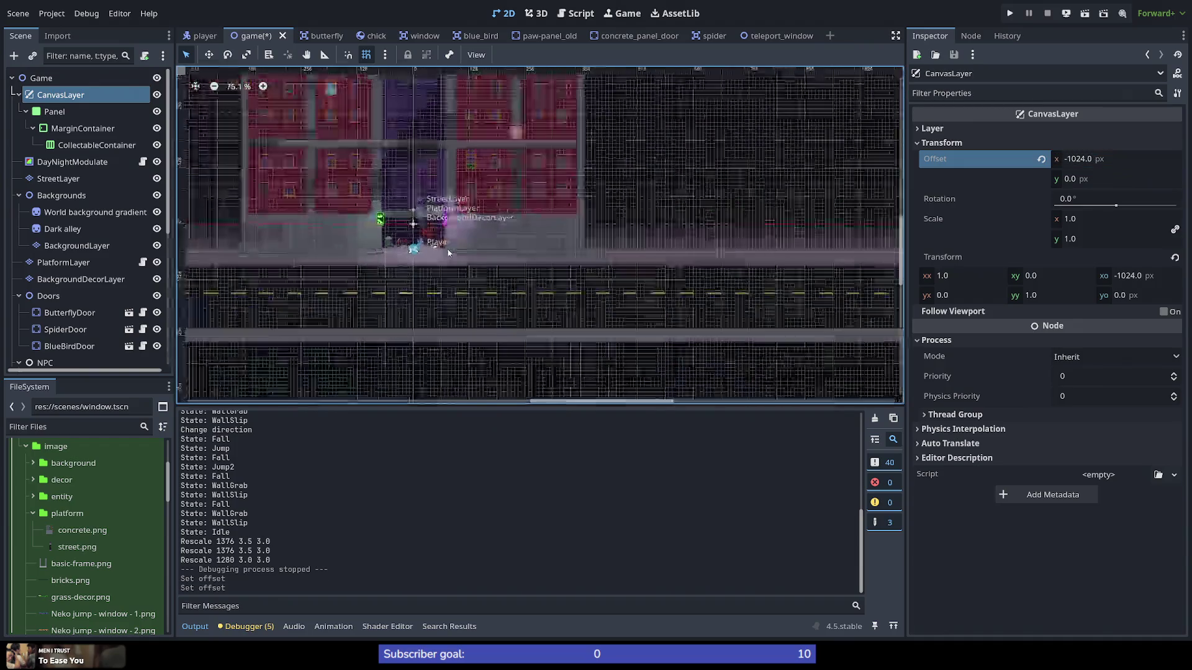
{"action": "scroll", "coordinate": [313, 259], "scroll_direction": "up", "scroll_amount": 10}
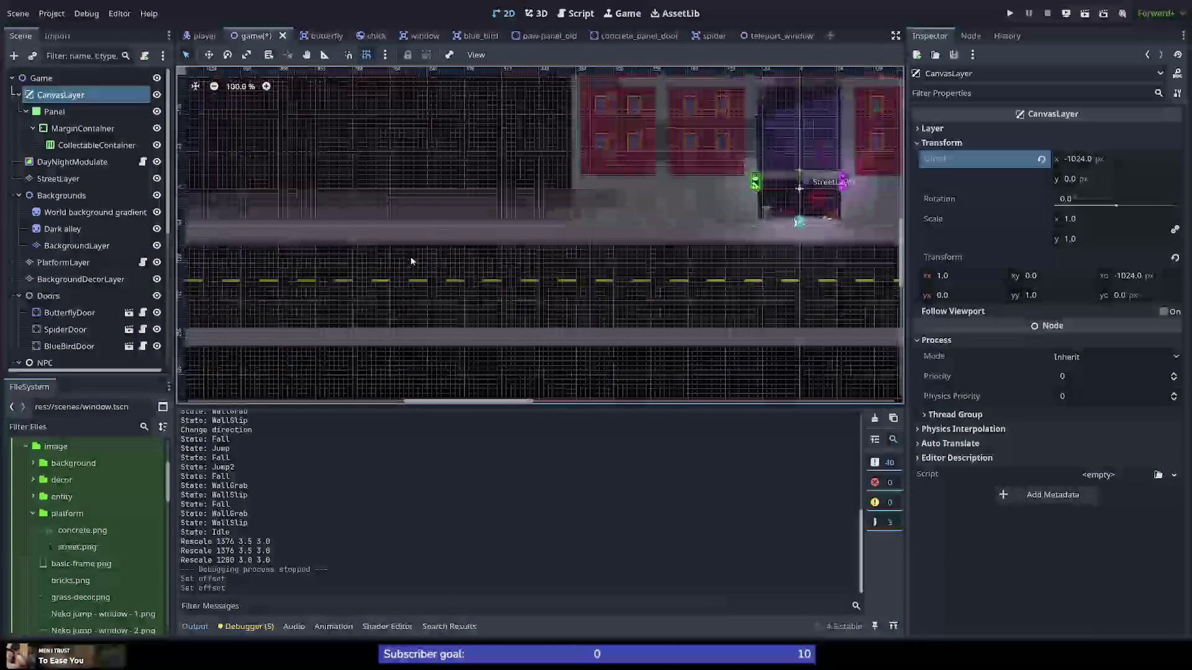
{"action": "scroll", "coordinate": [401, 228], "scroll_direction": "down", "scroll_amount": 3}
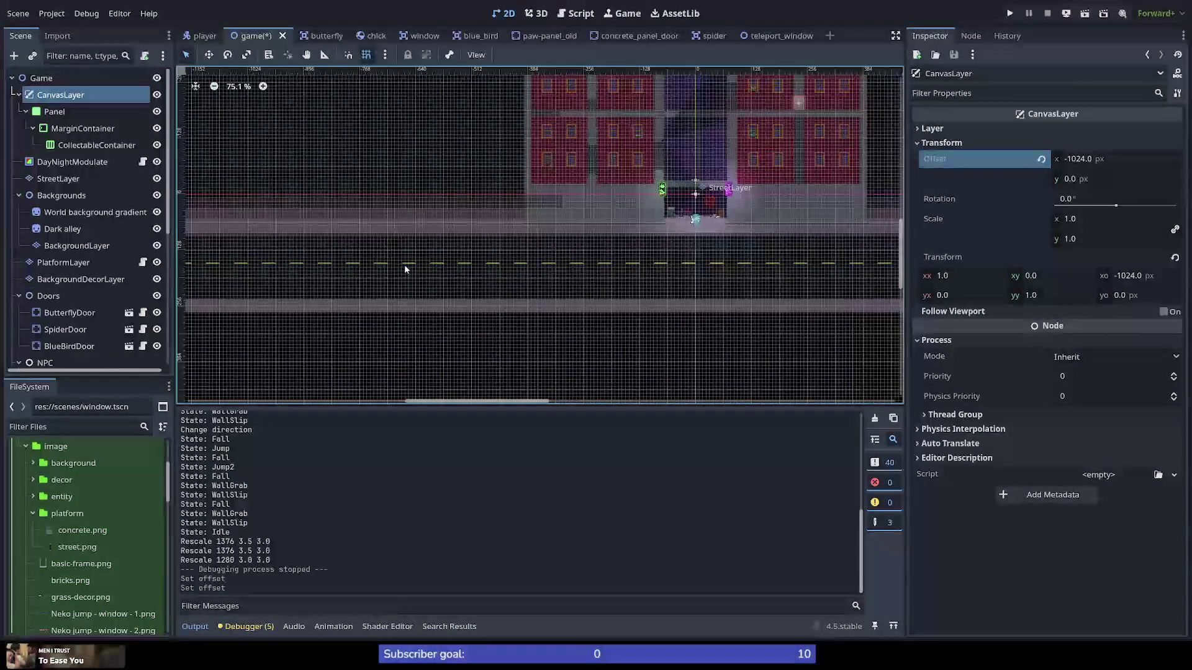
{"action": "left_click", "coordinate": [91, 110]}
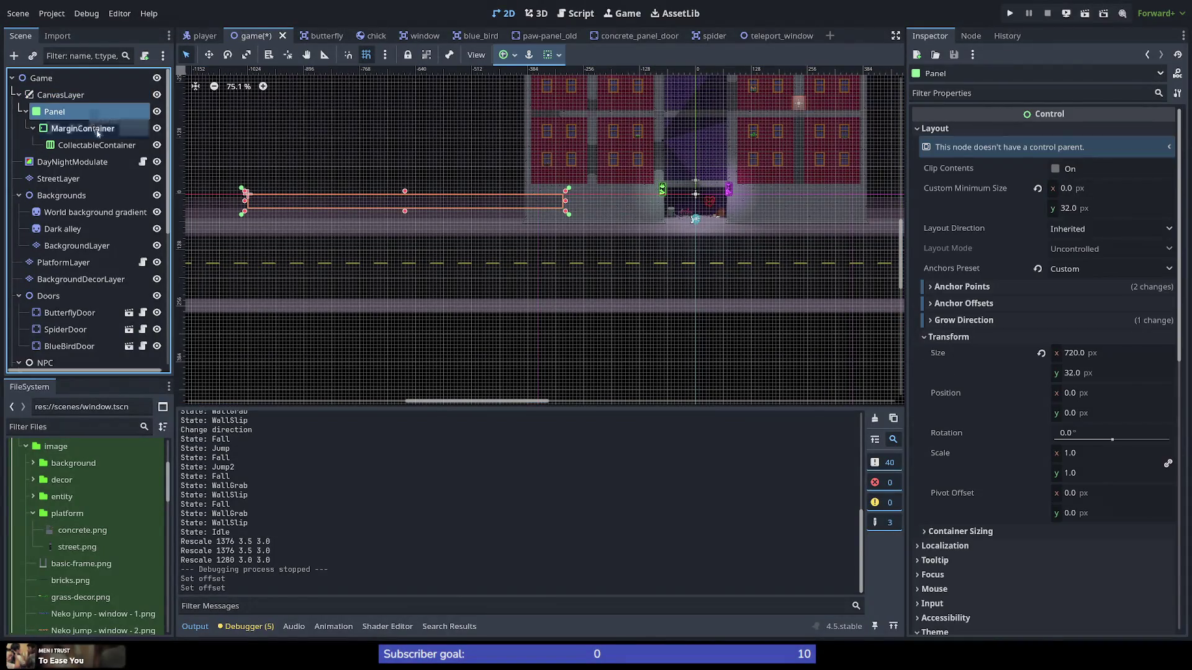
{"action": "left_click", "coordinate": [92, 129]}
{"action": "key", "text": "Up"}
Step: Reselect the CanvasLayer node, then save the scene and launch the game
{"action": "scroll", "coordinate": [418, 222], "scroll_direction": "up", "scroll_amount": 2}
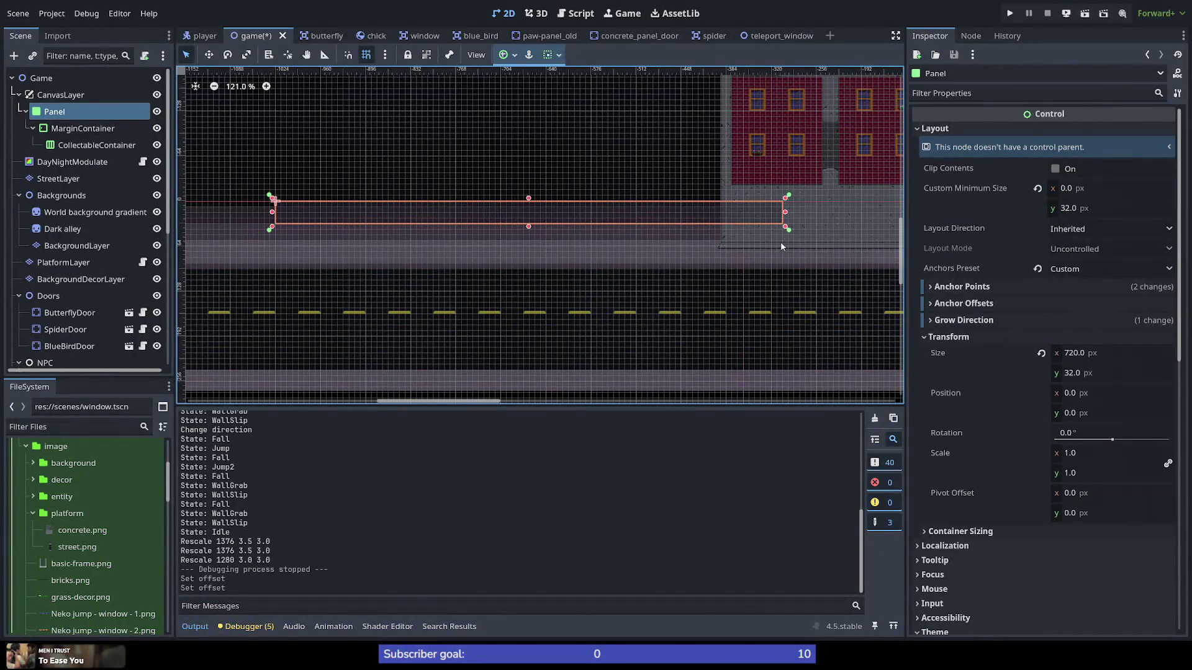
{"action": "scroll", "coordinate": [776, 211], "scroll_direction": "up", "scroll_amount": 10}
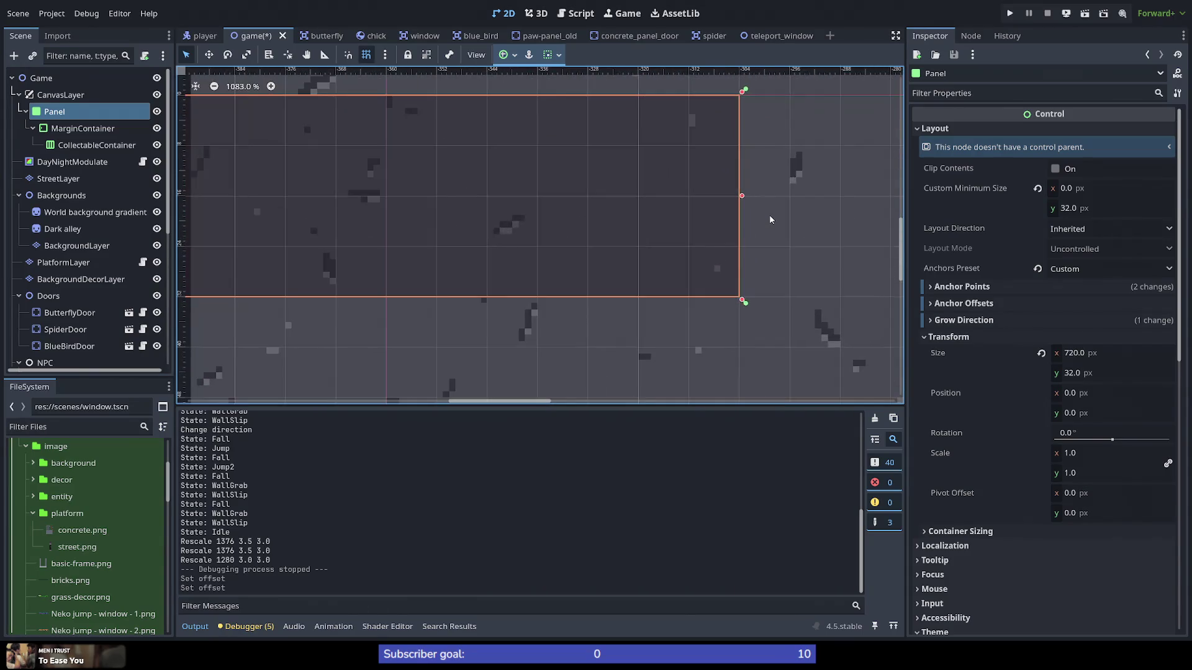
{"action": "scroll", "coordinate": [769, 216], "scroll_direction": "down", "scroll_amount": 4}
{"action": "scroll", "coordinate": [767, 221], "scroll_direction": "down", "scroll_amount": 8}
{"action": "scroll", "coordinate": [647, 218], "scroll_direction": "down", "scroll_amount": 2}
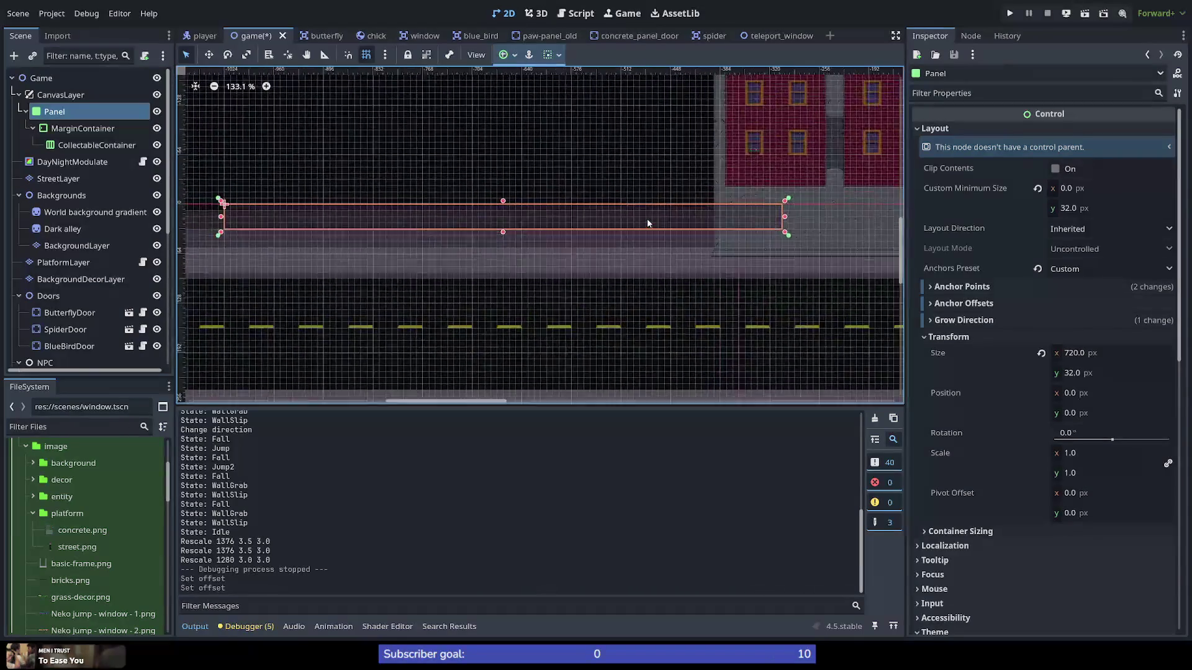
{"action": "scroll", "coordinate": [648, 227], "scroll_direction": "down", "scroll_amount": 1}
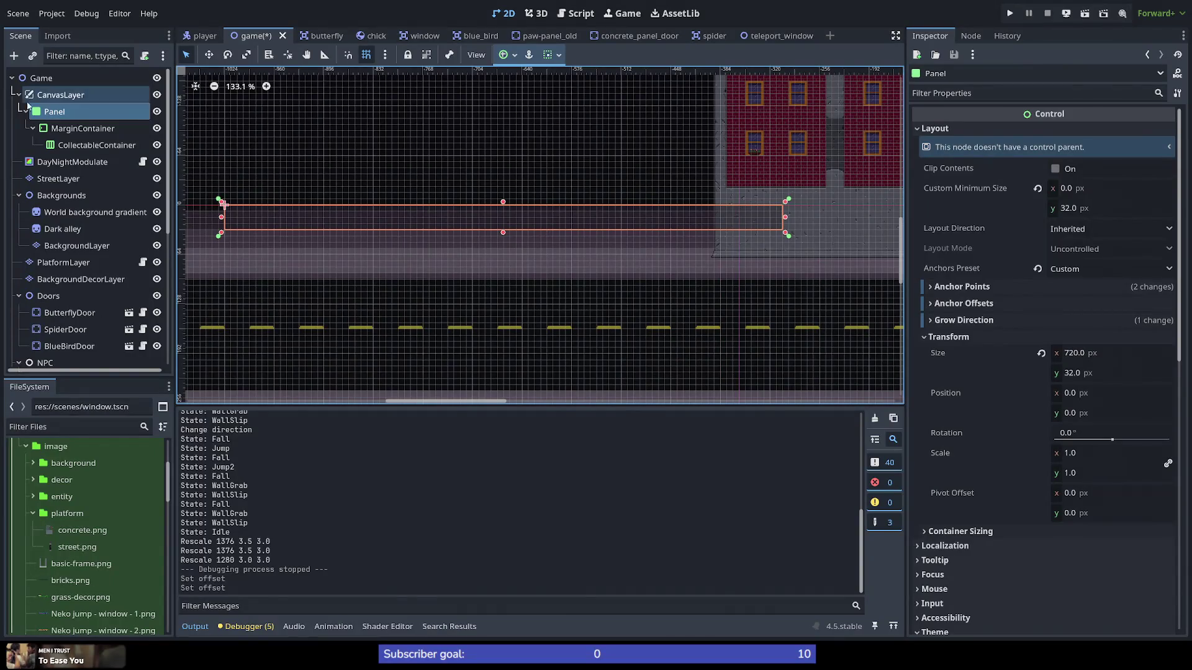
{"action": "left_click", "coordinate": [60, 98]}
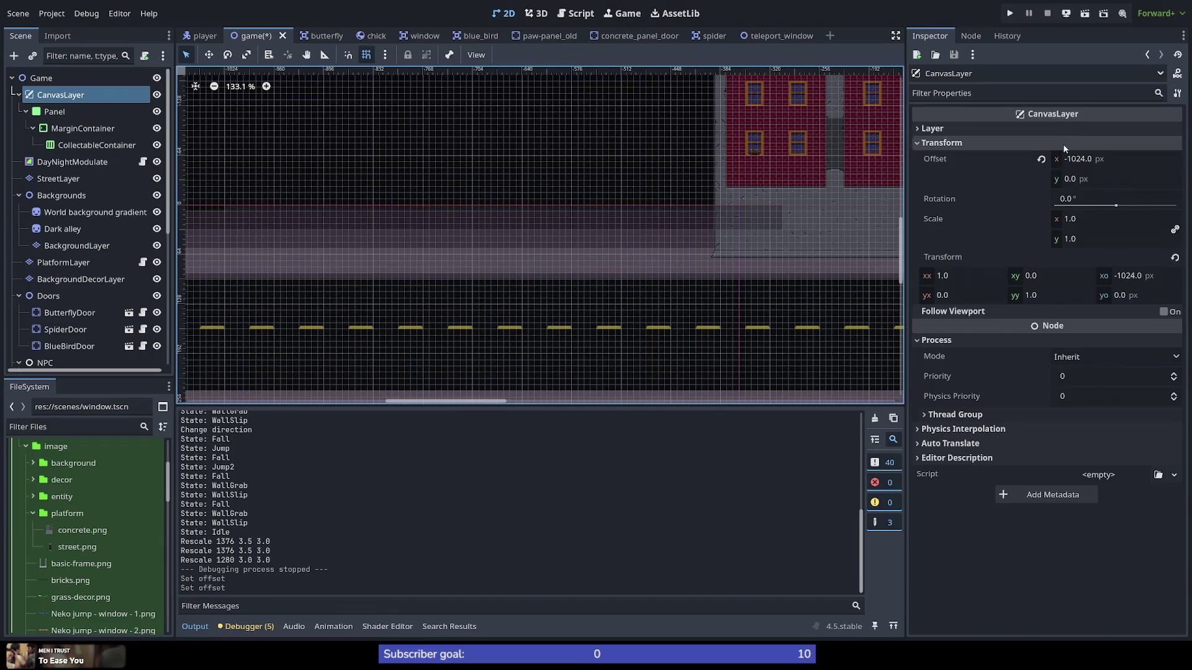
{"action": "left_click", "coordinate": [1009, 13]}
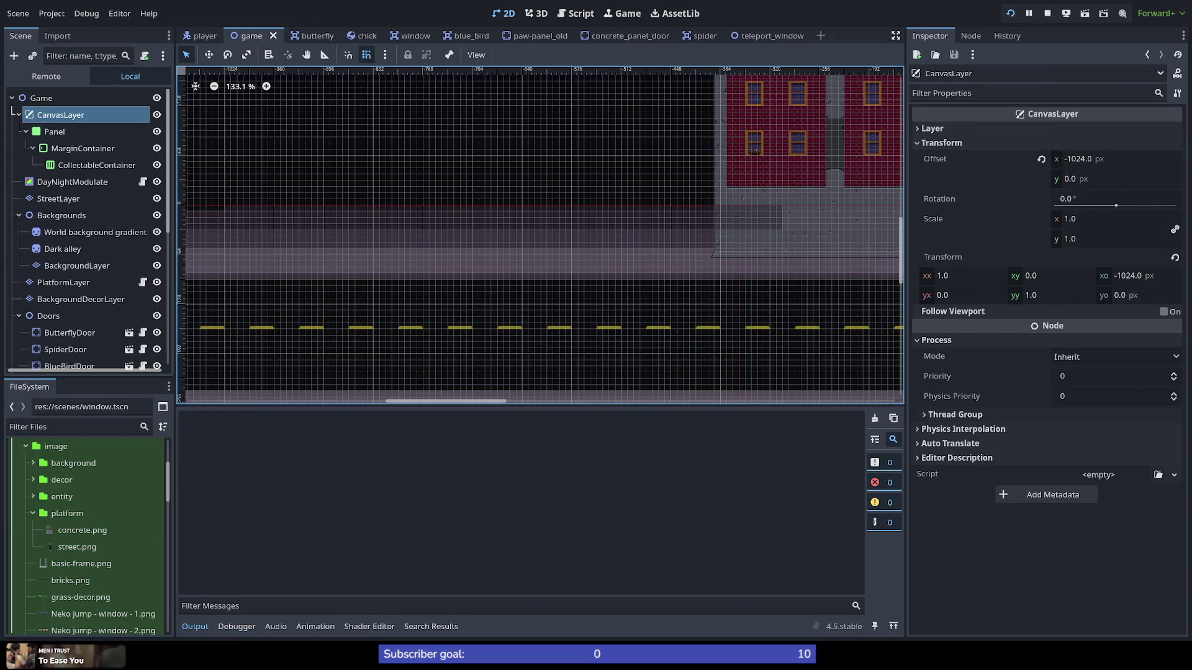
Step: Run the cat right, jump and wall-grab up the building, then stop the game with F8
{"action": "key", "text": "Right"}
{"action": "key", "text": "space"}
{"action": "key", "text": "Left"}
{"action": "key", "text": "space"}
{"action": "key", "text": "space"}
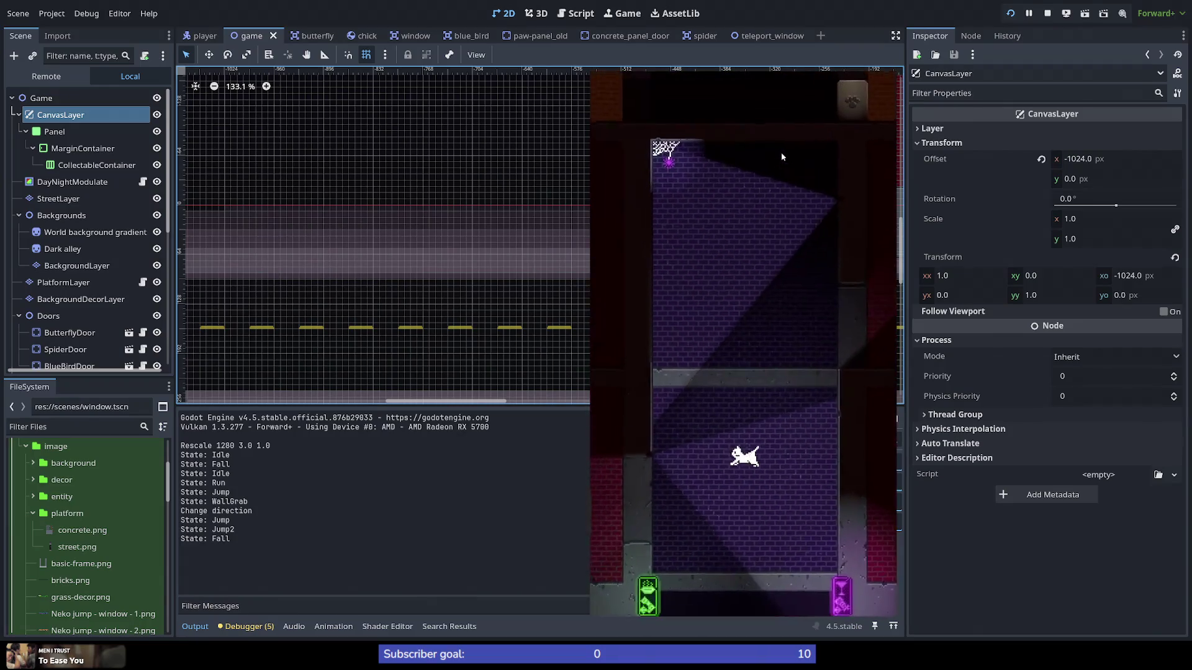
{"action": "key", "text": "space"}
{"action": "key", "text": "F8"}
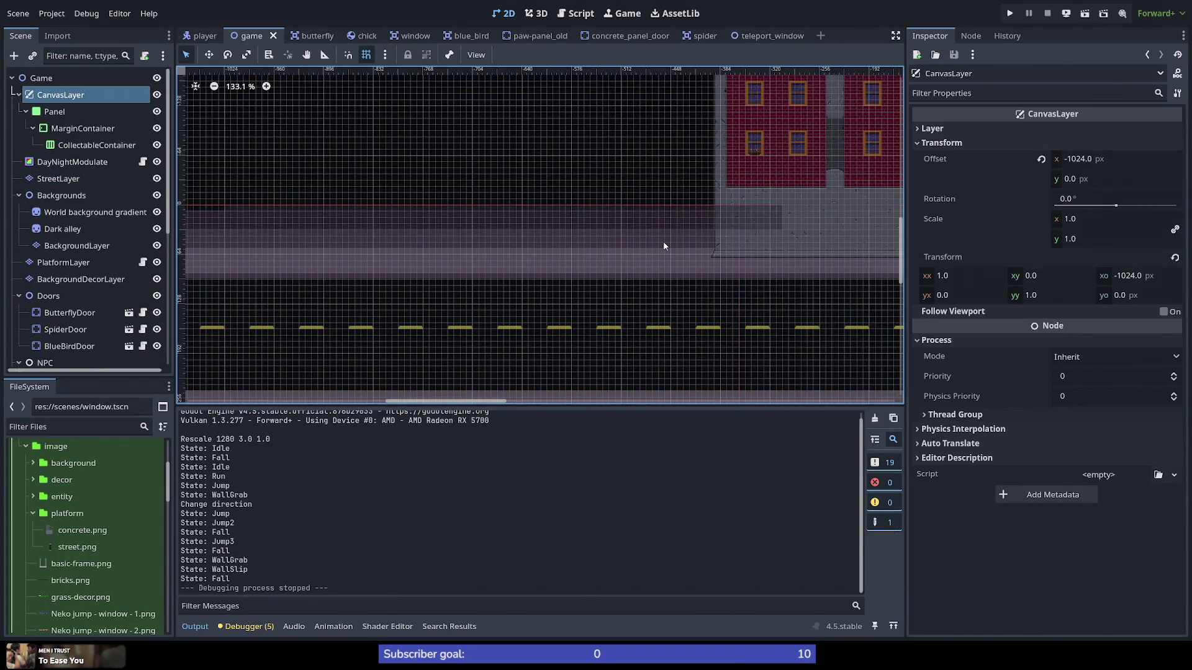
{"action": "scroll", "coordinate": [663, 246], "scroll_direction": "down", "scroll_amount": 4}
Step: Append '* 2' to the CanvasLayer's Offset x to make it -2048
{"action": "scroll", "coordinate": [637, 237], "scroll_direction": "down", "scroll_amount": 9}
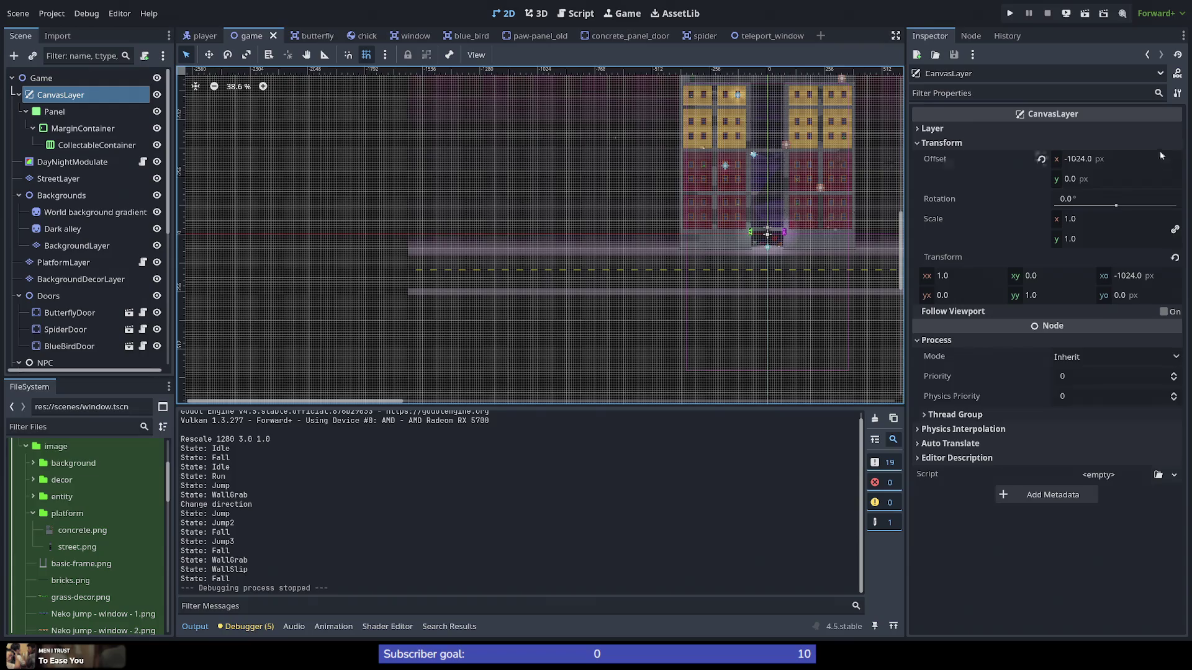
{"action": "left_click", "coordinate": [1076, 159]}
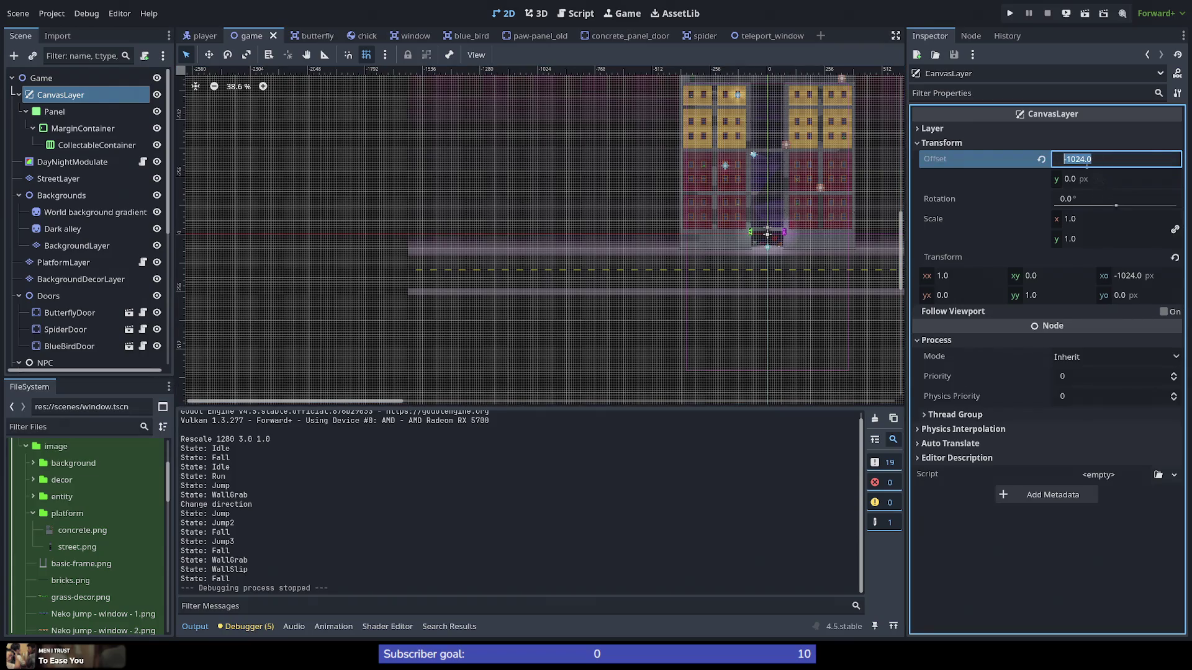
{"action": "left_click", "coordinate": [1071, 159]}
{"action": "left_click", "coordinate": [1105, 160]}
{"action": "type", "text": "* "}
{"action": "type", "text": "2"}
{"action": "key", "text": "Return"}
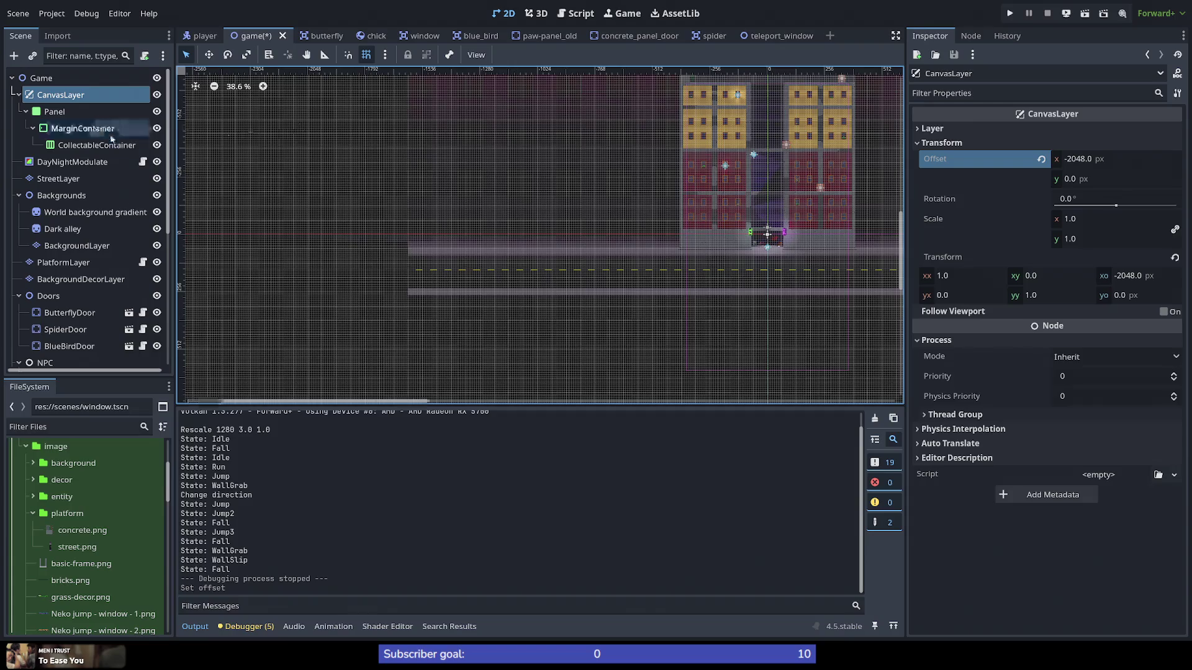
Step: Set Offset y to -2048, then select the Panel node
{"action": "scroll", "coordinate": [293, 232], "scroll_direction": "down", "scroll_amount": 5}
{"action": "left_click", "coordinate": [1106, 179]}
{"action": "type", "text": "-20"}
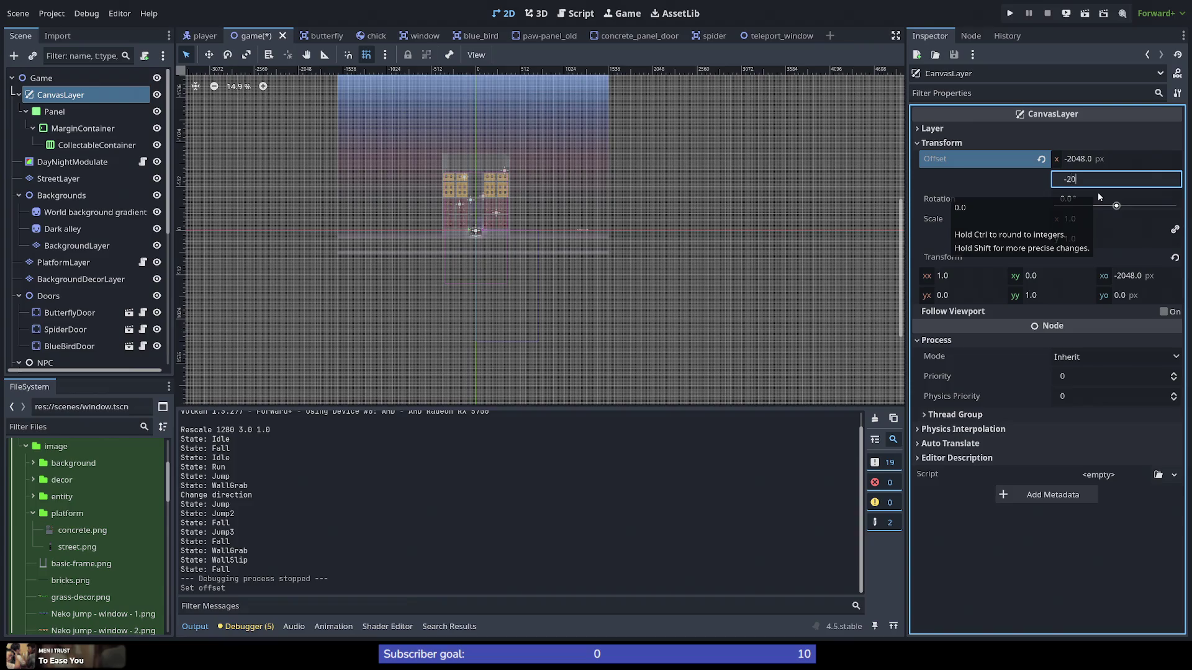
{"action": "type", "text": "48"}
{"action": "key", "text": "Return"}
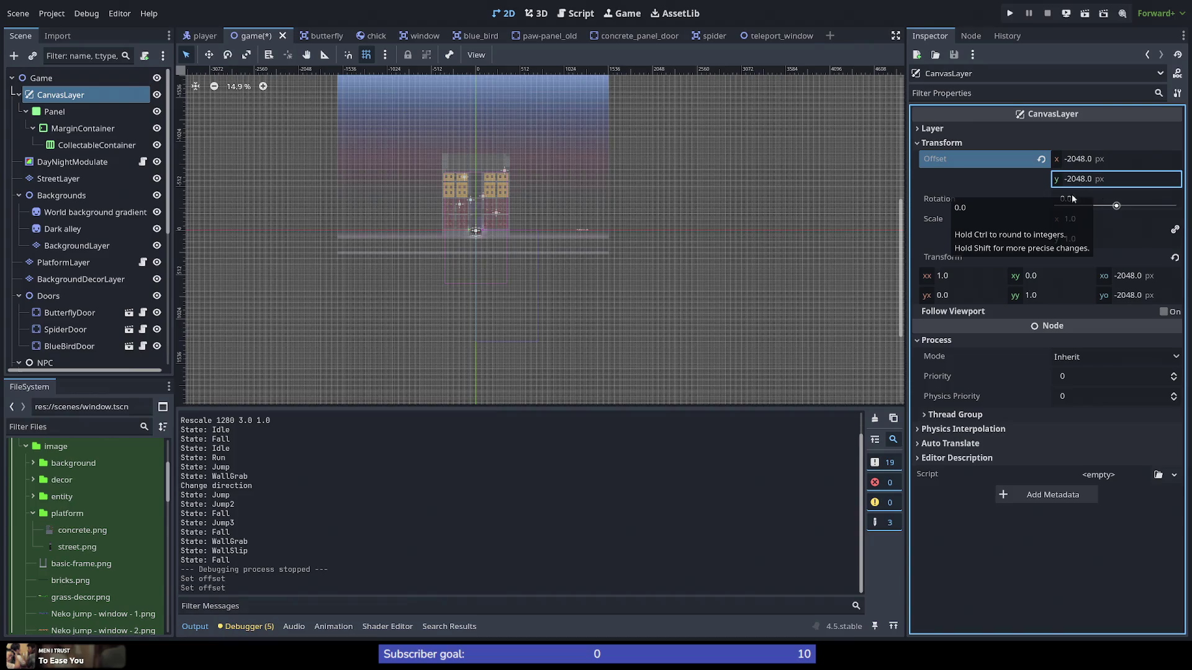
{"action": "left_click", "coordinate": [39, 114]}
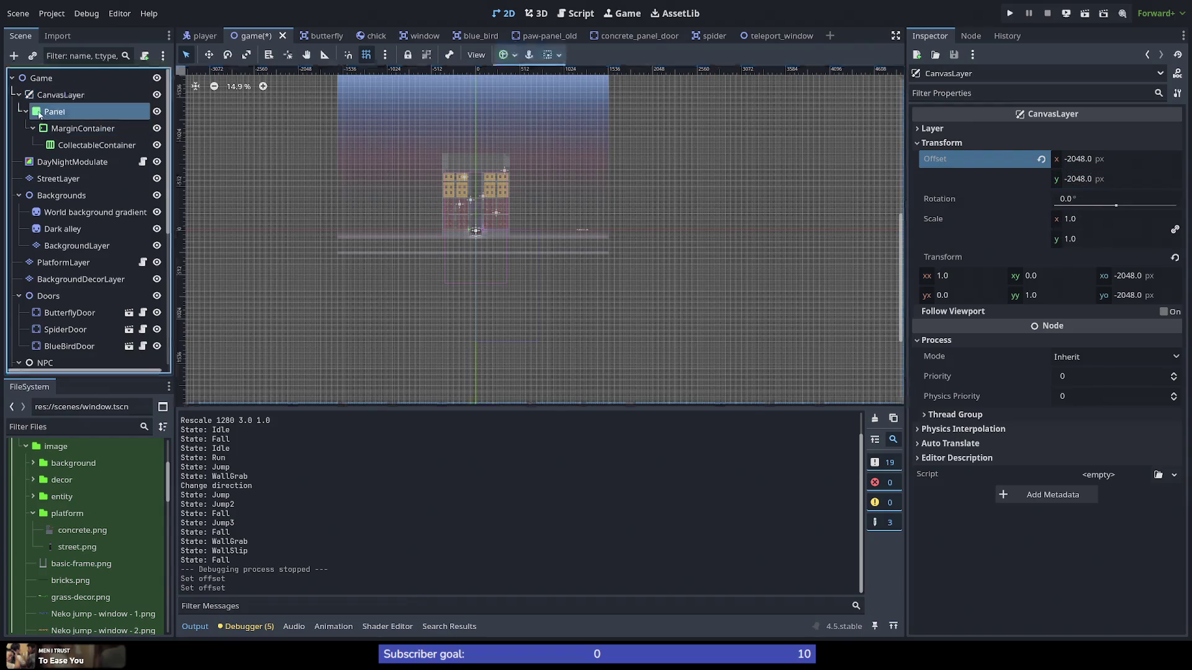
Step: Check where the Panel sits in the view, then select the CanvasLayer to edit its offset
{"action": "scroll", "coordinate": [392, 171], "scroll_direction": "up", "scroll_amount": 5}
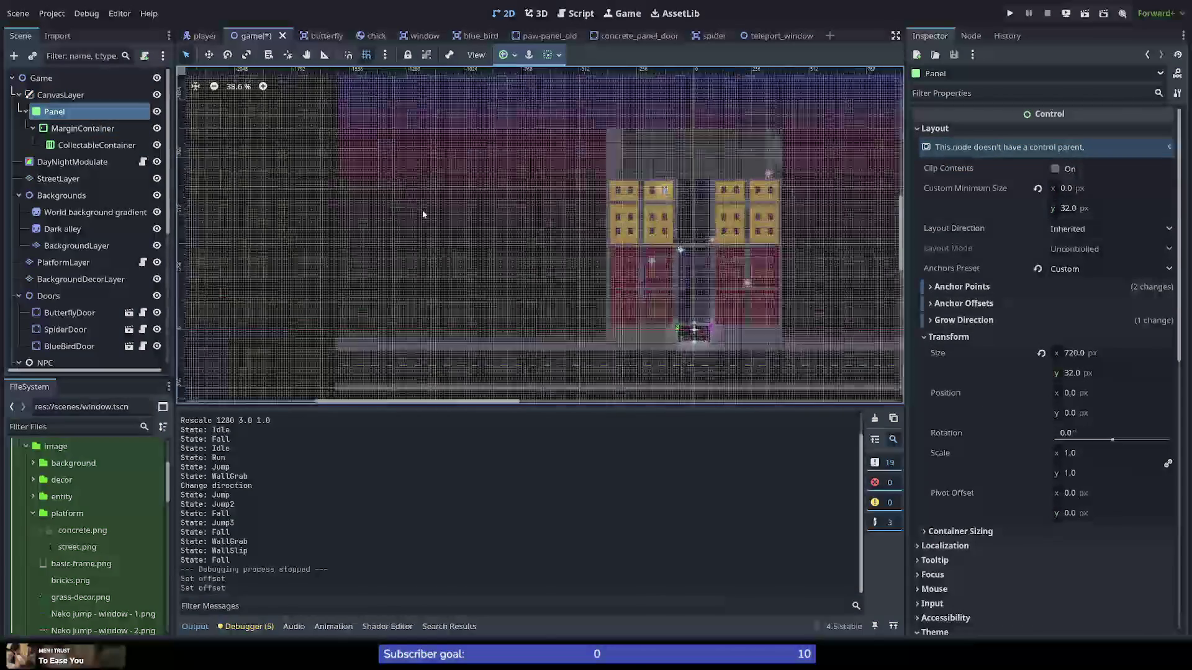
{"action": "scroll", "coordinate": [559, 284], "scroll_direction": "up", "scroll_amount": 3}
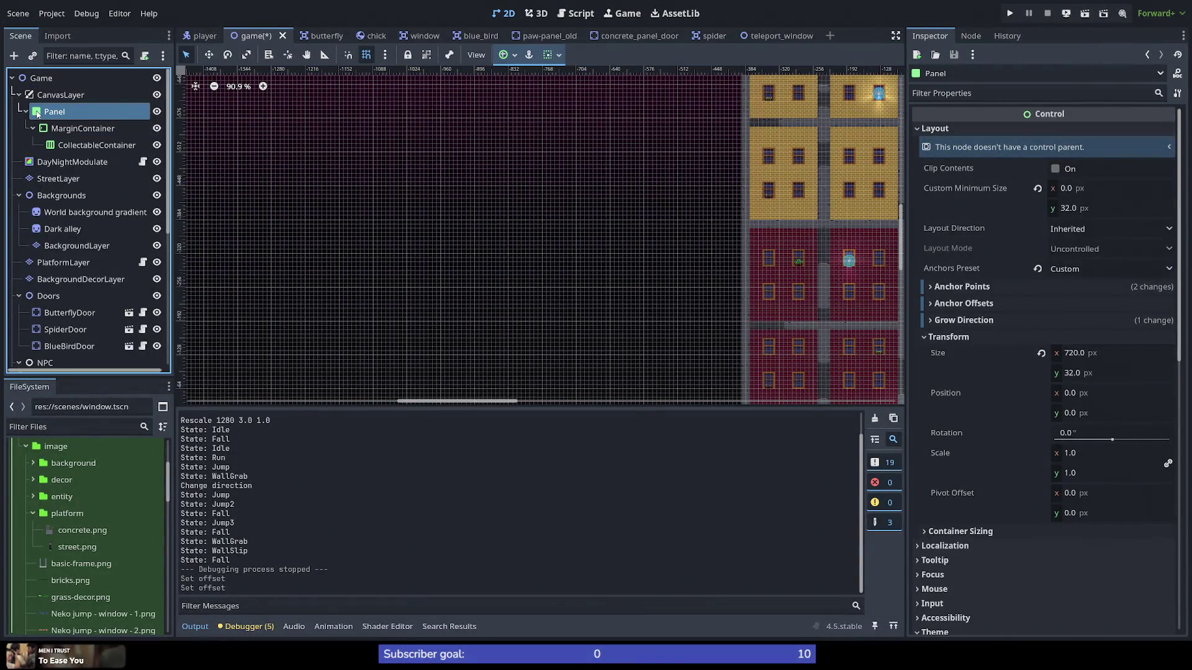
{"action": "double_click", "coordinate": [54, 112]}
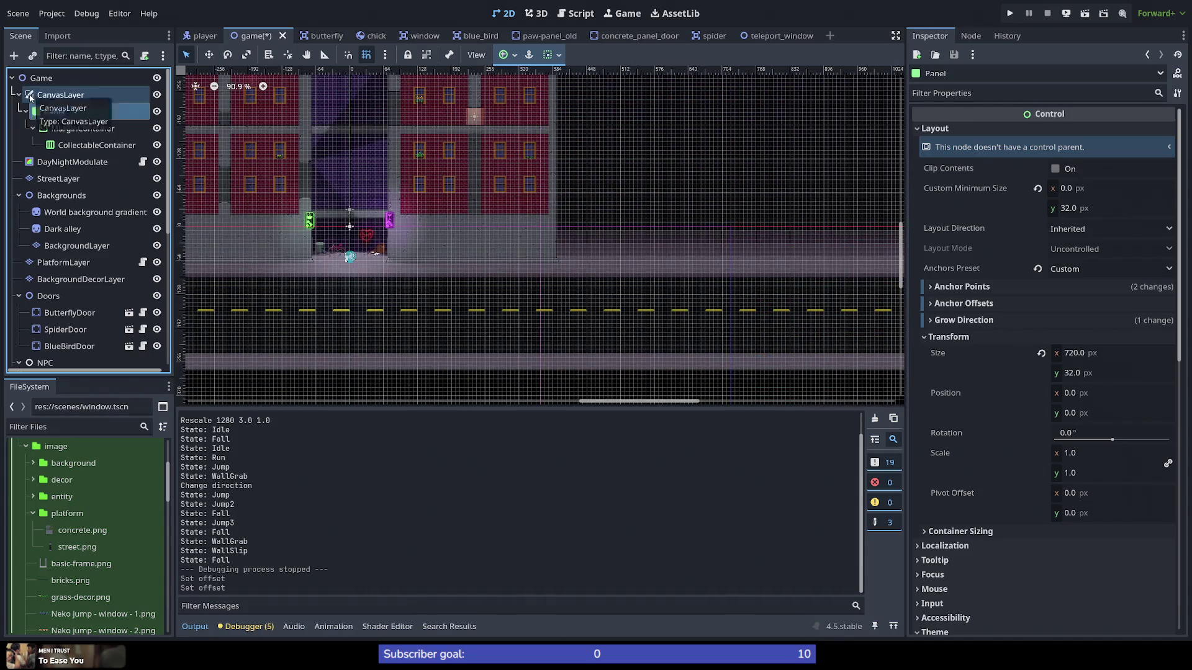
{"action": "left_click", "coordinate": [30, 96]}
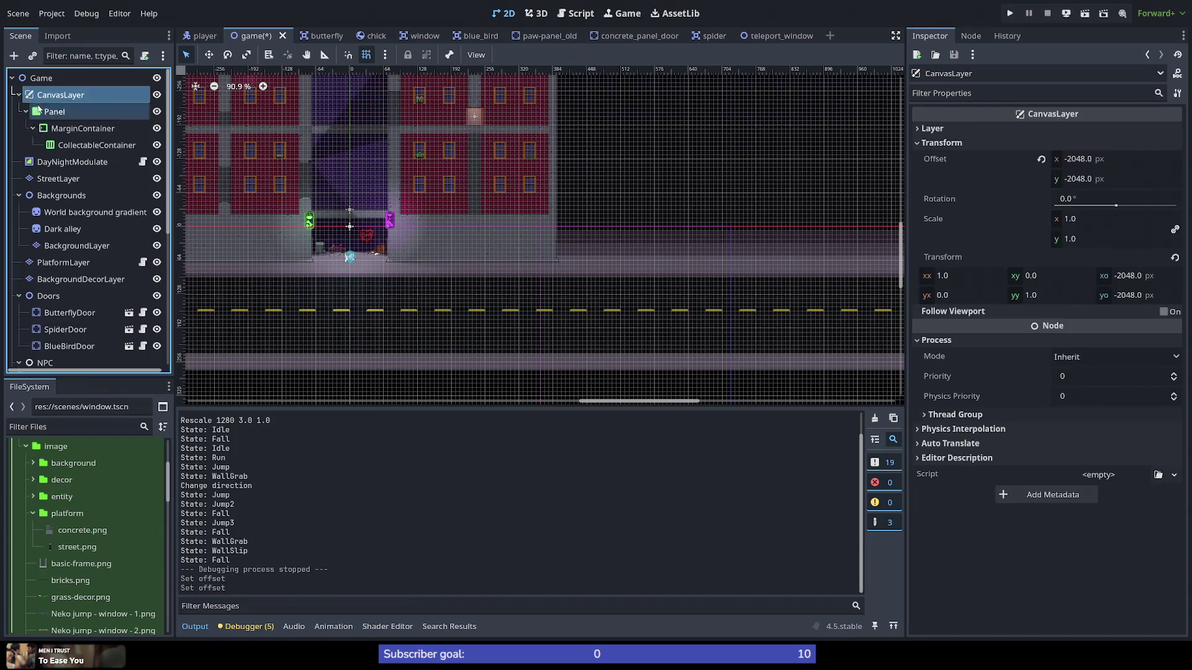
{"action": "left_click", "coordinate": [41, 112]}
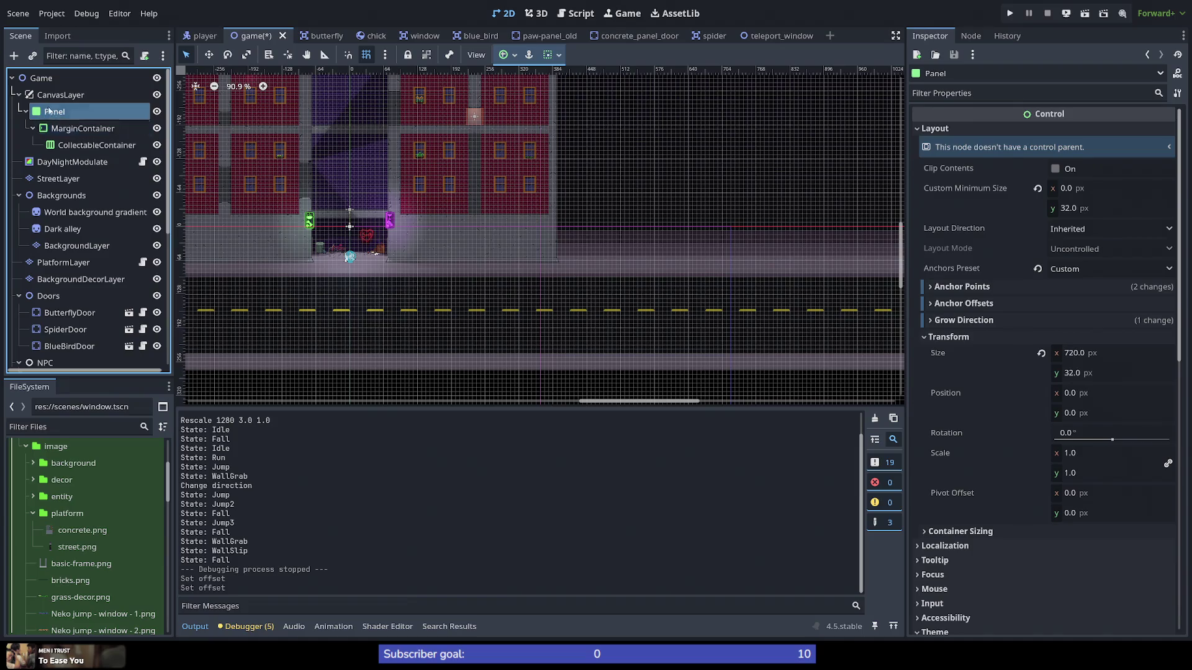
{"action": "scroll", "coordinate": [246, 167], "scroll_direction": "down", "scroll_amount": 15}
{"action": "scroll", "coordinate": [246, 168], "scroll_direction": "up", "scroll_amount": 16}
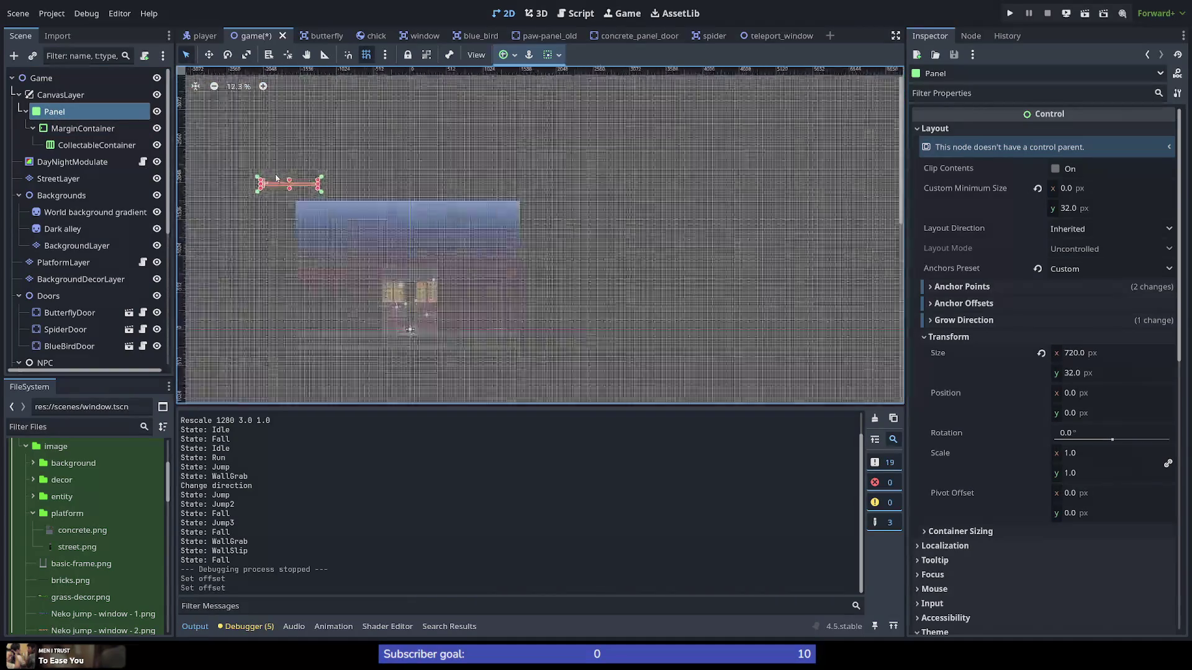
{"action": "scroll", "coordinate": [293, 232], "scroll_direction": "down", "scroll_amount": 7}
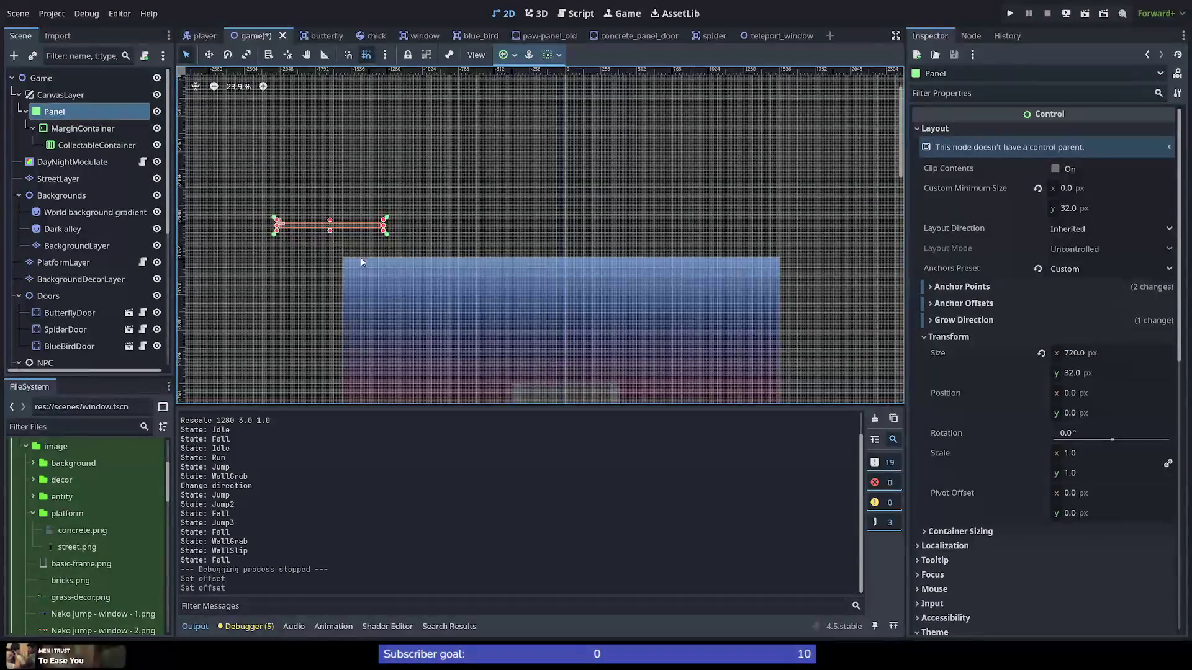
{"action": "scroll", "coordinate": [364, 258], "scroll_direction": "up", "scroll_amount": 3}
{"action": "left_click", "coordinate": [60, 95]}
{"action": "left_click", "coordinate": [1070, 159]}
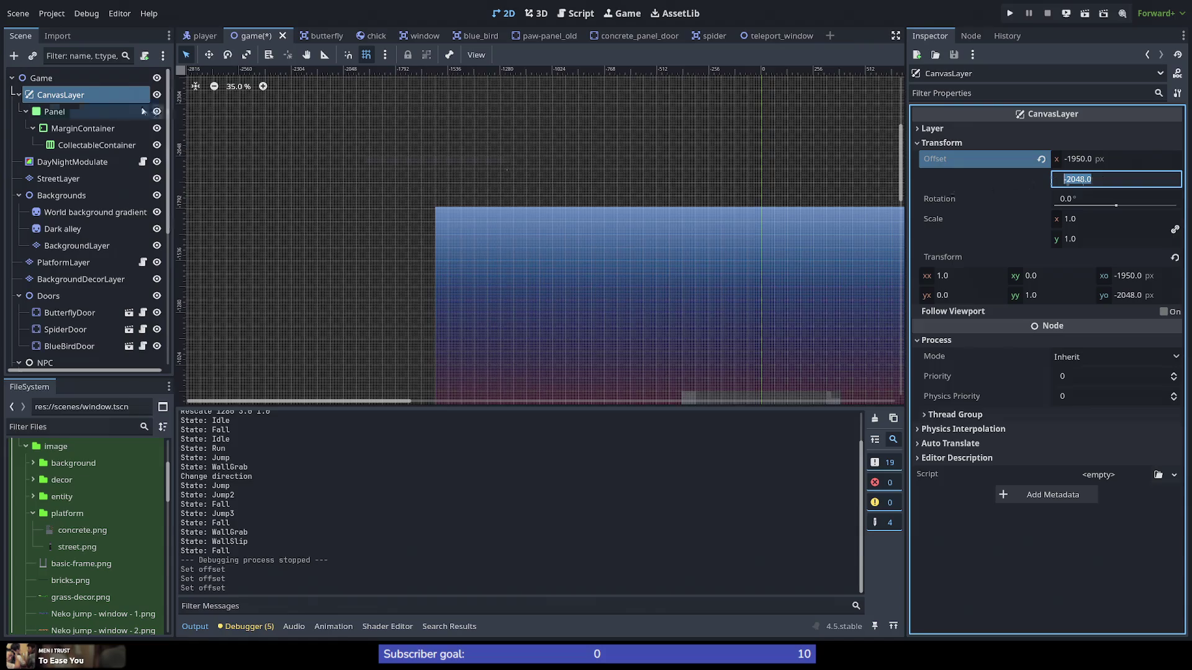
{"action": "left_click", "coordinate": [53, 112]}
{"action": "left_click", "coordinate": [60, 94]}
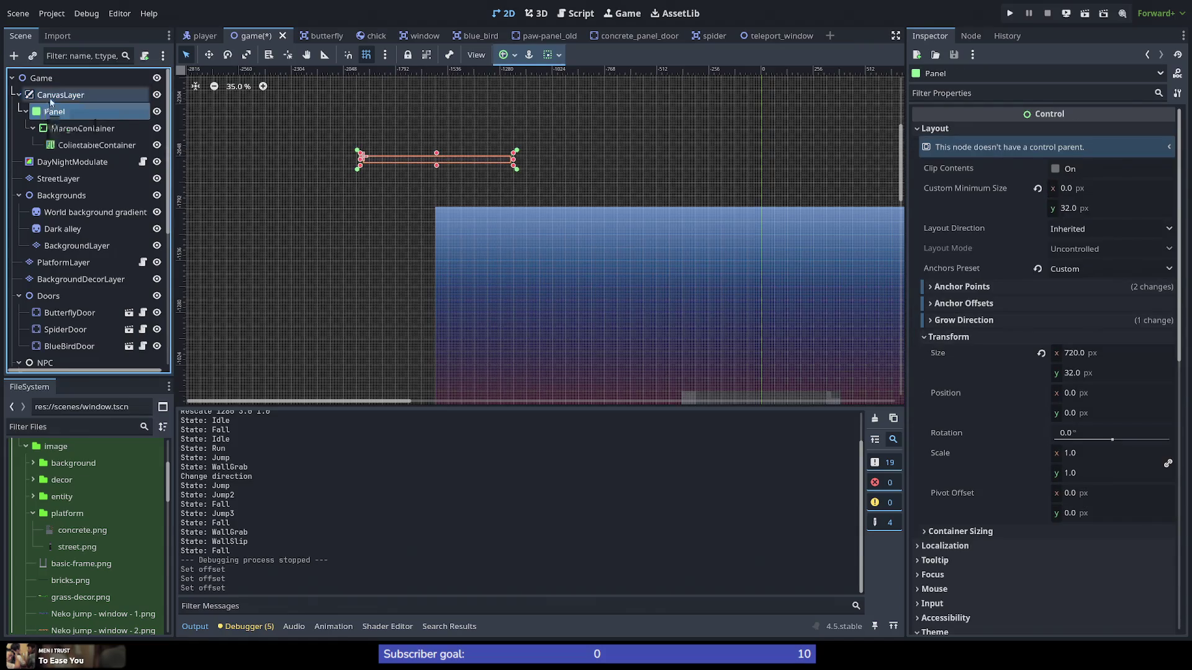
Step: Enter a new horizontal offset for the CanvasLayer and check where the Panel lands
{"action": "left_click", "coordinate": [1111, 160]}
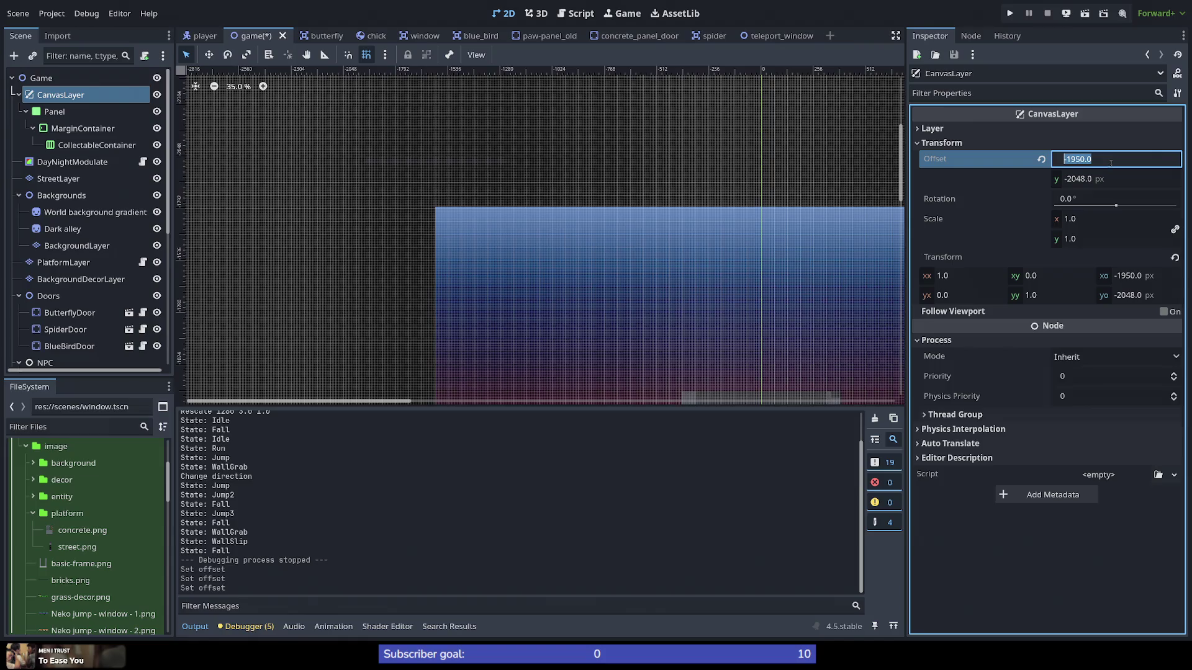
{"action": "type", "text": "-1850"}
{"action": "key", "text": "Return"}
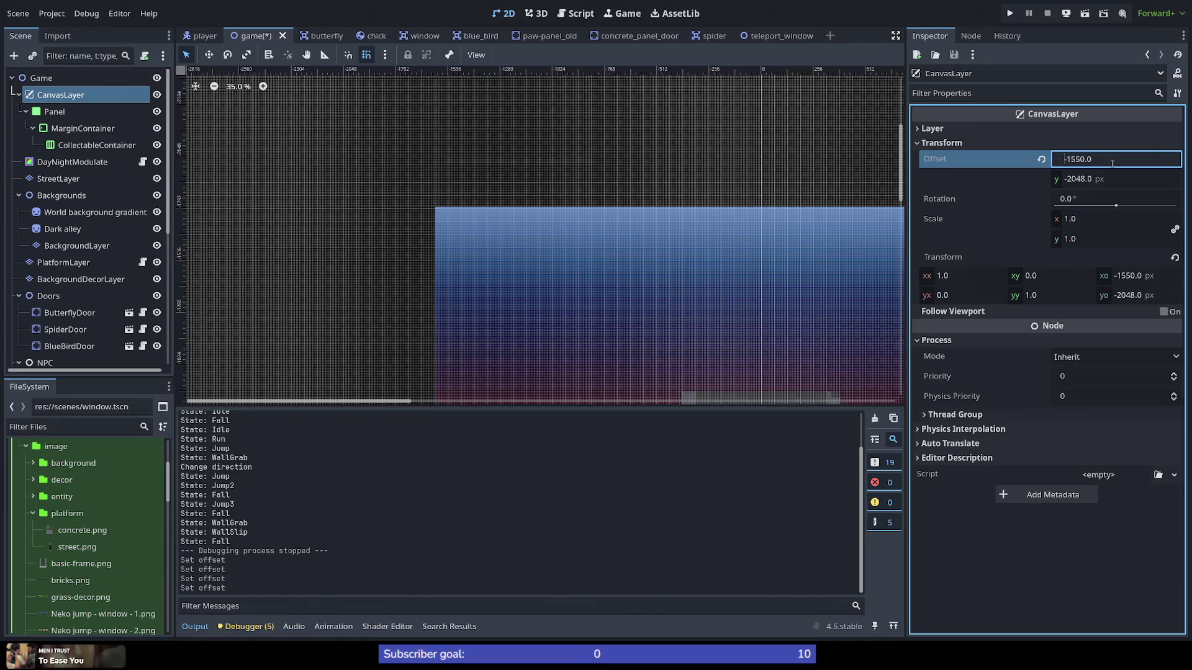
{"action": "left_click", "coordinate": [54, 112]}
{"action": "left_click", "coordinate": [61, 94]}
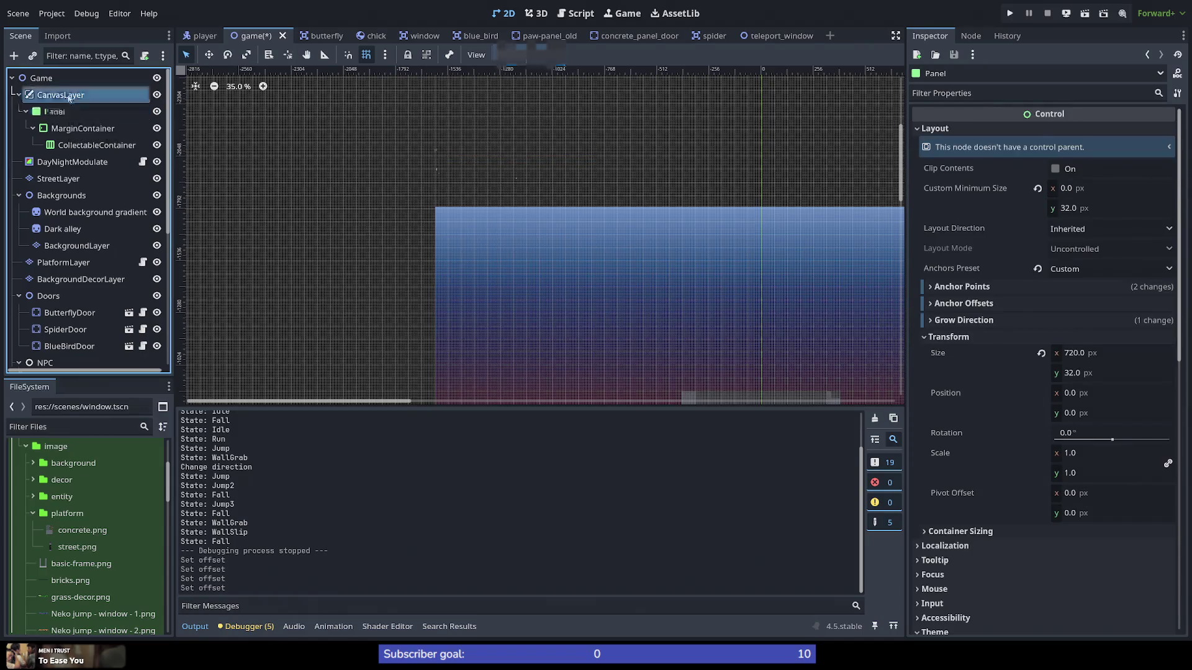
Step: Tune the CanvasLayer's vertical offset from -1748 down to -1770
{"action": "left_click", "coordinate": [1113, 180]}
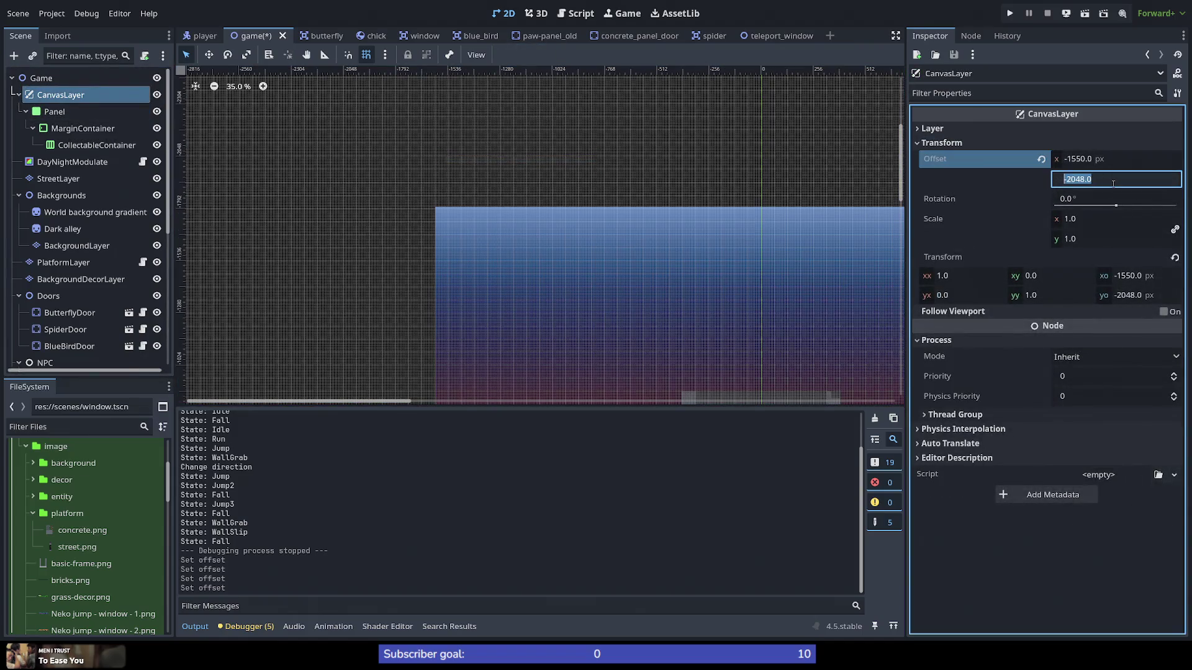
{"action": "type", "text": "-1748"}
{"action": "key", "text": "Return"}
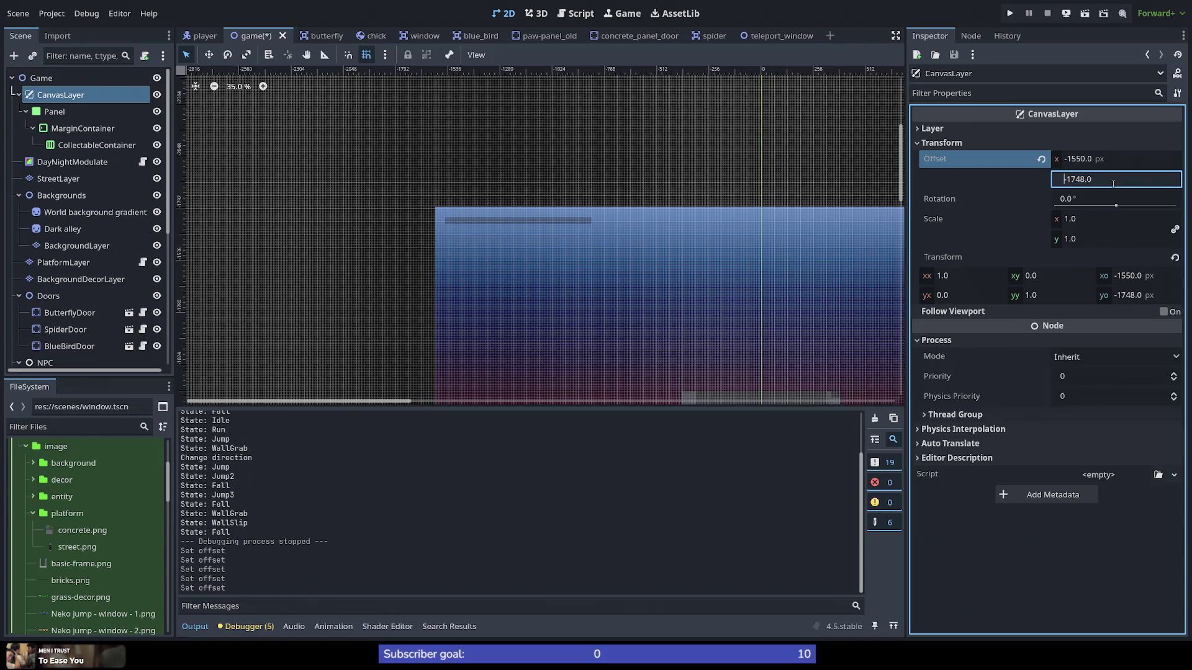
{"action": "type", "text": "-1848"}
{"action": "key", "text": "Return"}
{"action": "key", "text": "ctrl+z"}
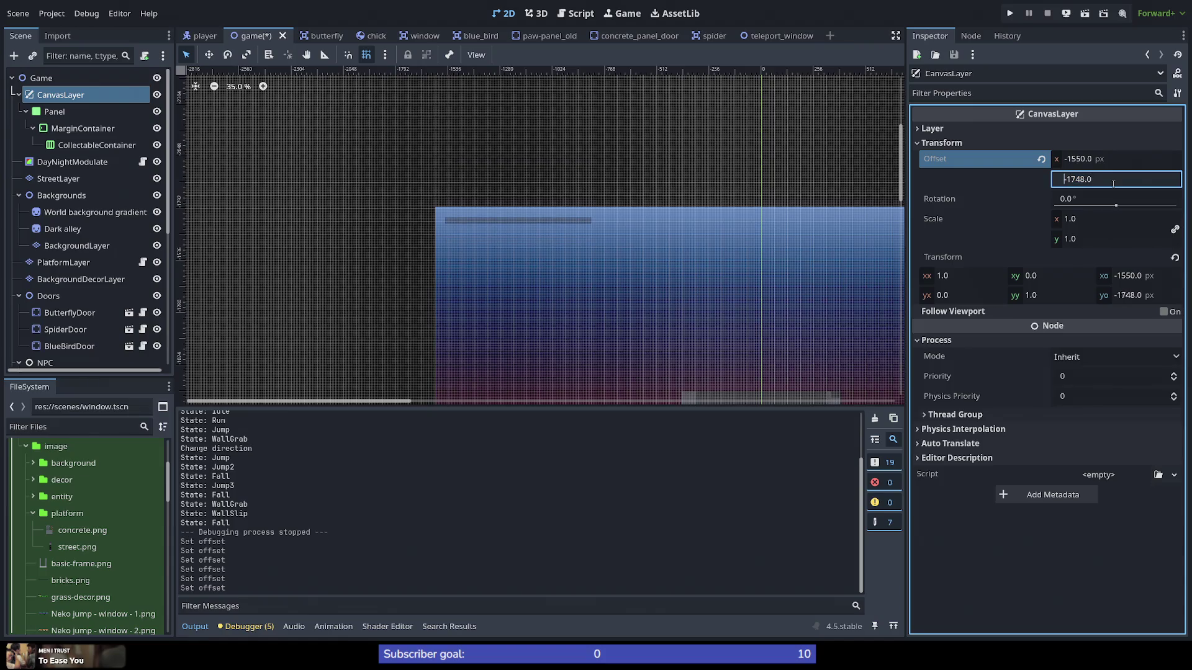
{"action": "key", "text": "Down"}
{"action": "key", "text": "Down"}
{"action": "key", "text": "Down"}
{"action": "key", "text": "Down"}
{"action": "key", "text": "Down"}
{"action": "key", "text": "Down"}
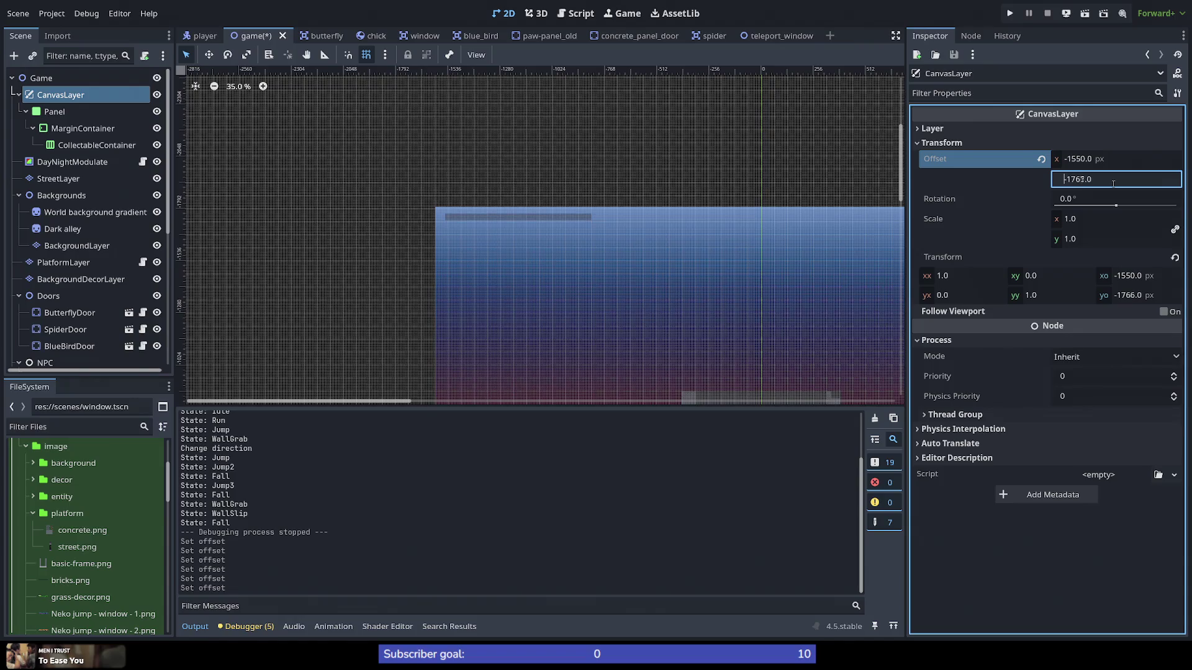
{"action": "key", "text": "Down"}
{"action": "key", "text": "Down"}
{"action": "left_click", "coordinate": [63, 95]}
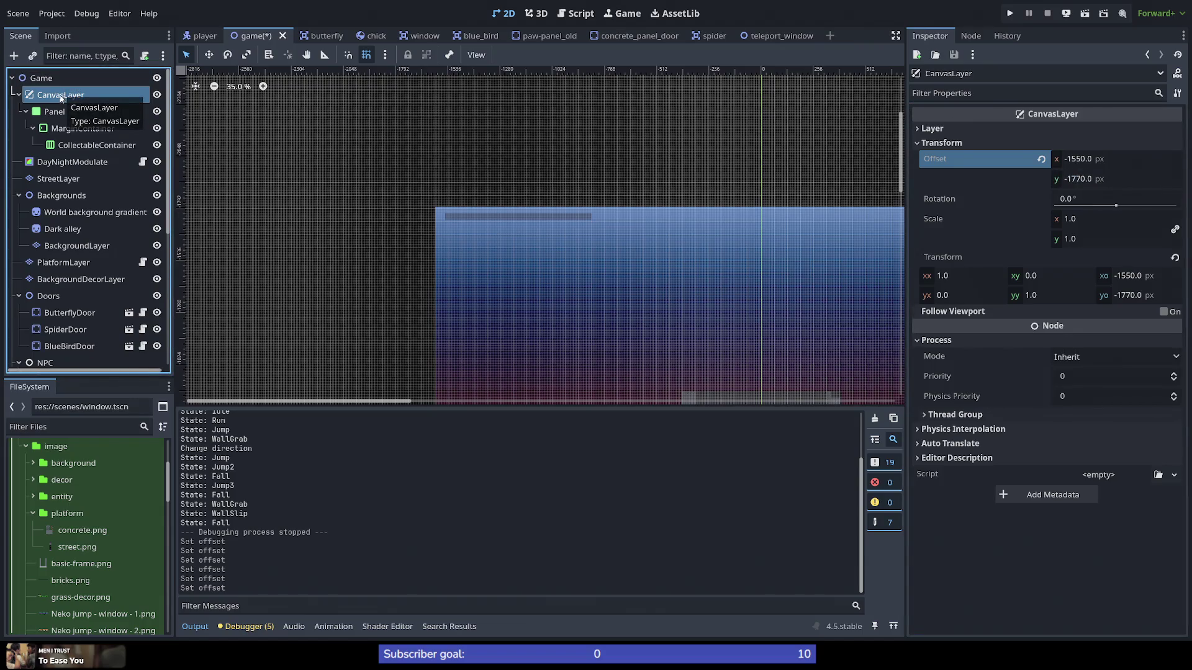
{"action": "right_click", "coordinate": [61, 96]}
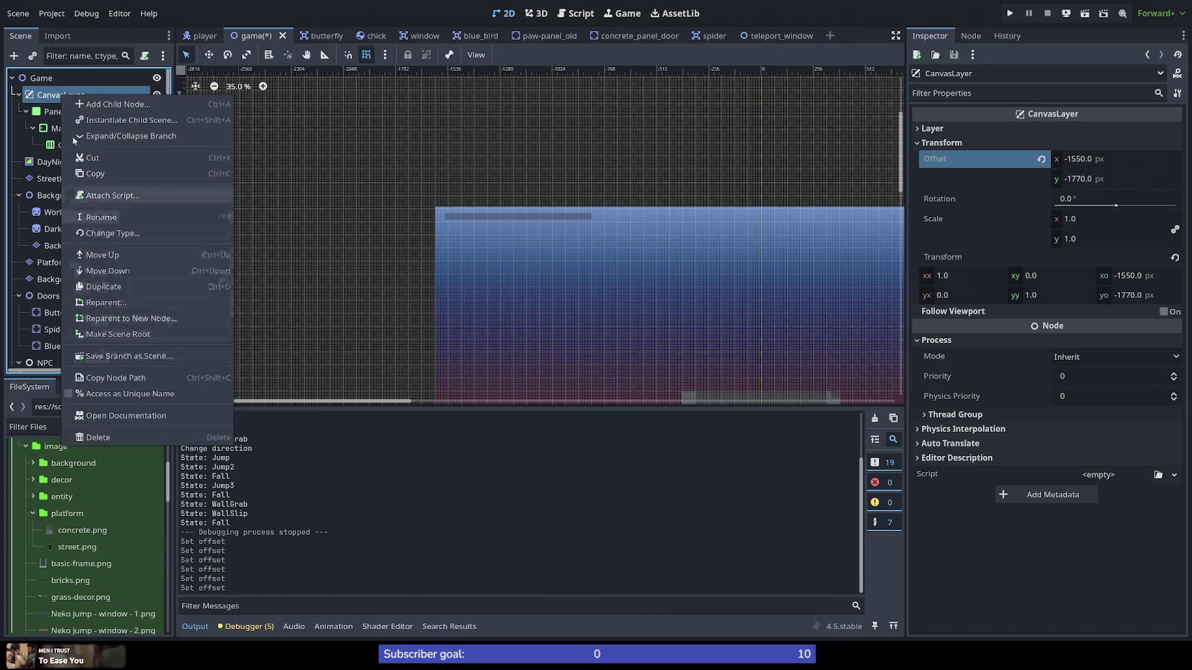
Step: Rename the CanvasLayer node to Hud
{"action": "key", "text": "F2"}
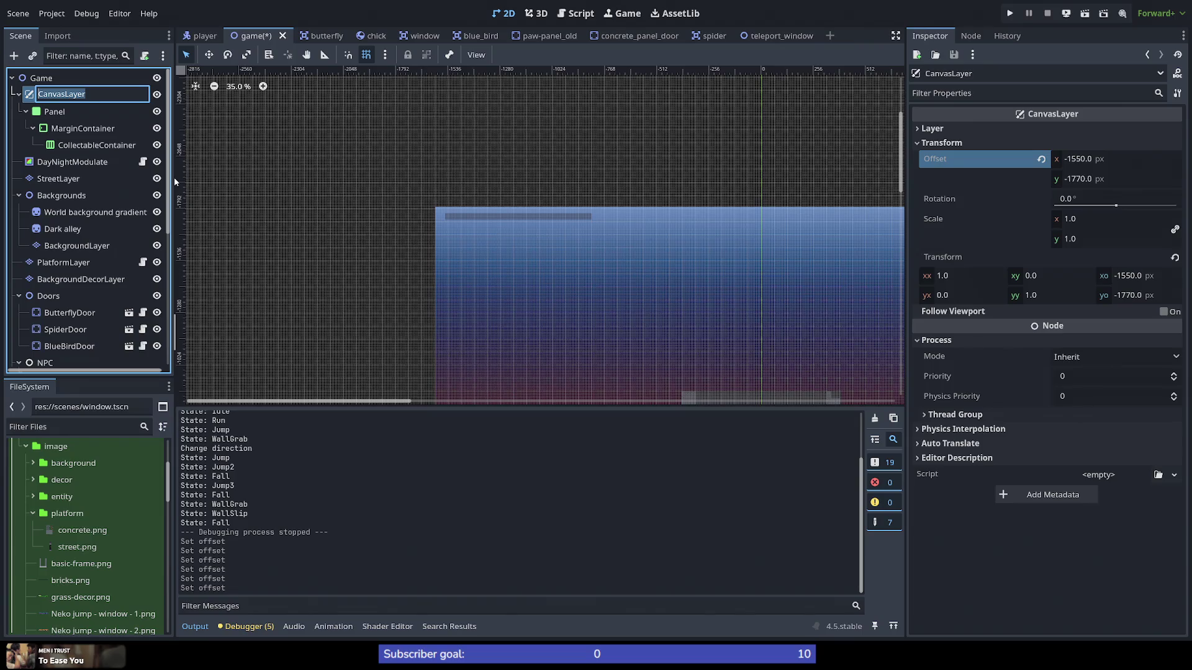
{"action": "type", "text": "Hud"}
{"action": "key", "text": "Return"}
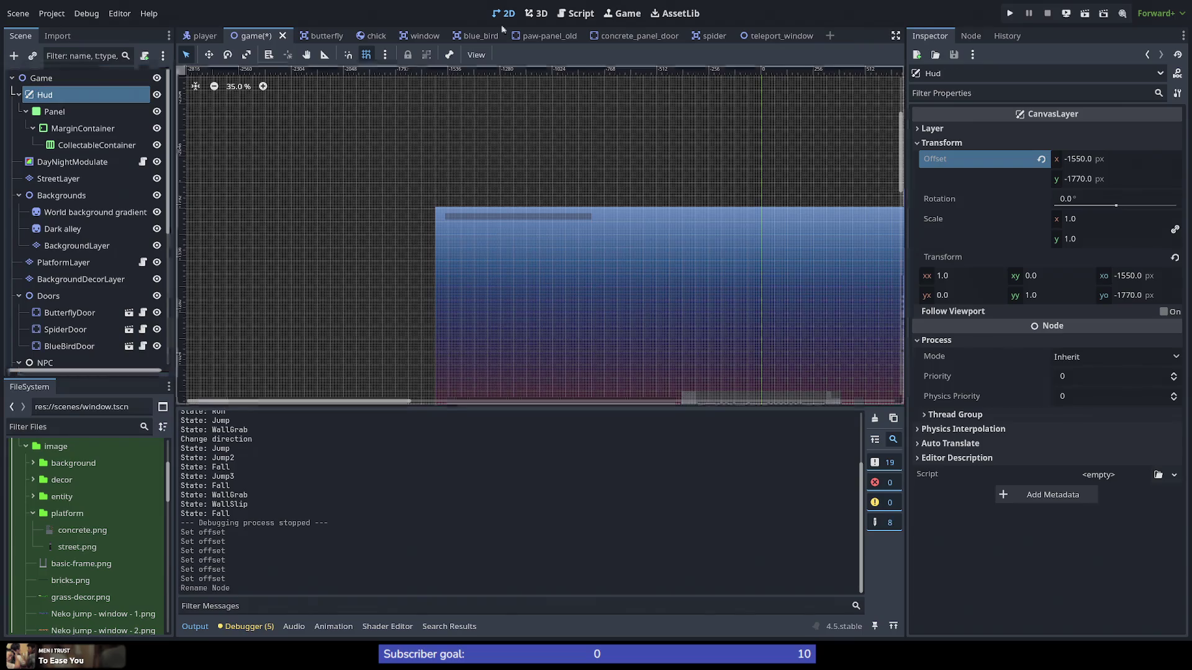
Step: Save the Hud branch as hud.tscn in res://scenes and open the new scene
{"action": "right_click", "coordinate": [123, 97]}
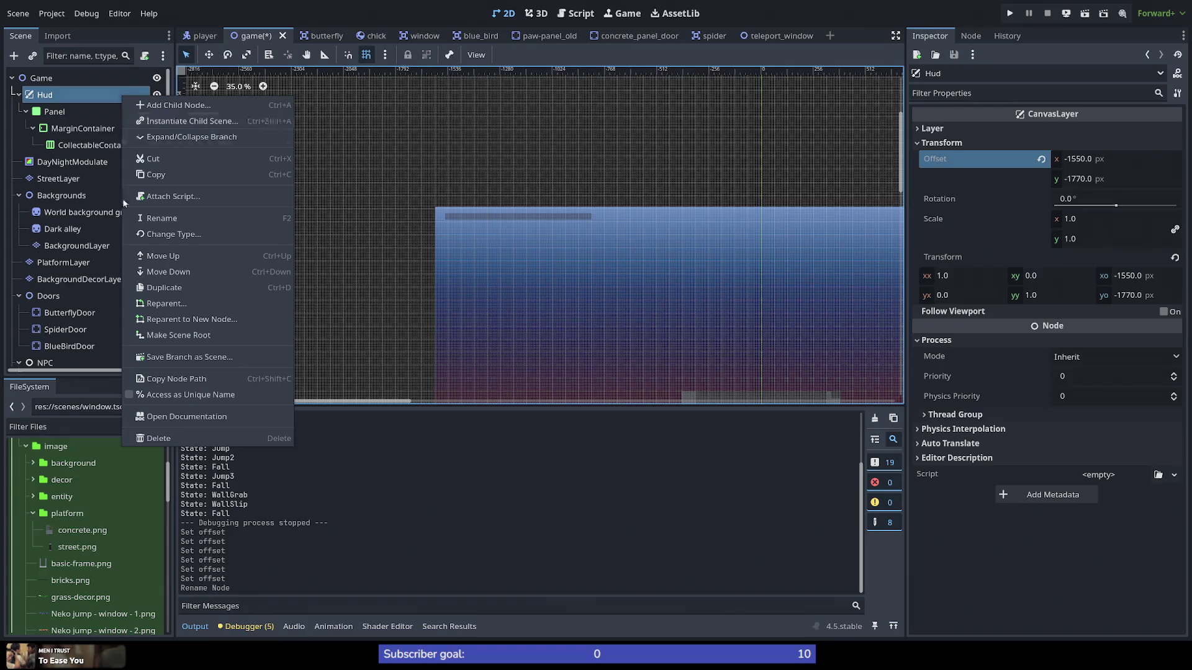
{"action": "left_click", "coordinate": [172, 358]}
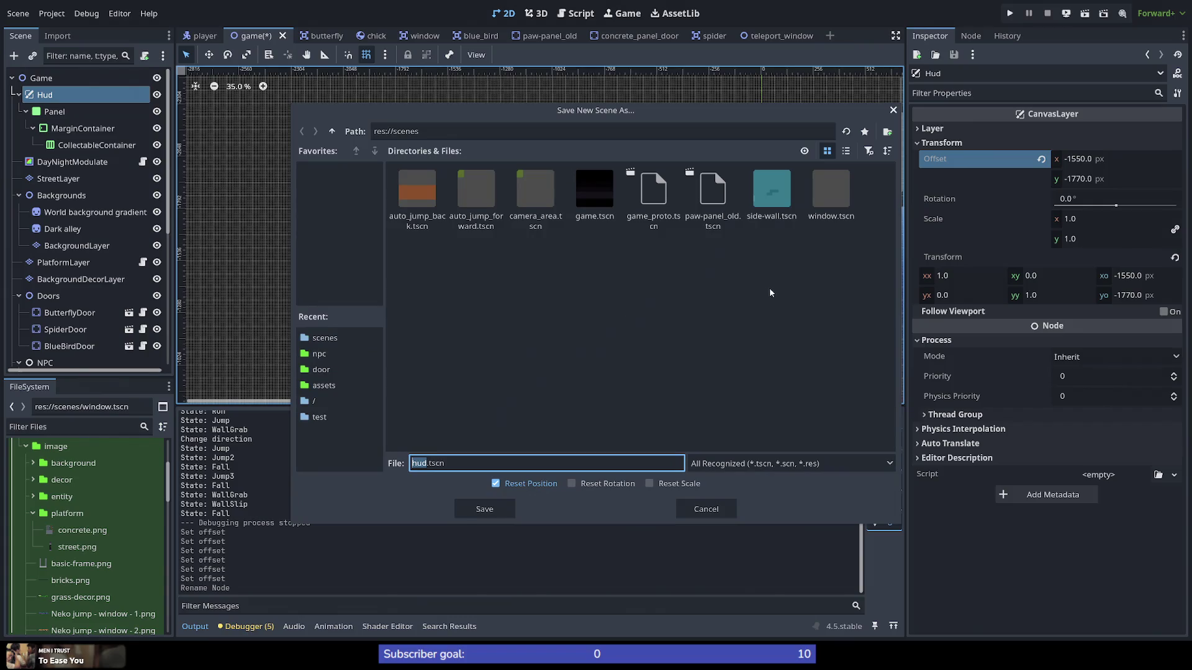
{"action": "left_click", "coordinate": [483, 514]}
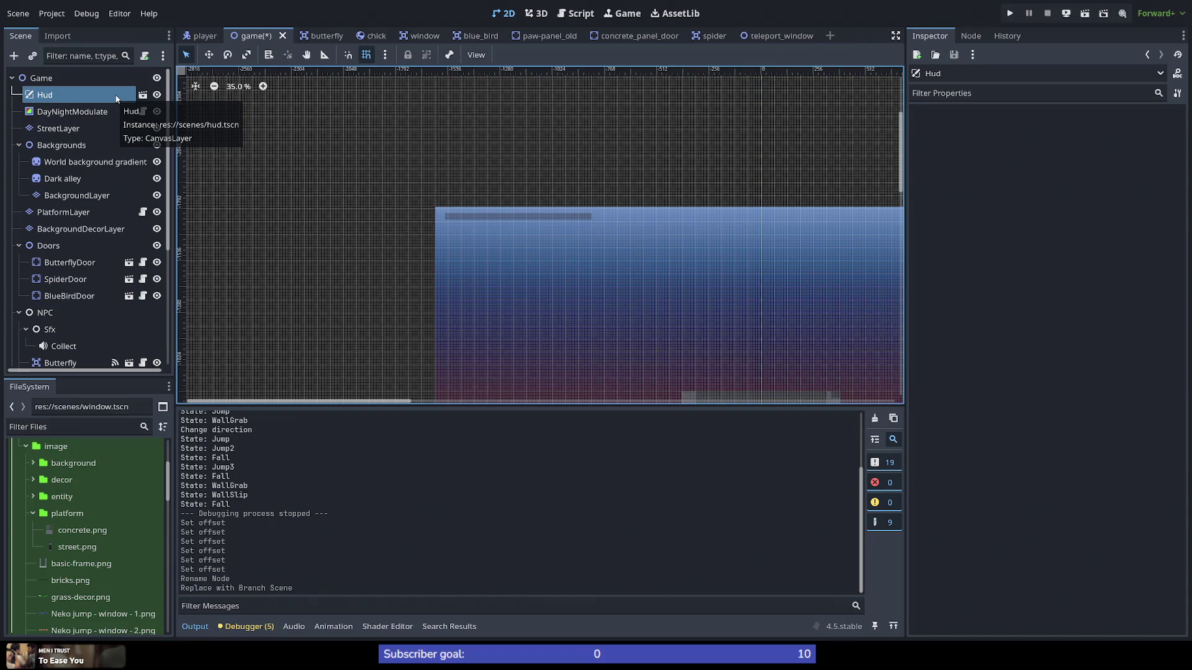
{"action": "left_click", "coordinate": [142, 95]}
Step: Attach a new GDScript saved at res://scenes/hud.gd to the Hud root node
{"action": "right_click", "coordinate": [132, 81]}
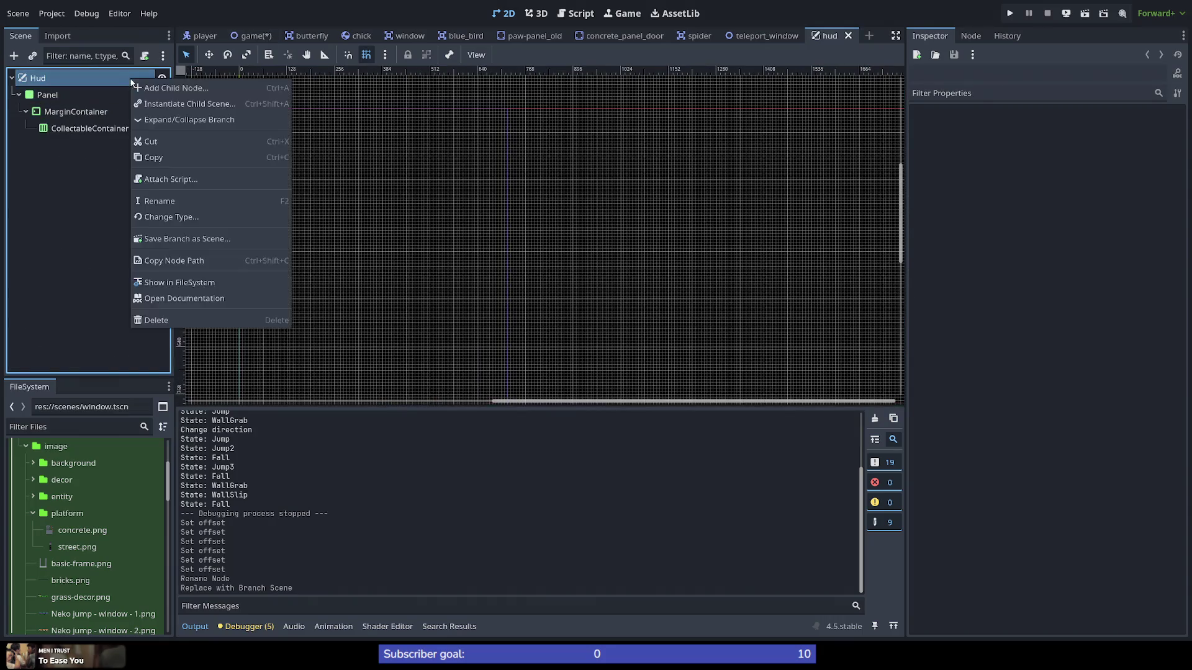
{"action": "left_click", "coordinate": [167, 178]}
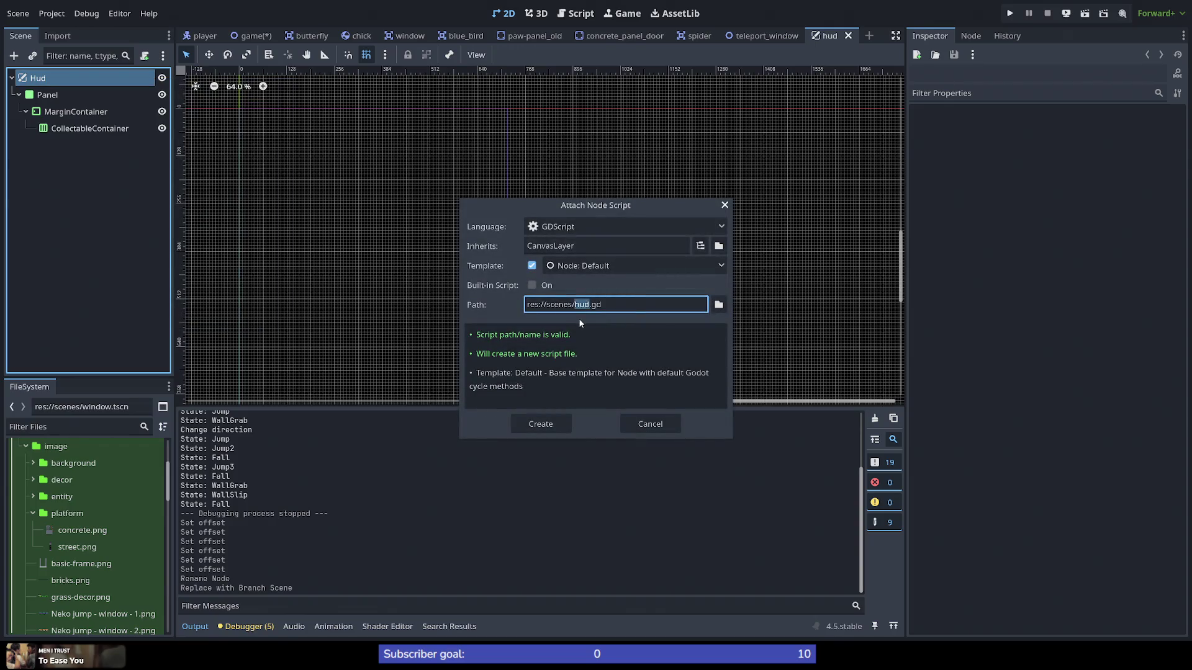
{"action": "left_click", "coordinate": [718, 304]}
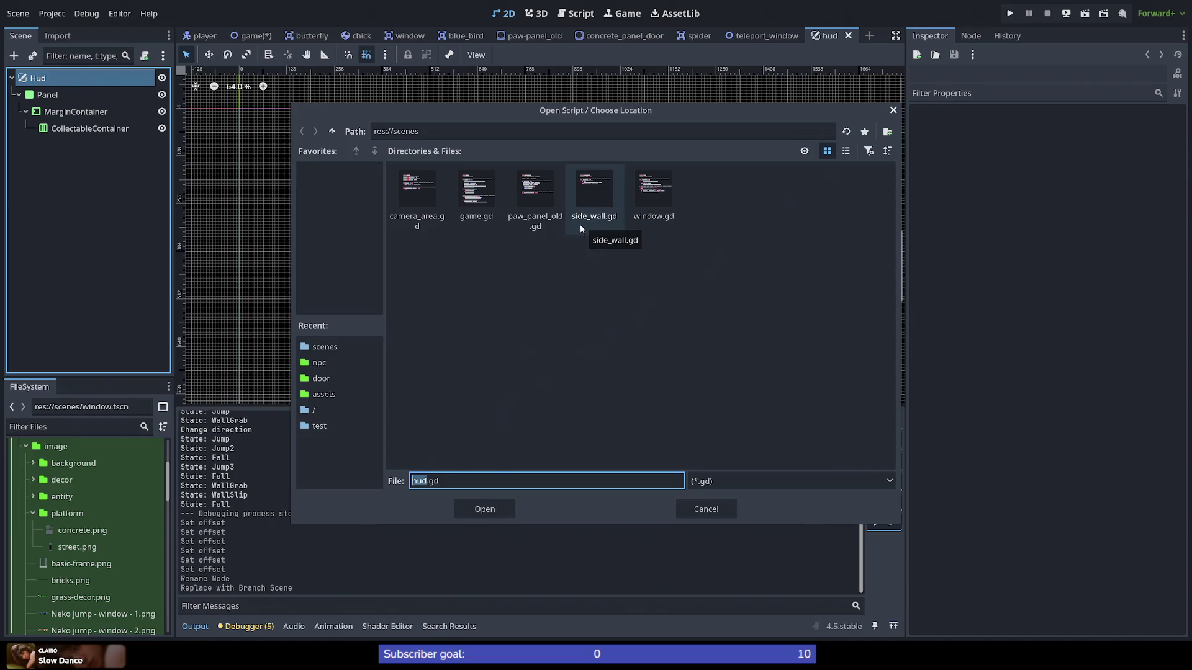
{"action": "left_click", "coordinate": [483, 507]}
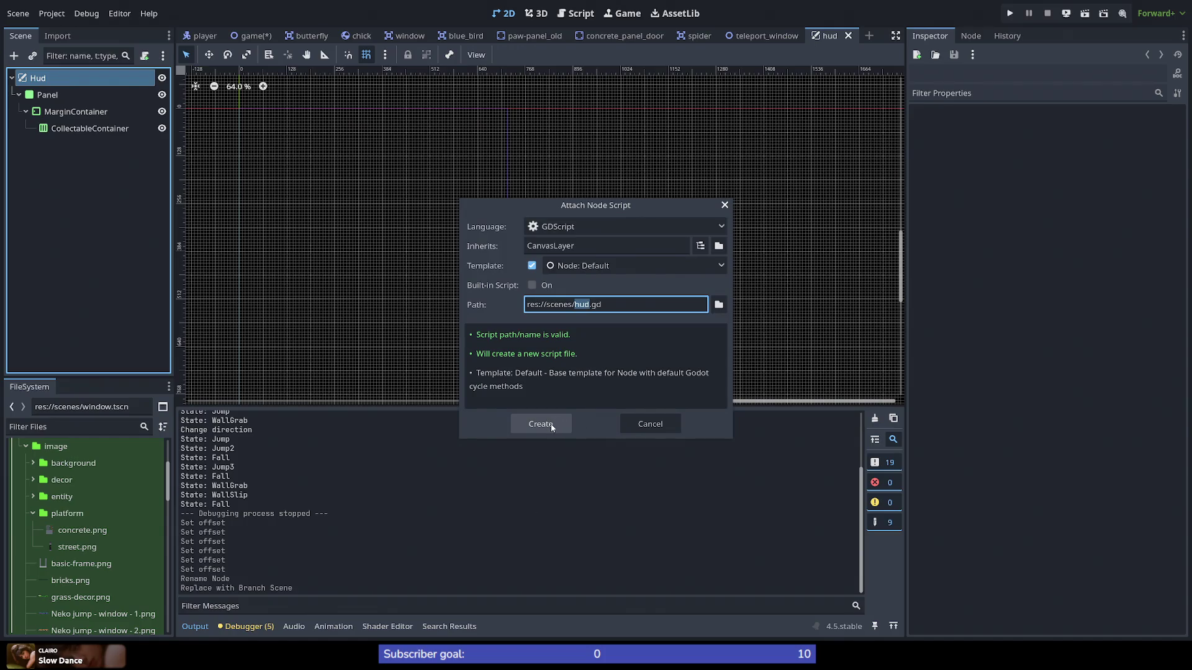
{"action": "left_click", "coordinate": [551, 424]}
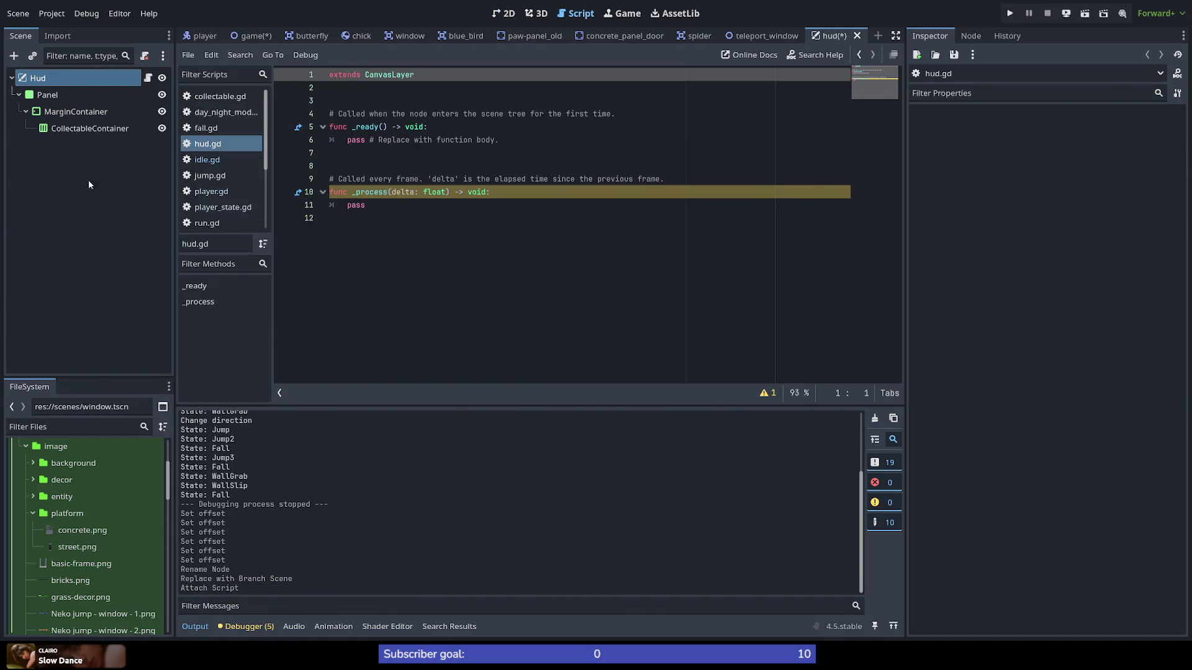
Step: Replace pass in _ready with offset = Vector2(0, 0)
{"action": "left_click", "coordinate": [445, 128]}
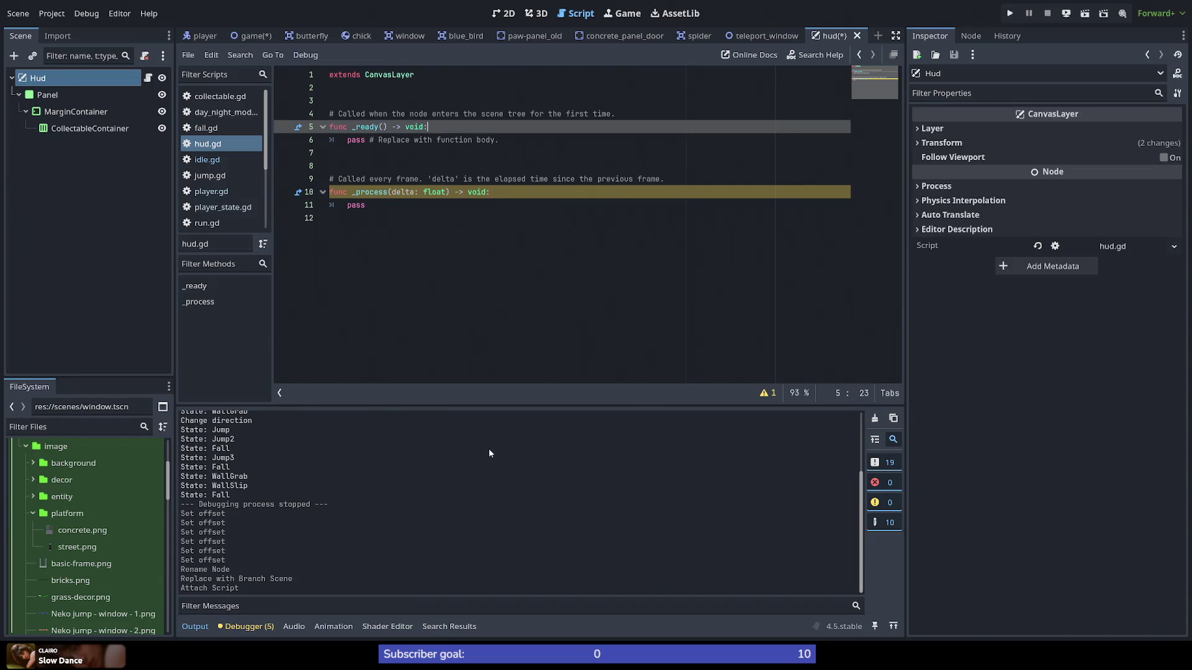
{"action": "left_click_drag", "start_coordinate": [500, 140], "coordinate": [345, 138]}
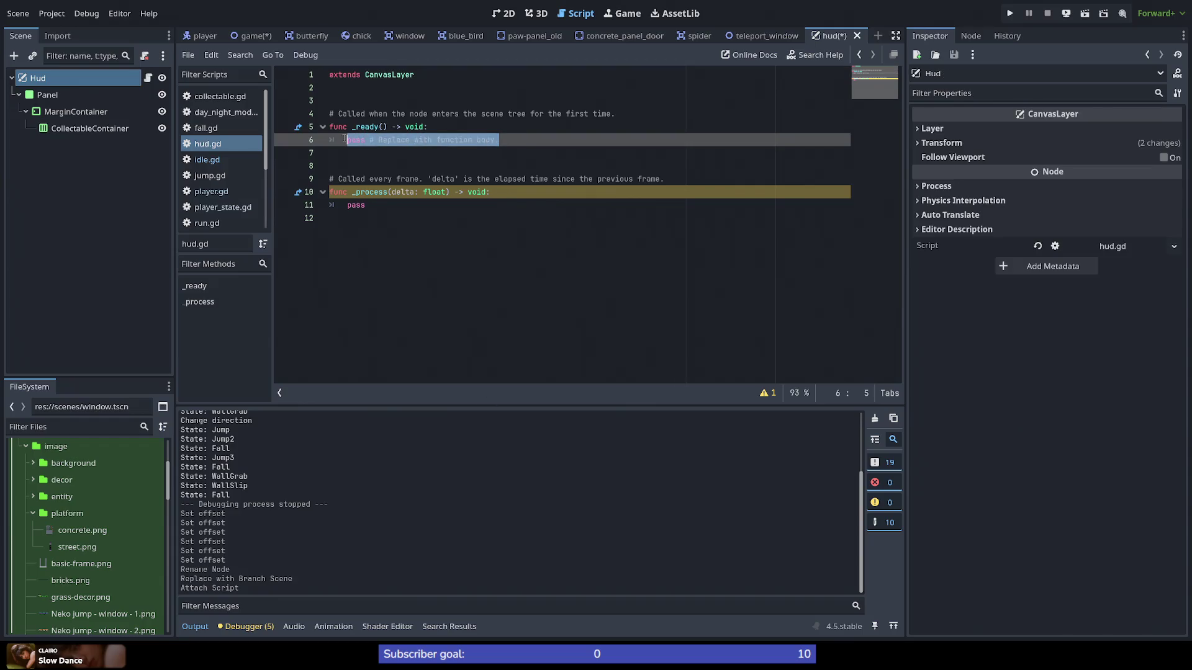
{"action": "key", "text": "BackSpace"}
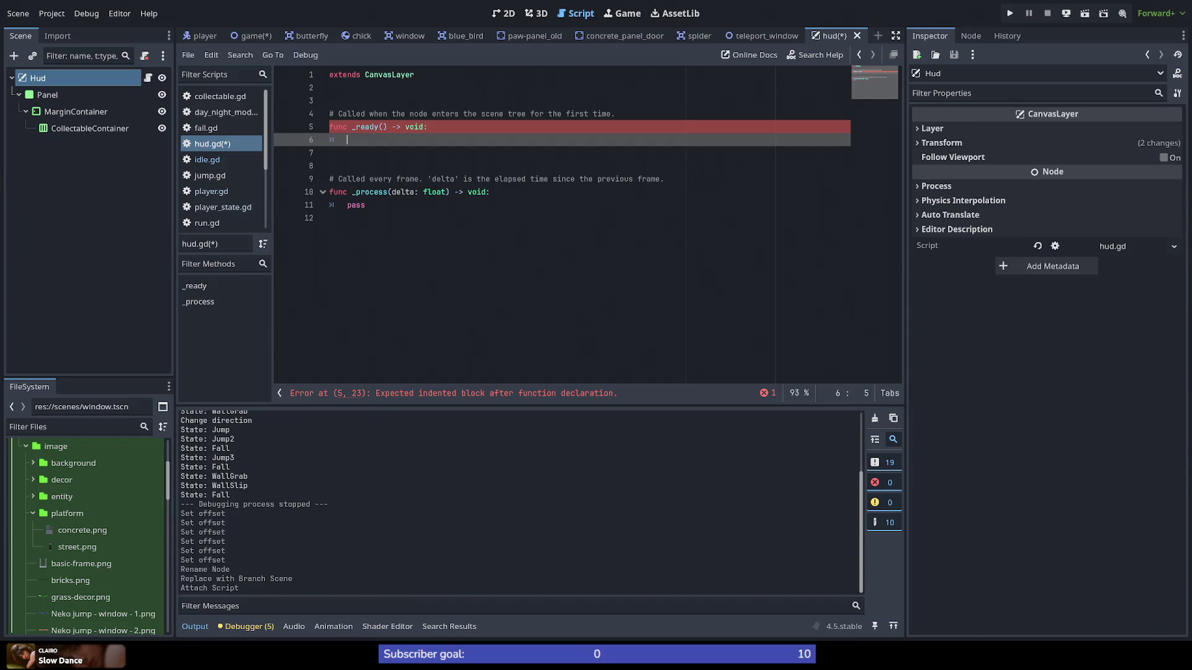
{"action": "type", "text": "position"}
{"action": "key", "text": "BackSpace"}
{"action": "key", "text": "BackSpace"}
{"action": "key", "text": "BackSpace"}
{"action": "type", "text": "p"}
{"action": "key", "text": "BackSpace"}
{"action": "type", "text": "offset,"}
{"action": "key", "text": "BackSpace"}
{"action": "type", "text": "= "}
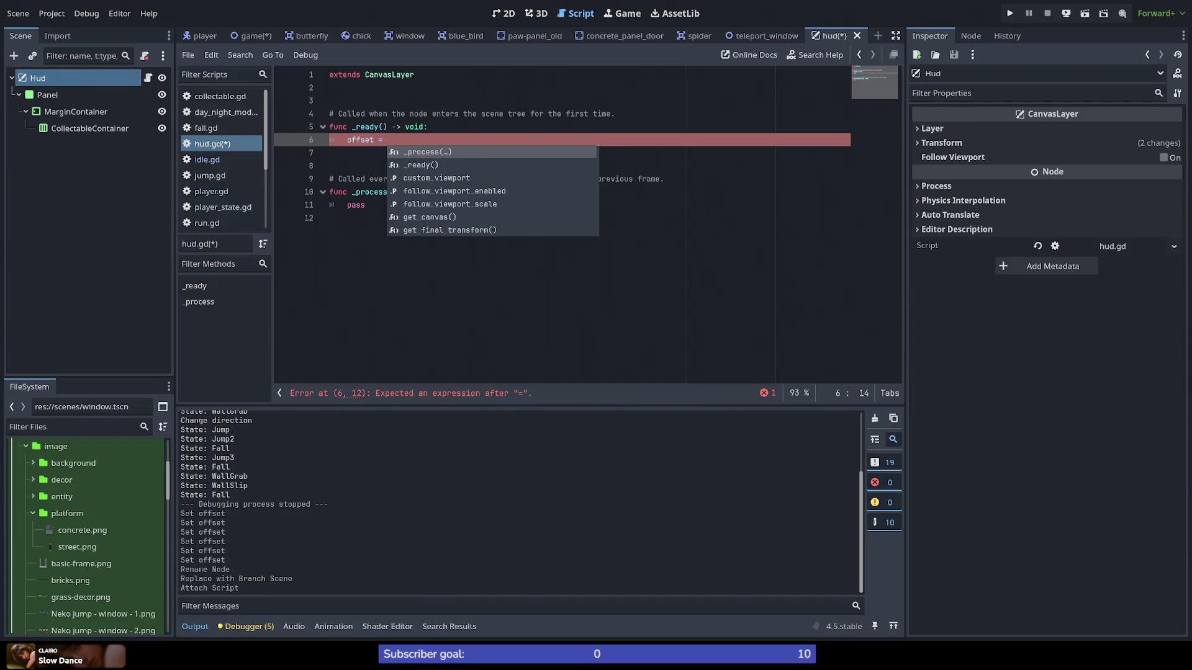
{"action": "type", "text": "V"}
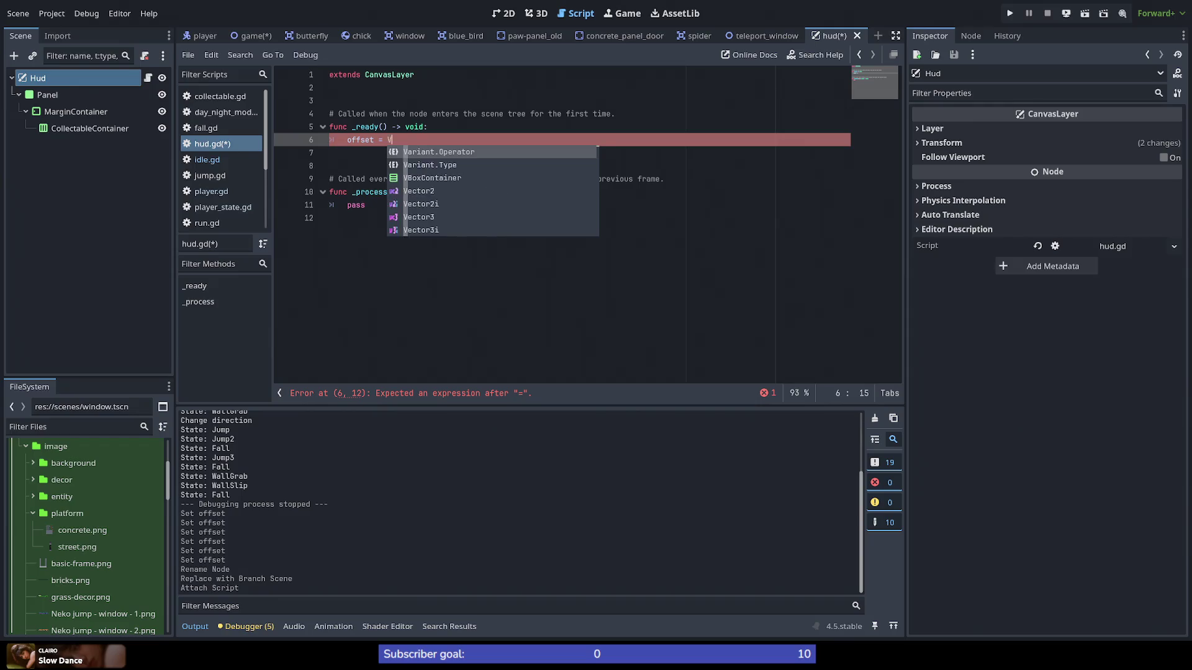
{"action": "type", "text": "ector2("}
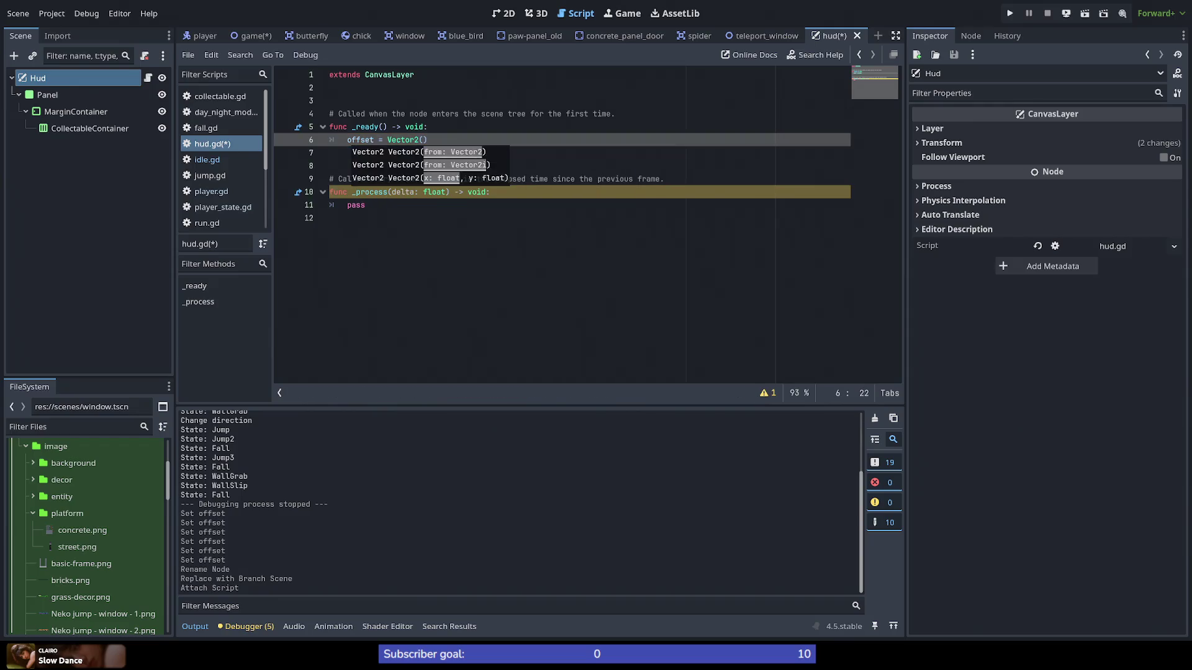
{"action": "type", "text": "0, 0"}
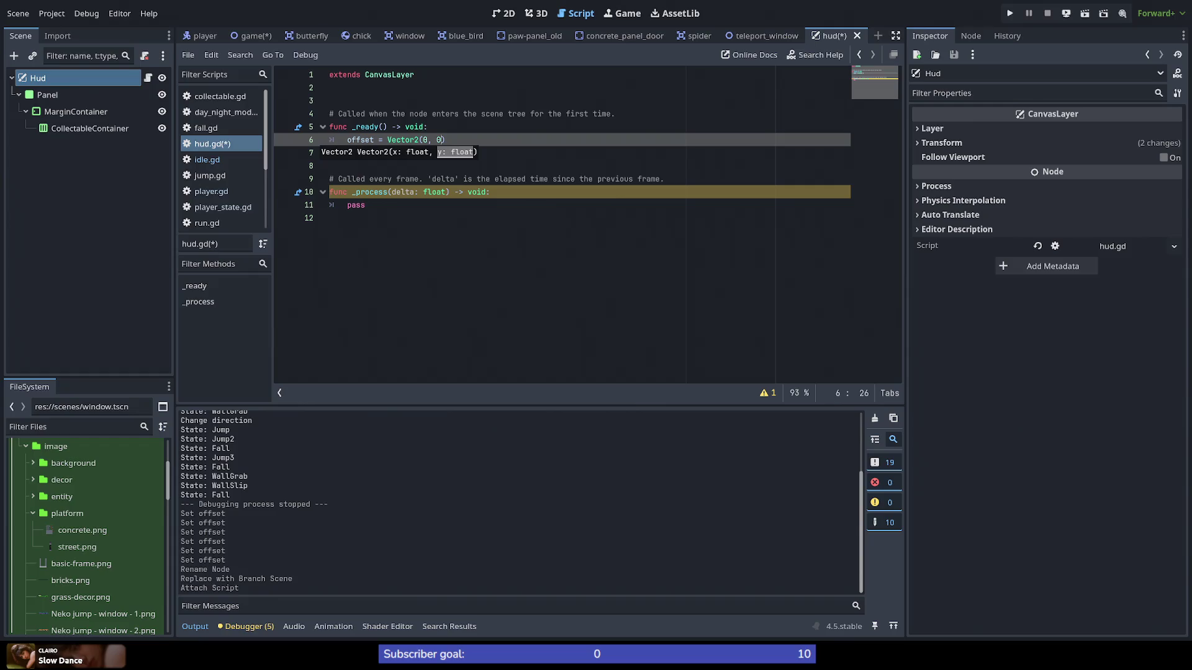
{"action": "key", "text": "Escape"}
Step: Delete the template comments and blank lines, then save hud.gd
{"action": "key", "text": "Down"}
{"action": "key", "text": "Down"}
{"action": "key", "text": "Down"}
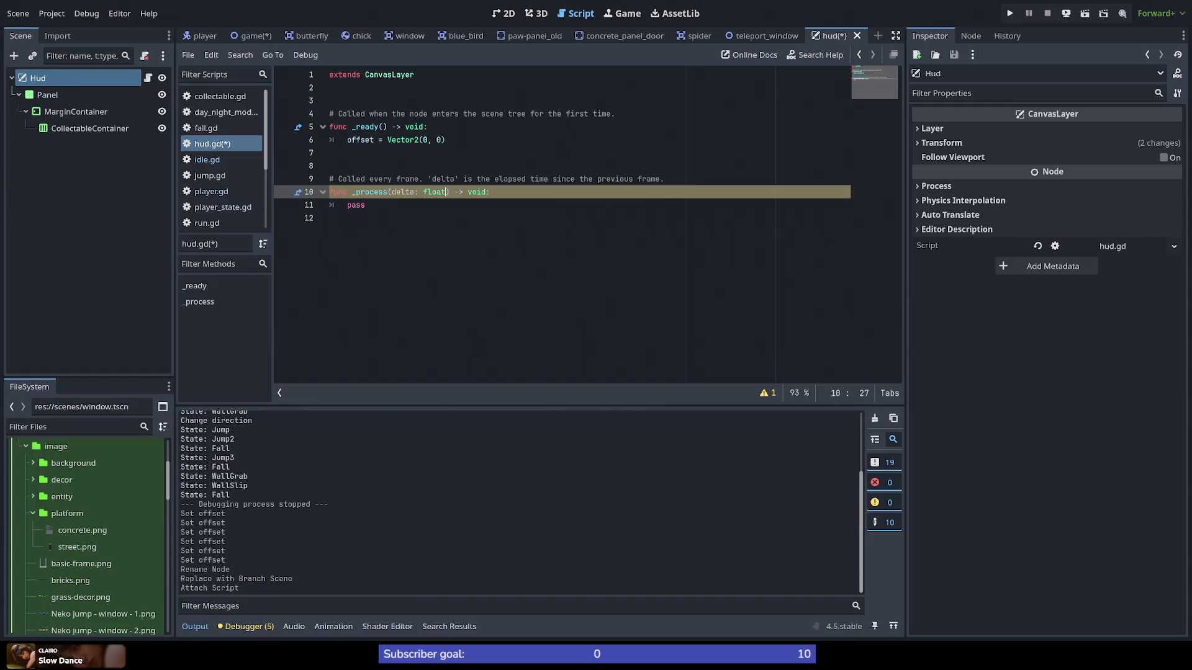
{"action": "key", "text": "shift+Up"}
{"action": "key", "text": "shift+Up"}
{"action": "key", "text": "shift+Up"}
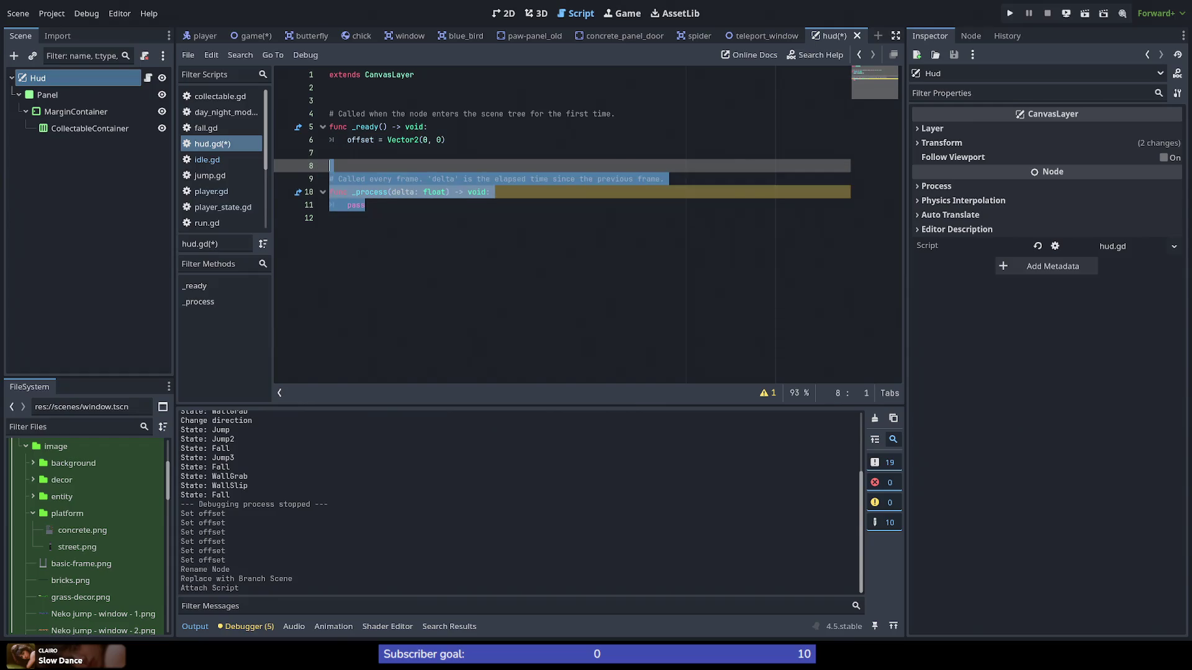
{"action": "key", "text": "Down"}
{"action": "key", "text": "Down"}
{"action": "key", "text": "shift+Up"}
{"action": "key", "text": "shift+Up"}
{"action": "key", "text": "BackSpace"}
{"action": "key", "text": "Up"}
{"action": "key", "text": "Up"}
{"action": "key", "text": "Up"}
{"action": "key", "text": "shift+End"}
{"action": "key", "text": "BackSpace"}
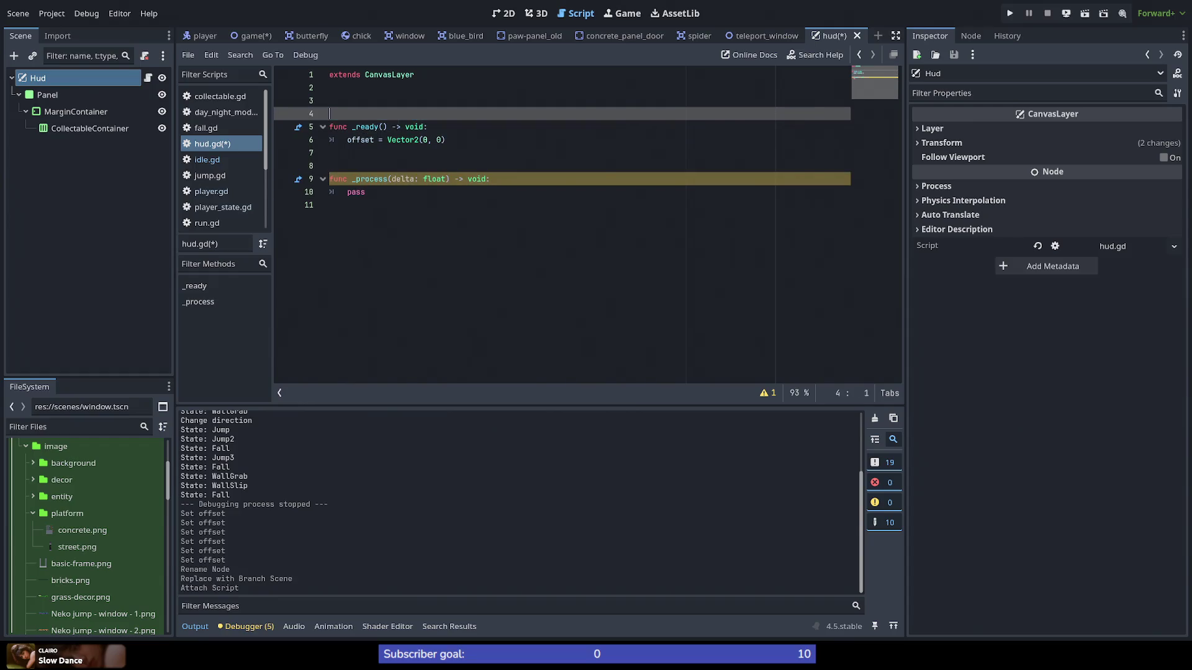
{"action": "key", "text": "Up"}
{"action": "key", "text": "Delete"}
{"action": "key", "text": "Delete"}
{"action": "key", "text": "Down"}
{"action": "key", "text": "Down"}
{"action": "key", "text": "Down"}
{"action": "key", "text": "Delete"}
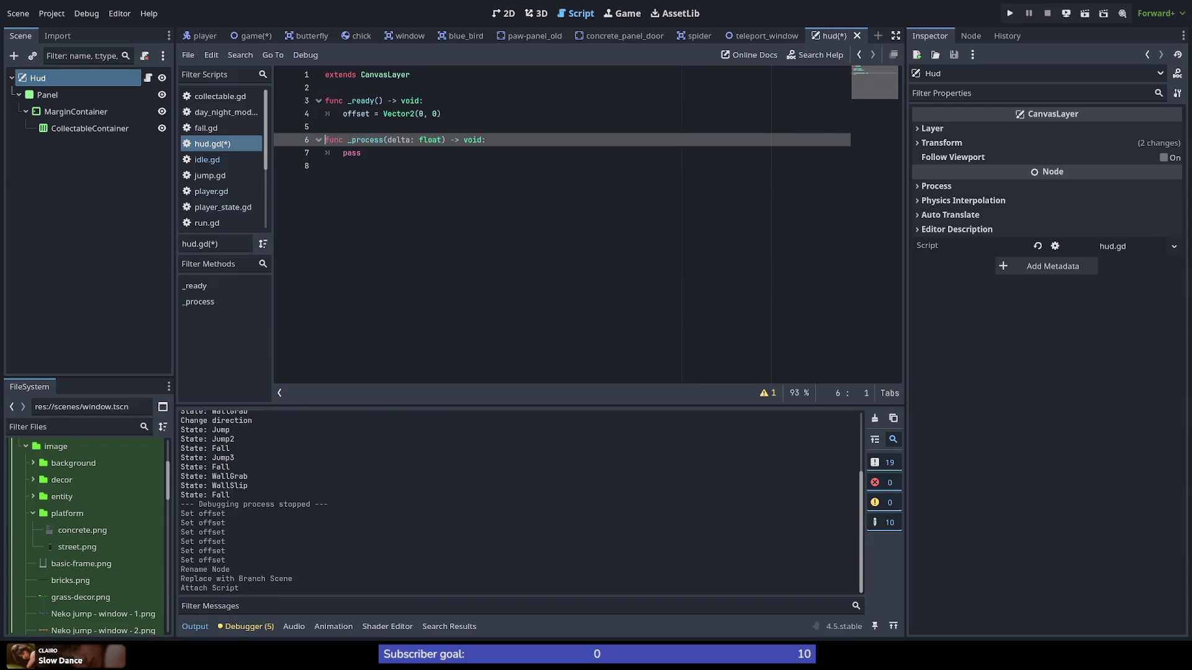
{"action": "key", "text": "Down"}
{"action": "key", "text": "Down"}
{"action": "key", "text": "ctrl+s"}
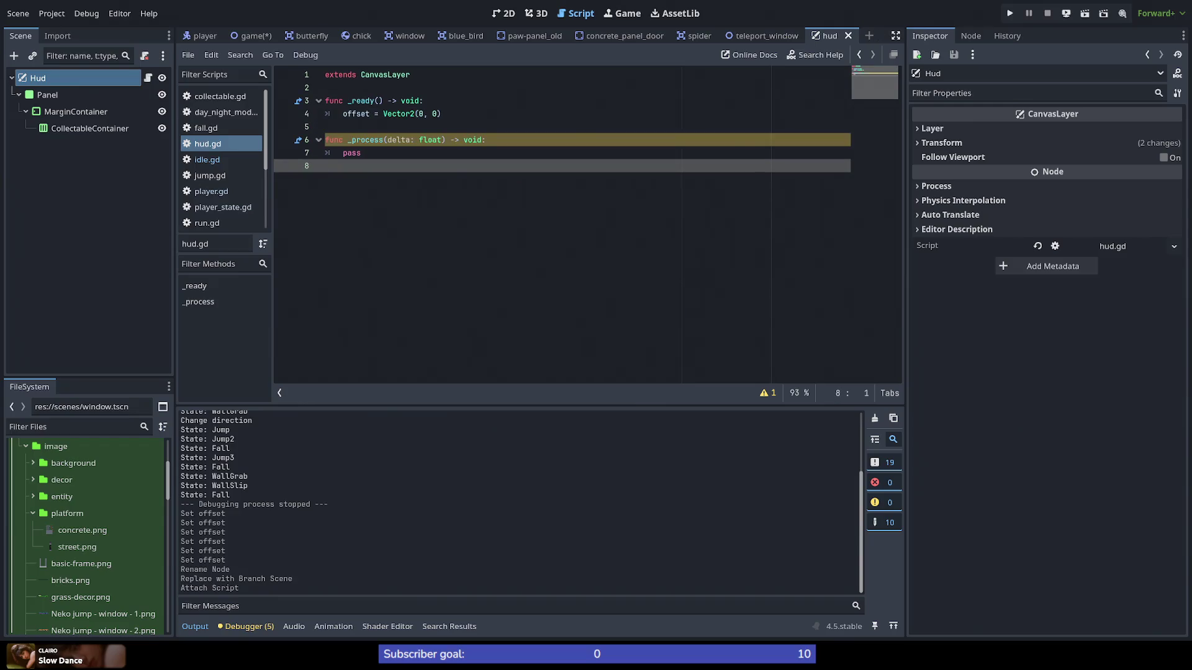
Step: Rename the delta parameter to _delta and run the game
{"action": "left_click", "coordinate": [389, 140]}
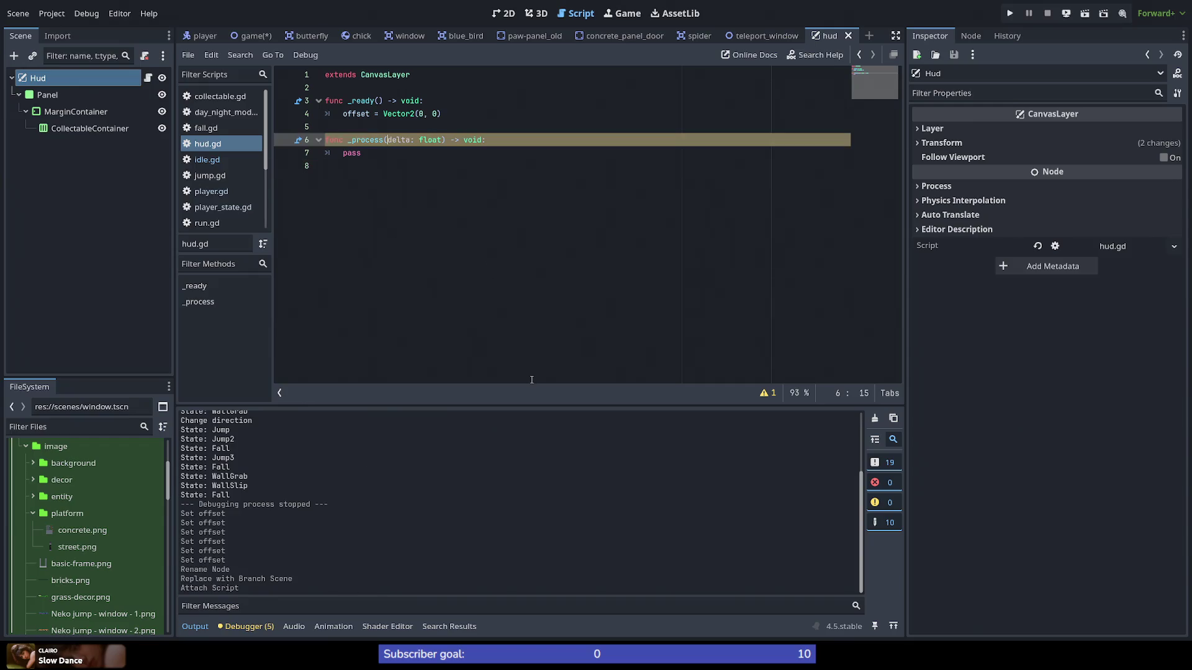
{"action": "type", "text": "_"}
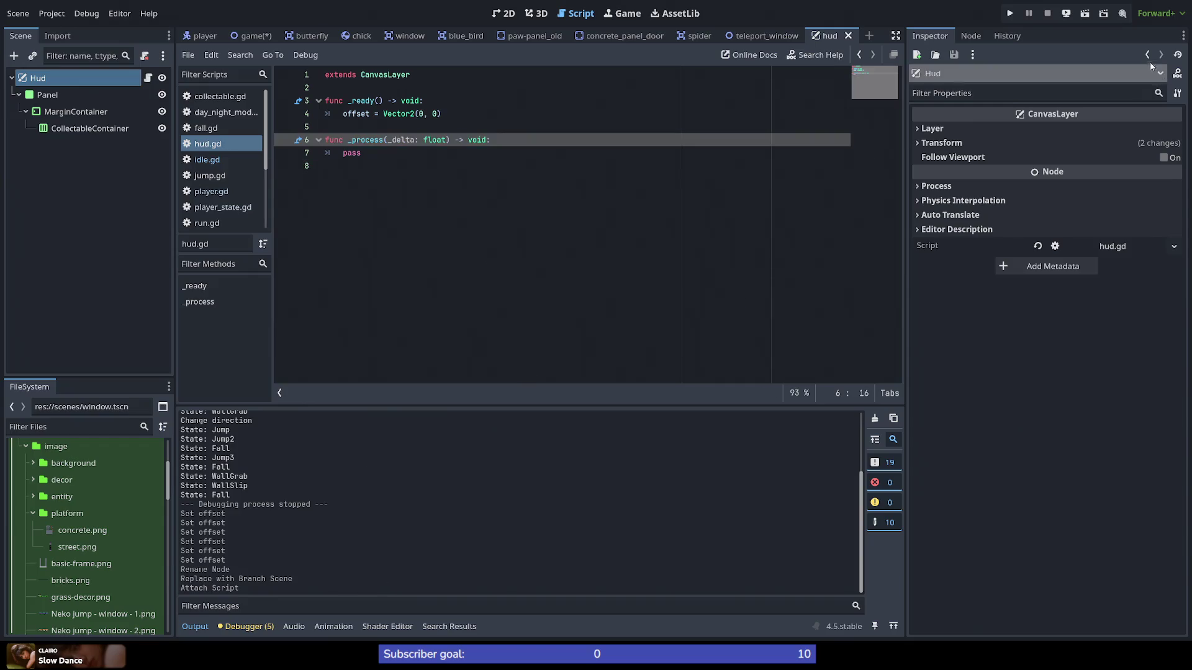
{"action": "left_click", "coordinate": [1066, 13]}
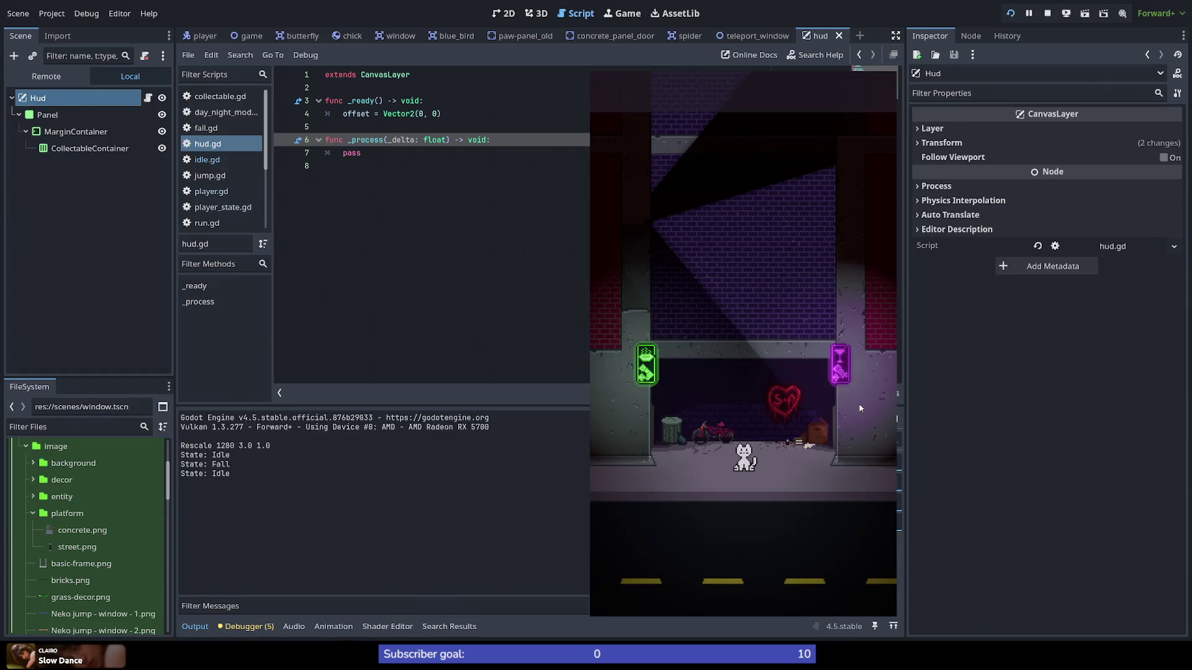
Step: Jump and climb walls in-game, then inspect the null collectable_container and the remote CollectableContainer node
{"action": "key", "text": "space"}
{"action": "key", "text": "space"}
{"action": "key", "text": "space"}
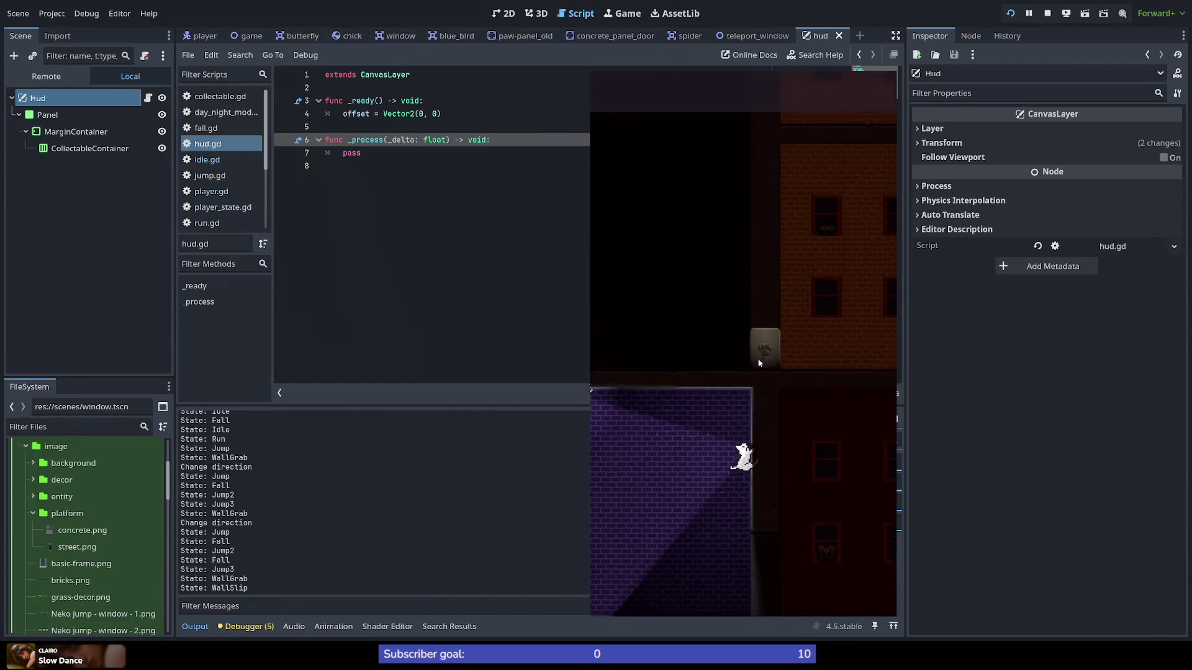
{"action": "key", "text": "space"}
{"action": "key", "text": "space"}
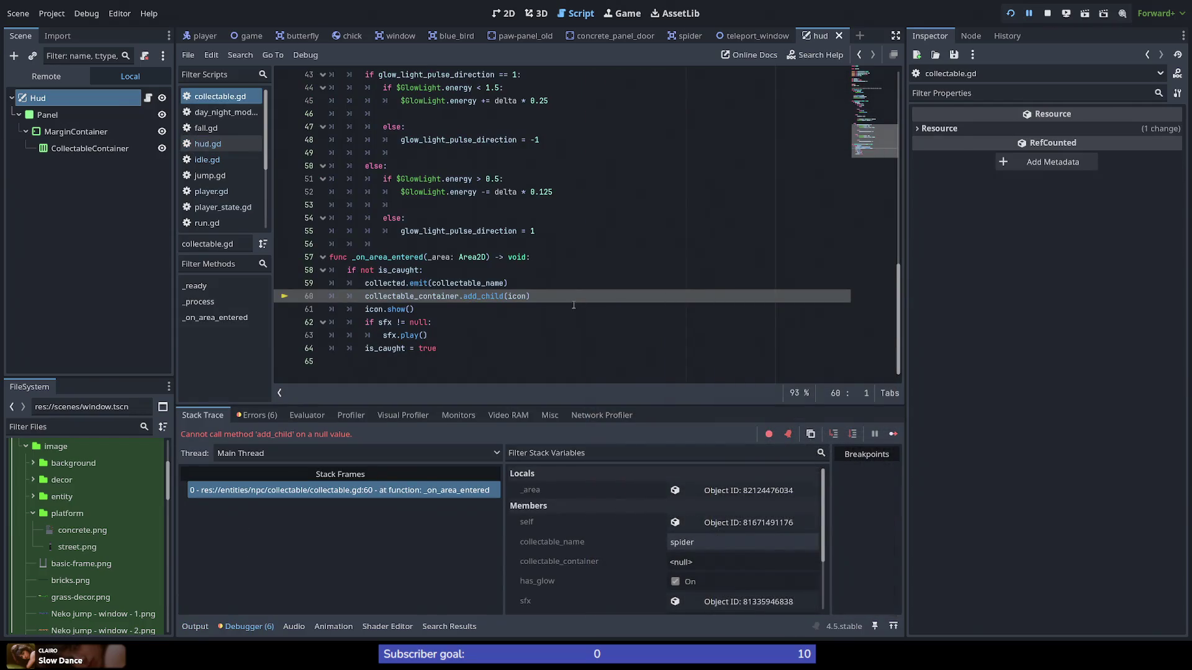
{"action": "double_click", "coordinate": [415, 296]}
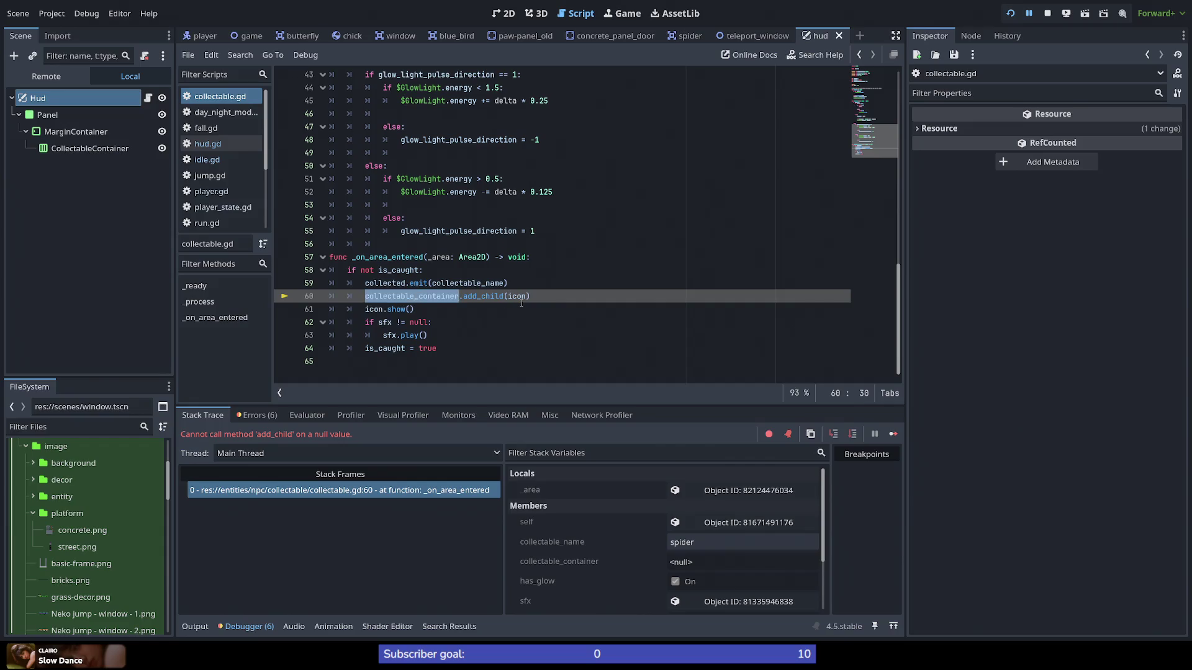
{"action": "mouse_move", "coordinate": [520, 302]}
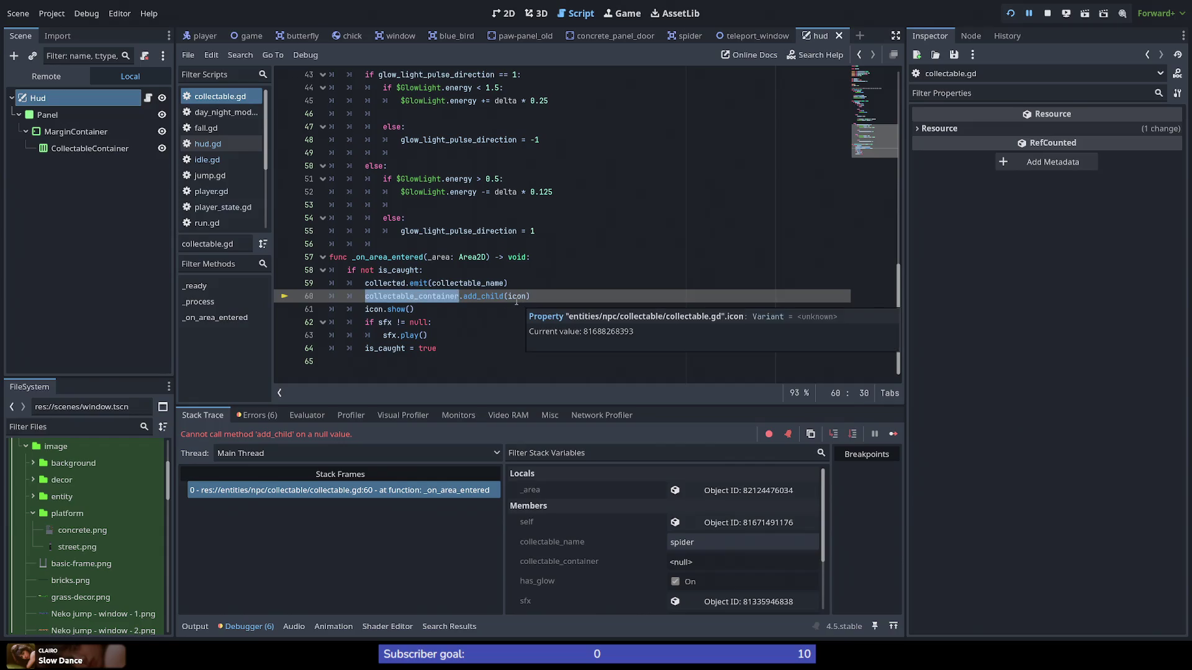
{"action": "mouse_move", "coordinate": [474, 296]}
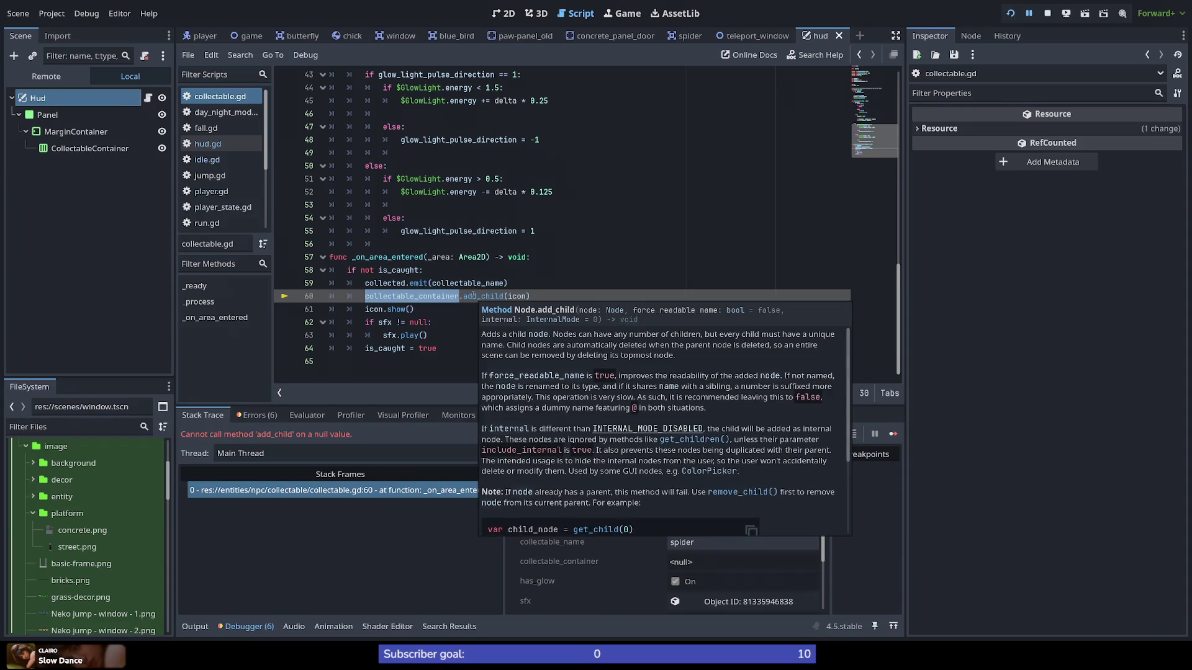
{"action": "left_click", "coordinate": [77, 153]}
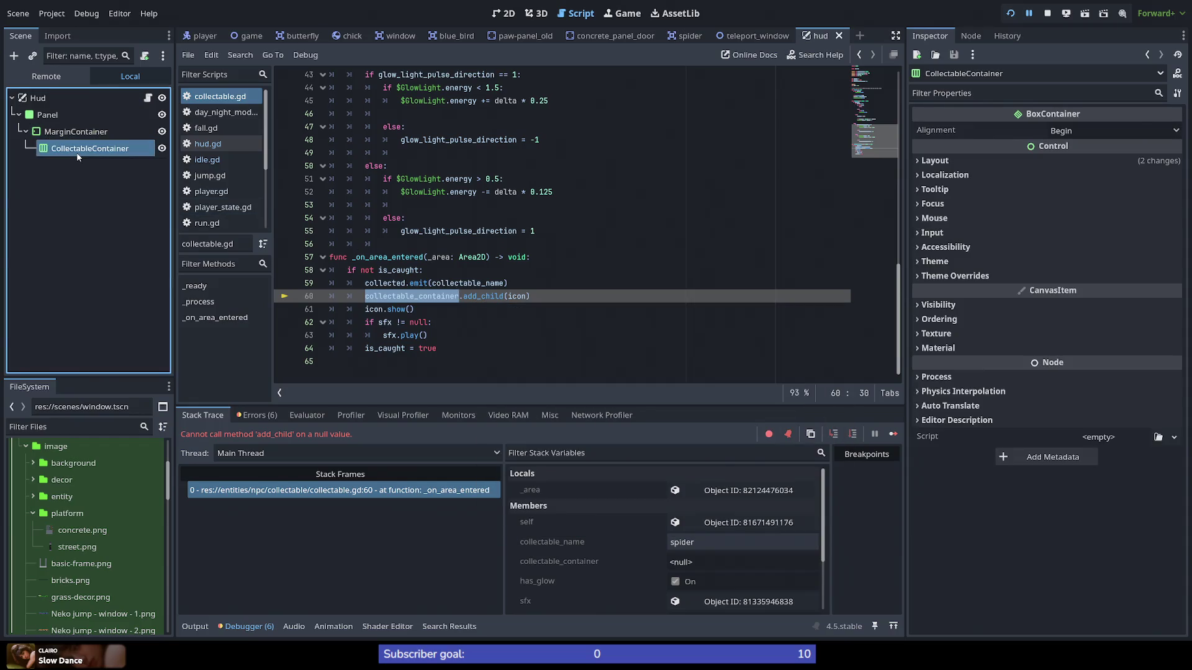
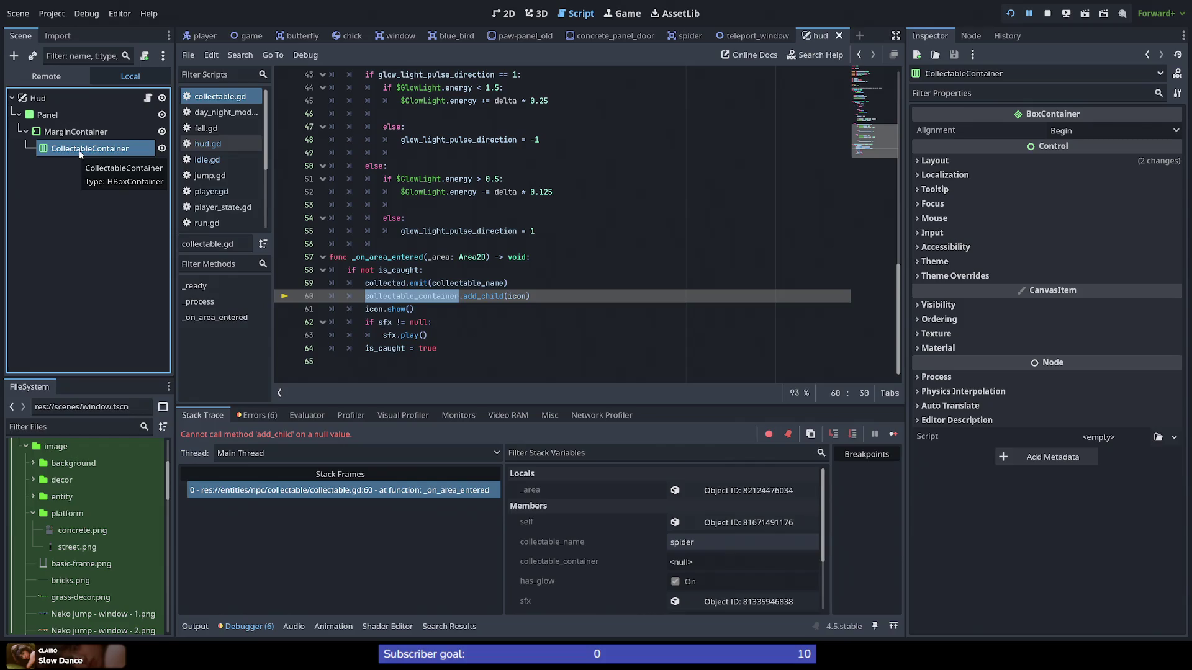
Step: Inspect add_child and collectable_container on line 60 of collectable.gd, then open hud.gd
{"action": "mouse_move", "coordinate": [484, 296]}
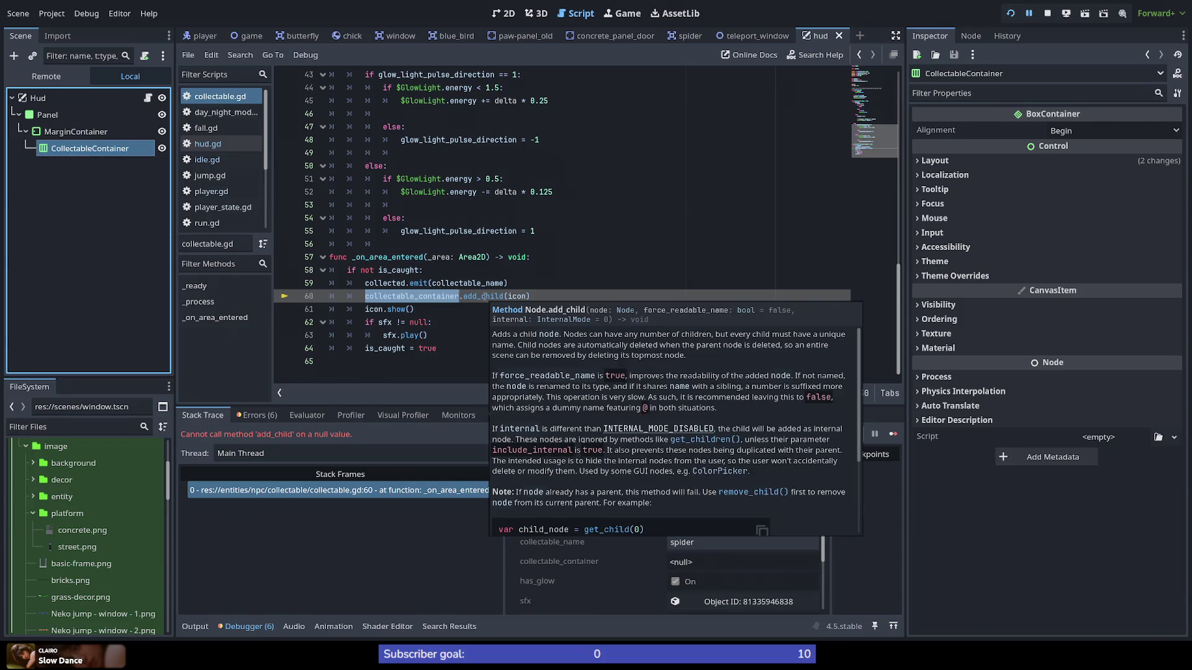
{"action": "mouse_move", "coordinate": [447, 299]}
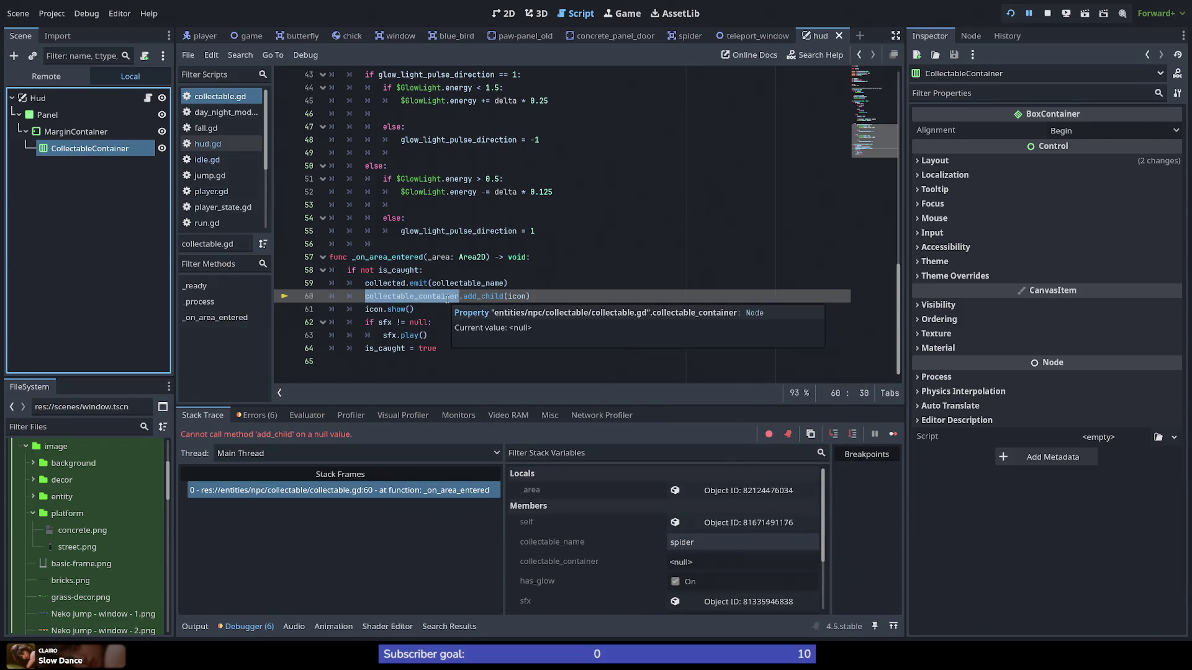
{"action": "double_click", "coordinate": [424, 257]}
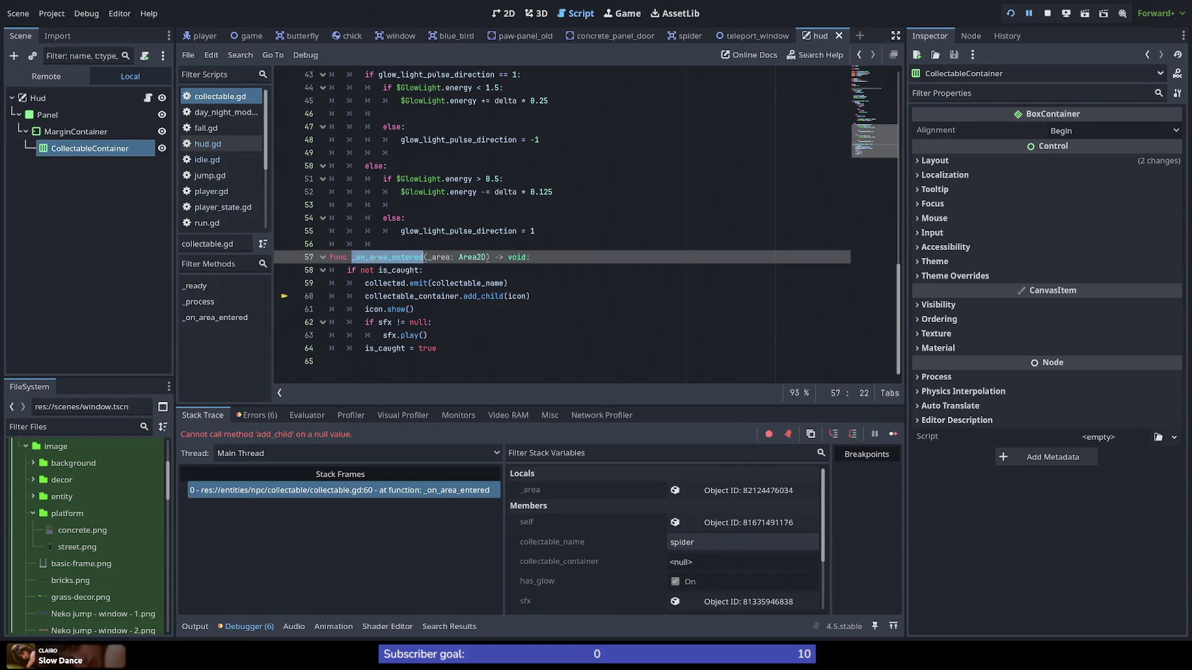
{"action": "double_click", "coordinate": [406, 296]}
{"action": "double_click", "coordinate": [517, 297]}
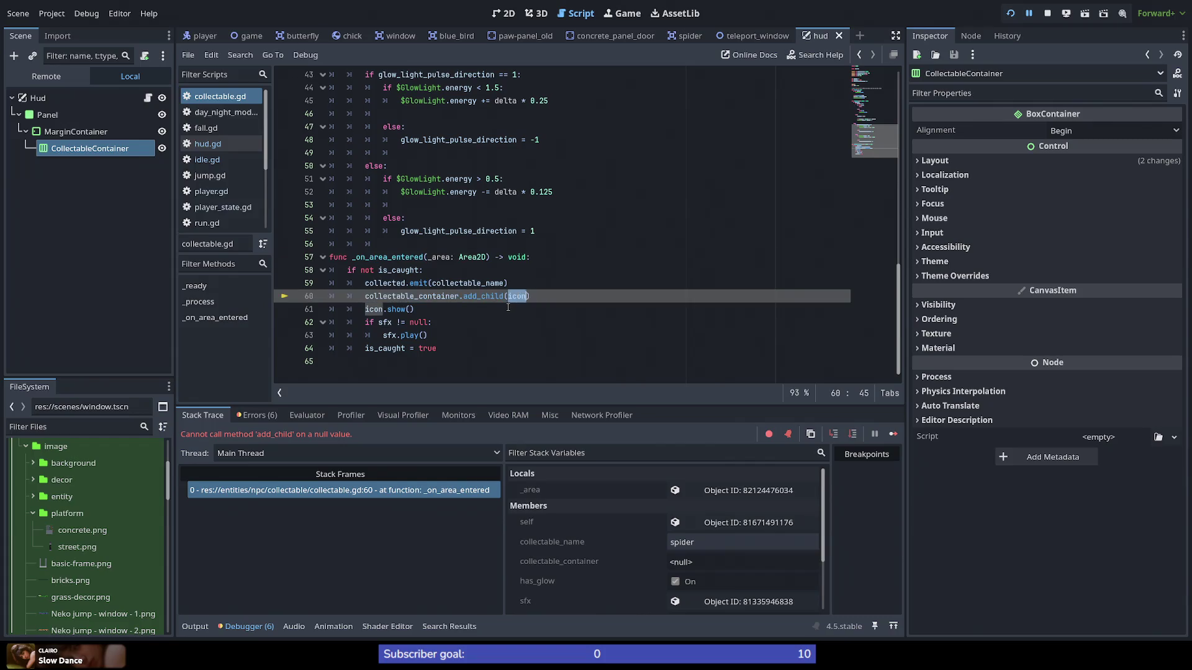
{"action": "double_click", "coordinate": [451, 297]}
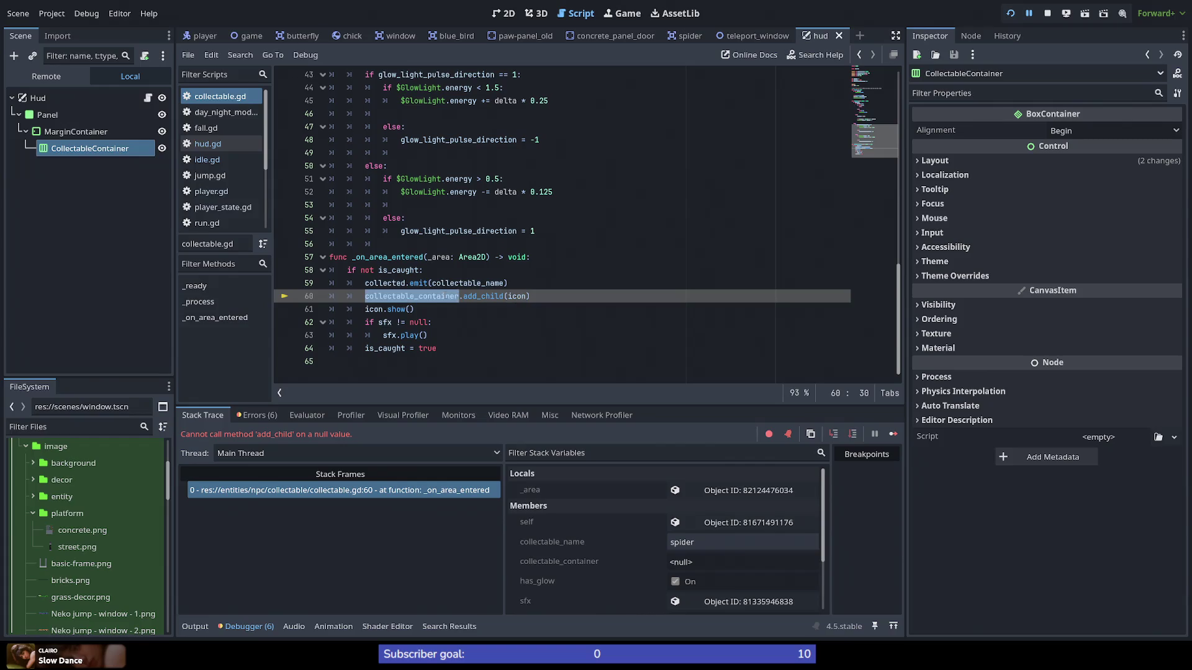
{"action": "left_click", "coordinate": [149, 98]}
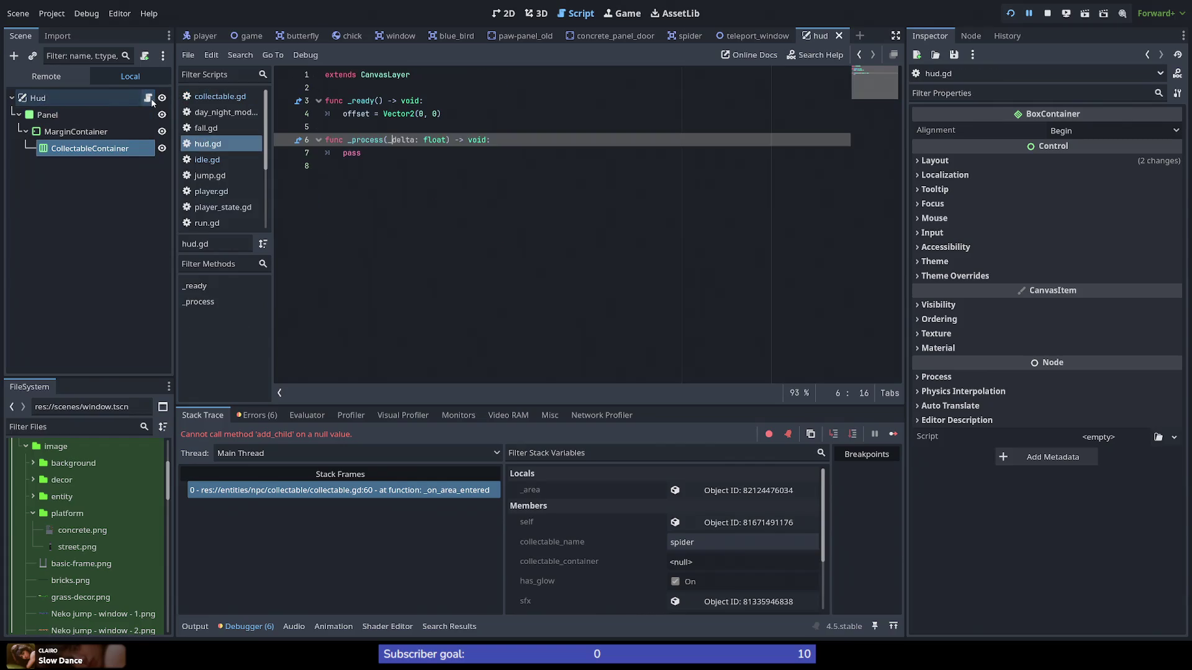
Step: Write the signature func add_icon(icon: Node2d) -> void: below _process in hud.gd
{"action": "left_click", "coordinate": [468, 213]}
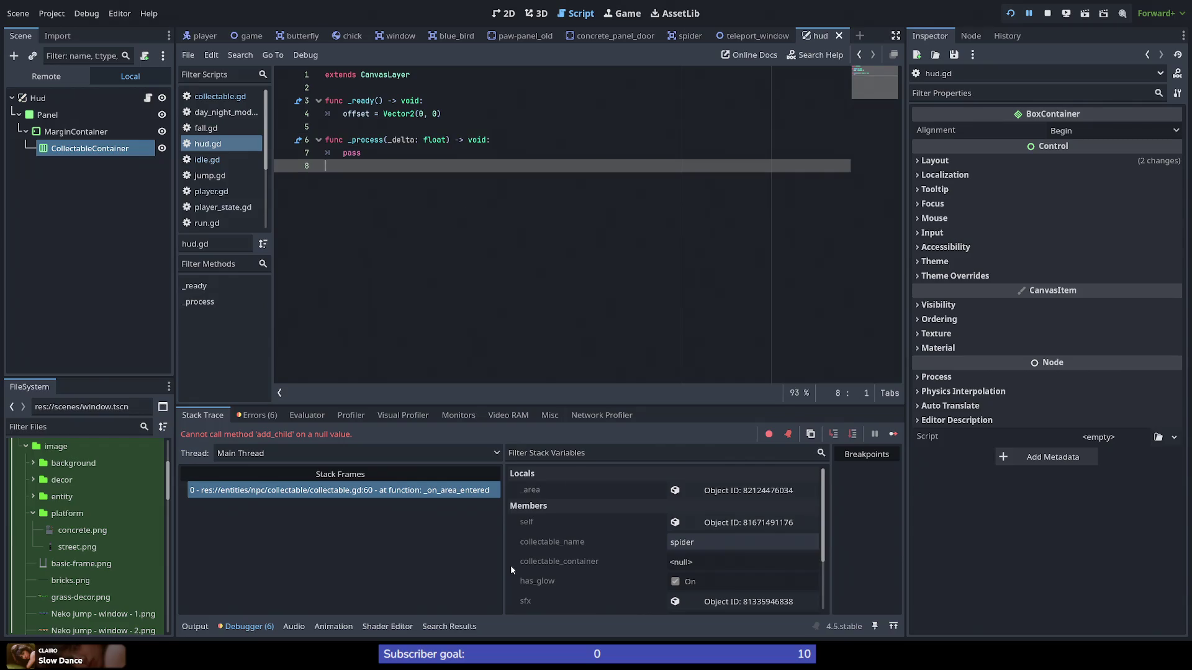
{"action": "key", "text": "Return"}
{"action": "type", "text": "func a"}
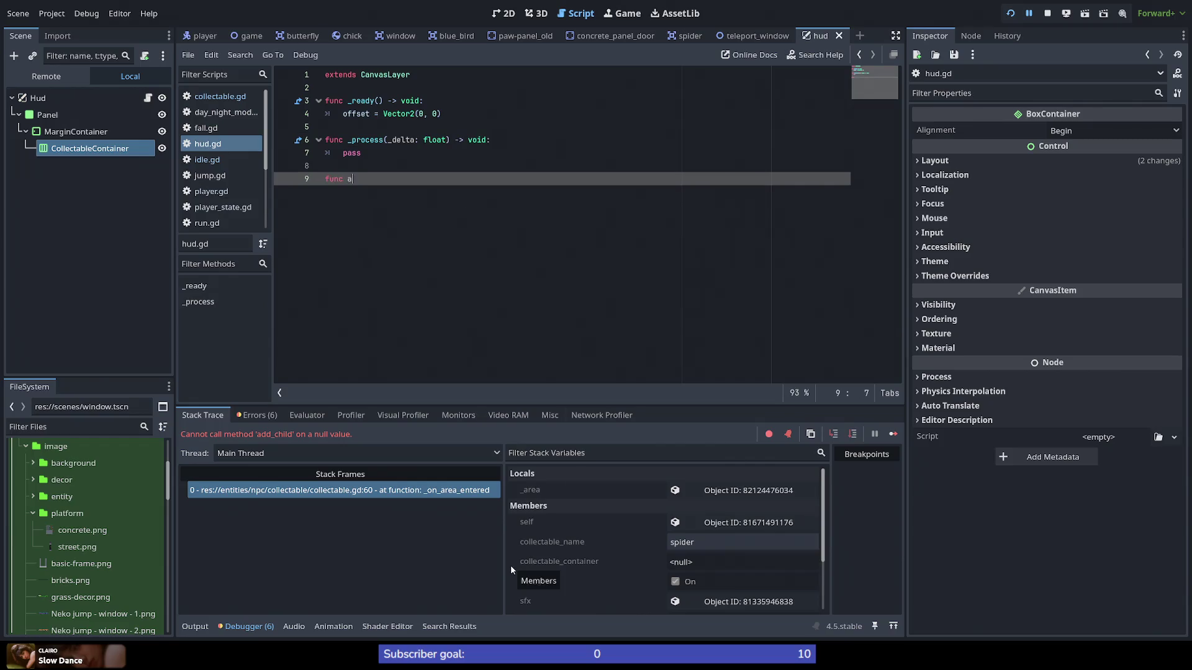
{"action": "type", "text": "dd_"}
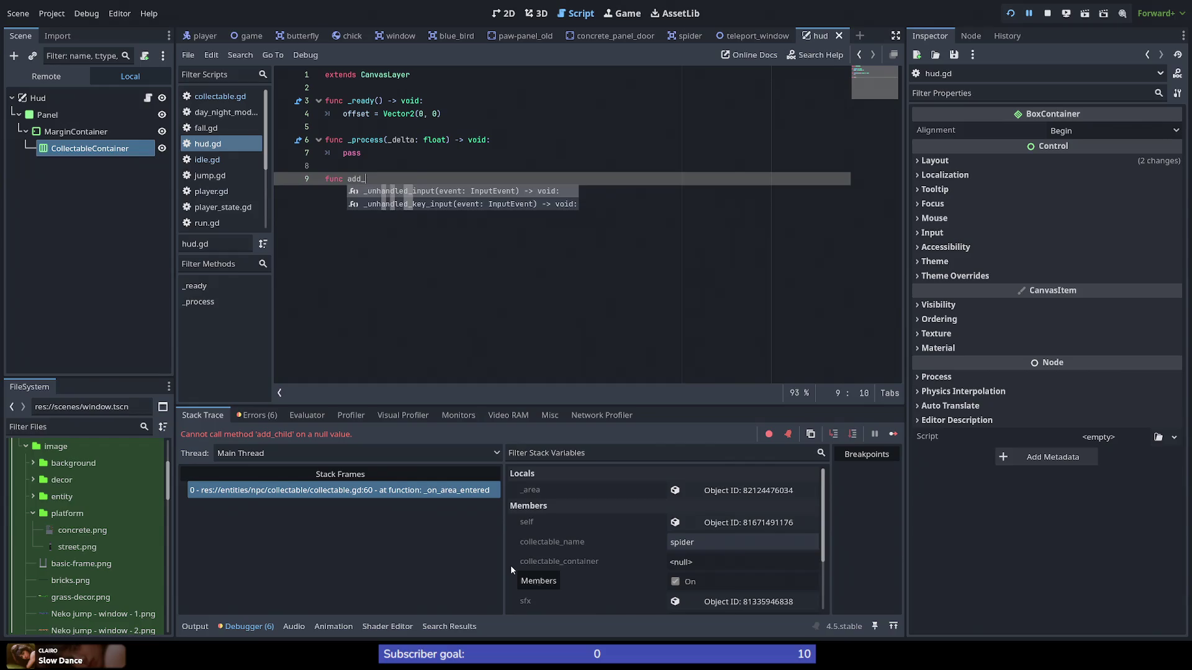
{"action": "type", "text": "icon(Node2d"}
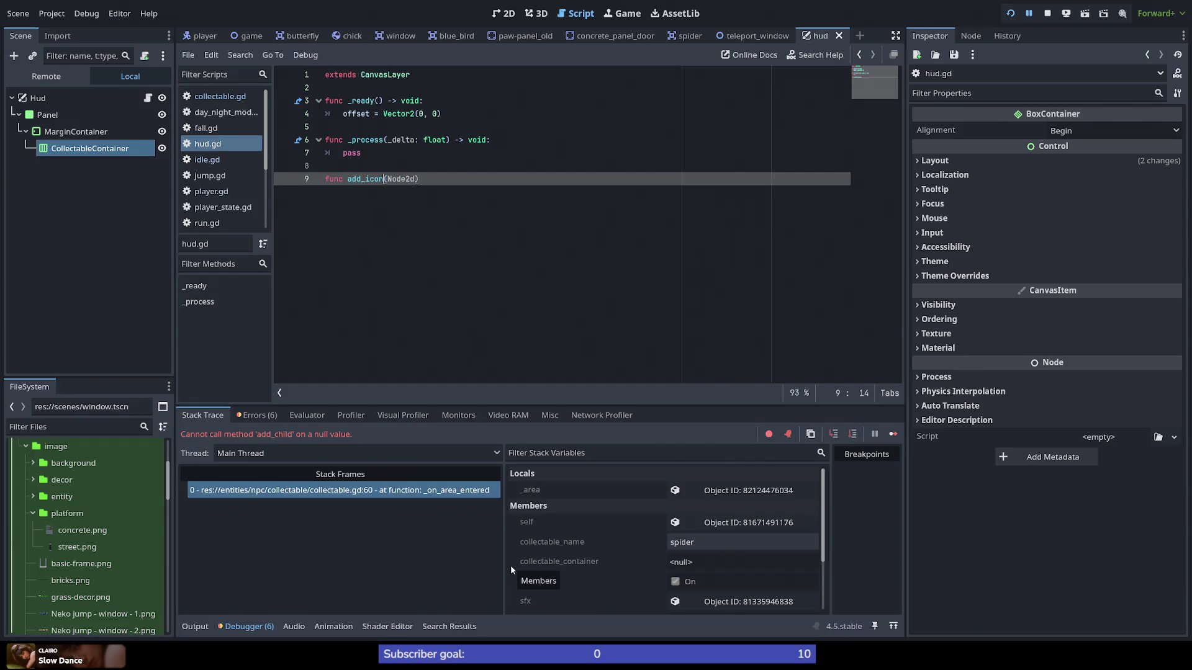
{"action": "type", "text": "icon: Node2d) "}
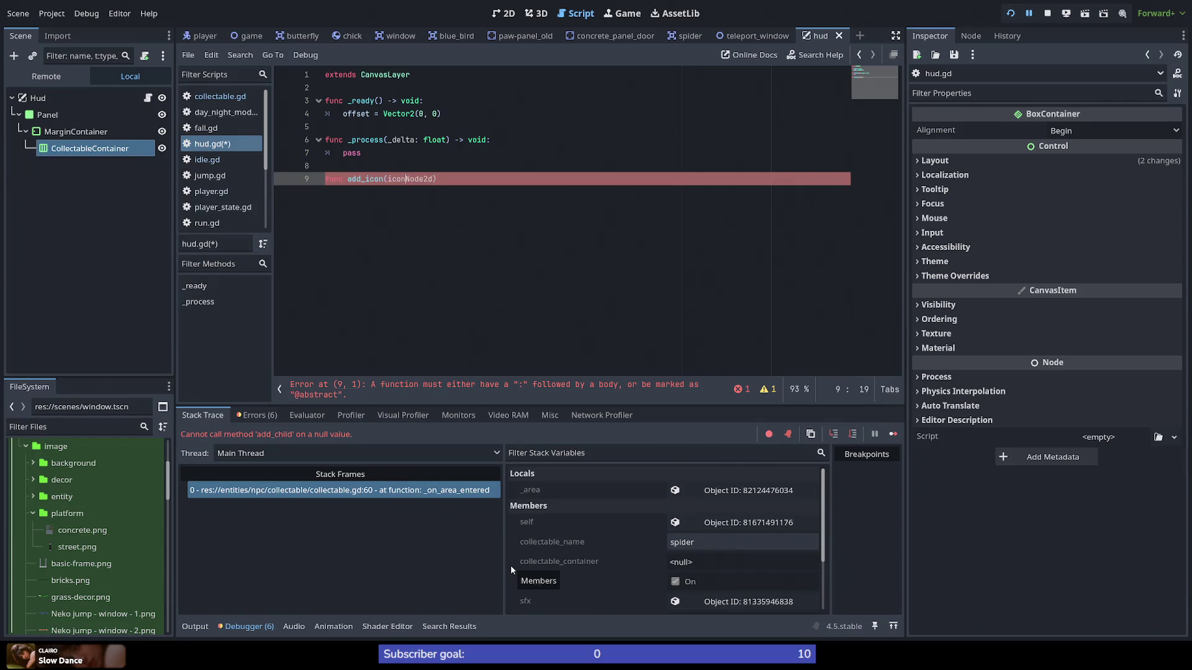
{"action": "type", "text": "-> "}
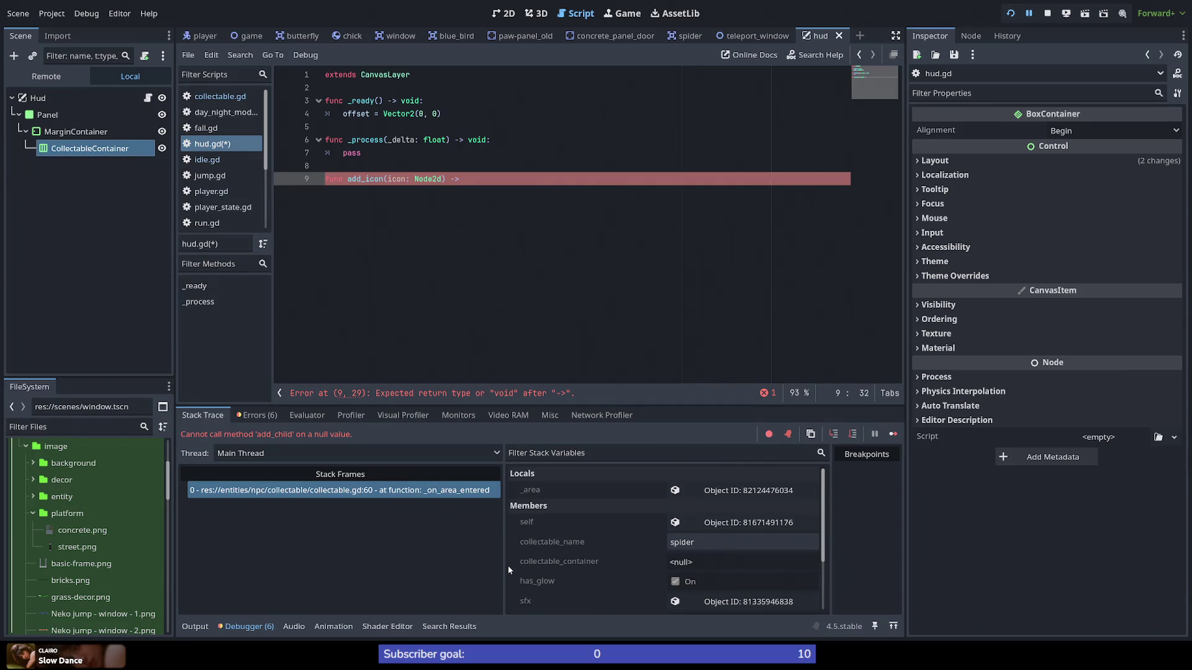
{"action": "type", "text": "void:"}
{"action": "key", "text": "Return"}
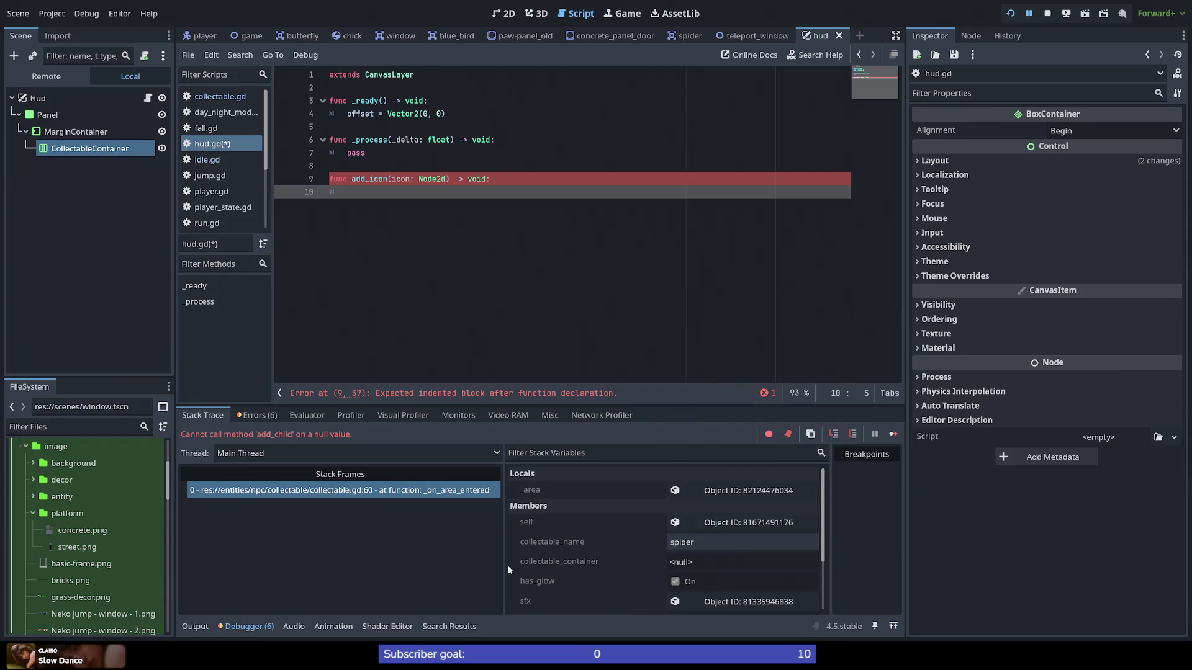
Step: Make CollectableContainer a unique name and write %CollectableContainer.add_child(icon) in add_icon
{"action": "right_click", "coordinate": [121, 151]}
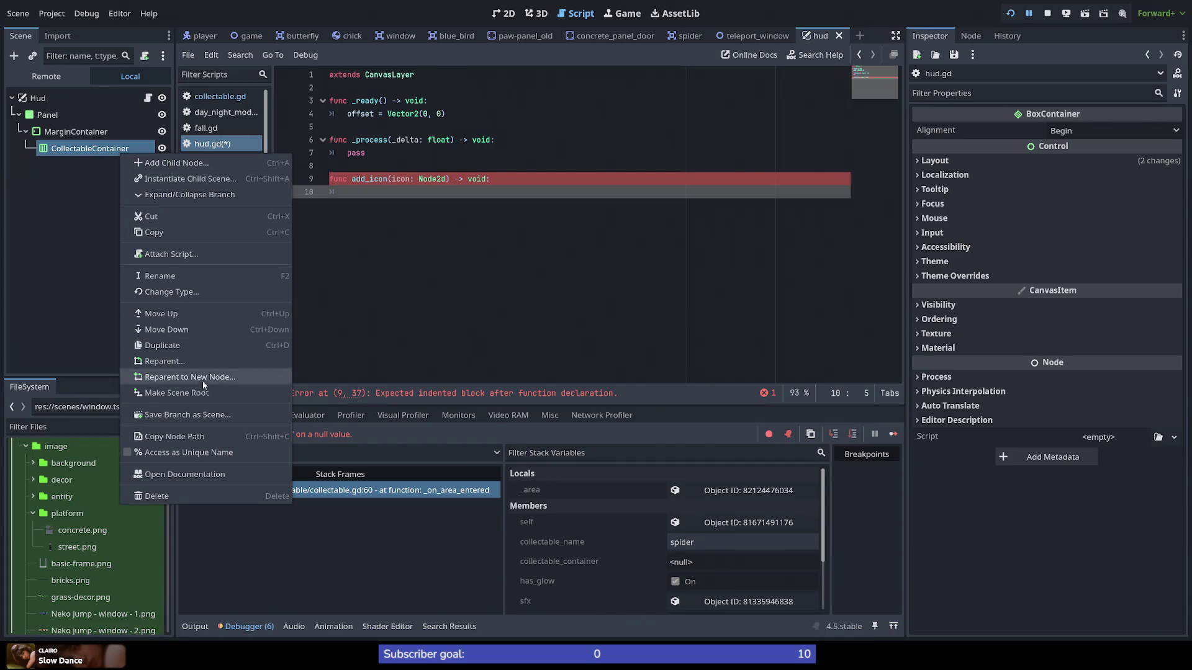
{"action": "left_click", "coordinate": [183, 452]}
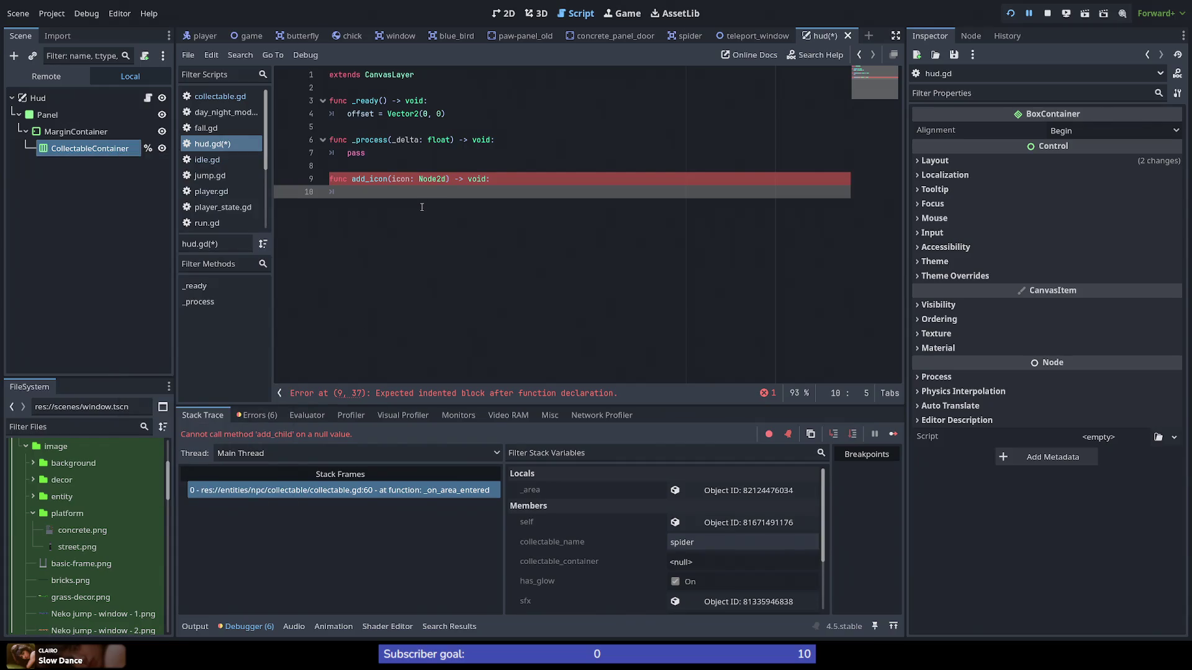
{"action": "type", "text": "%Collecte"}
{"action": "type", "text": "able"}
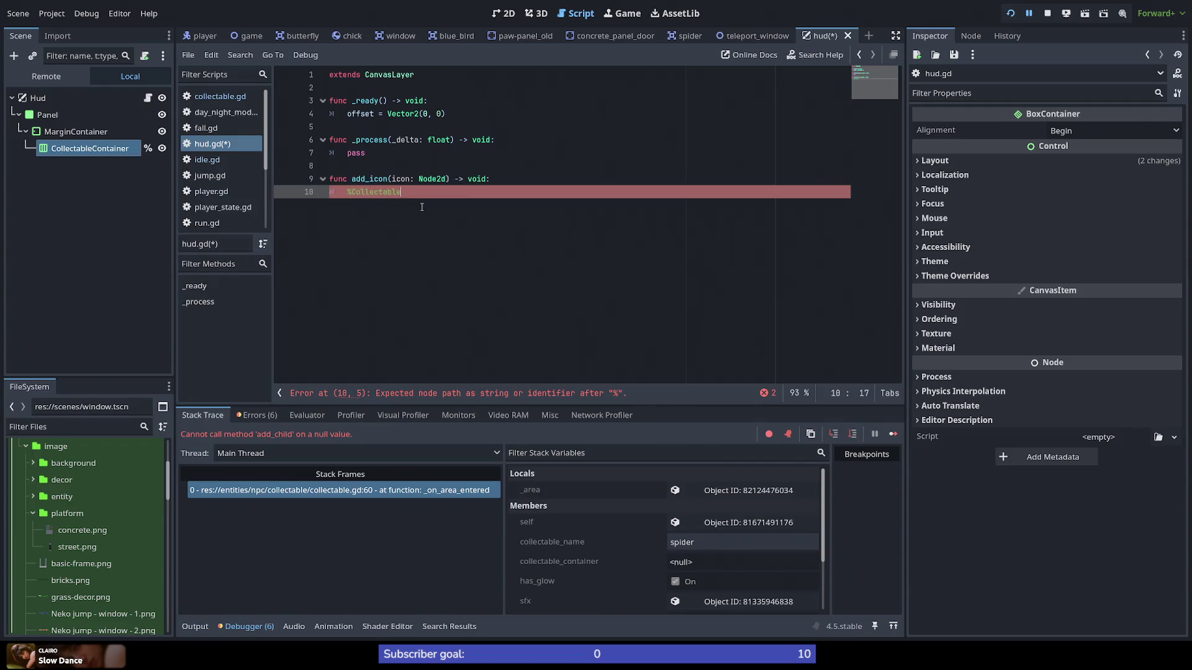
{"action": "type", "text": "Container."}
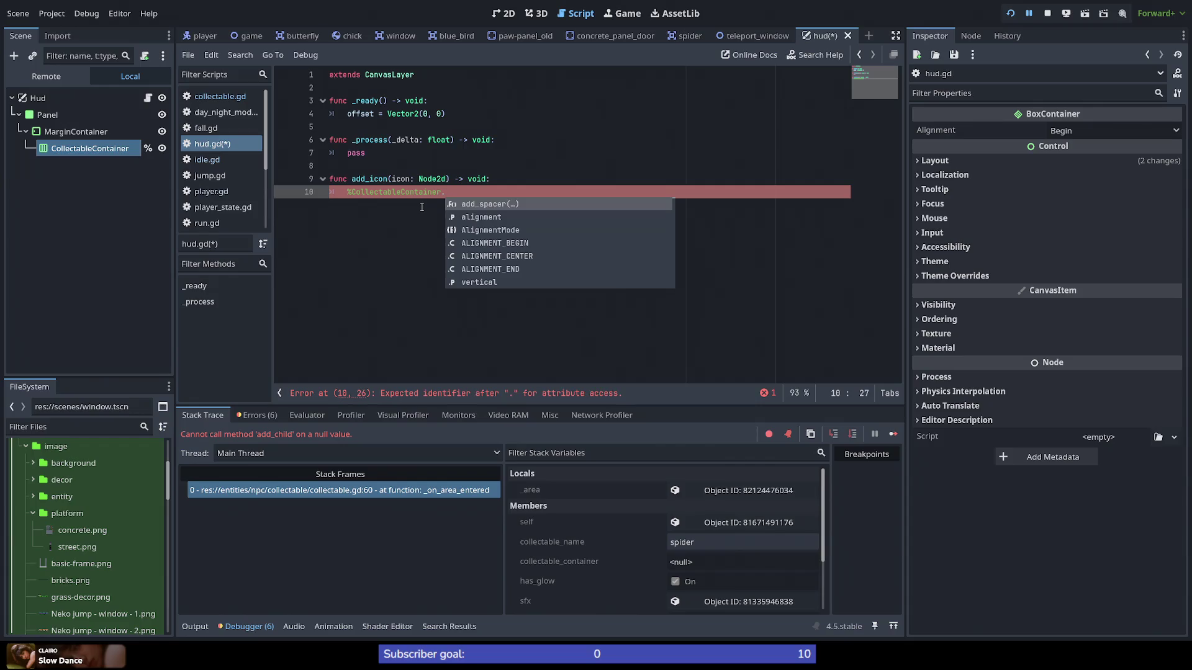
{"action": "type", "text": "add_ch"}
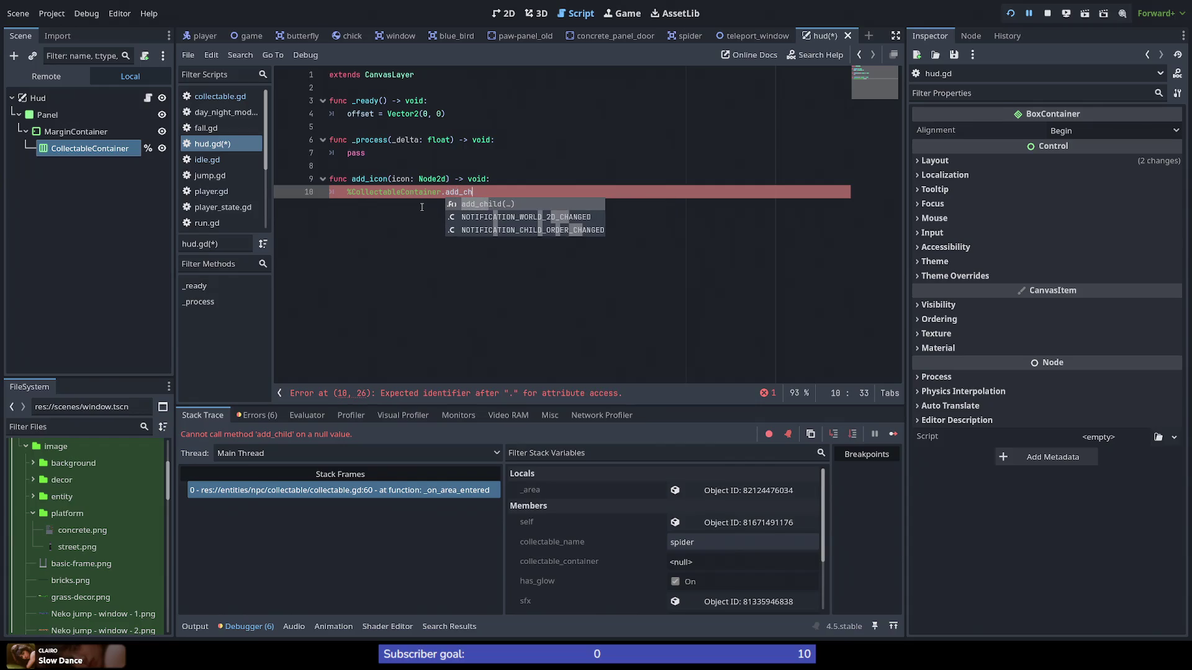
{"action": "key", "text": "Return"}
{"action": "type", "text": "icon"}
{"action": "key", "text": "Escape"}
Step: Correct the parameter type from Node2d to Node2D and save hud.gd
{"action": "key", "text": "Up"}
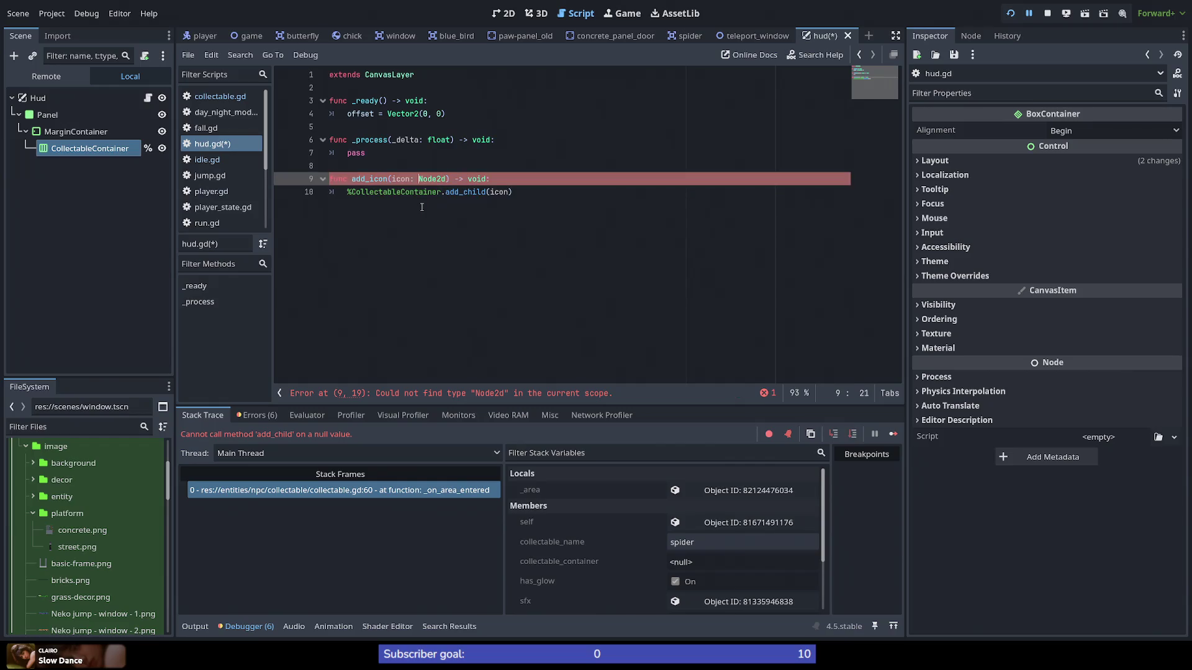
{"action": "key", "text": "BackSpace"}
{"action": "key", "text": "ctrl+space"}
{"action": "key", "text": "Return"}
{"action": "key", "text": "Down"}
{"action": "key", "text": "End"}
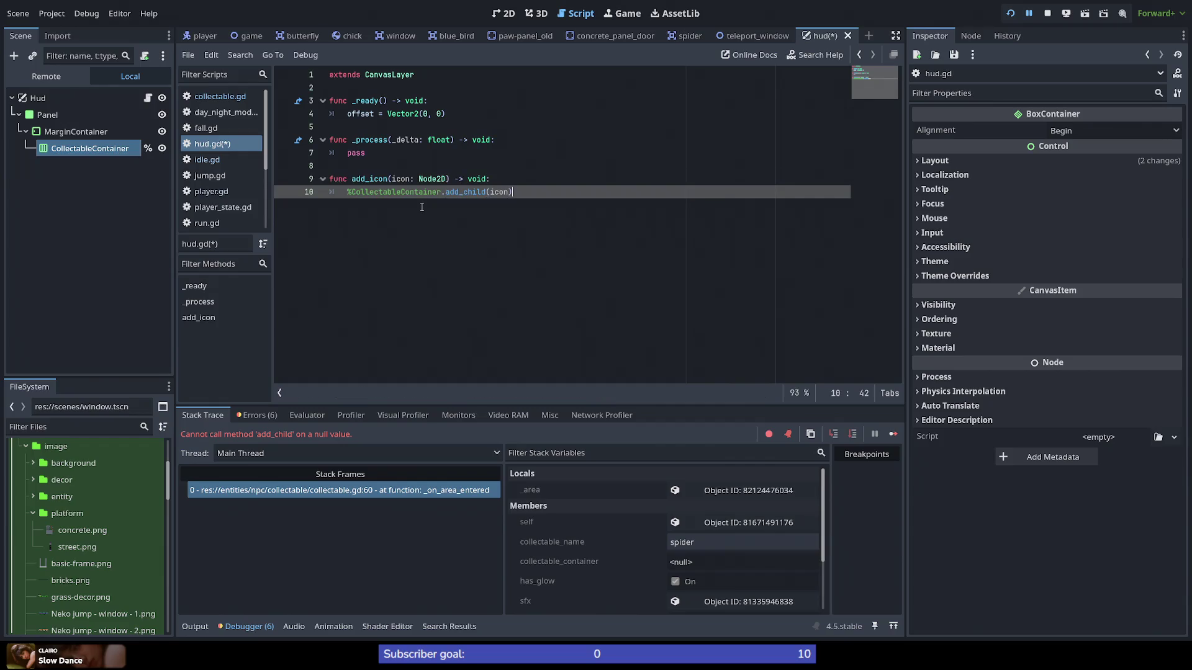
{"action": "key", "text": "Return"}
{"action": "key", "text": "BackSpace"}
{"action": "key", "text": "ctrl+s"}
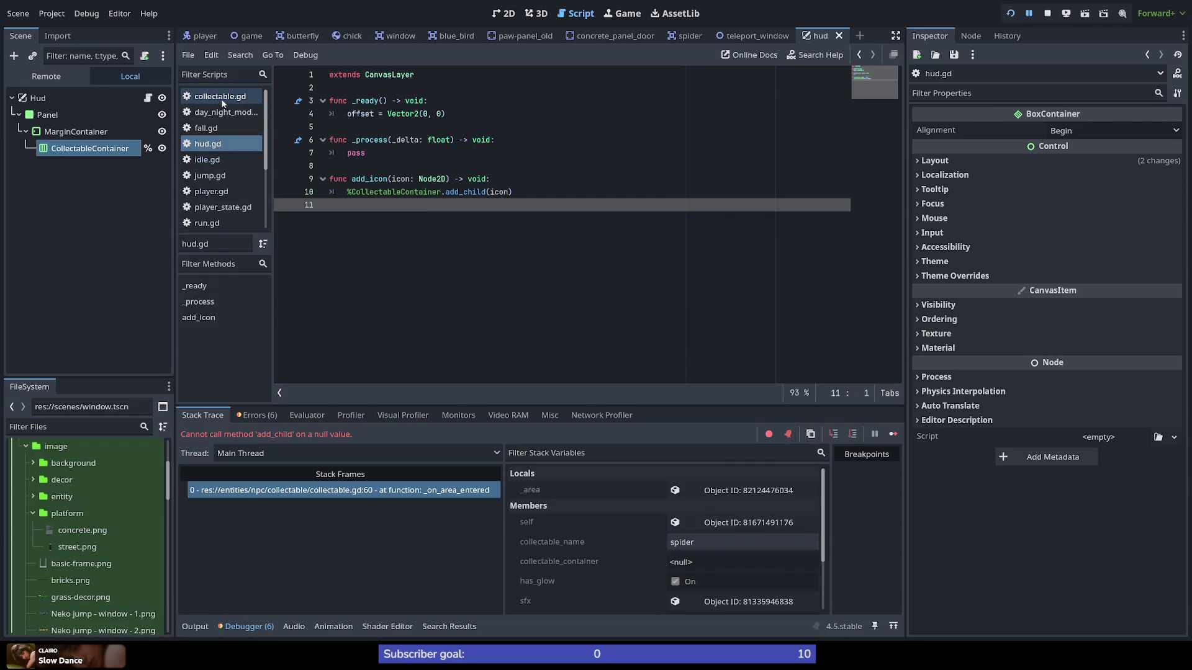
Step: Back in collectable.gd, make the Hud node accessible as a unique name in the game scene
{"action": "left_click", "coordinate": [222, 103]}
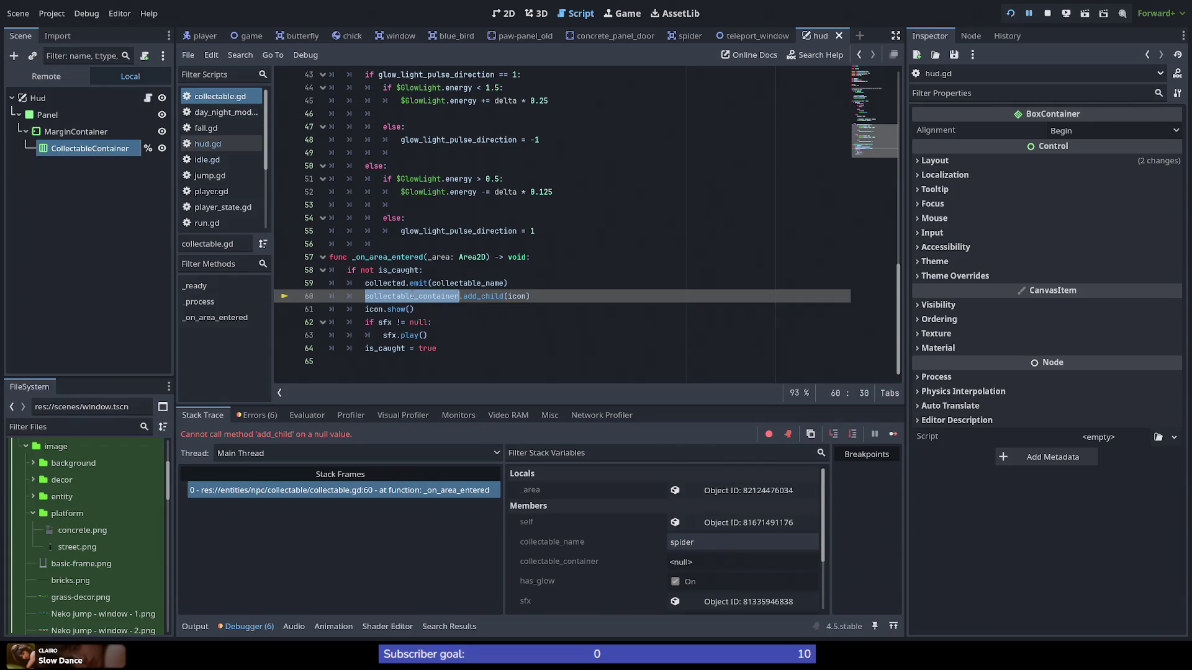
{"action": "left_click", "coordinate": [252, 35]}
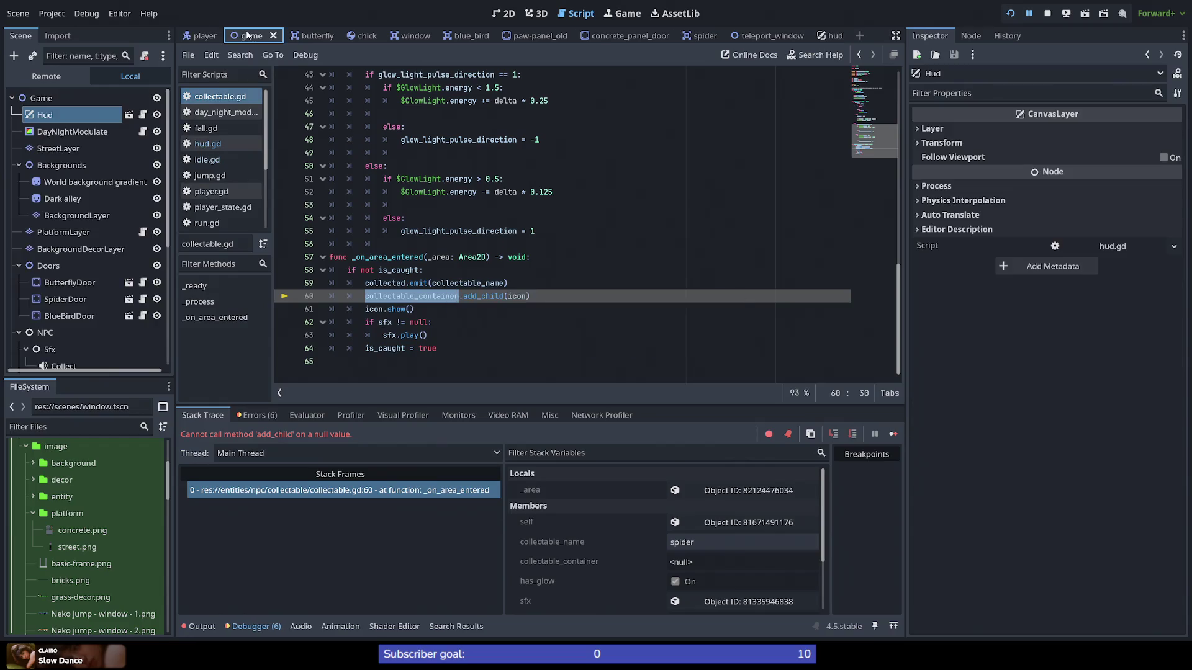
{"action": "right_click", "coordinate": [42, 114]}
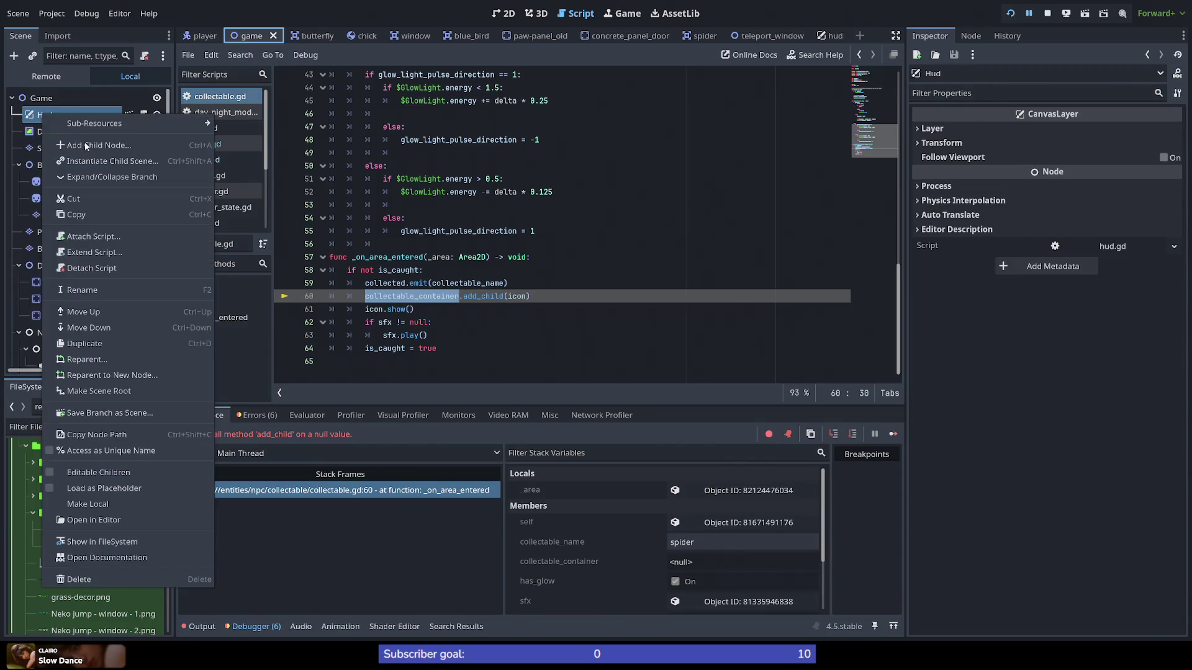
{"action": "left_click", "coordinate": [113, 450]}
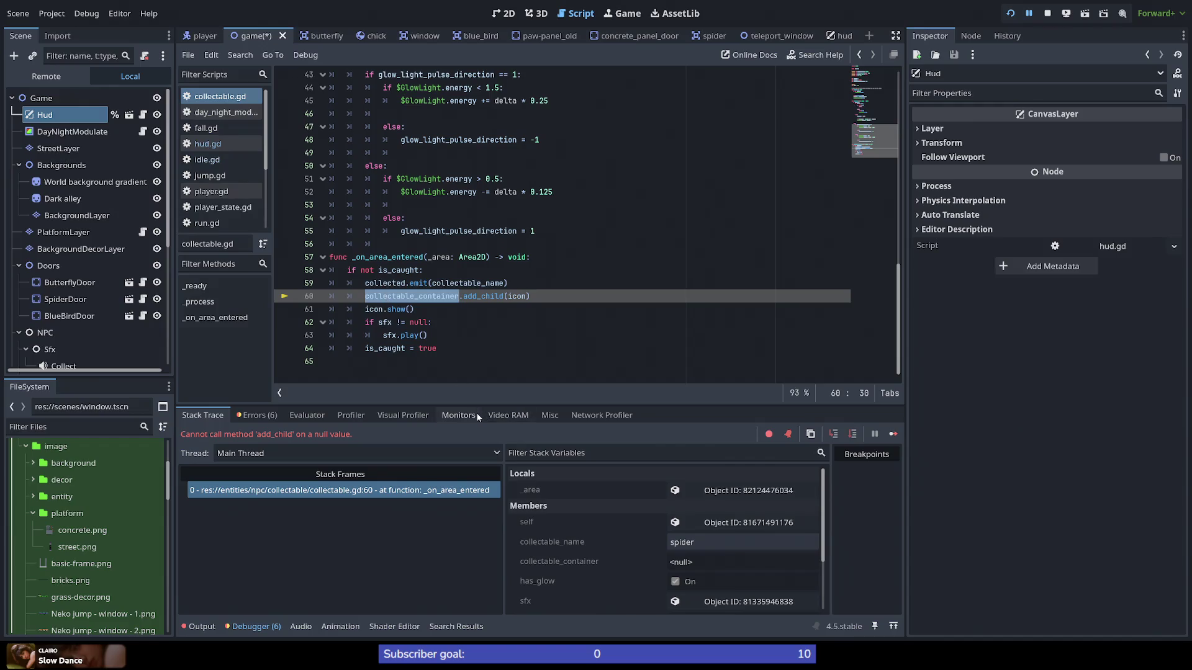
Step: Change line 60 to %Hud.add_icon(icon), save, and restart the game
{"action": "type", "text": "%Huf"}
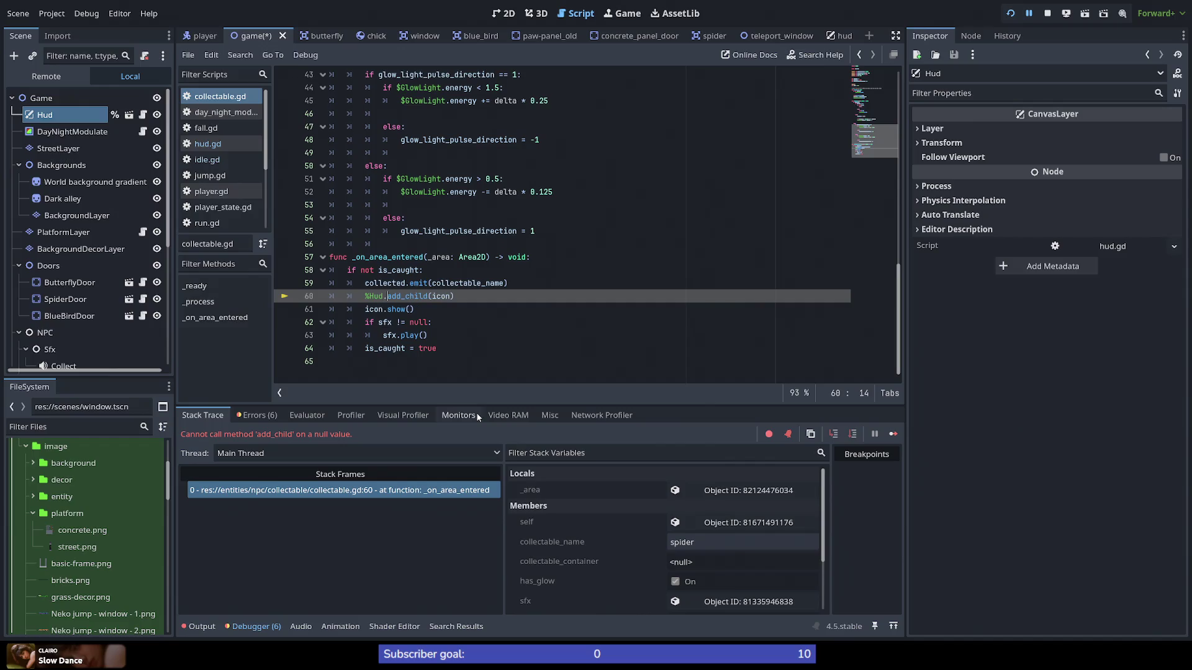
{"action": "key", "text": "ctrl+Right"}
{"action": "key", "text": "BackSpace"}
{"action": "key", "text": "BackSpace"}
{"action": "key", "text": "BackSpace"}
{"action": "type", "text": "icon"}
{"action": "key", "text": "ctrl+s"}
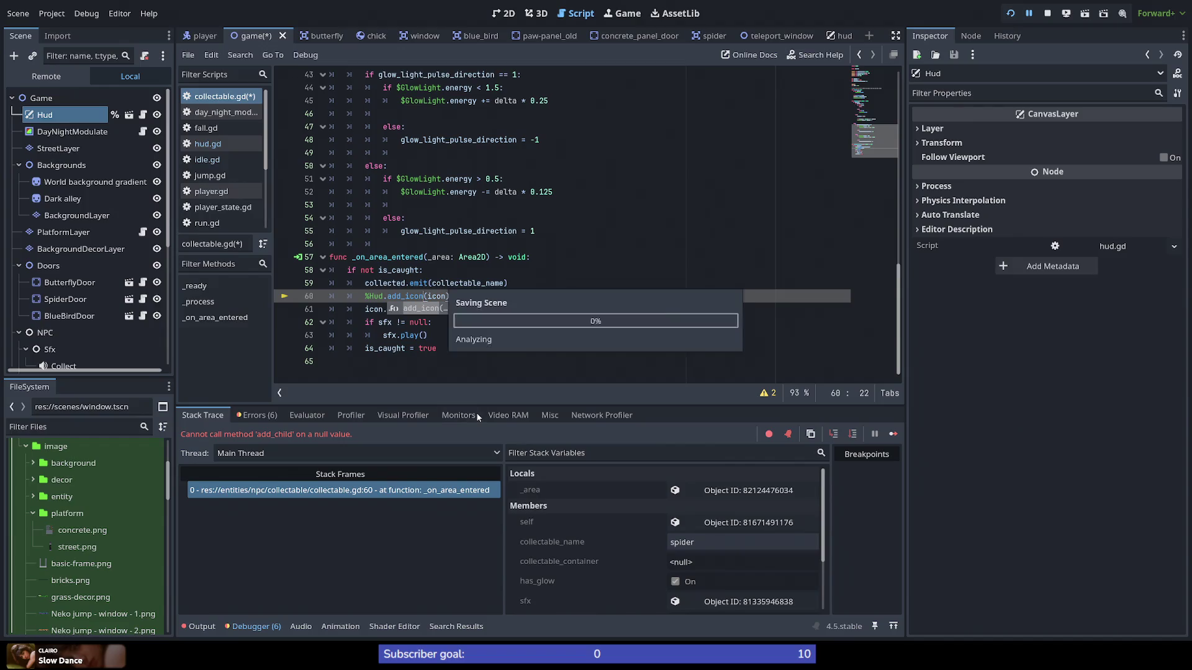
{"action": "key", "text": "End"}
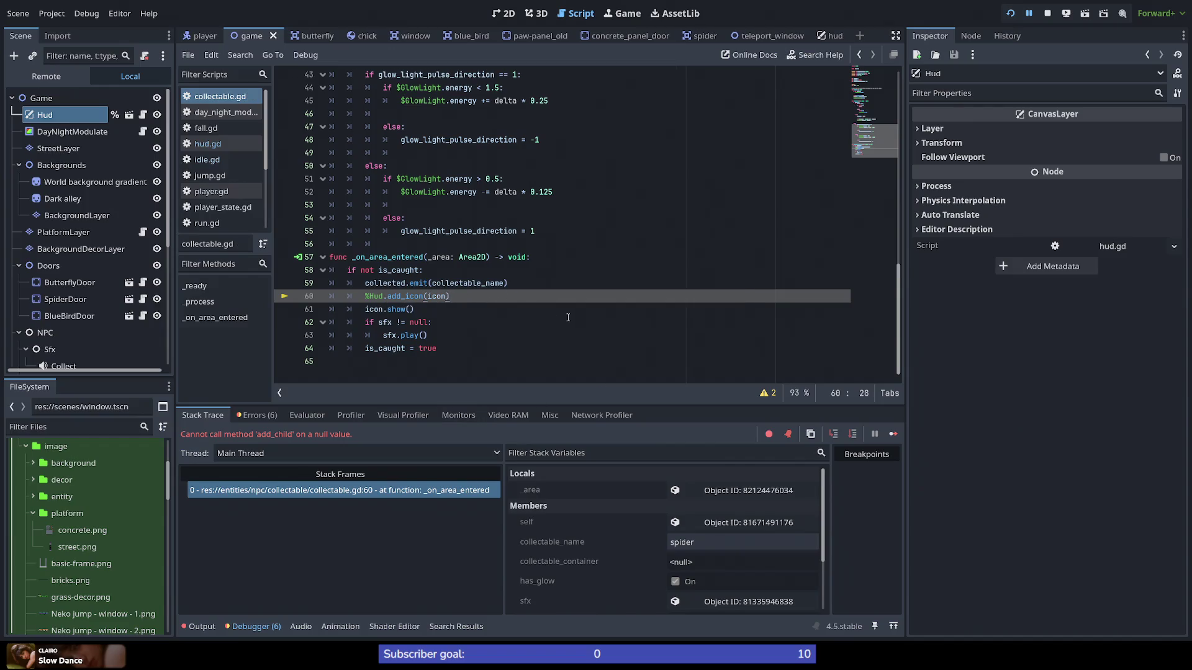
{"action": "left_click", "coordinate": [1011, 13]}
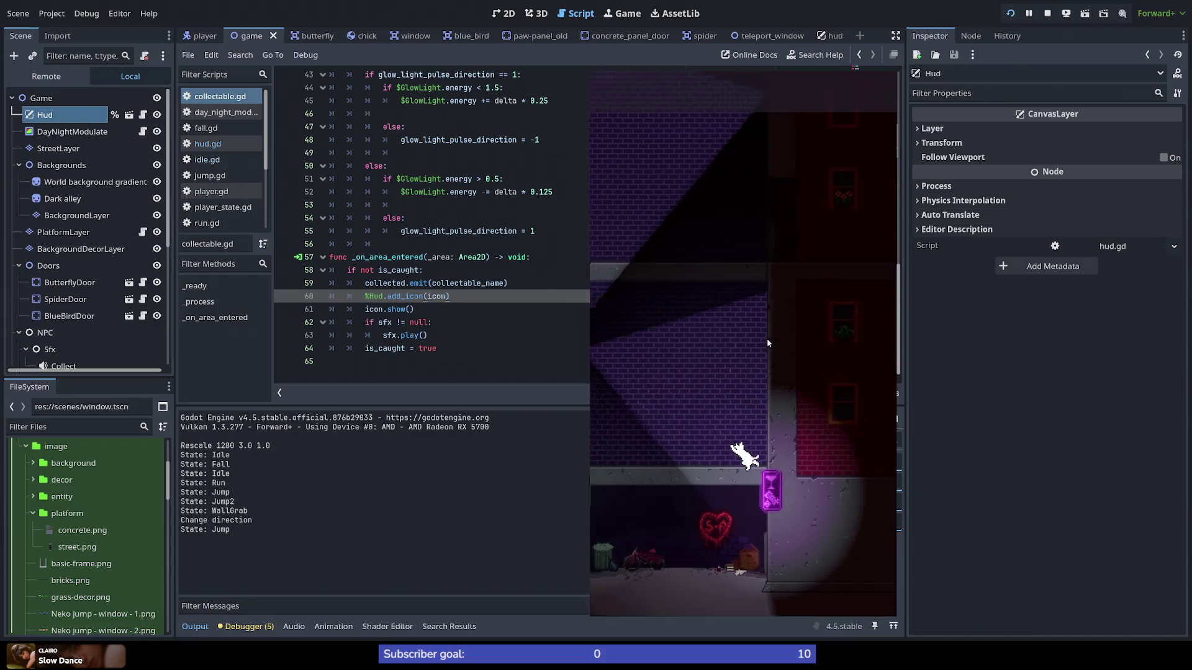
Step: Jump the player into the spider collectible, triggering the invalid argument error at line 60
{"action": "key", "text": "space"}
{"action": "key", "text": "space"}
{"action": "key", "text": "space"}
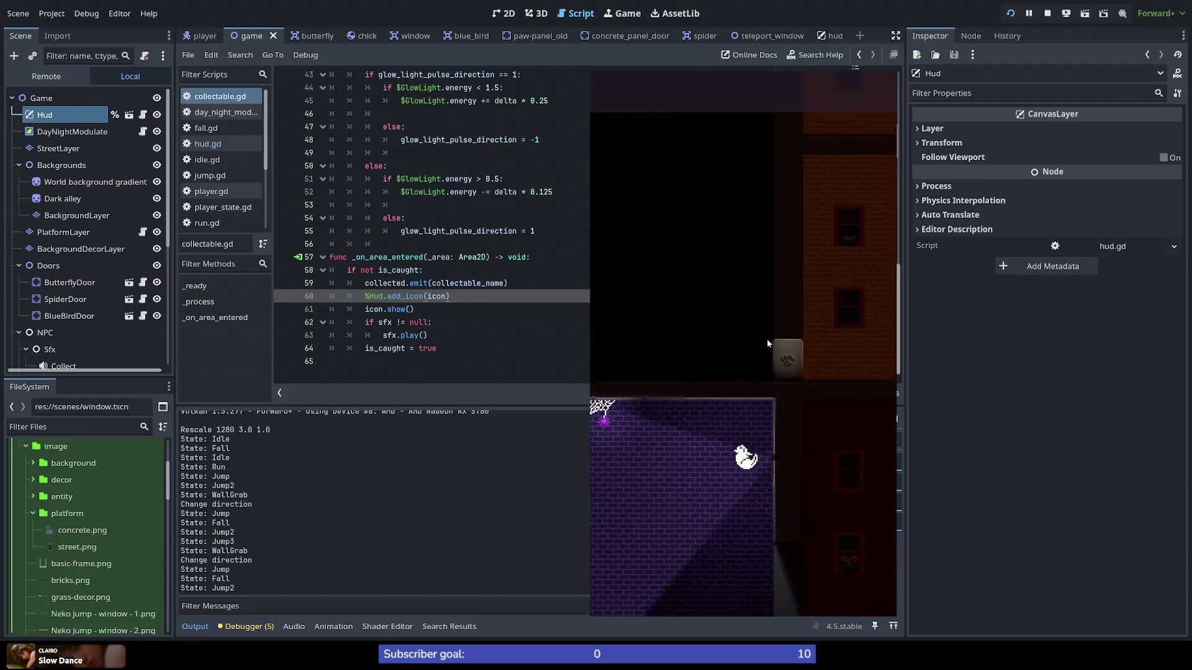
{"action": "key", "text": "space"}
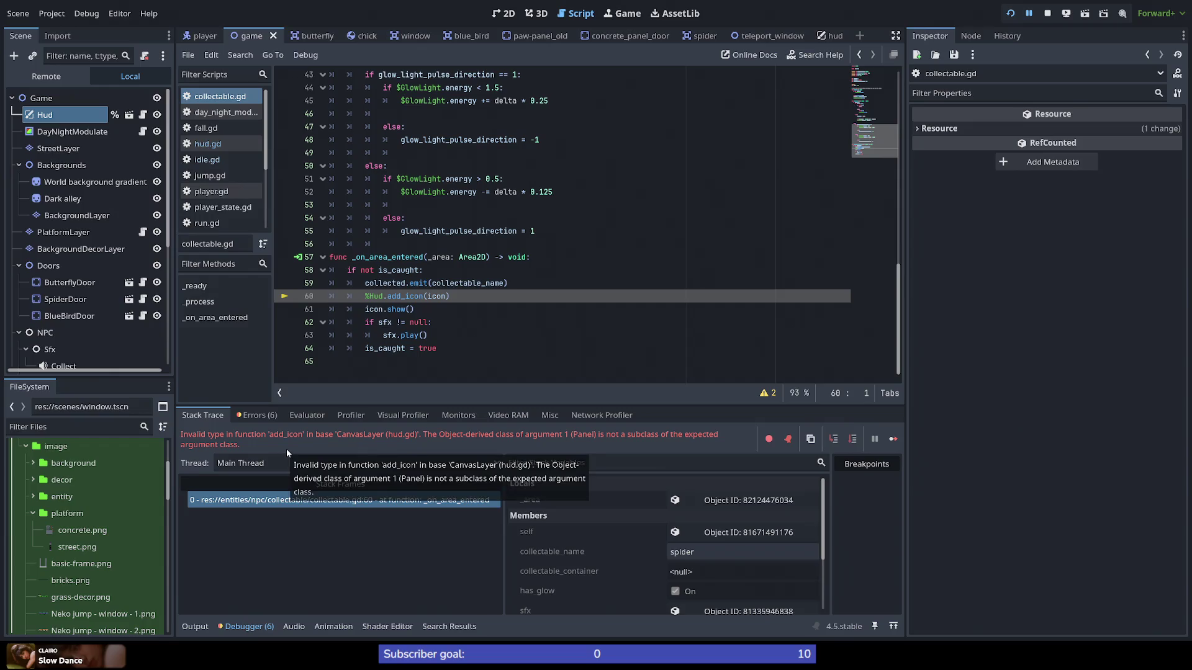
{"action": "mouse_move", "coordinate": [411, 297]}
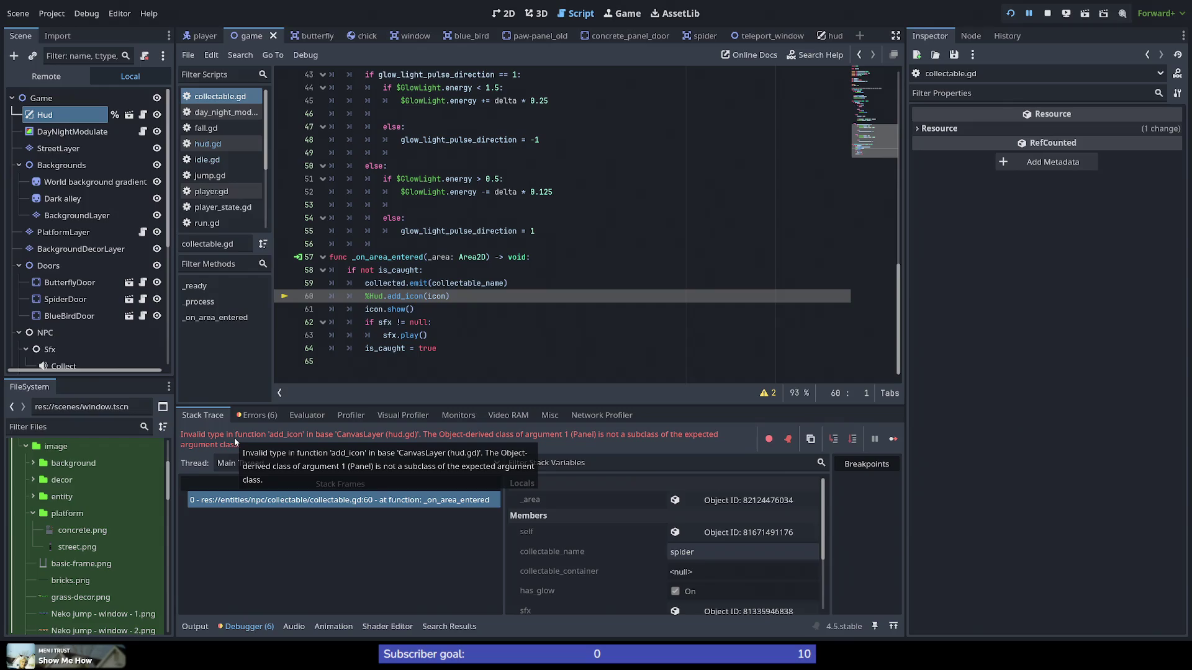
{"action": "scroll", "coordinate": [602, 574], "scroll_direction": "down", "scroll_amount": 3}
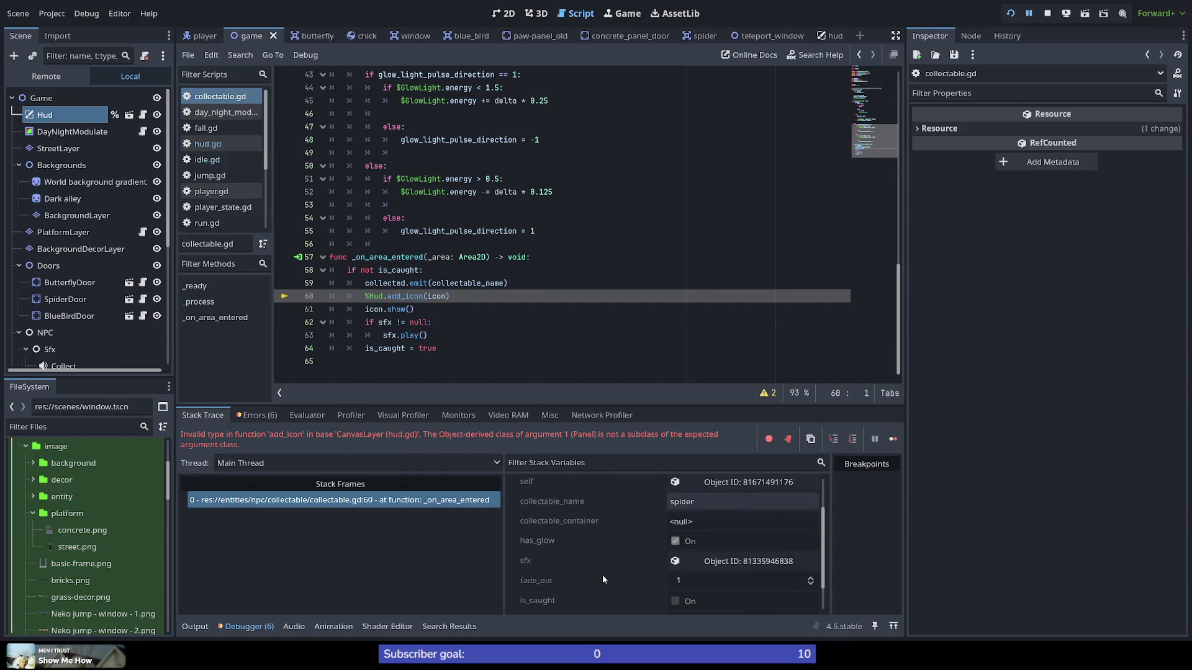
{"action": "scroll", "coordinate": [602, 575], "scroll_direction": "up", "scroll_amount": 3}
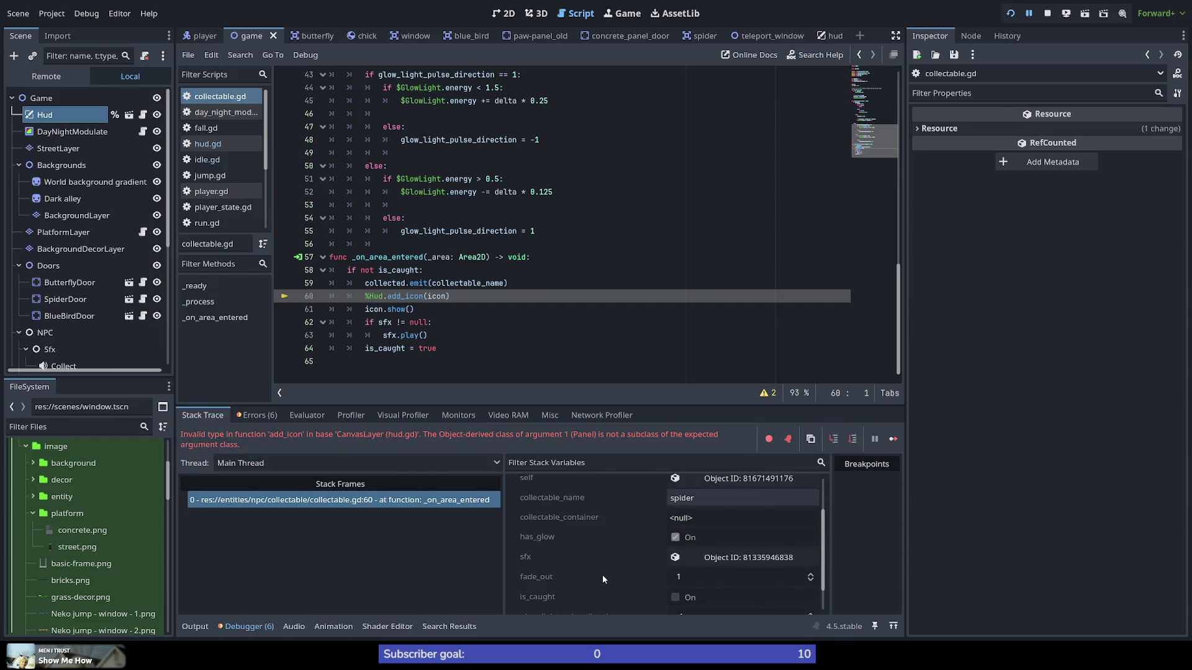
{"action": "left_click", "coordinate": [405, 295], "text": "ctrl"}
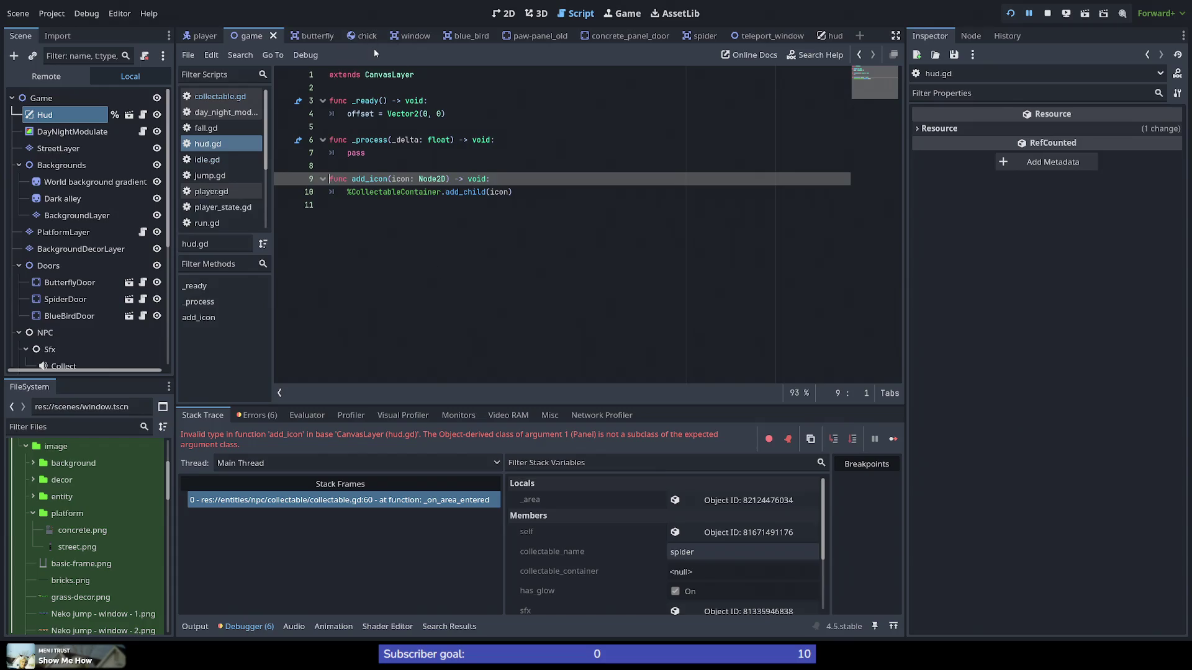
{"action": "left_click", "coordinate": [384, 192]}
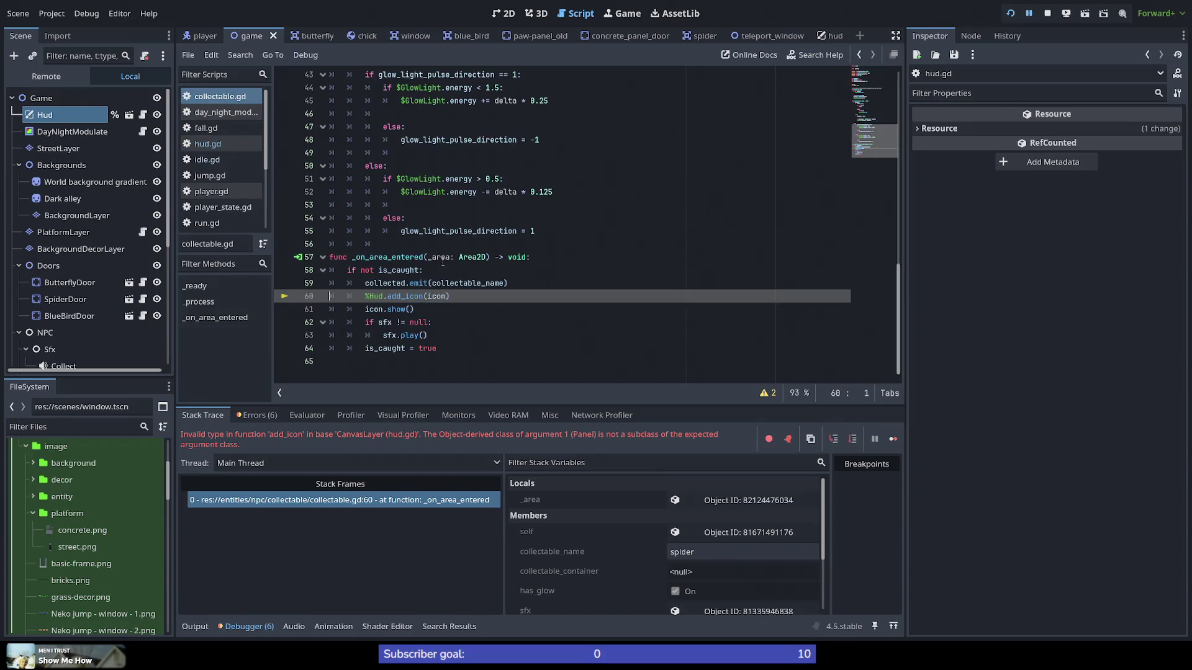
{"action": "key", "text": "ctrl+z"}
{"action": "key", "text": "ctrl+shift+z"}
{"action": "key", "text": "ctrl+s"}
{"action": "left_click", "coordinate": [208, 143]}
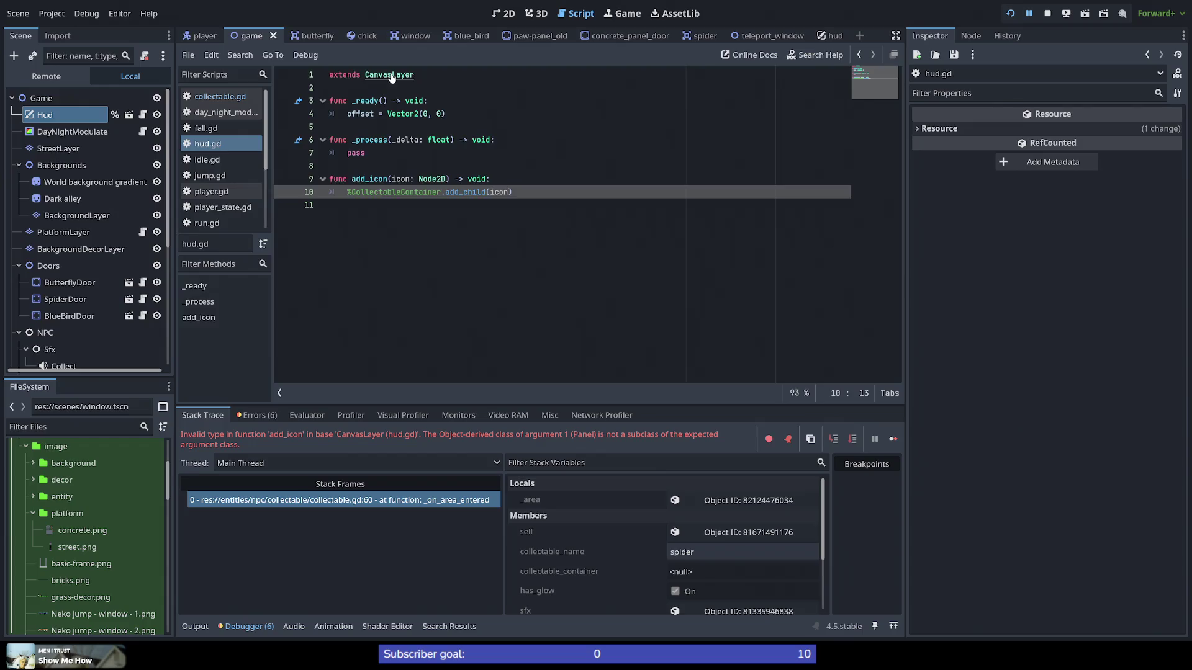
{"action": "left_click", "coordinate": [391, 75], "text": "ctrl"}
{"action": "scroll", "coordinate": [390, 295], "scroll_direction": "down", "scroll_amount": 5}
{"action": "scroll", "coordinate": [390, 294], "scroll_direction": "down", "scroll_amount": 3}
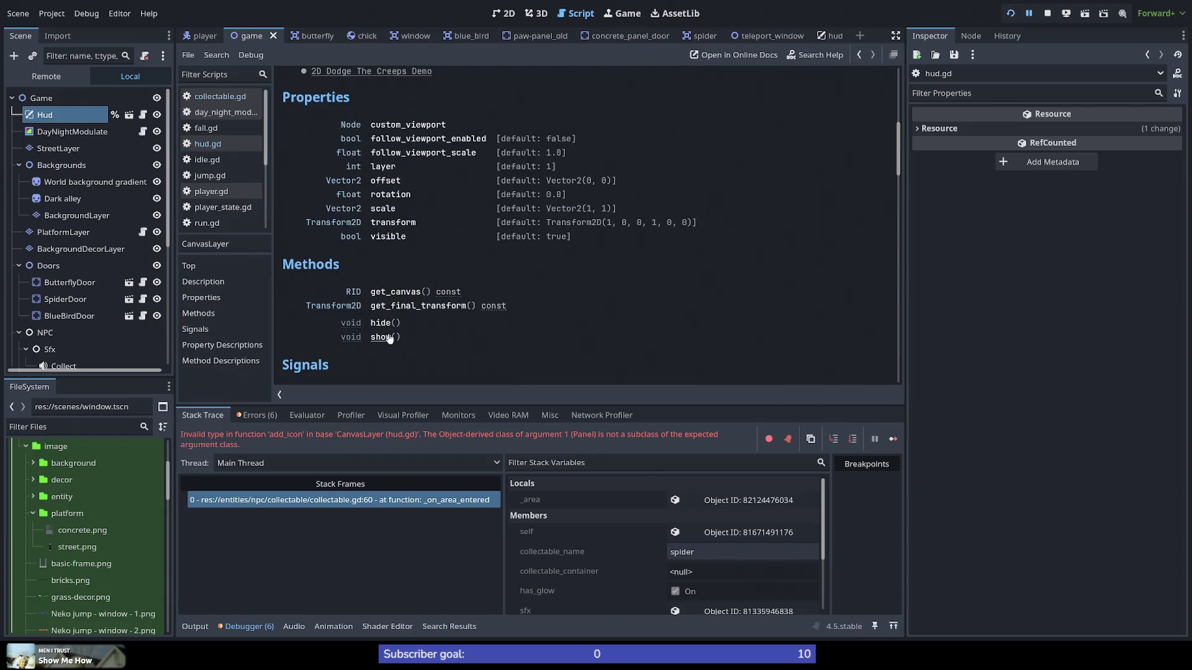
{"action": "scroll", "coordinate": [390, 295], "scroll_direction": "up", "scroll_amount": 10}
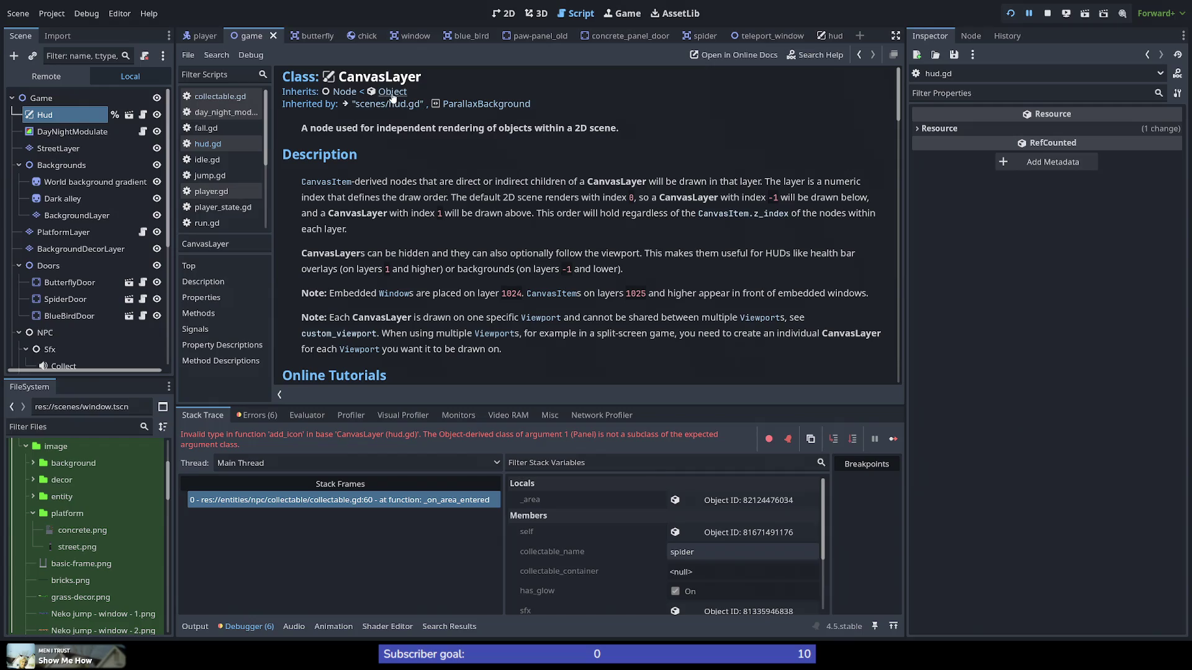
{"action": "scroll", "coordinate": [381, 251], "scroll_direction": "down", "scroll_amount": 8}
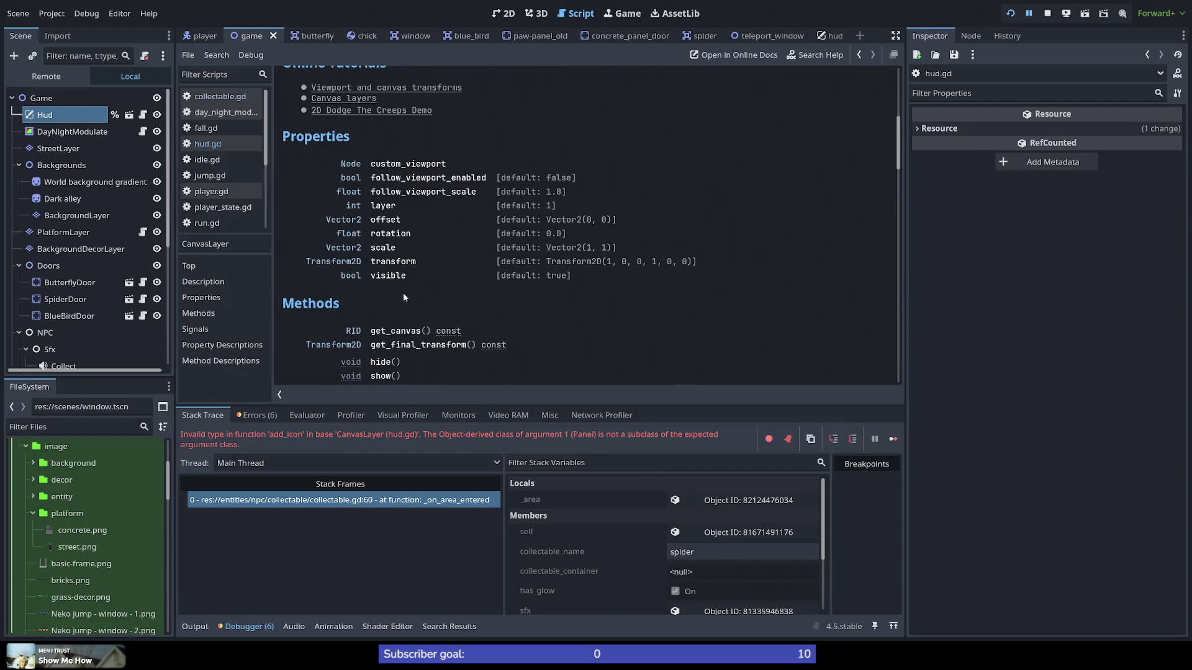
{"action": "left_click", "coordinate": [238, 101]}
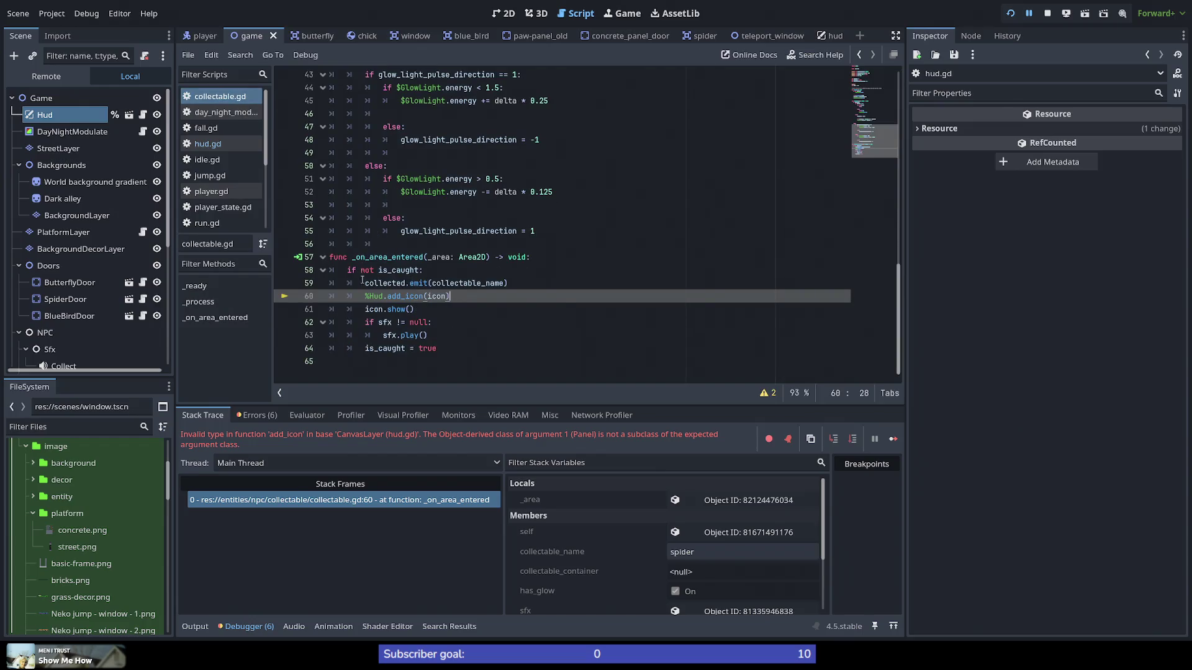
{"action": "double_click", "coordinate": [375, 296]}
{"action": "mouse_move", "coordinate": [411, 296]}
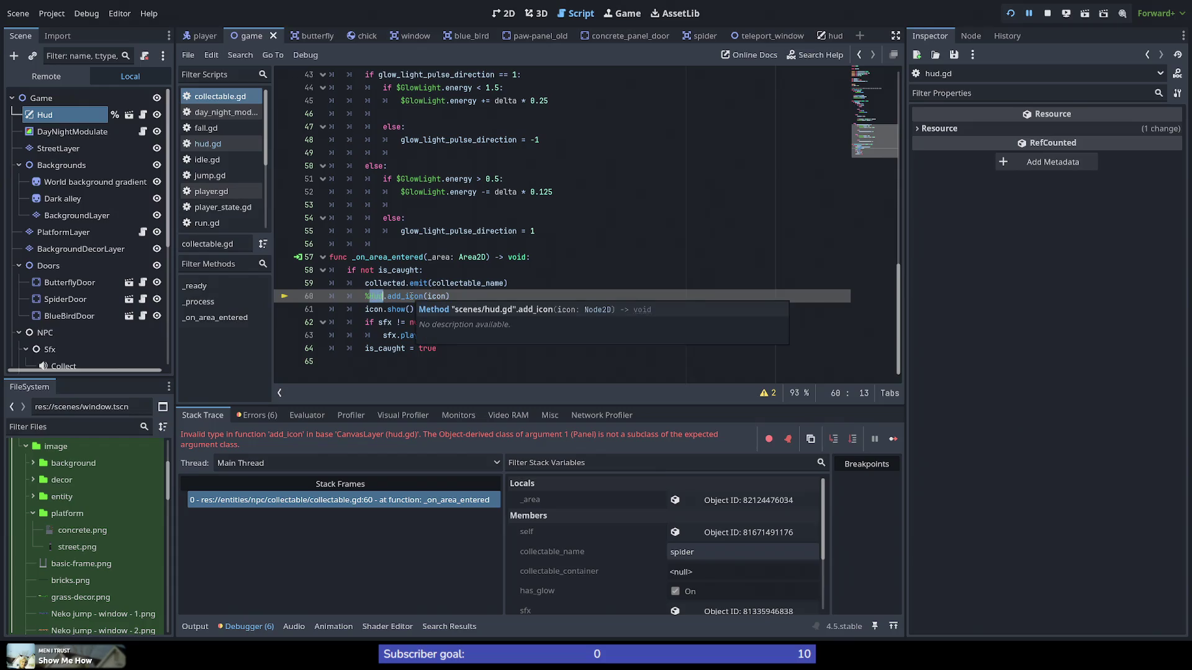
{"action": "scroll", "coordinate": [368, 284], "scroll_direction": "up", "scroll_amount": 4}
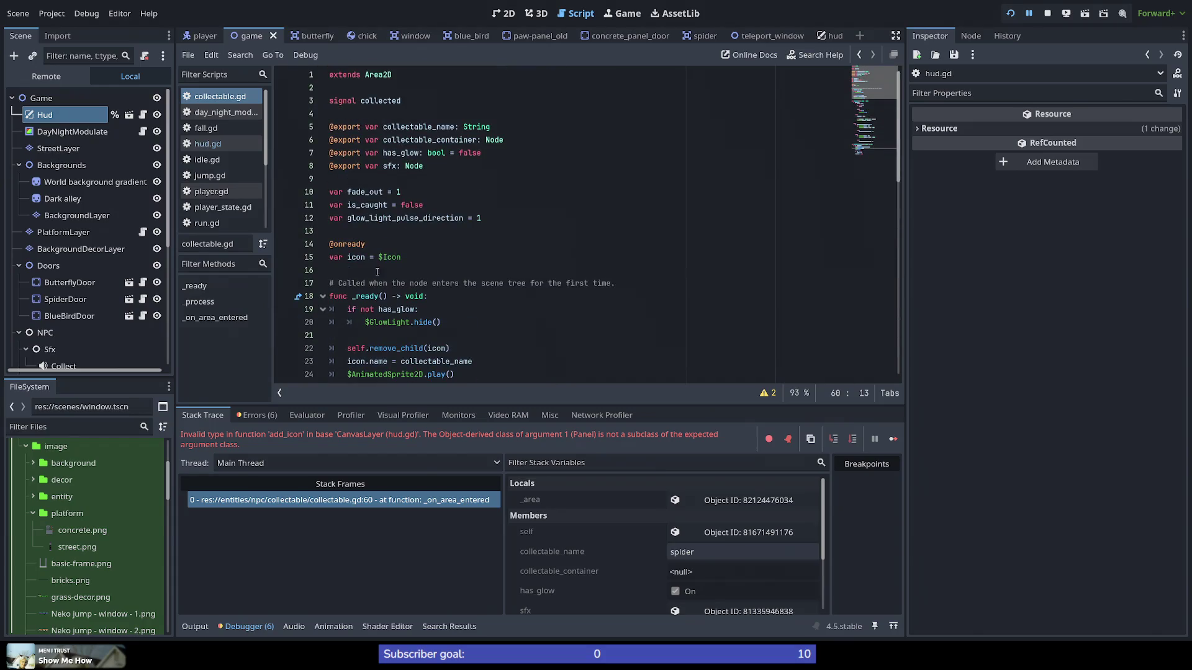
{"action": "scroll", "coordinate": [381, 94], "scroll_direction": "down", "scroll_amount": 10}
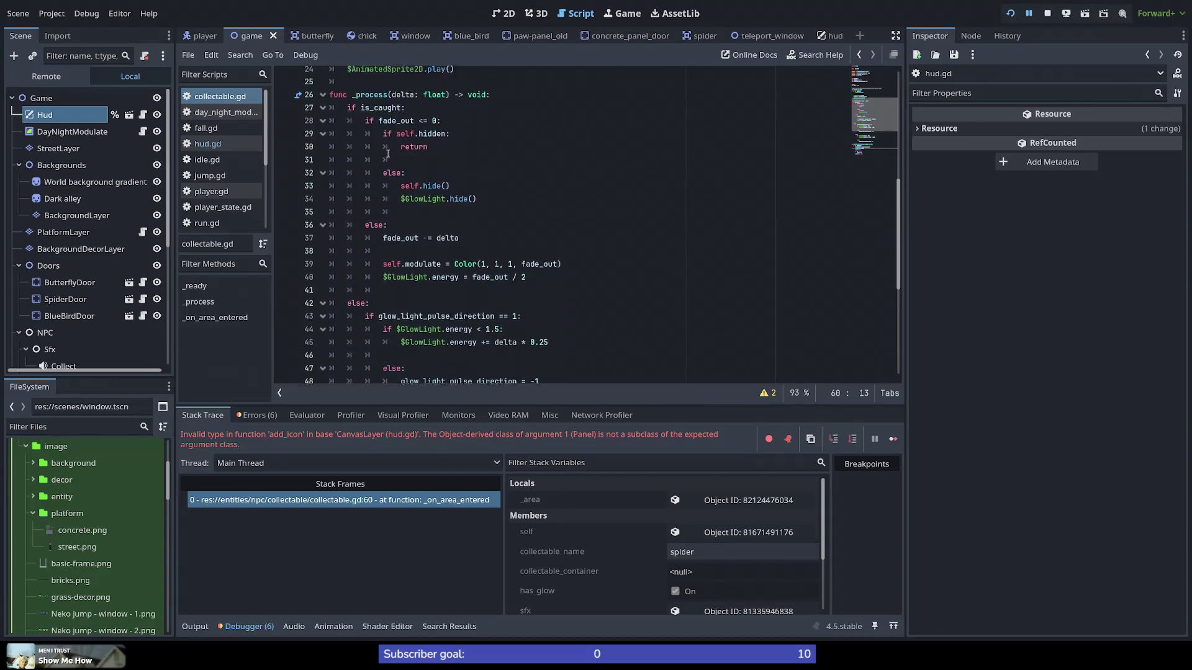
{"action": "scroll", "coordinate": [392, 138], "scroll_direction": "up", "scroll_amount": 10}
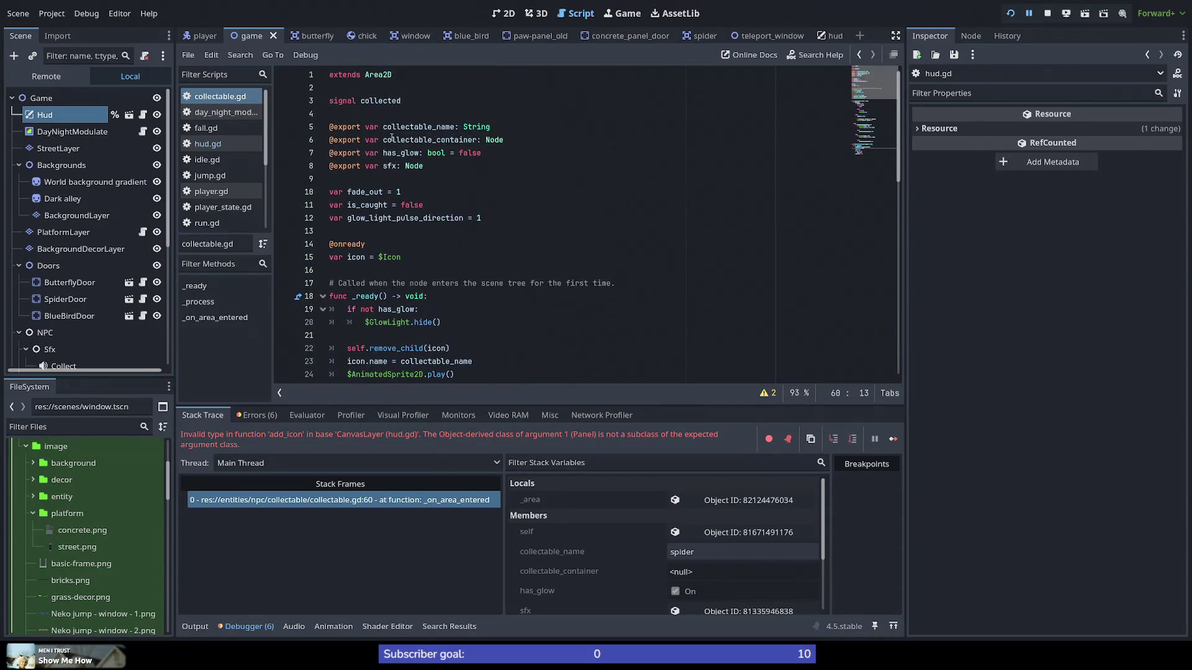
{"action": "double_click", "coordinate": [383, 101]}
{"action": "scroll", "coordinate": [367, 182], "scroll_direction": "down", "scroll_amount": 1}
{"action": "scroll", "coordinate": [366, 181], "scroll_direction": "up", "scroll_amount": 1}
{"action": "scroll", "coordinate": [371, 187], "scroll_direction": "down", "scroll_amount": 14}
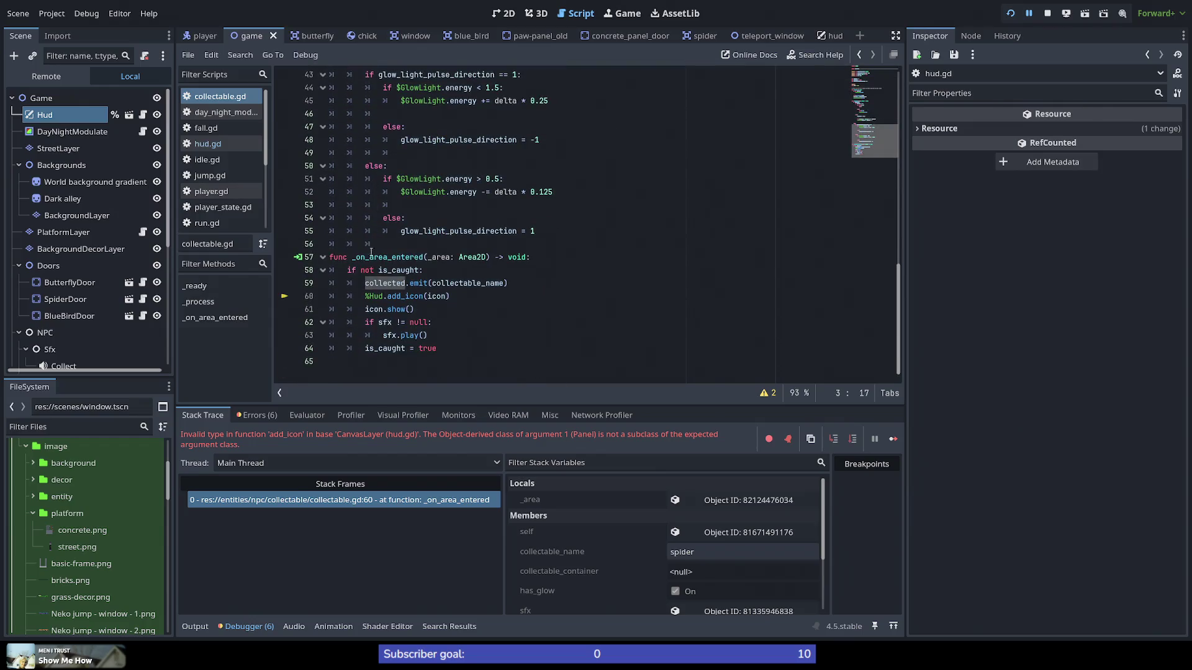
{"action": "double_click", "coordinate": [377, 257]}
{"action": "double_click", "coordinate": [384, 271]}
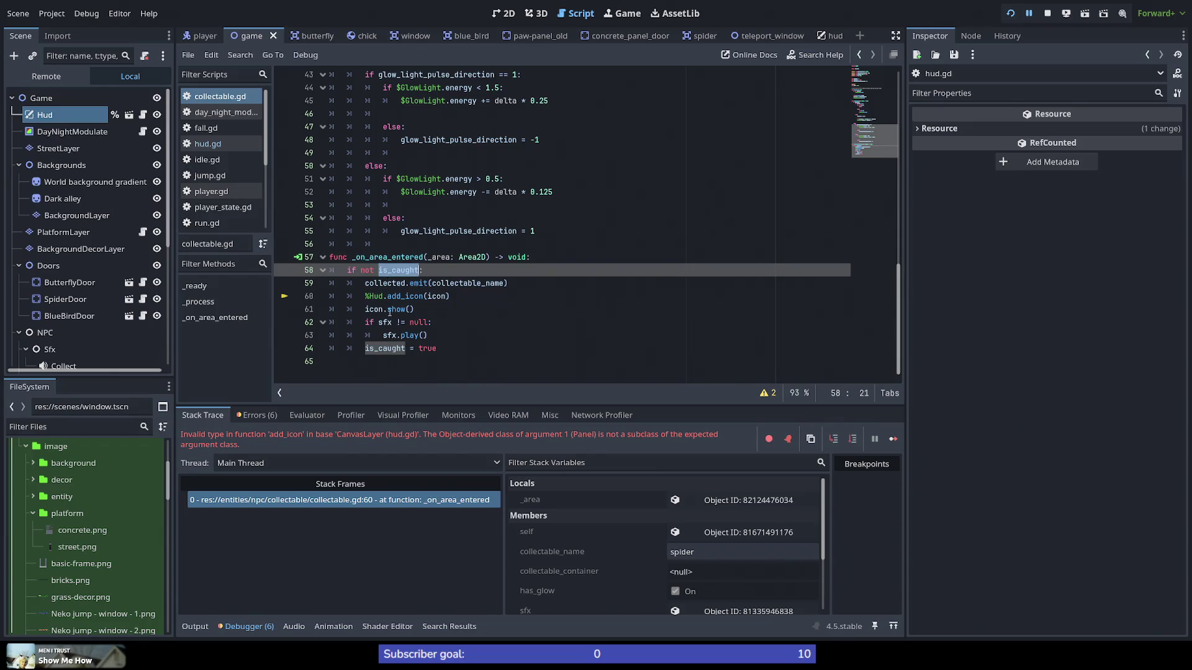
{"action": "left_click_drag", "start_coordinate": [366, 296], "coordinate": [451, 296]}
{"action": "left_click", "coordinate": [460, 297]}
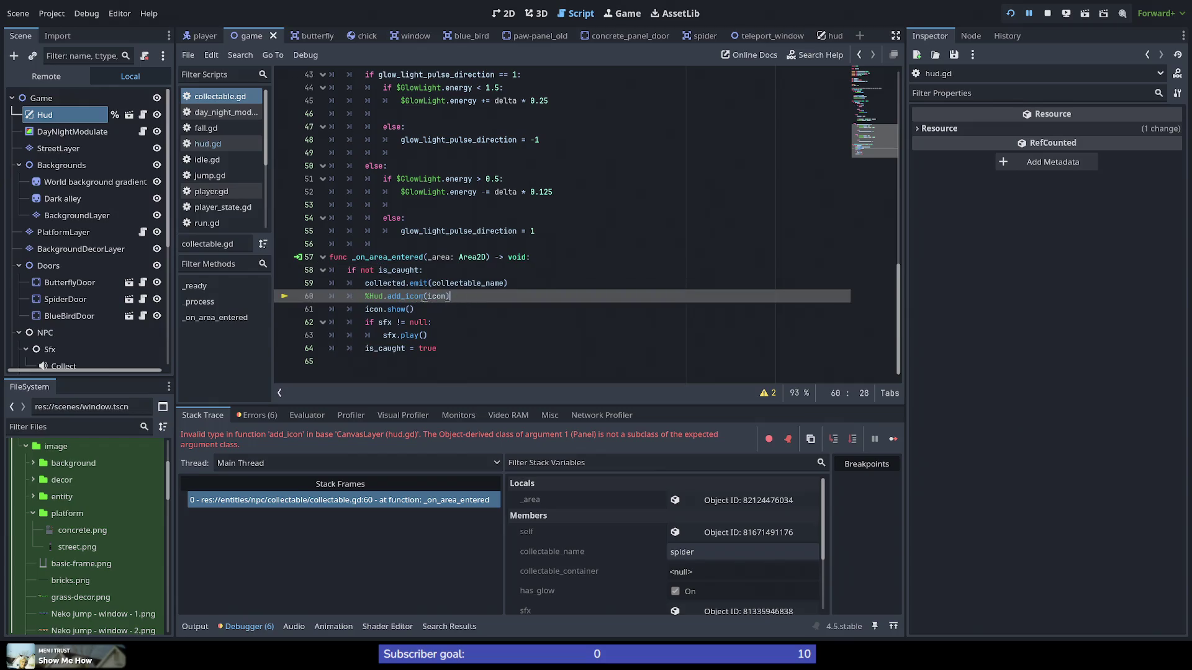
{"action": "double_click", "coordinate": [406, 297]}
{"action": "double_click", "coordinate": [578, 436]}
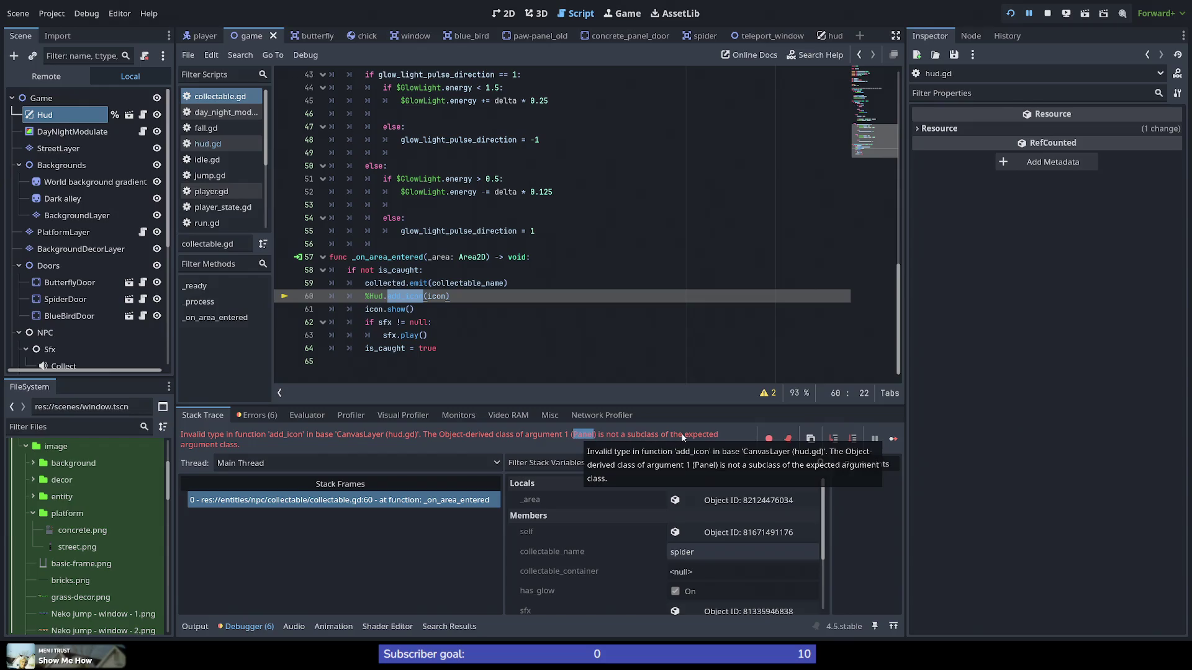
{"action": "scroll", "coordinate": [650, 502], "scroll_direction": "down", "scroll_amount": 1}
{"action": "scroll", "coordinate": [645, 516], "scroll_direction": "up", "scroll_amount": 1}
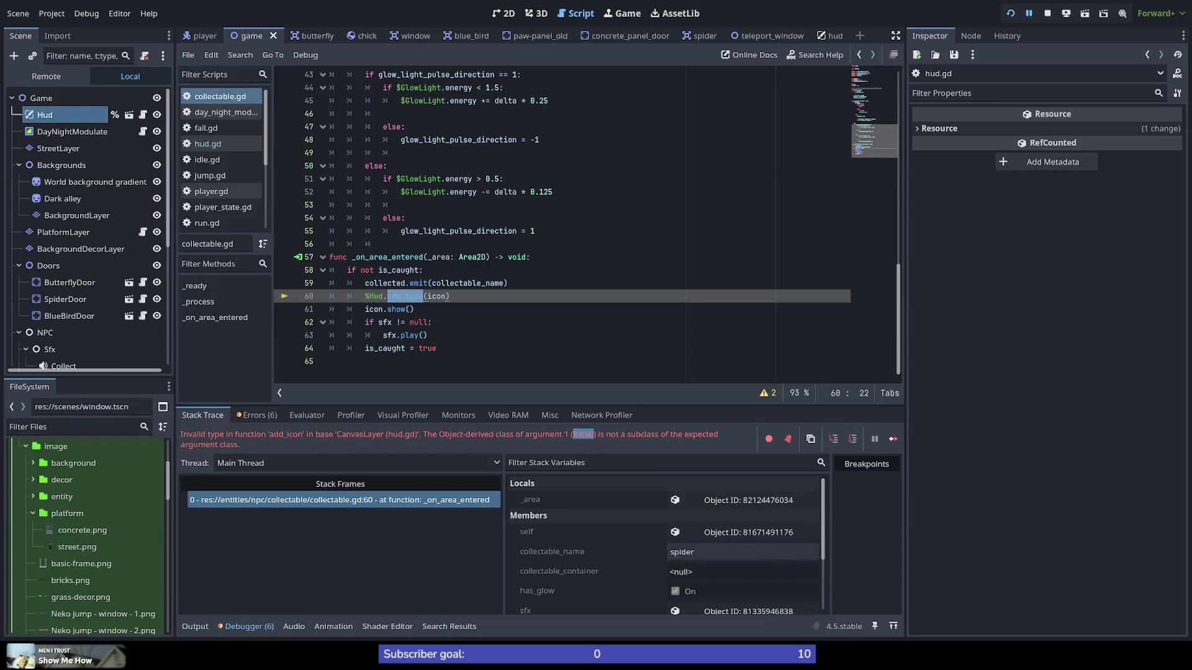
Step: Enlarge the debugger and inspect the icon variable, revealing a 24×24 px Panel
{"action": "mouse_move", "coordinate": [432, 297]}
{"action": "left_click_drag", "start_coordinate": [721, 405], "coordinate": [717, 313]}
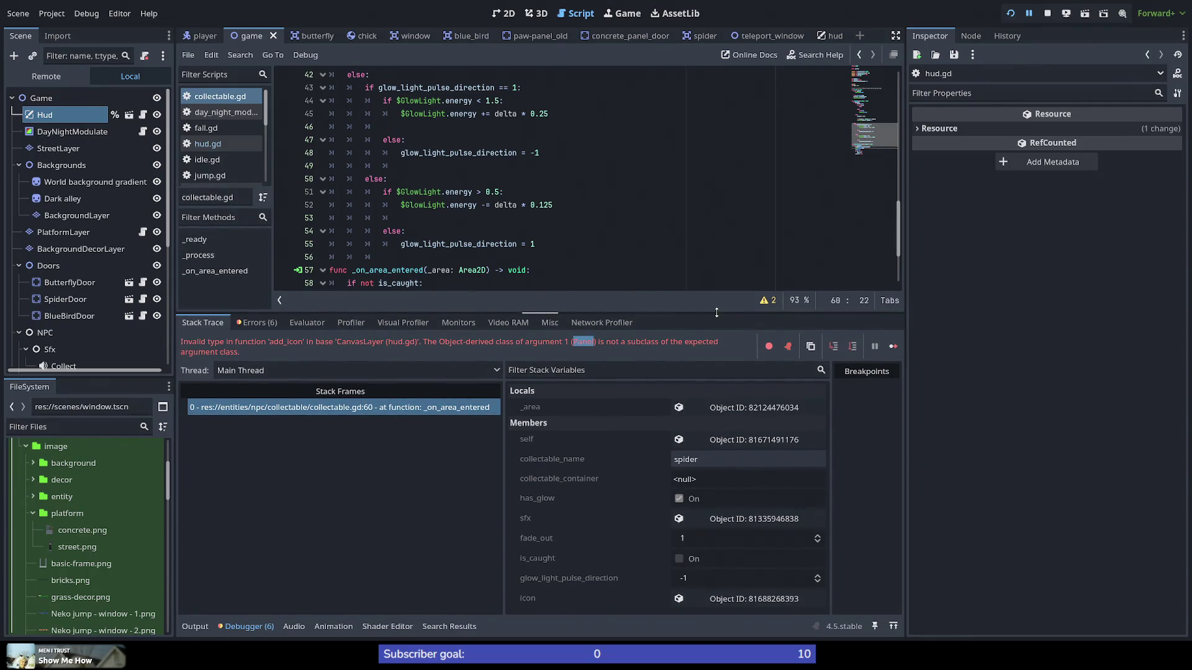
{"action": "left_click", "coordinate": [735, 599]}
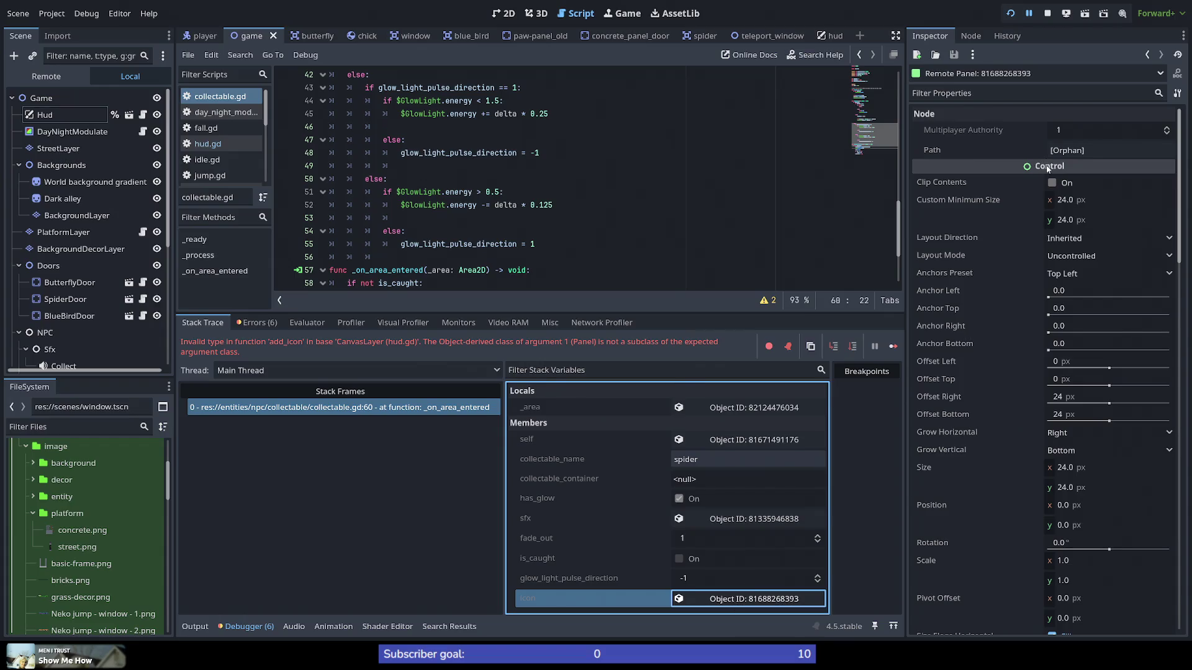
{"action": "mouse_move", "coordinate": [1048, 169]}
{"action": "left_click", "coordinate": [215, 99]}
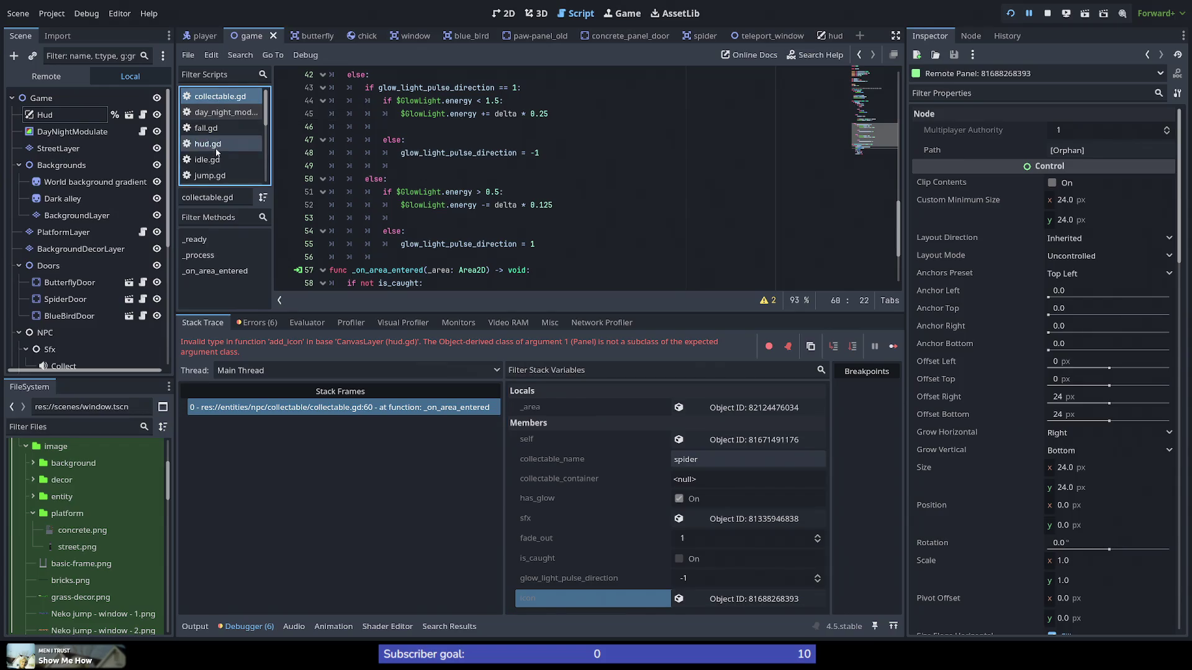
Step: Change add_icon's parameter type from Node2D to Node in hud.gd and restart the game
{"action": "left_click", "coordinate": [215, 149]}
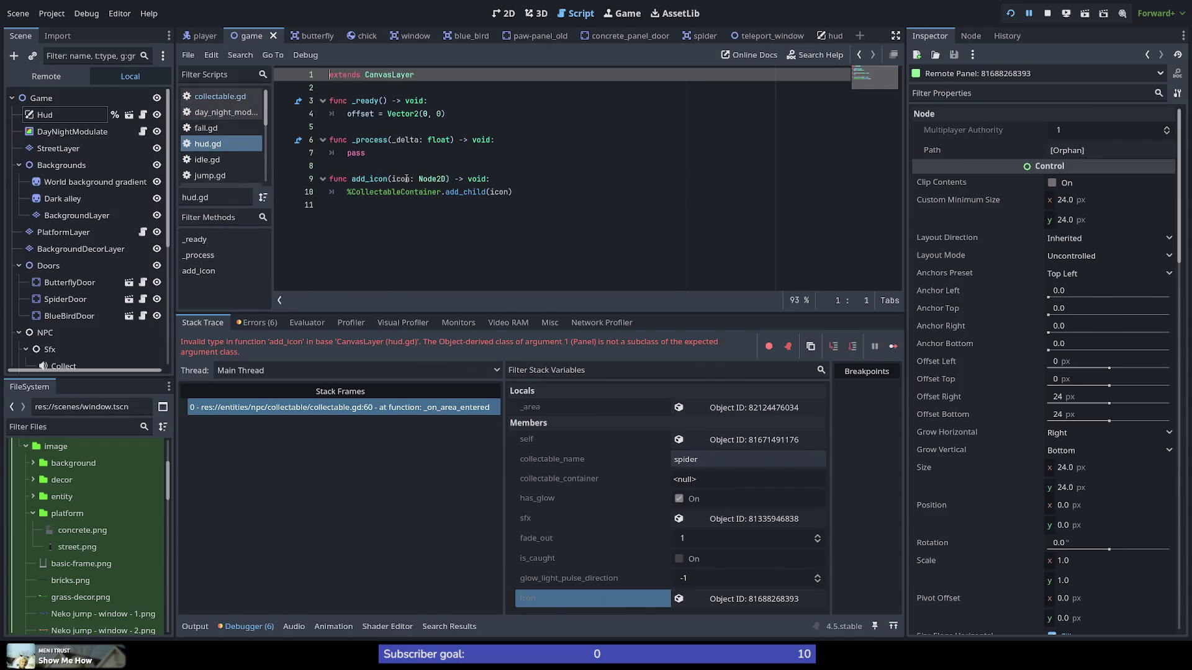
{"action": "left_click", "coordinate": [393, 178]}
{"action": "double_click", "coordinate": [433, 178]}
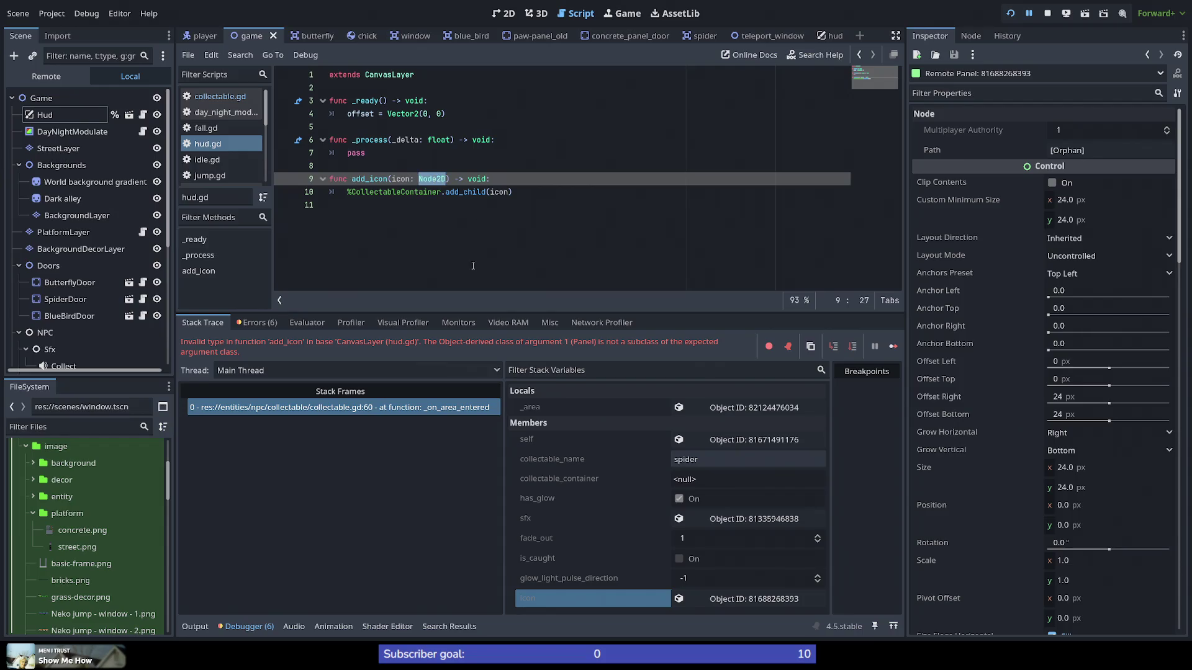
{"action": "type", "text": "Node"}
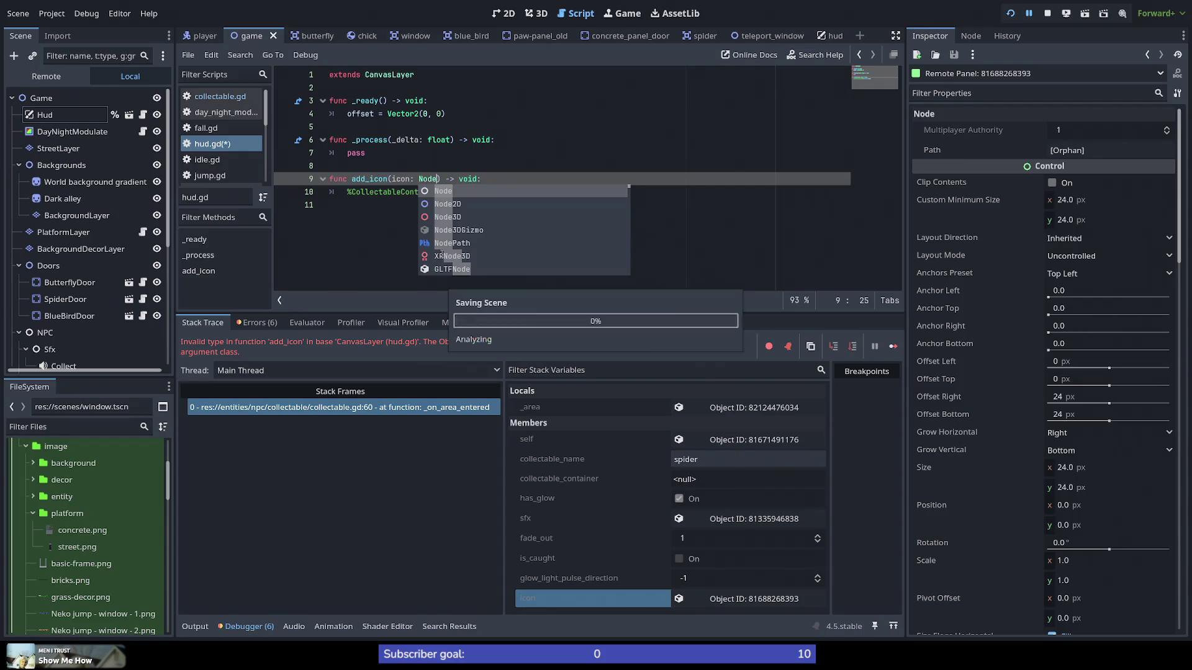
{"action": "left_click", "coordinate": [380, 166]}
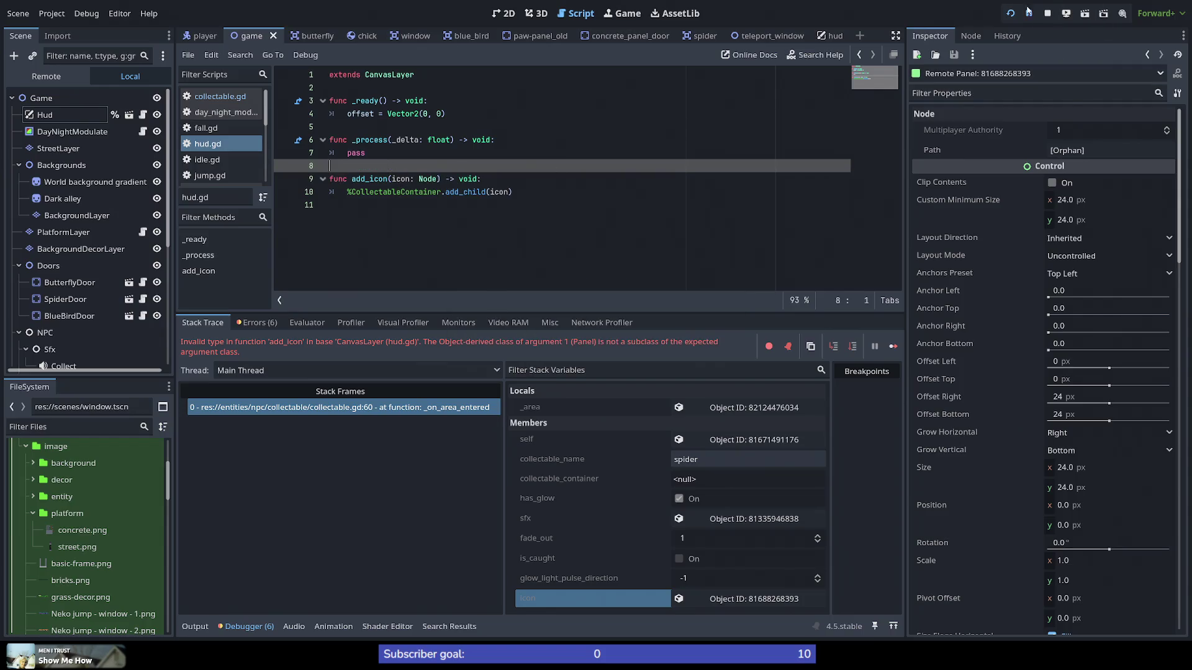
{"action": "left_click", "coordinate": [1010, 13]}
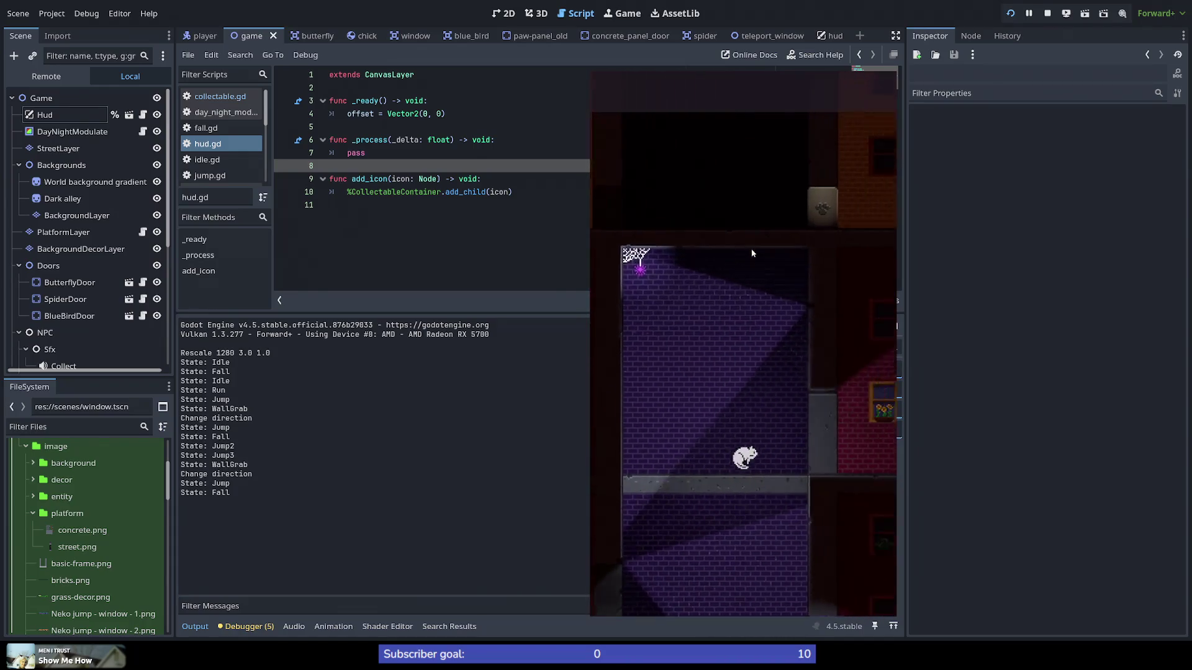
{"action": "key", "text": "space"}
{"action": "key", "text": "space"}
{"action": "key", "text": "space"}
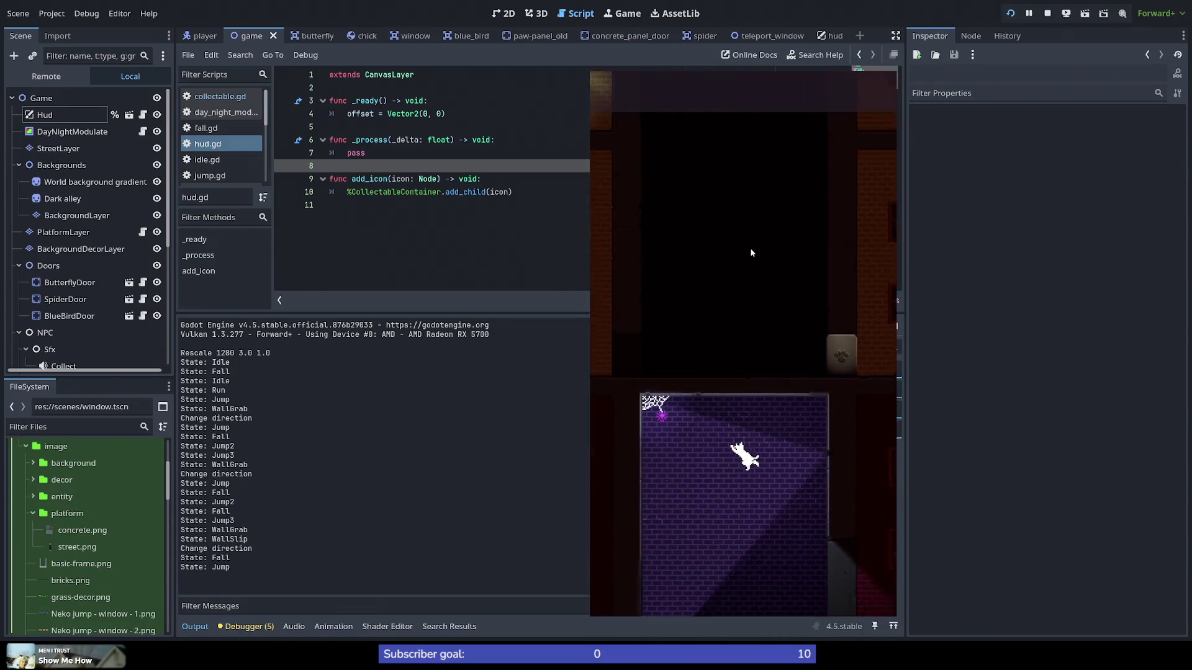
{"action": "key", "text": "space"}
{"action": "key", "text": "space"}
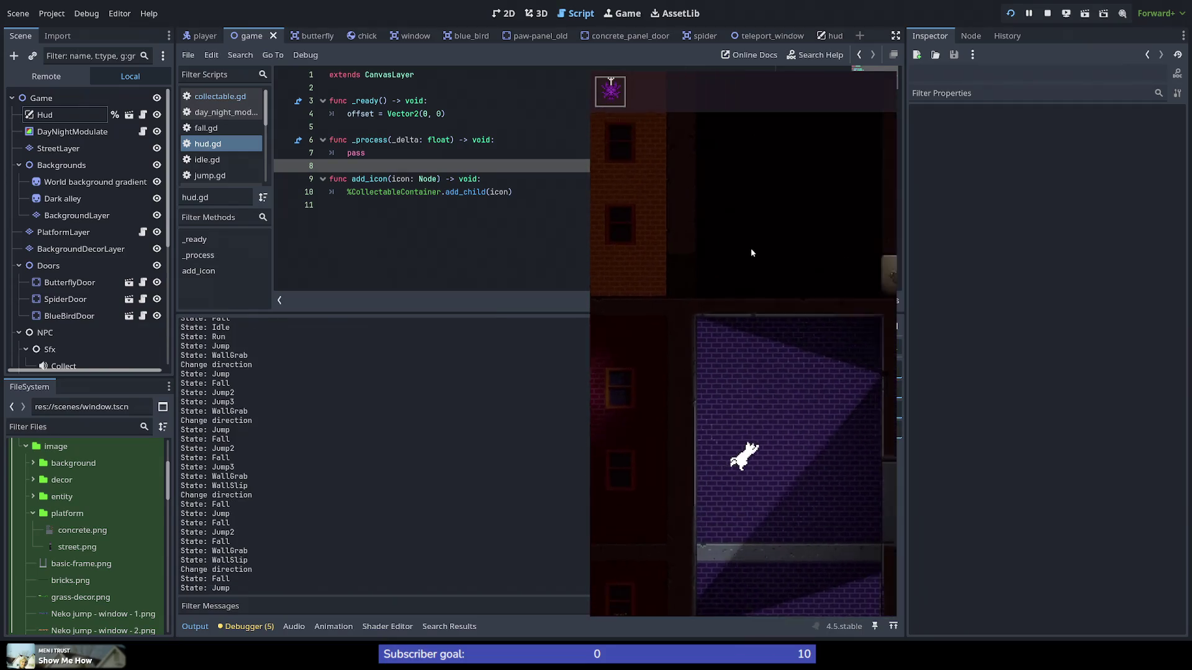
{"action": "key", "text": "space"}
{"action": "key", "text": "space"}
{"action": "key", "text": "space"}
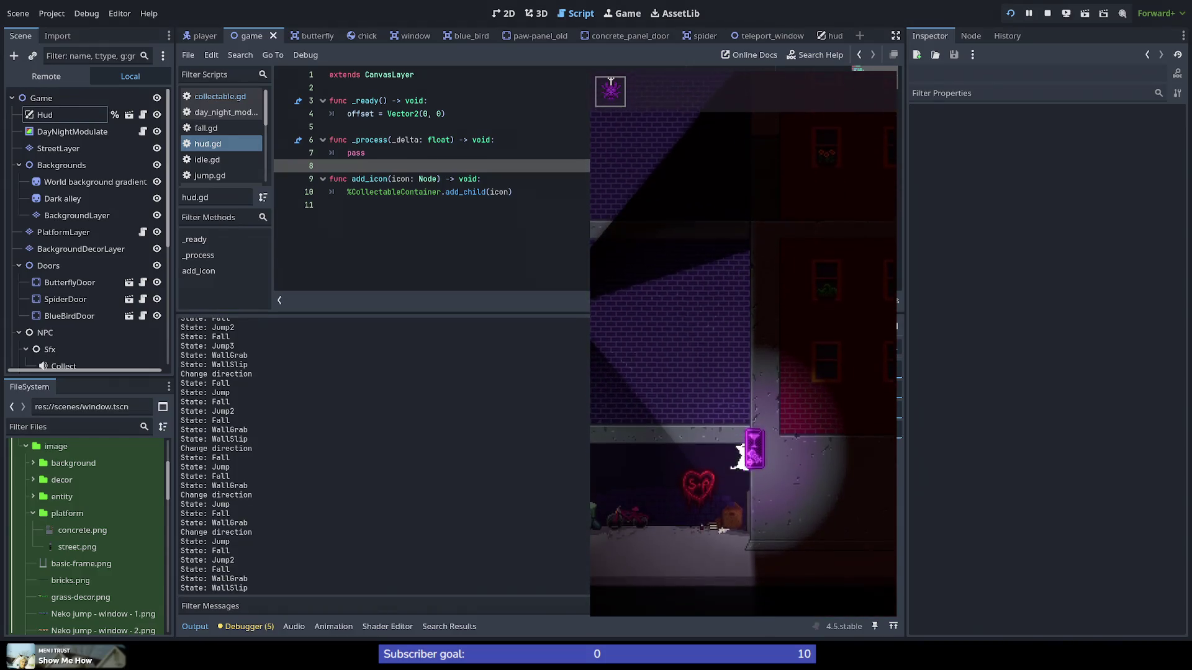
{"action": "key", "text": "F8"}
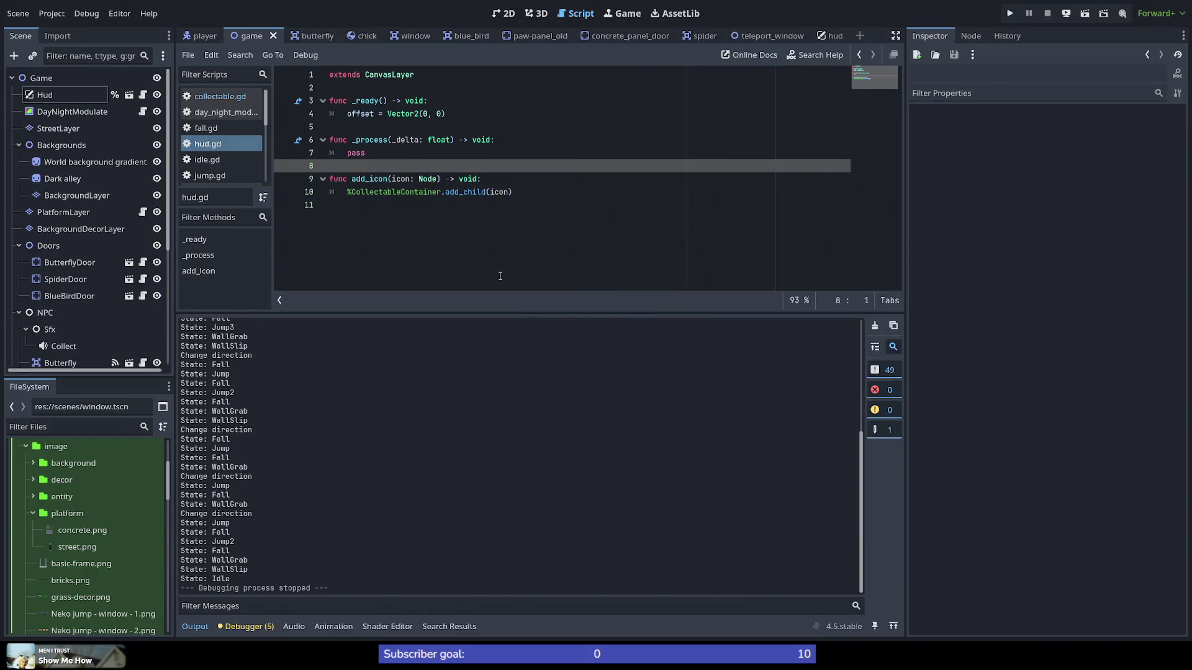
{"action": "left_click", "coordinate": [530, 192]}
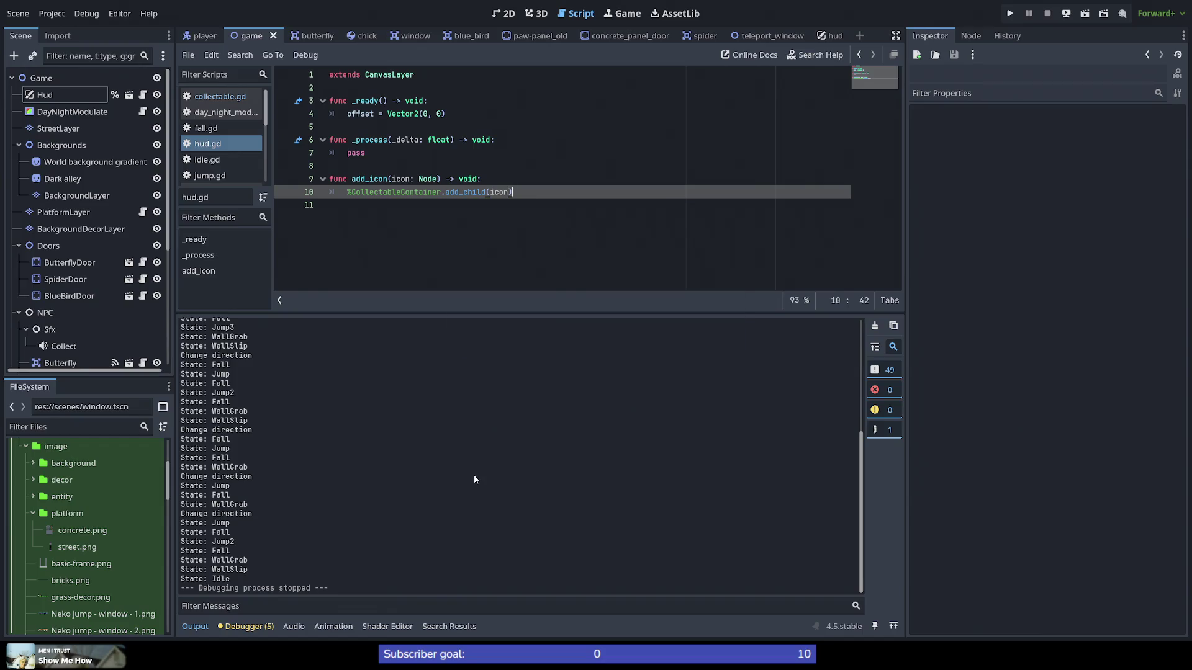
Step: Stage and commit everything as "Refact hud into a separate scene", verify with git diff, and return to Godot
{"action": "key", "text": "alt+Tab"}
{"action": "type", "text": "git add ."}
{"action": "key", "text": "Return"}
{"action": "type", "text": "g"}
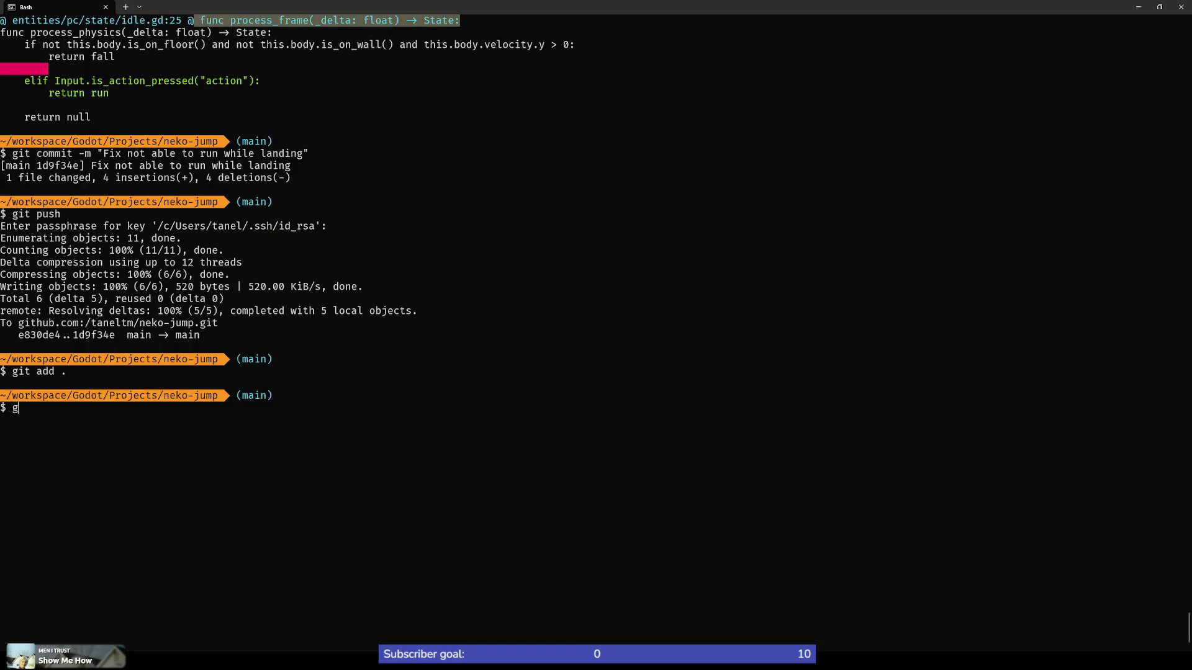
{"action": "type", "text": "it commit -m \""}
{"action": "type", "text": "Refact "}
{"action": "type", "text": "hud"}
{"action": "type", "text": " into a separate scene\""}
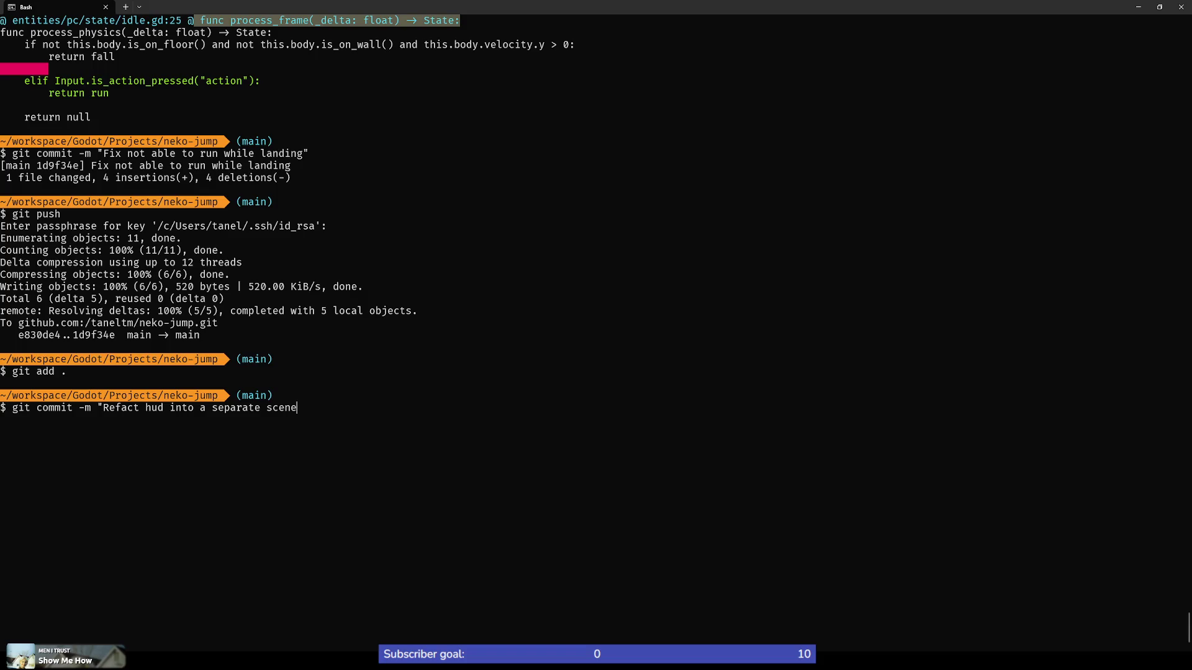
{"action": "key", "text": "Return"}
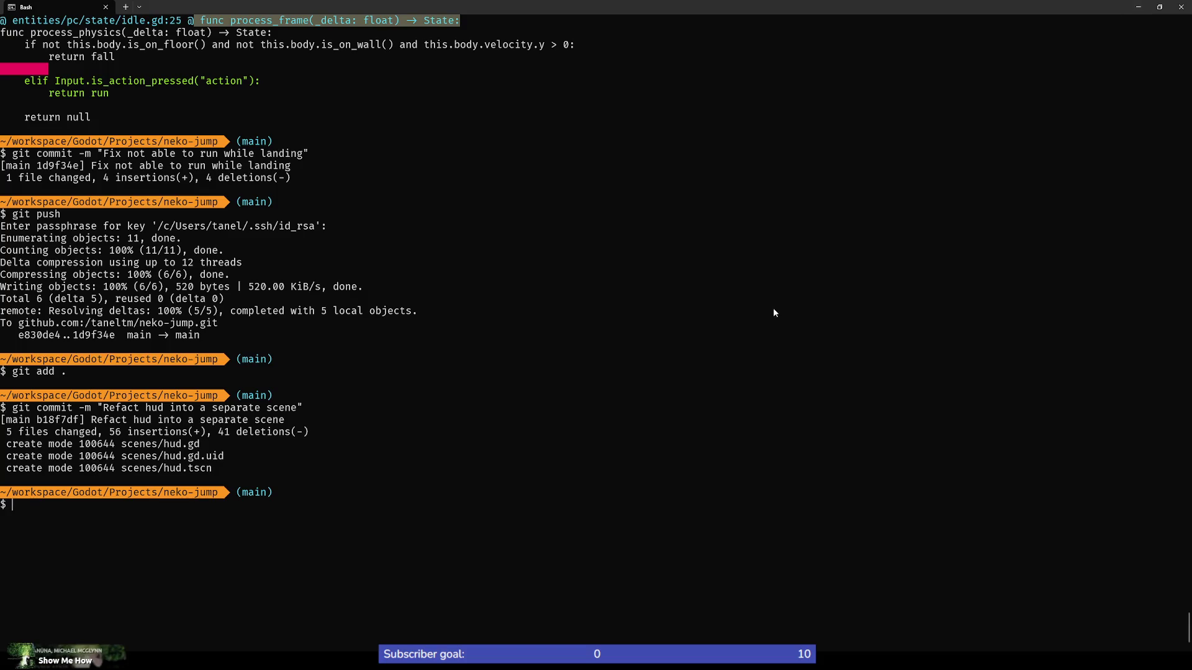
{"action": "type", "text": "git diff"}
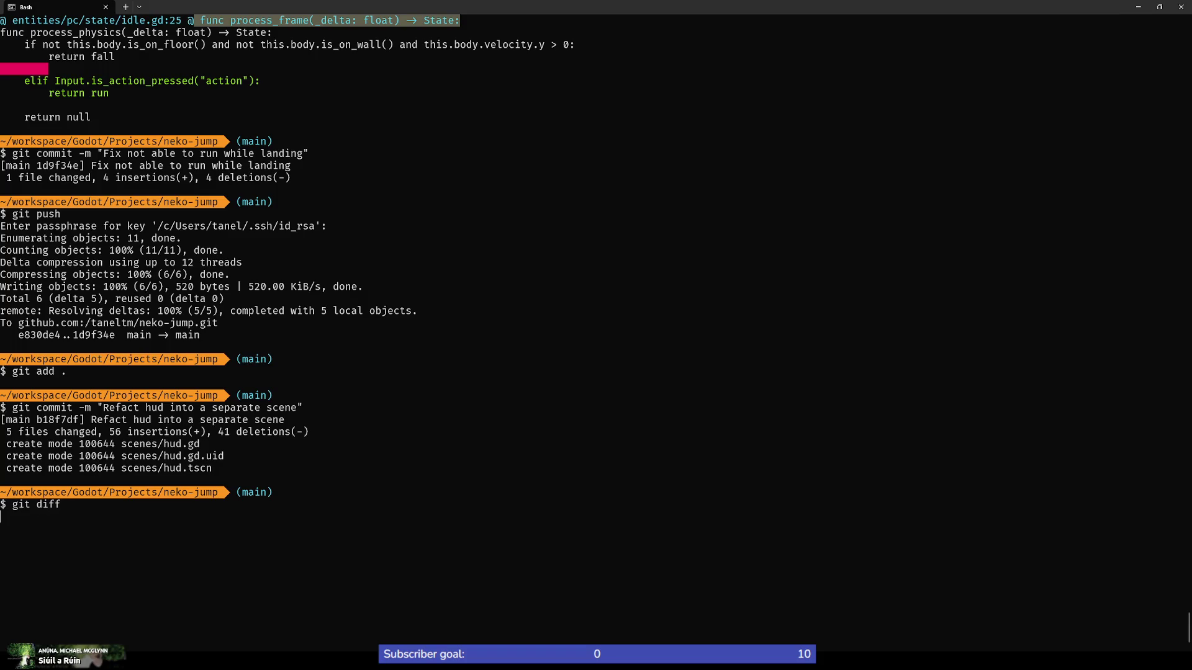
{"action": "key", "text": "Return"}
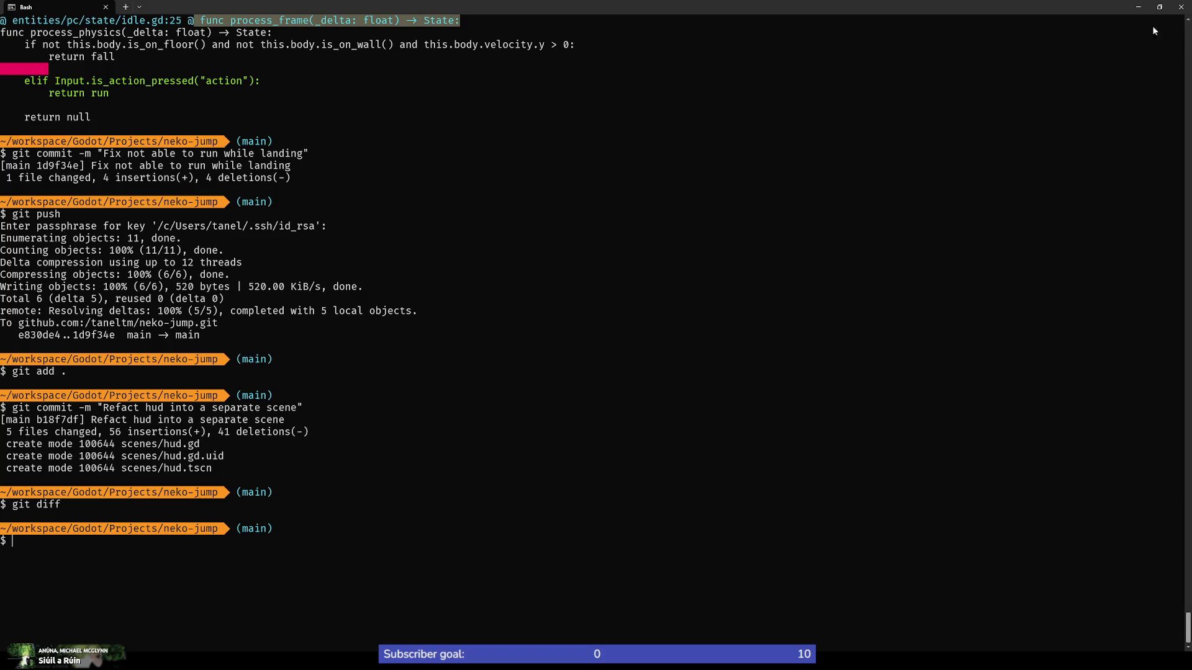
{"action": "left_click", "coordinate": [1137, 8]}
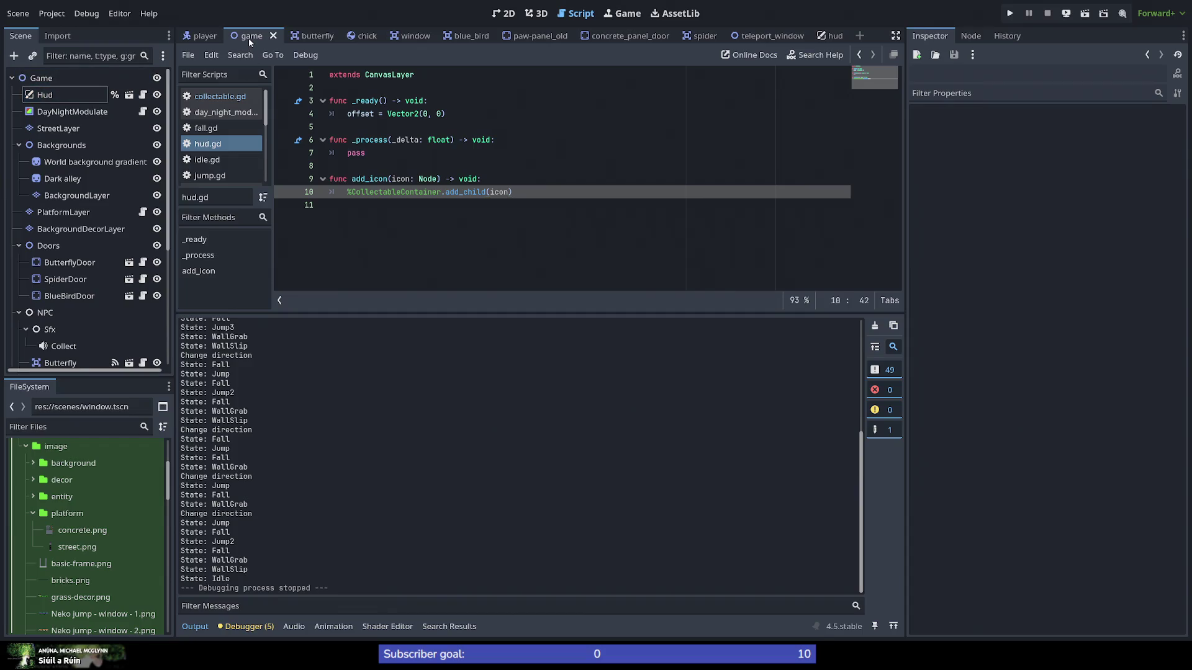
Step: Open hud.tscn from the Hud node in the game scene tree
{"action": "left_click", "coordinate": [408, 140]}
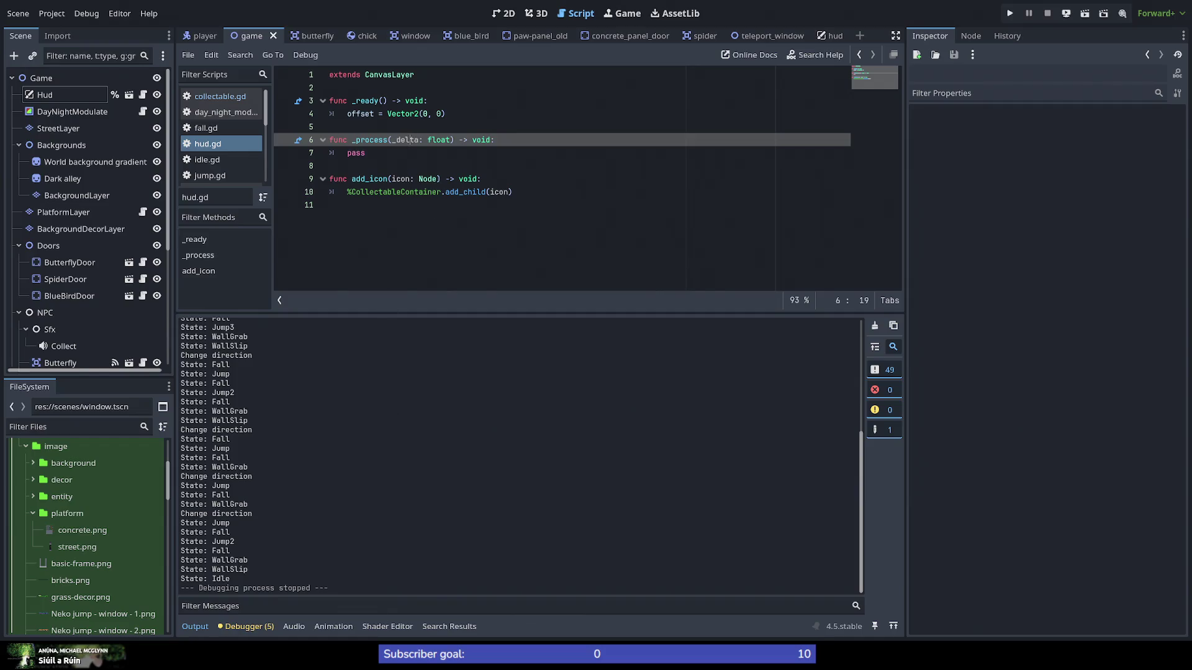
{"action": "key", "text": "alt+Tab"}
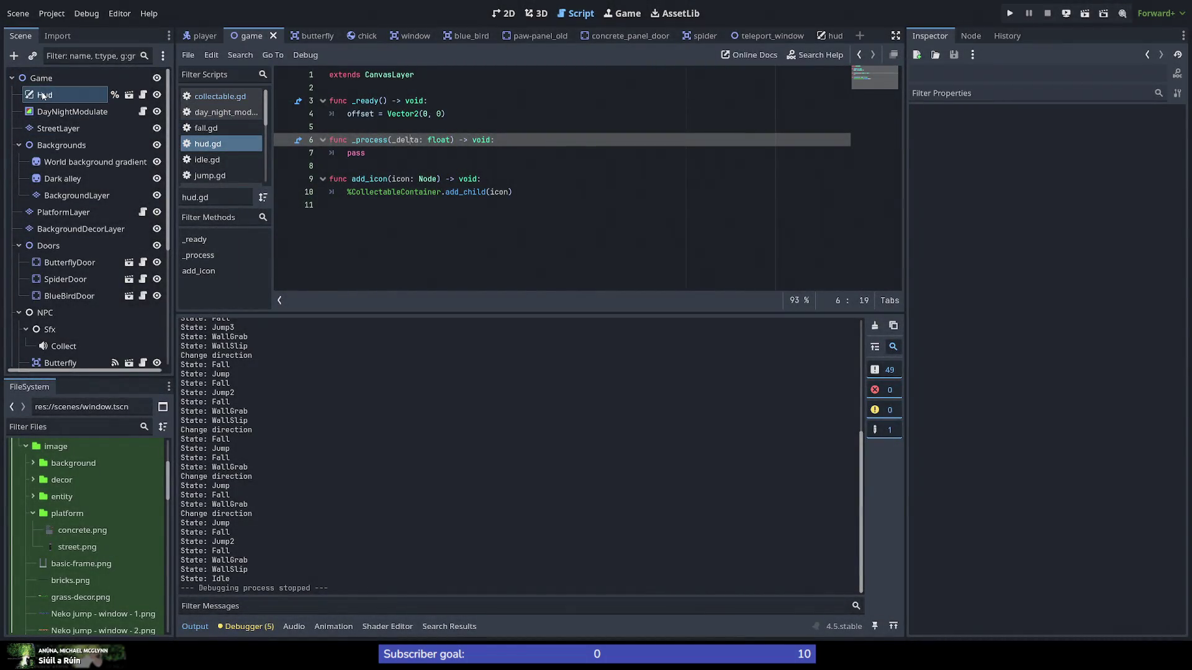
{"action": "scroll", "coordinate": [80, 317], "scroll_direction": "down", "scroll_amount": 5}
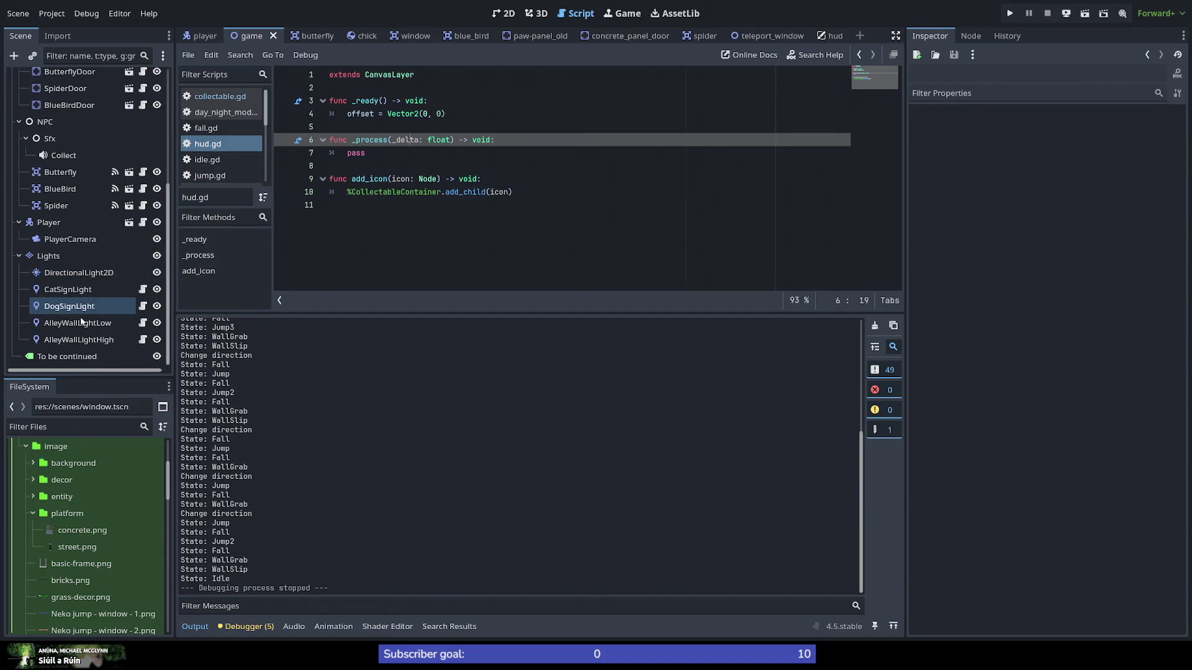
{"action": "scroll", "coordinate": [79, 316], "scroll_direction": "up", "scroll_amount": 5}
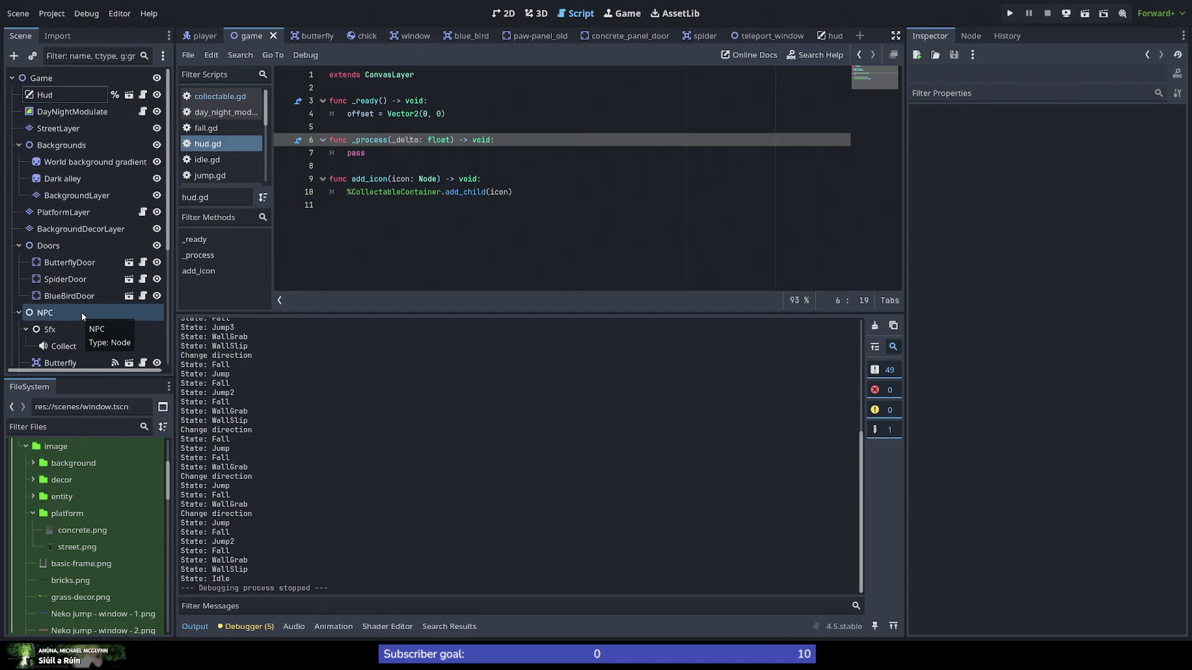
{"action": "left_click", "coordinate": [129, 95]}
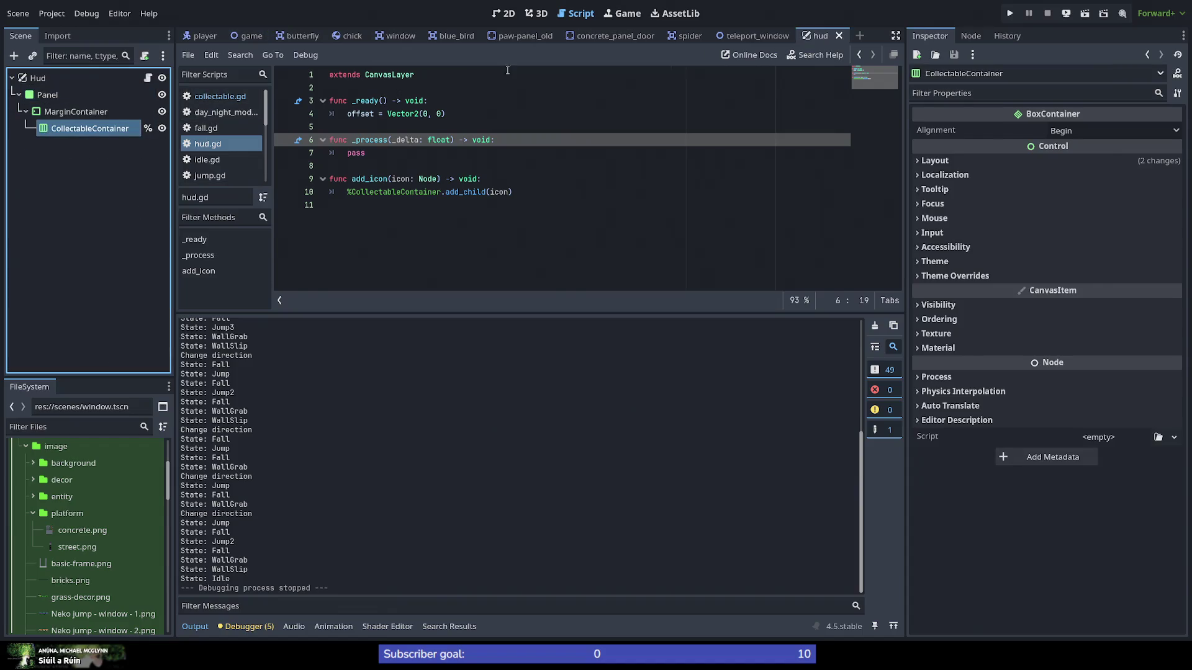
Step: Switch to the 2D view and select the Panel to locate it on the canvas
{"action": "left_click", "coordinate": [504, 13]}
{"action": "scroll", "coordinate": [515, 147], "scroll_direction": "down", "scroll_amount": 3}
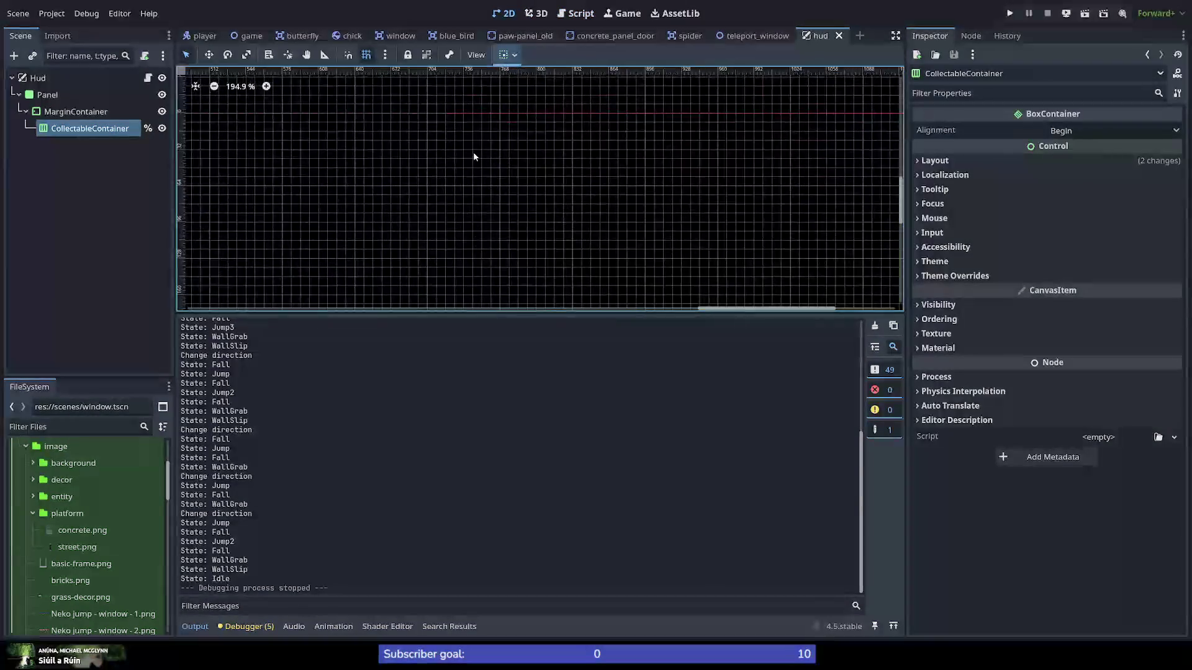
{"action": "scroll", "coordinate": [437, 158], "scroll_direction": "up", "scroll_amount": 2}
{"action": "scroll", "coordinate": [438, 159], "scroll_direction": "down", "scroll_amount": 1}
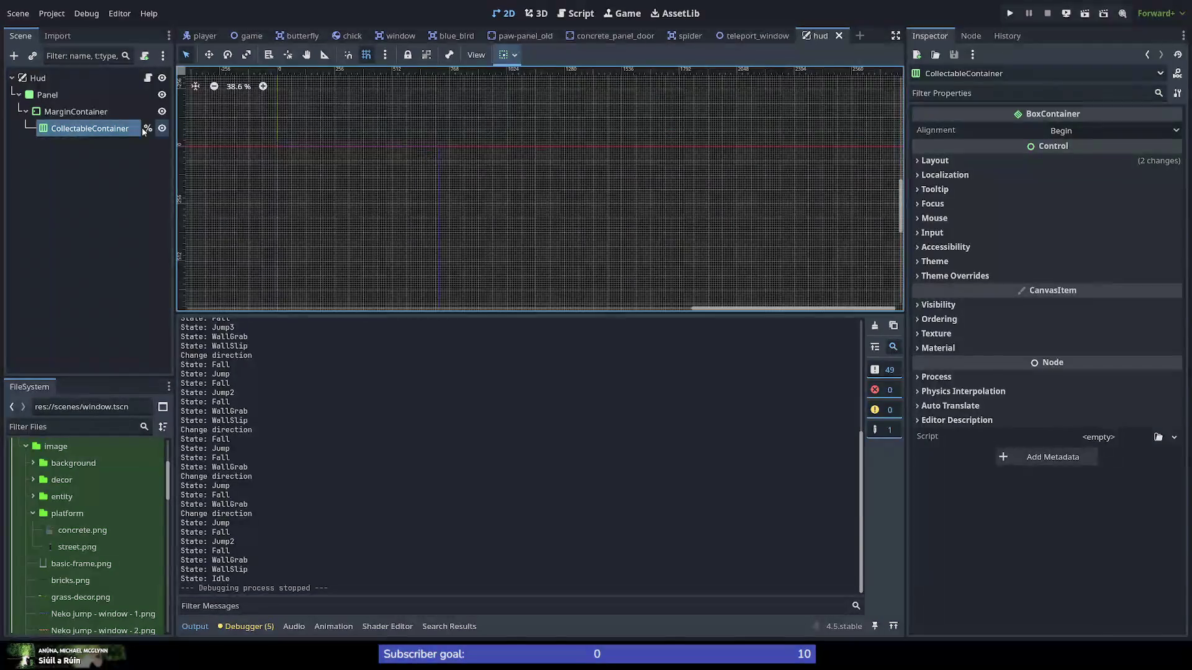
{"action": "left_click", "coordinate": [30, 95]}
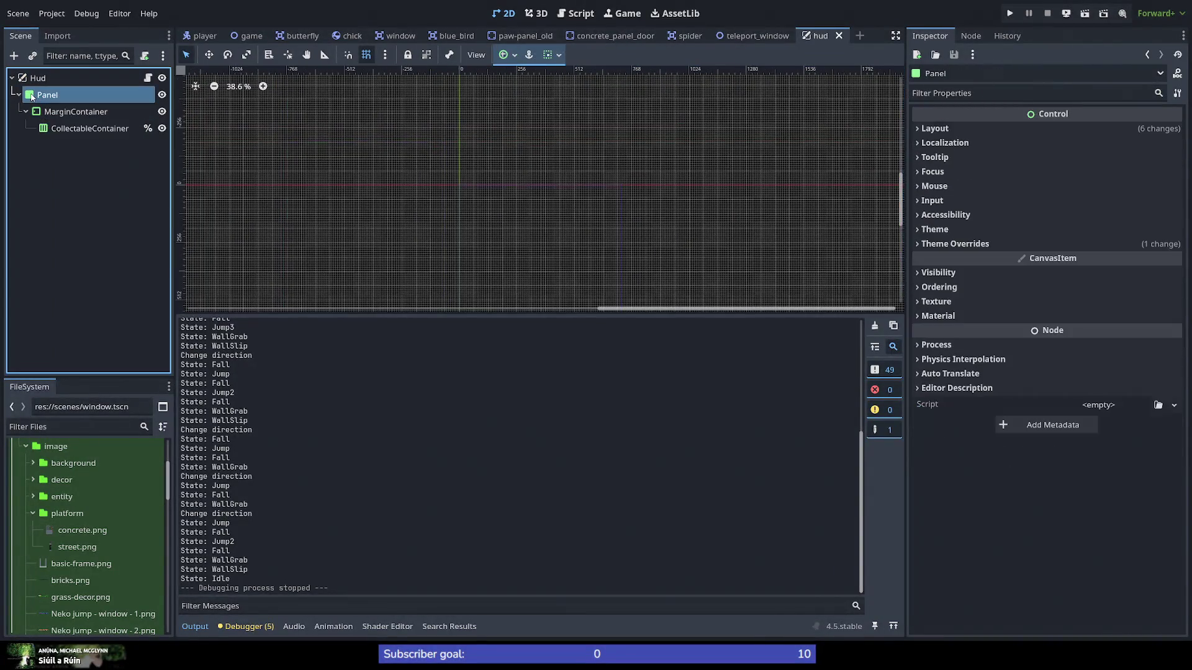
{"action": "scroll", "coordinate": [437, 204], "scroll_direction": "down", "scroll_amount": 5}
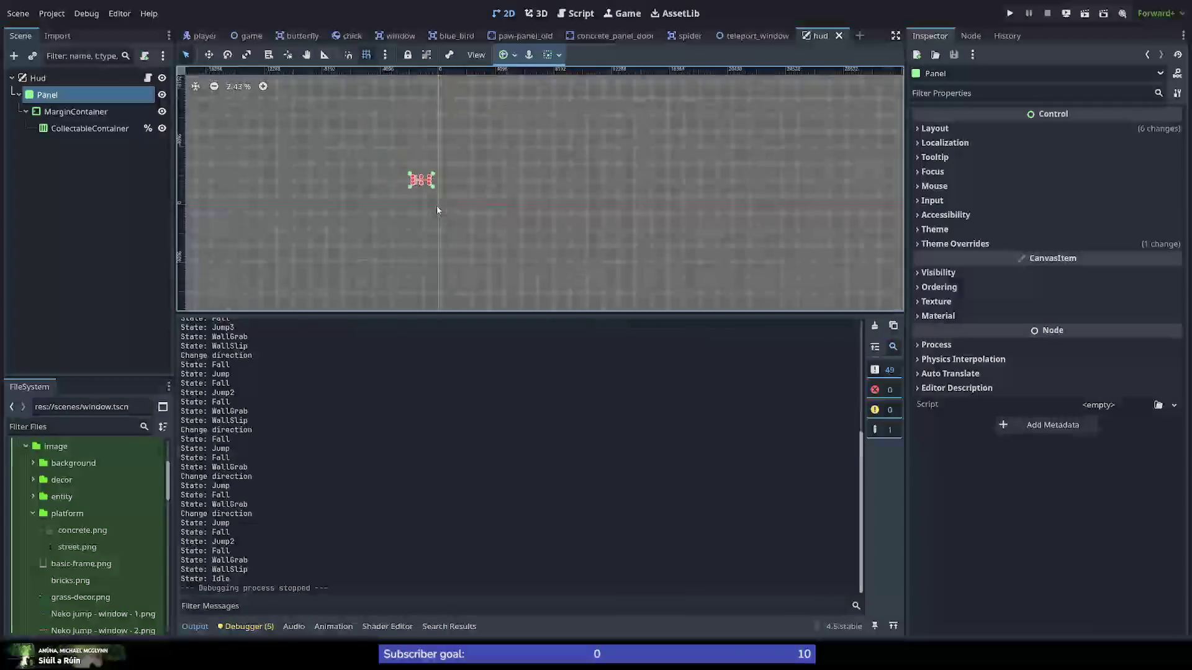
{"action": "scroll", "coordinate": [430, 205], "scroll_direction": "up", "scroll_amount": 2}
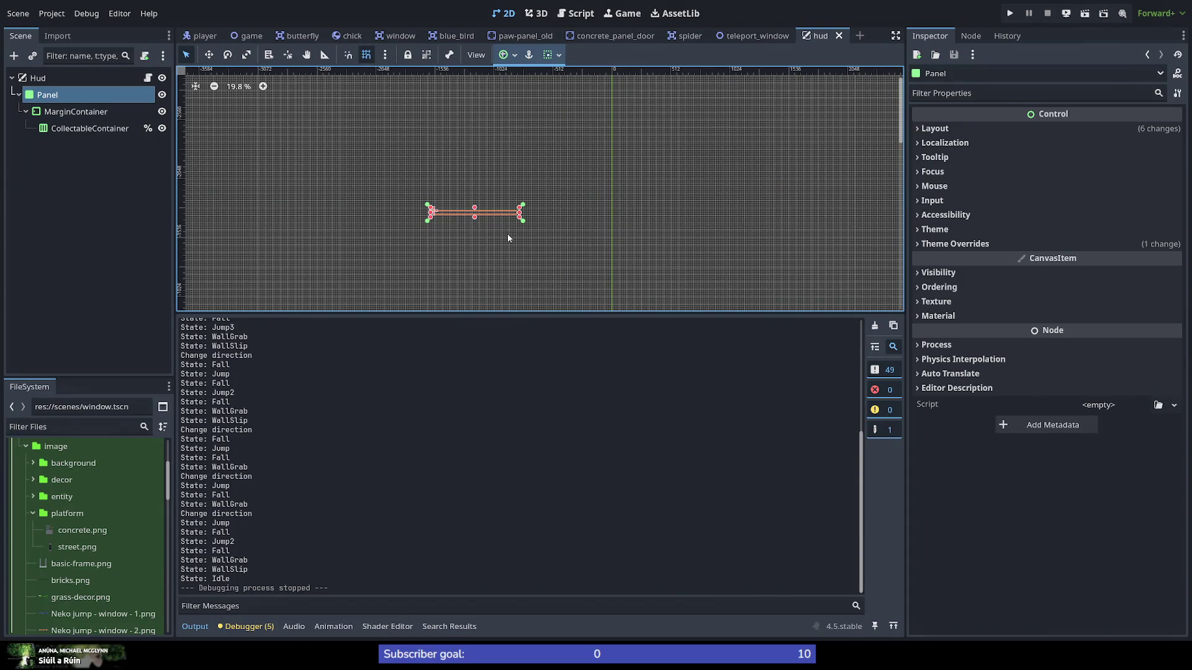
Step: Revert the Hud layer's Offset from (-1550, -1770) to (0, 0) and save hud.tscn
{"action": "left_click", "coordinate": [57, 79]}
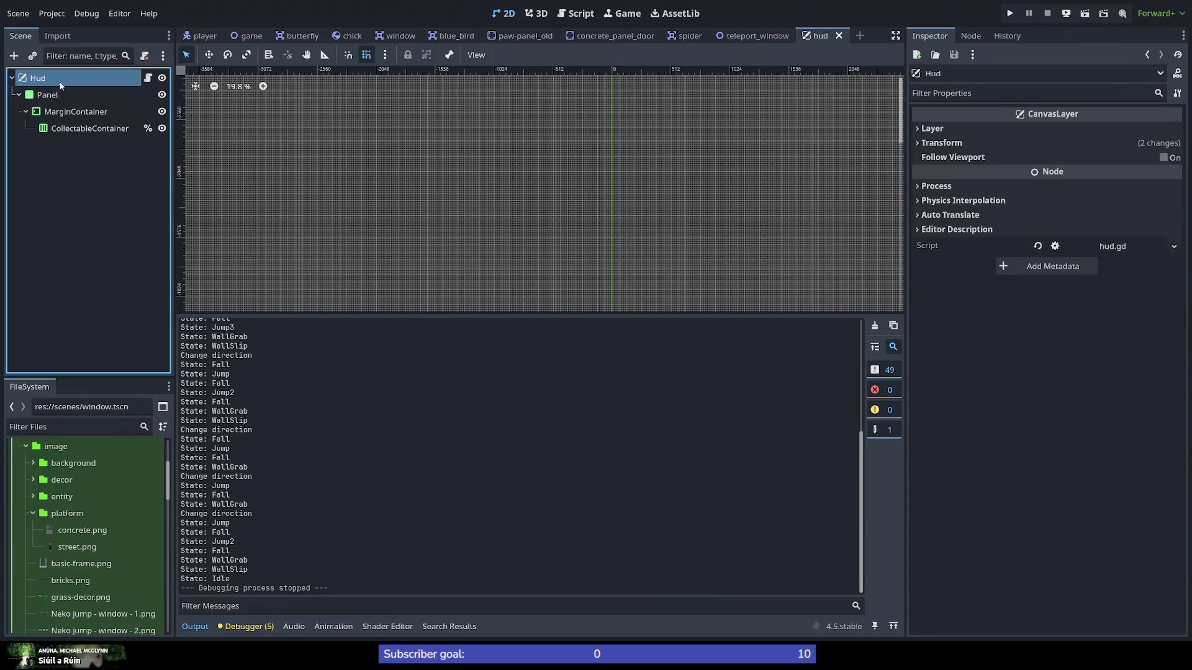
{"action": "left_click", "coordinate": [941, 144]}
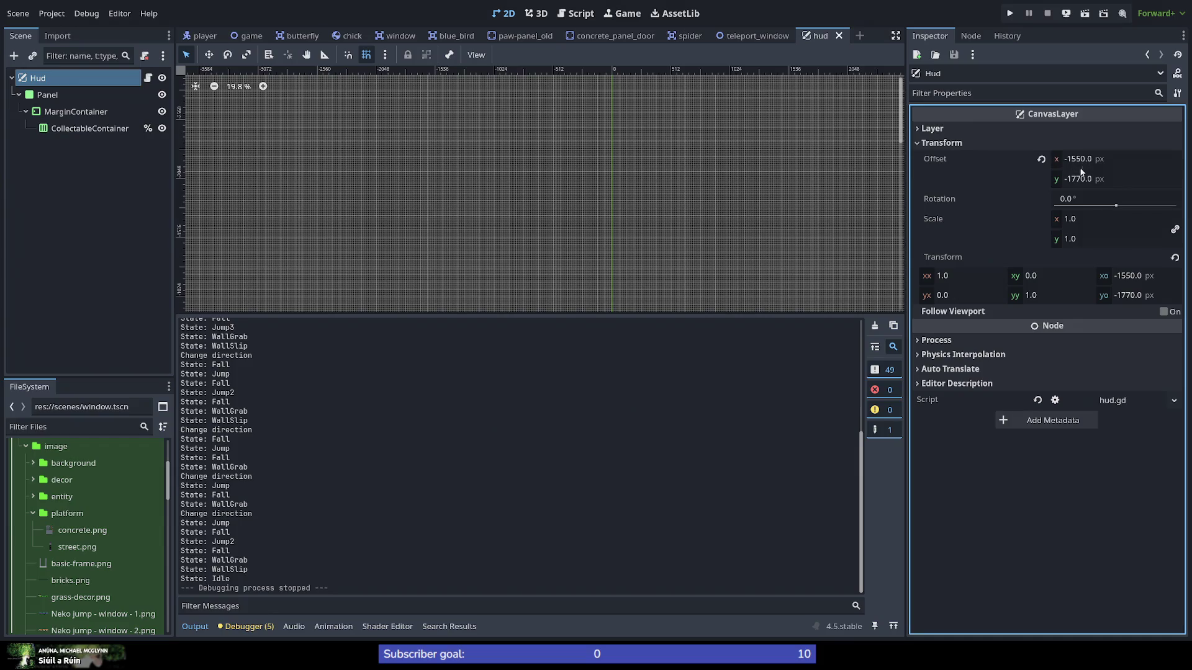
{"action": "left_click", "coordinate": [1042, 159]}
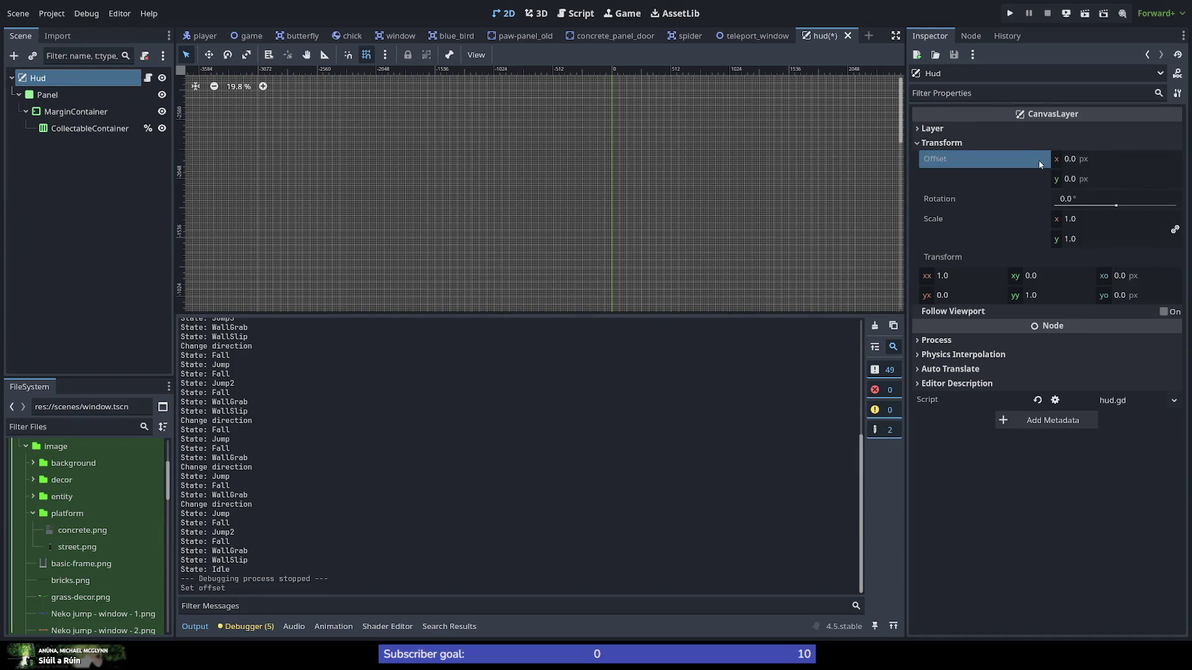
{"action": "left_click", "coordinate": [652, 231]}
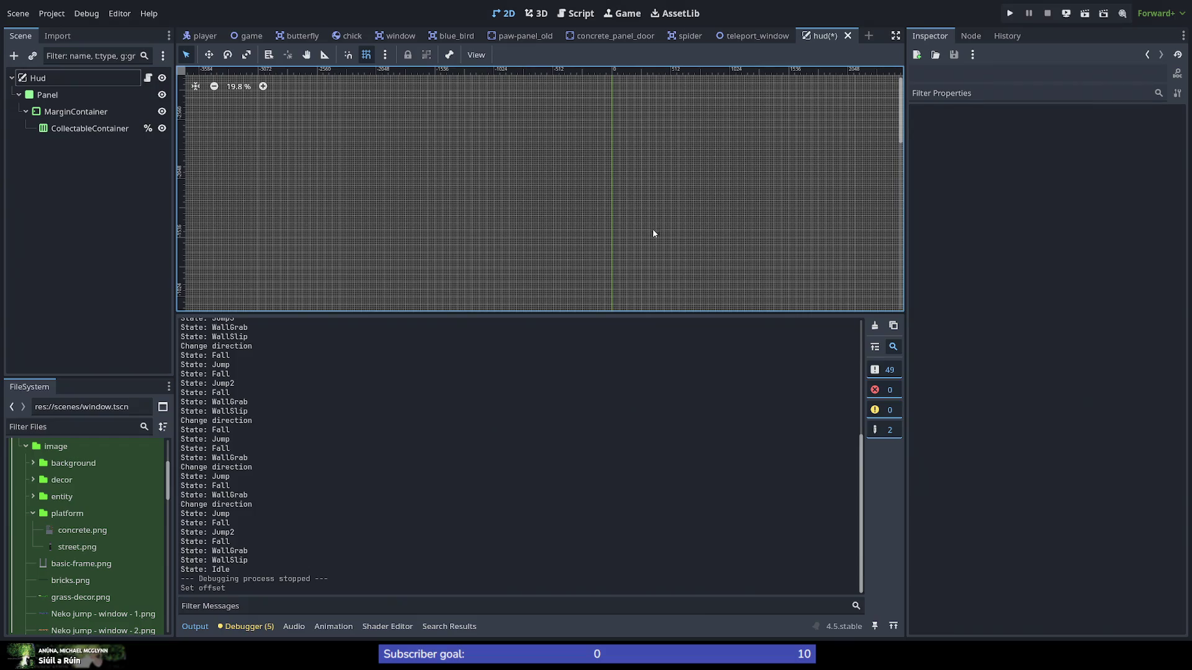
{"action": "key", "text": "ctrl+s"}
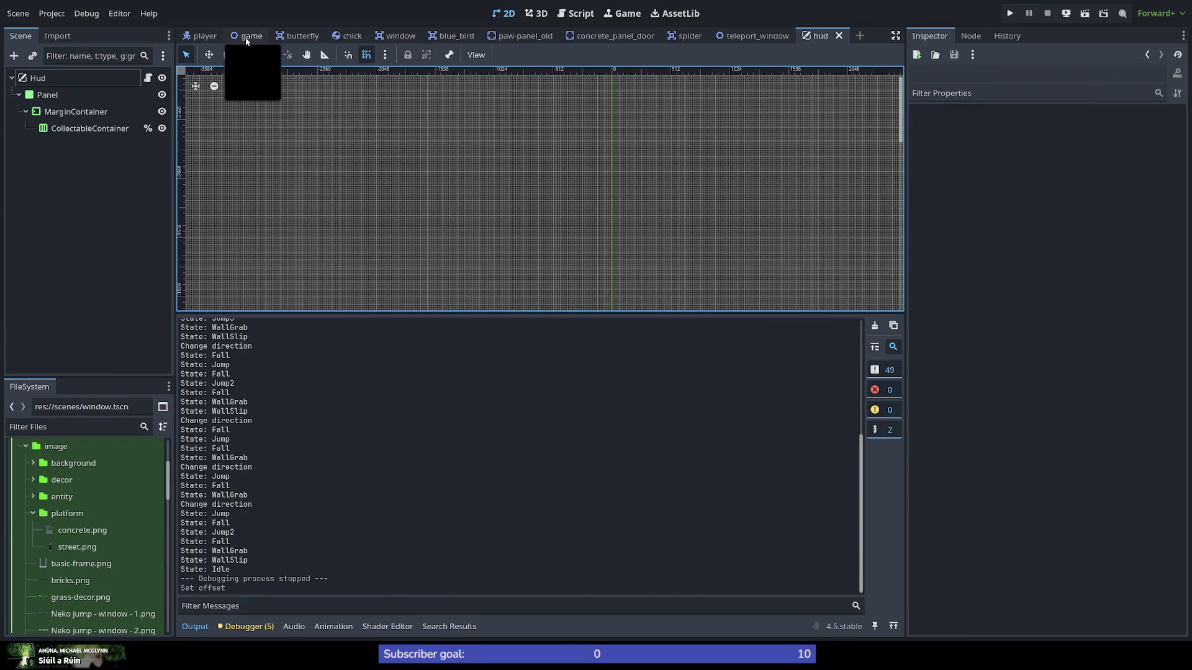
Step: In the game scene, set the Hud instance's transform offset to x -1550, y -1770
{"action": "left_click", "coordinate": [247, 36]}
{"action": "left_click", "coordinate": [30, 95]}
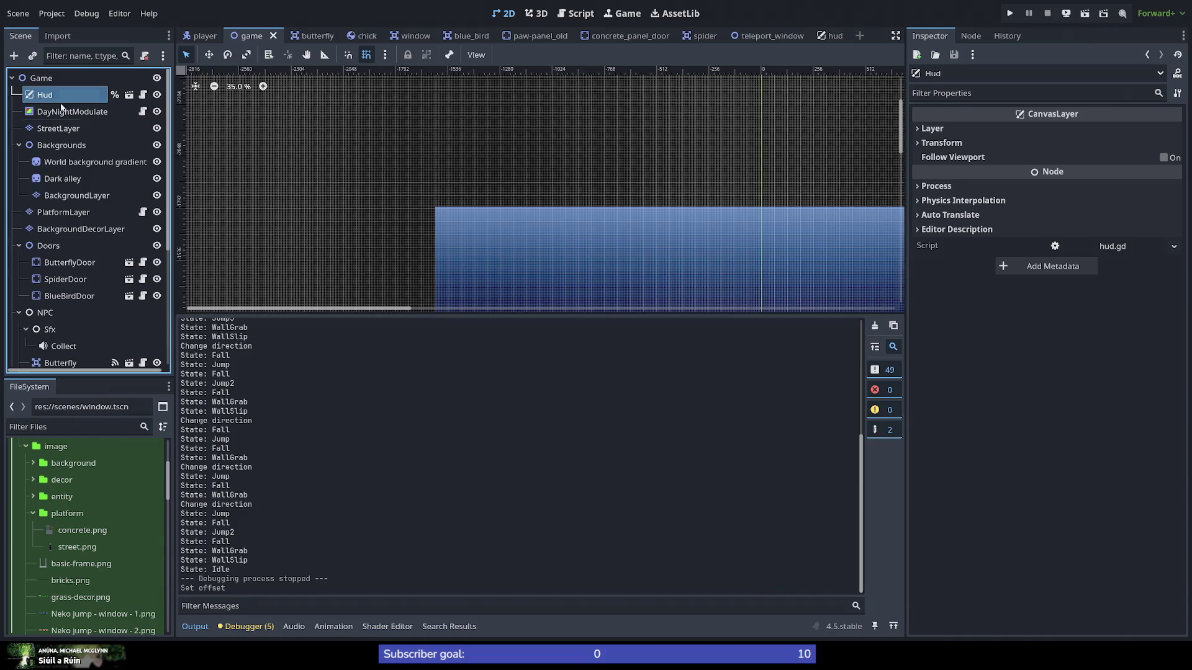
{"action": "left_click", "coordinate": [938, 144]}
{"action": "left_click", "coordinate": [1070, 159]}
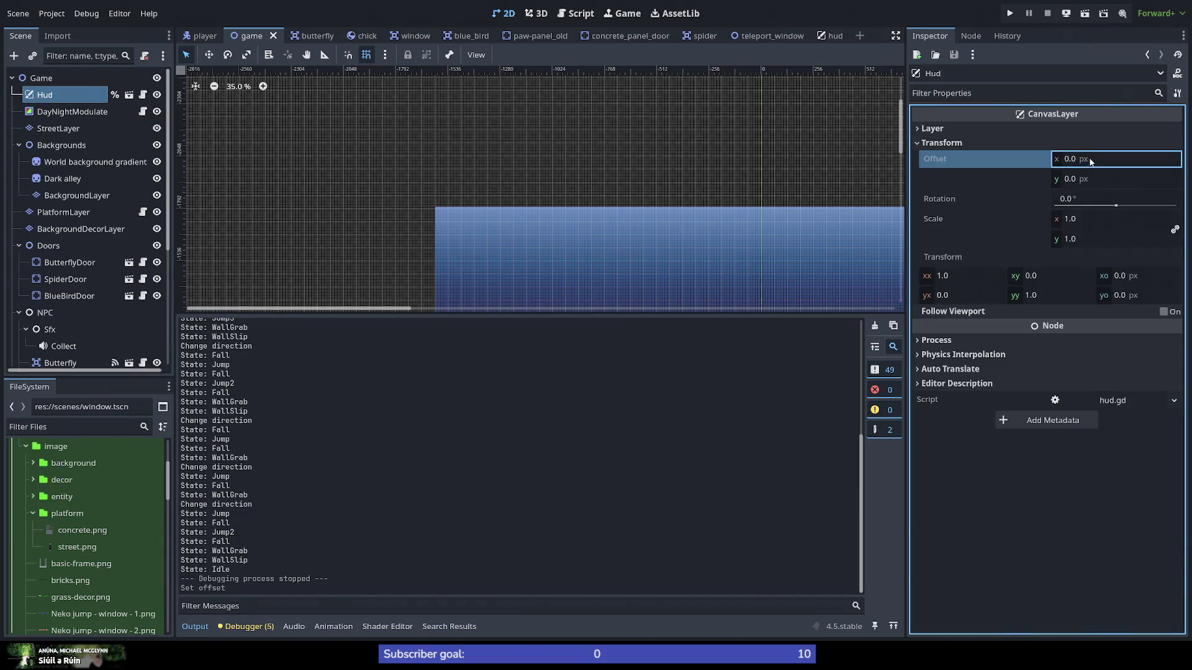
{"action": "type", "text": "-1"}
{"action": "type", "text": "550"}
{"action": "key", "text": "Tab"}
{"action": "type", "text": "-177"}
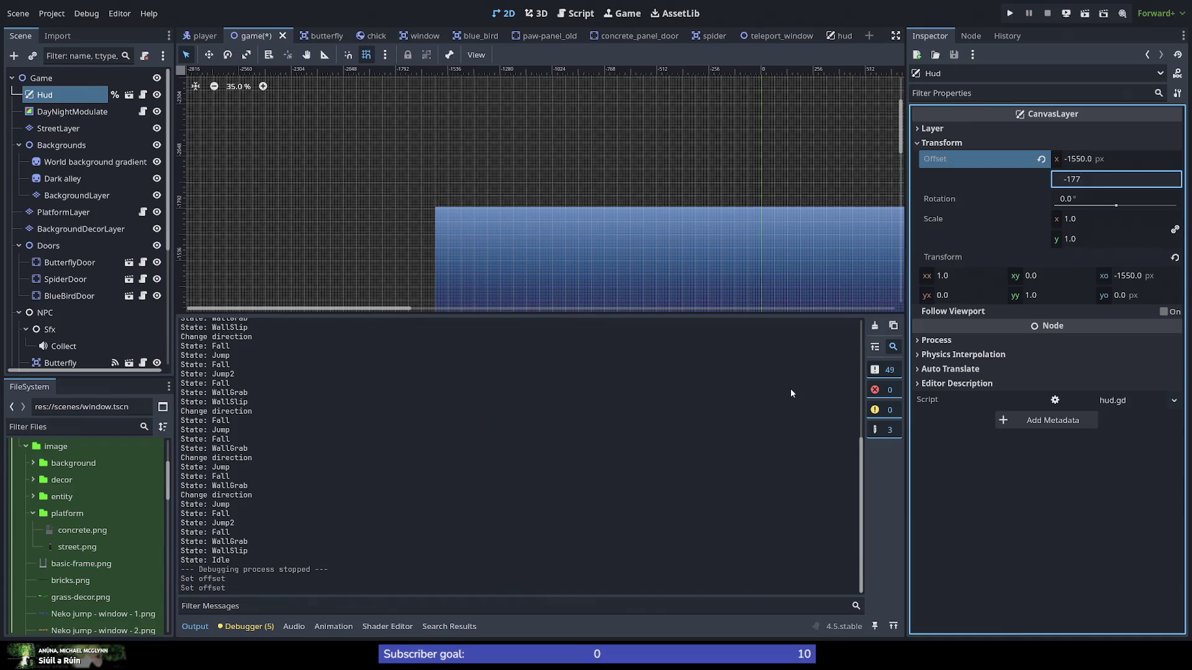
{"action": "type", "text": "0.0"}
{"action": "key", "text": "Return"}
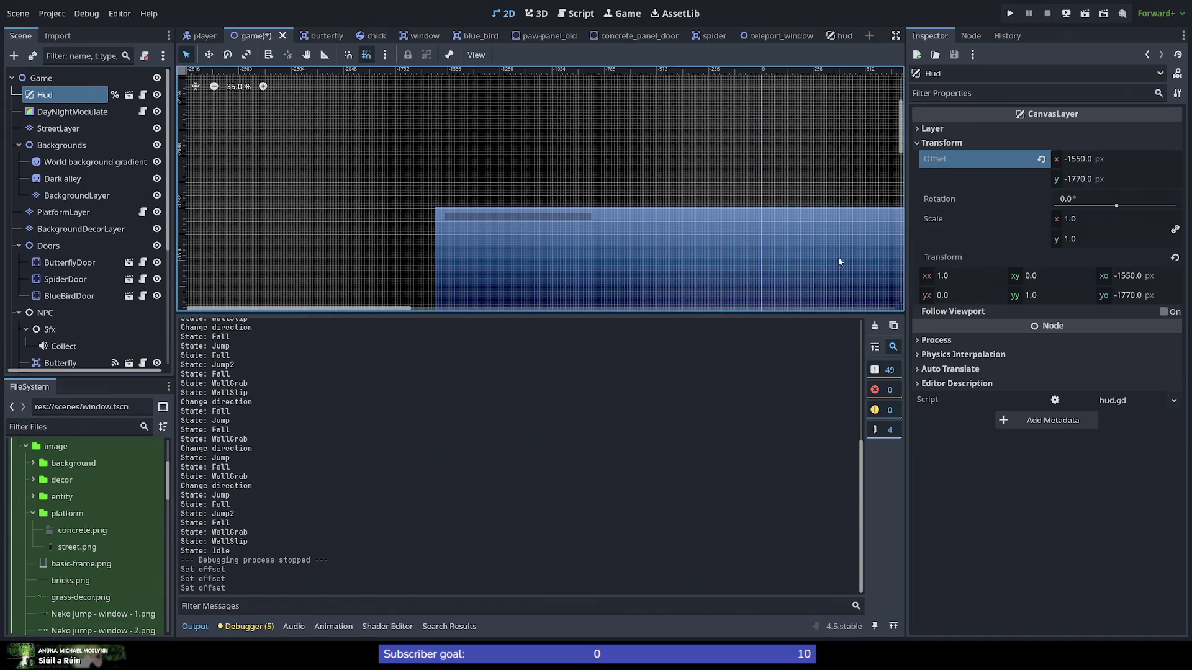
Step: Save the game scene and reopen the Hud scene for editing
{"action": "key", "text": "ctrl+s"}
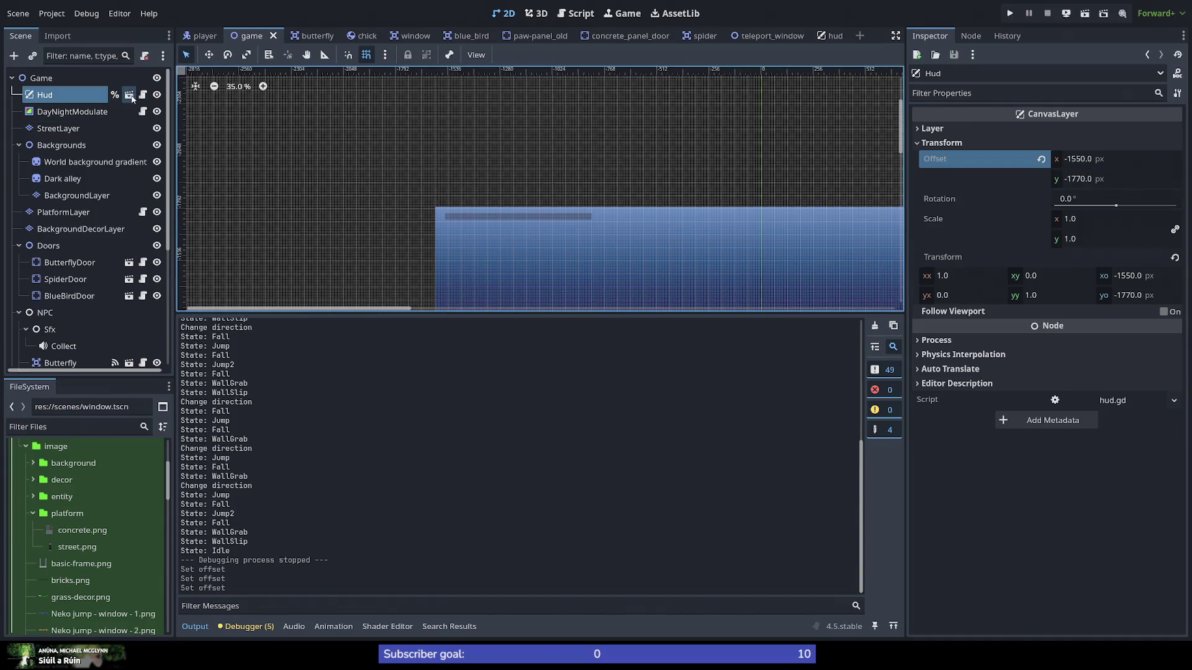
{"action": "left_click", "coordinate": [129, 95]}
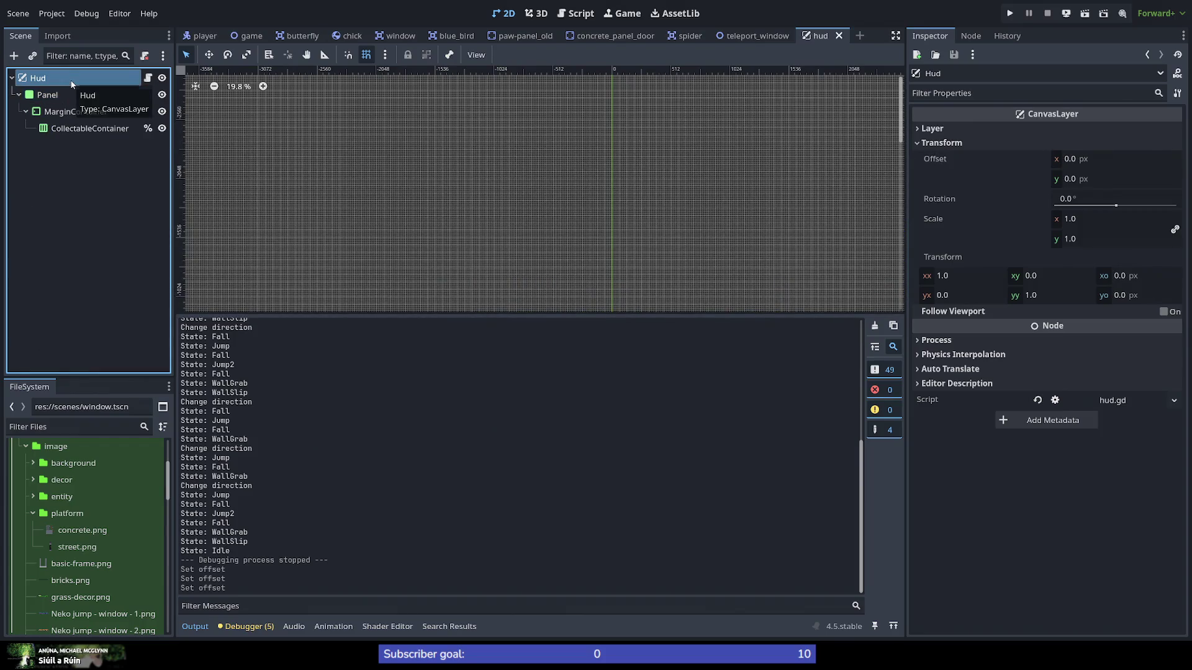
{"action": "left_click", "coordinate": [21, 79]}
Step: Centre the view on the Panel and run the game briefly to check the HUD
{"action": "double_click", "coordinate": [31, 95]}
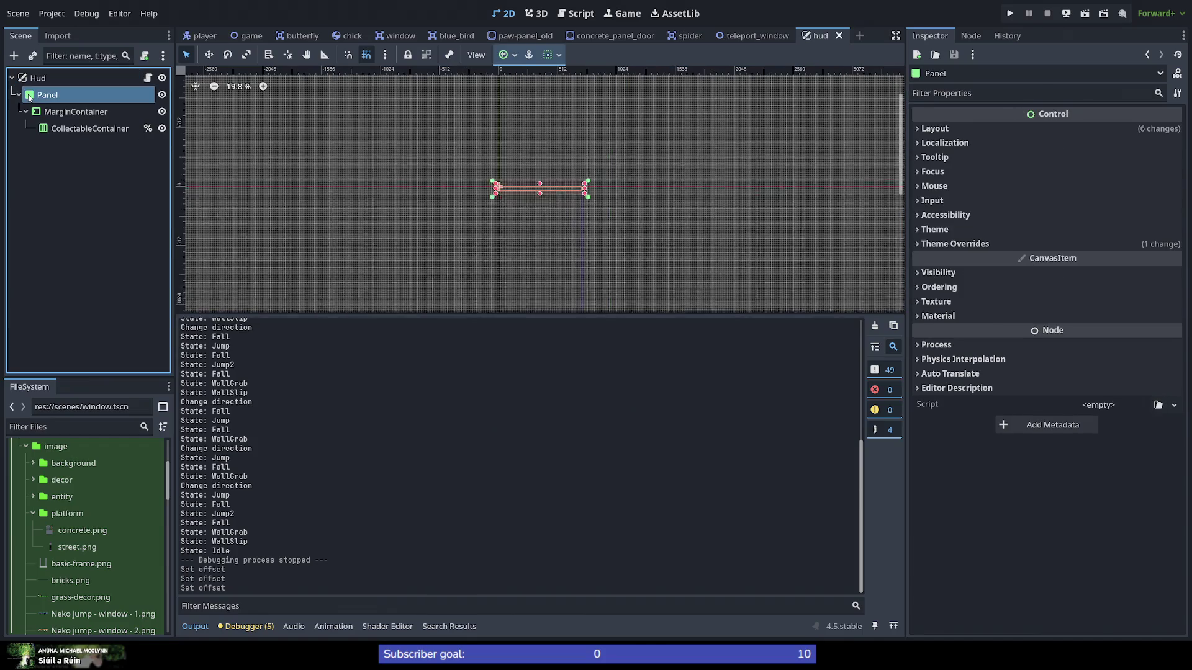
{"action": "scroll", "coordinate": [558, 198], "scroll_direction": "up", "scroll_amount": 8}
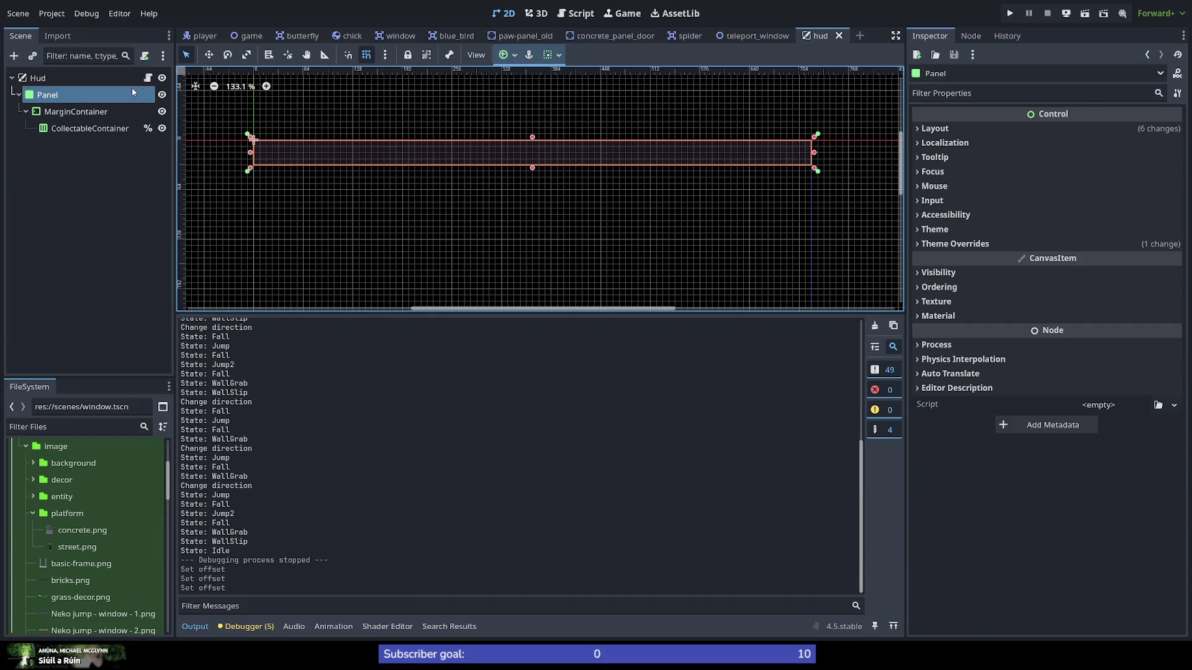
{"action": "left_click", "coordinate": [1010, 13]}
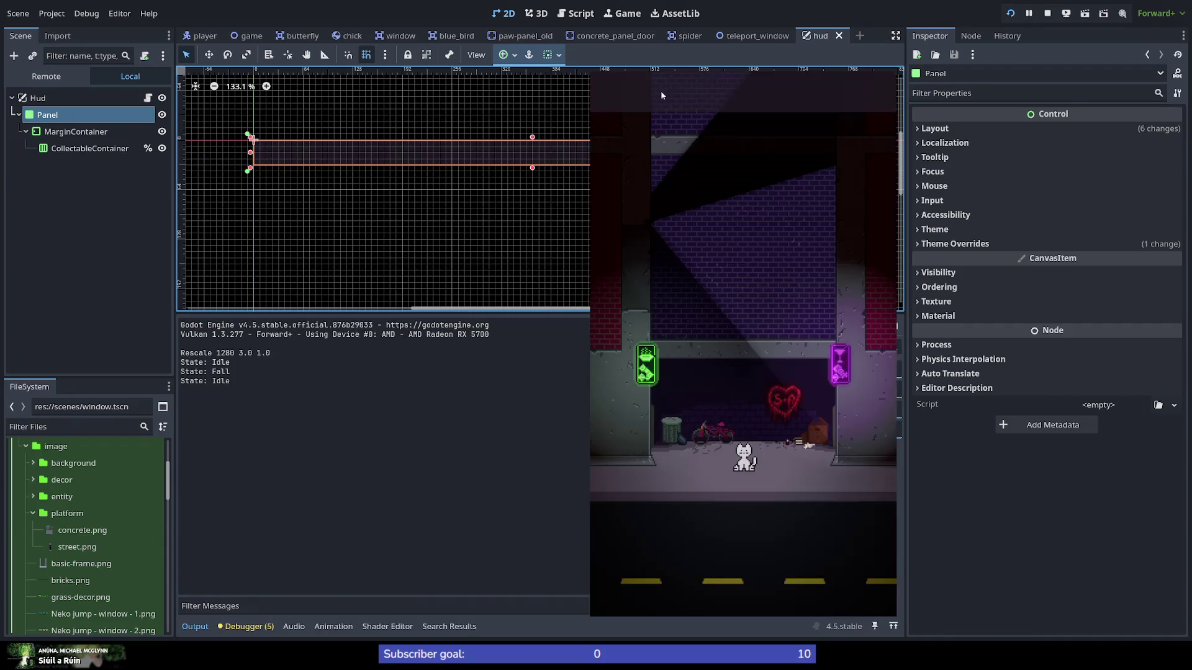
{"action": "key", "text": "F8"}
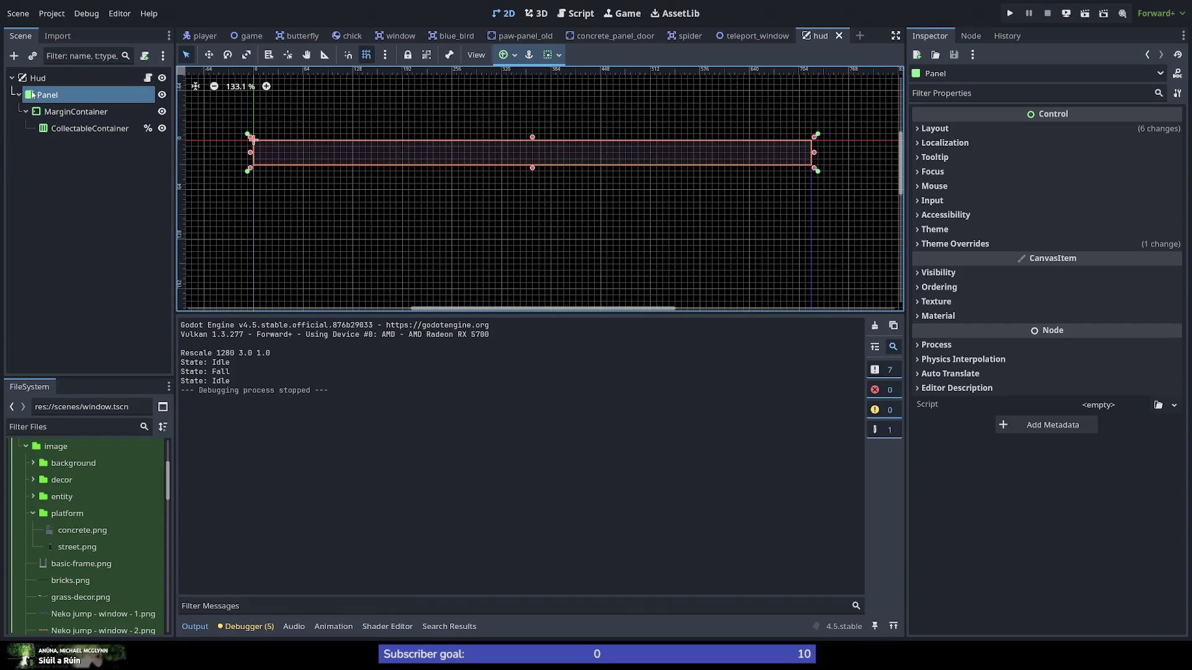
Step: Apply the Full Rect anchor preset to the MarginContainer so it spans the Panel
{"action": "left_click", "coordinate": [41, 114]}
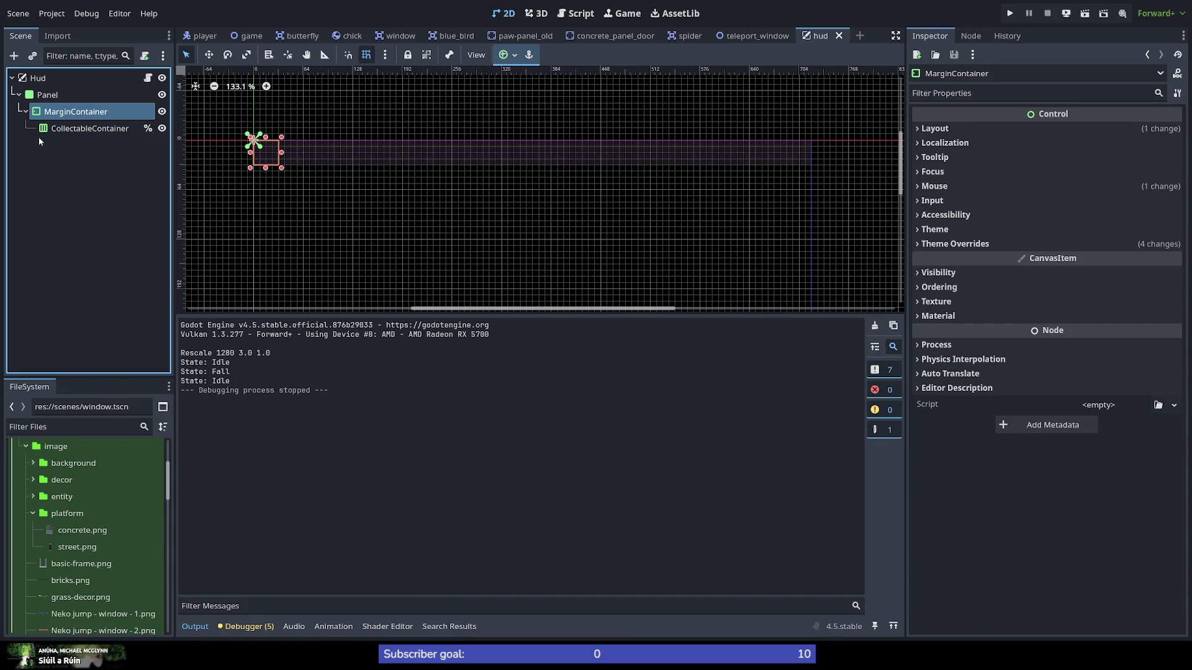
{"action": "left_click", "coordinate": [51, 131]}
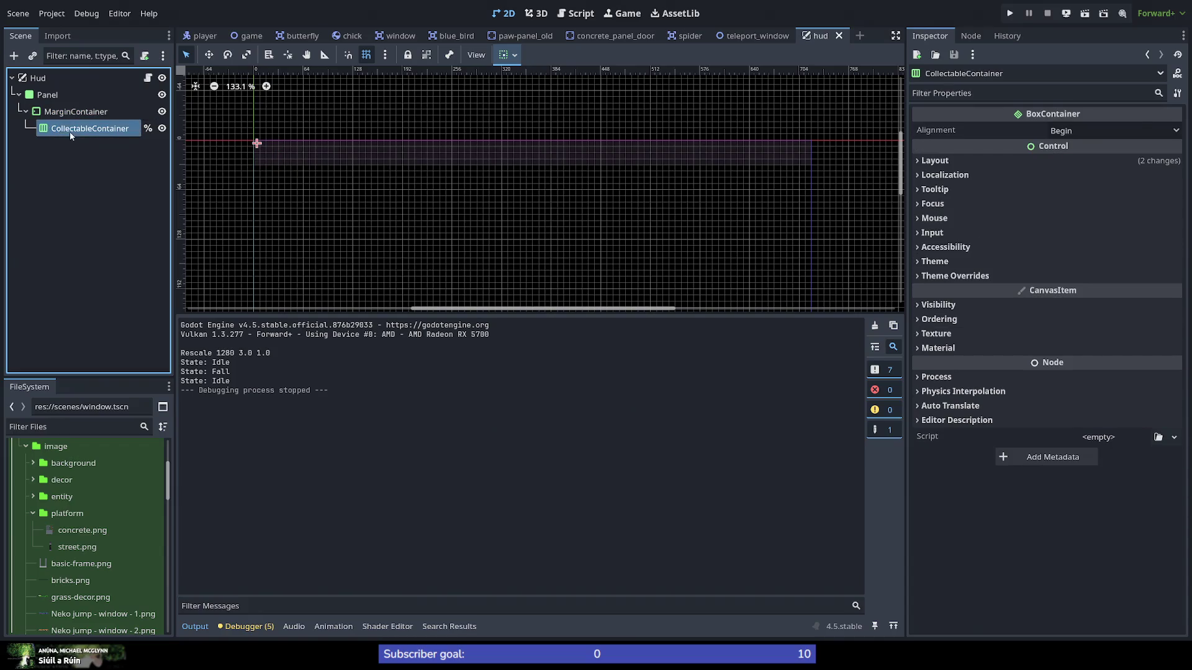
{"action": "left_click", "coordinate": [69, 118]}
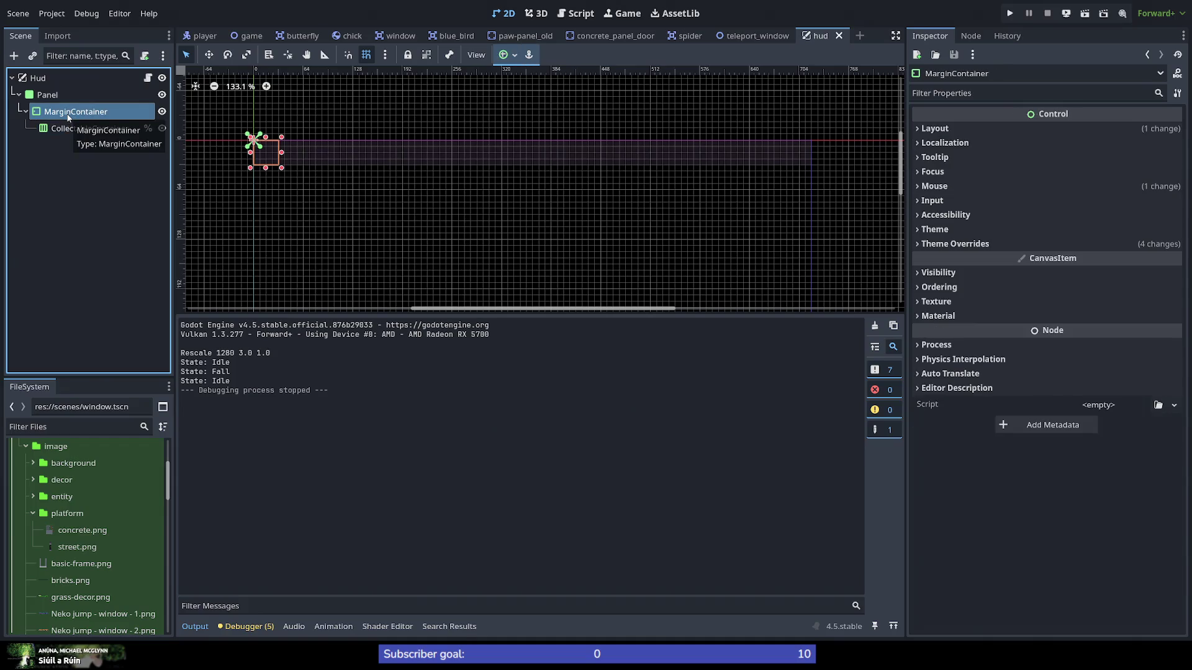
{"action": "left_click", "coordinate": [508, 55]}
{"action": "left_click", "coordinate": [566, 148]}
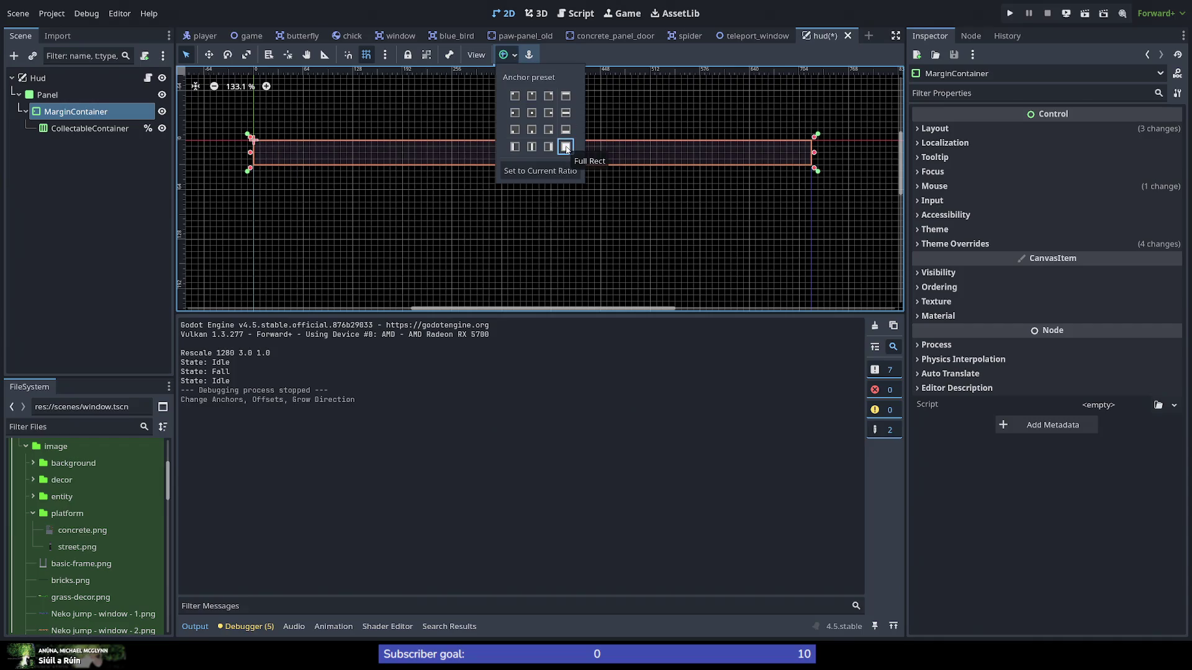
Step: Set CollectableContainer to fill horizontally and vertically, then save the HUD scene
{"action": "left_click", "coordinate": [90, 128]}
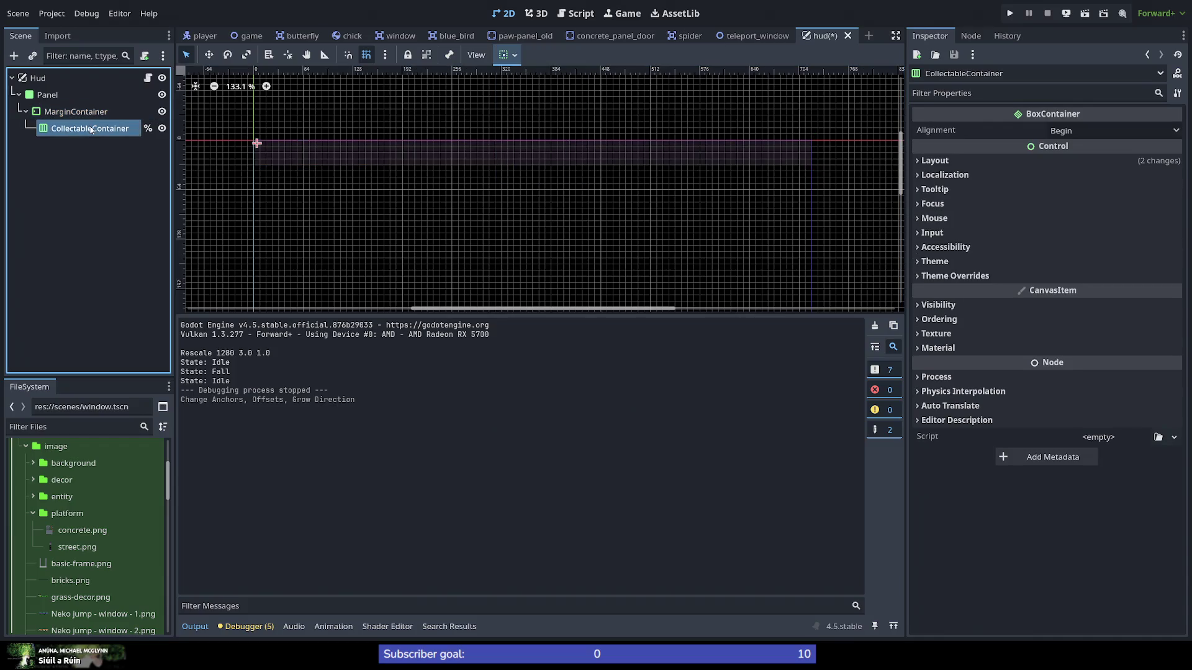
{"action": "left_click", "coordinate": [512, 56]}
{"action": "left_click", "coordinate": [568, 96]}
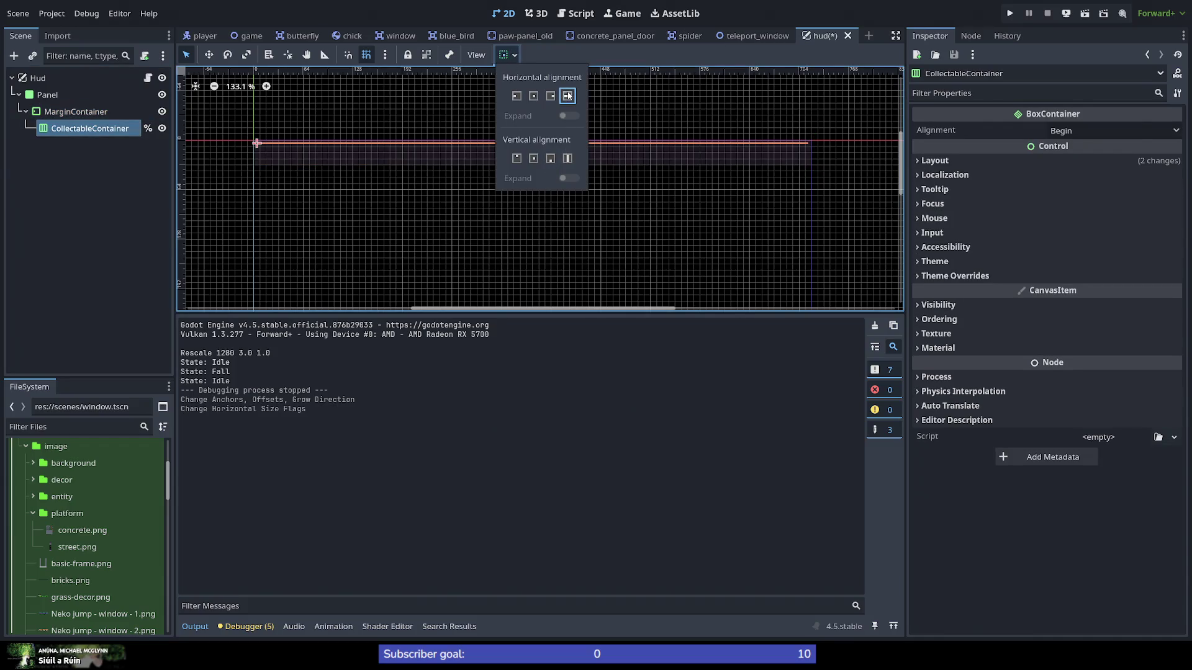
{"action": "left_click", "coordinate": [568, 158]}
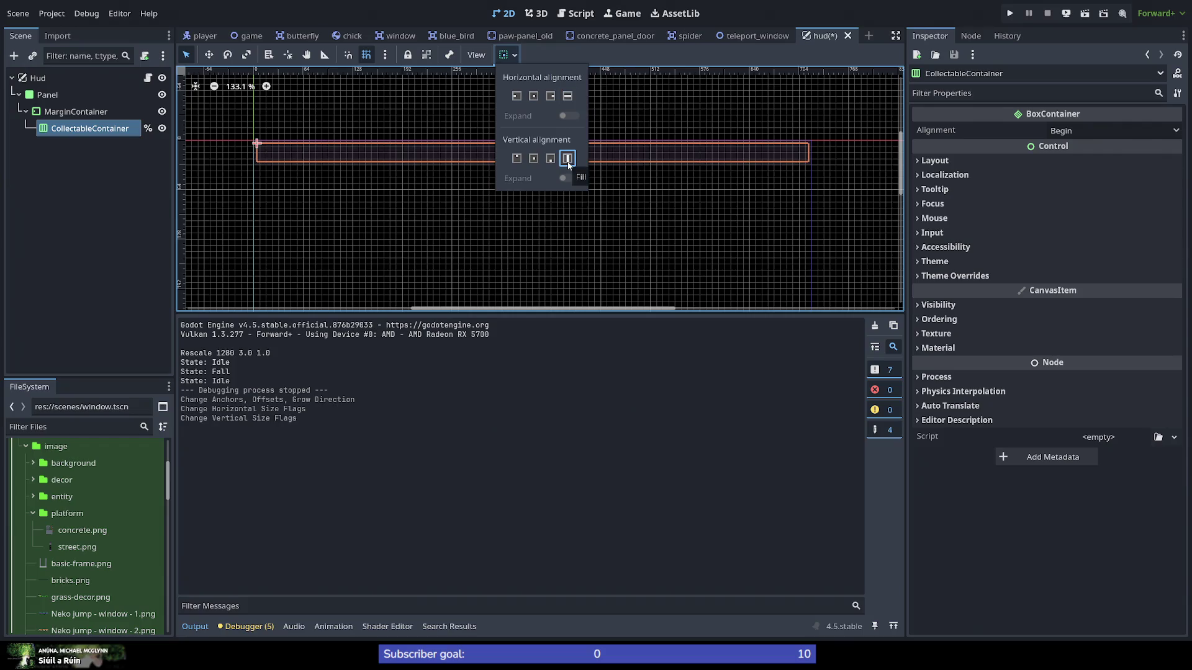
{"action": "left_click", "coordinate": [888, 17]}
{"action": "key", "text": "ctrl+s"}
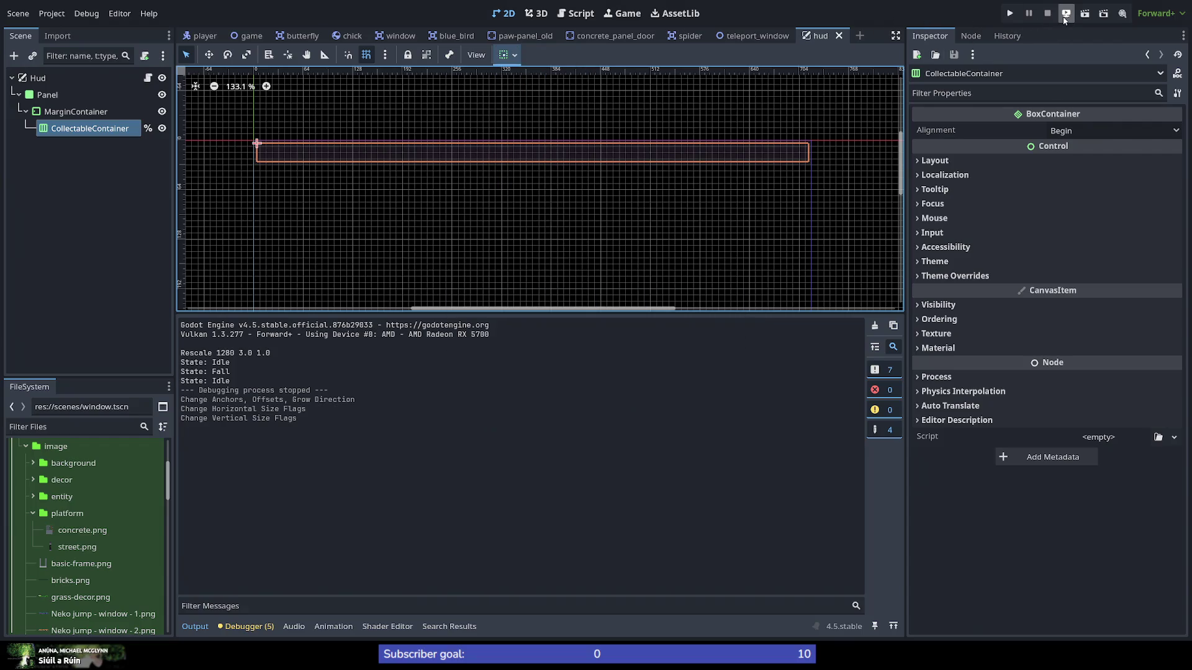
{"action": "left_click", "coordinate": [1010, 13]}
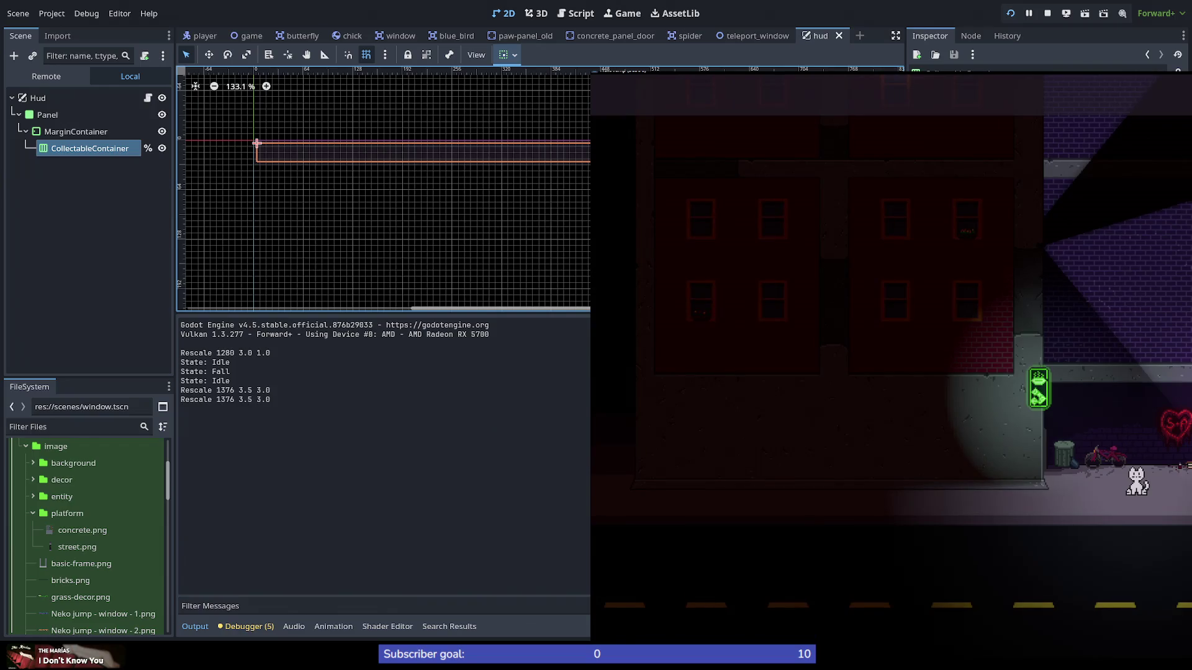
{"action": "key", "text": "Left"}
{"action": "key", "text": "space"}
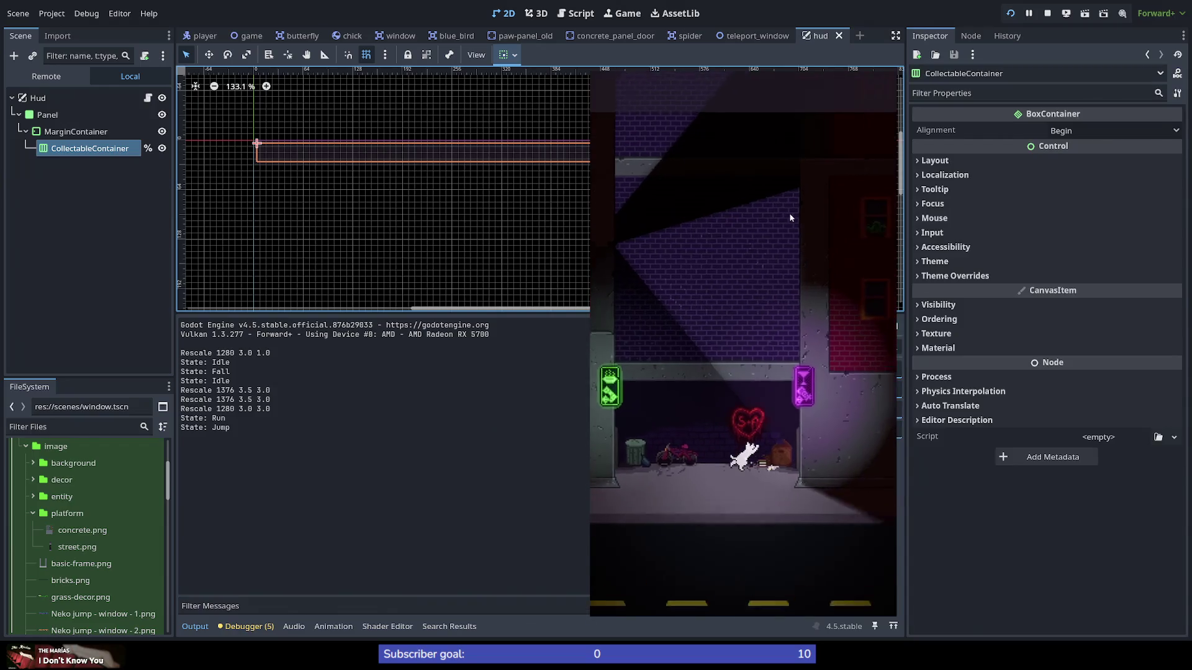
{"action": "key", "text": "Right"}
{"action": "key", "text": "space"}
{"action": "key", "text": "space"}
{"action": "key", "text": "space"}
{"action": "key", "text": "Left"}
{"action": "key", "text": "space"}
{"action": "key", "text": "space"}
{"action": "key", "text": "space"}
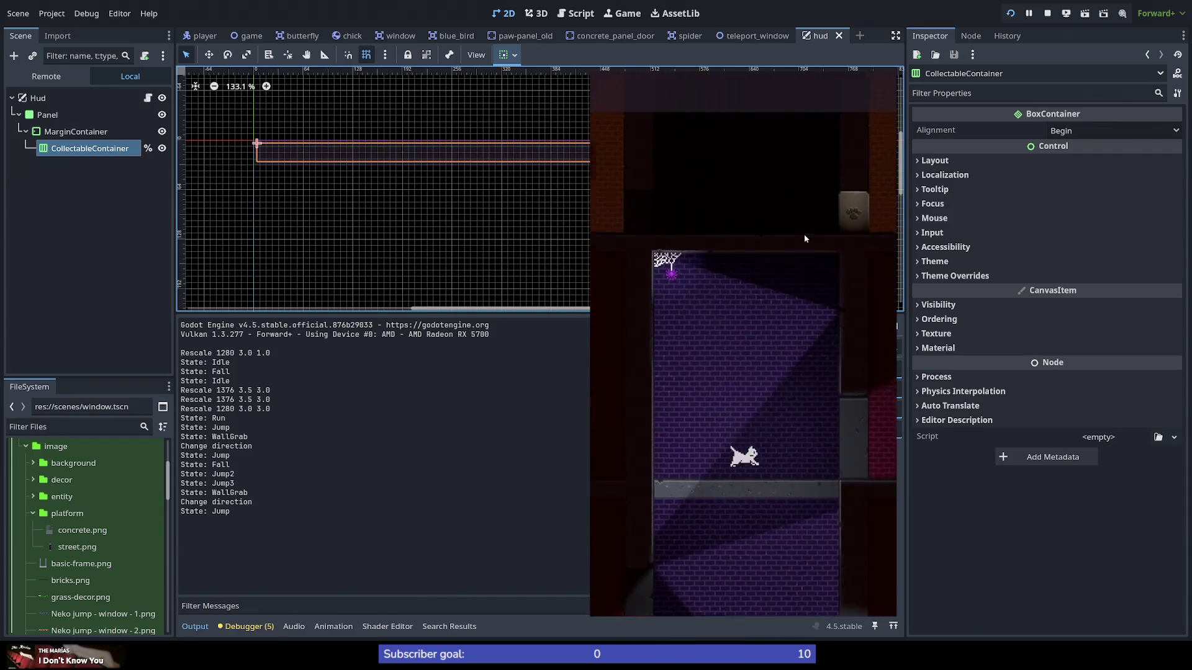
{"action": "key", "text": "Right"}
{"action": "key", "text": "space"}
{"action": "key", "text": "space"}
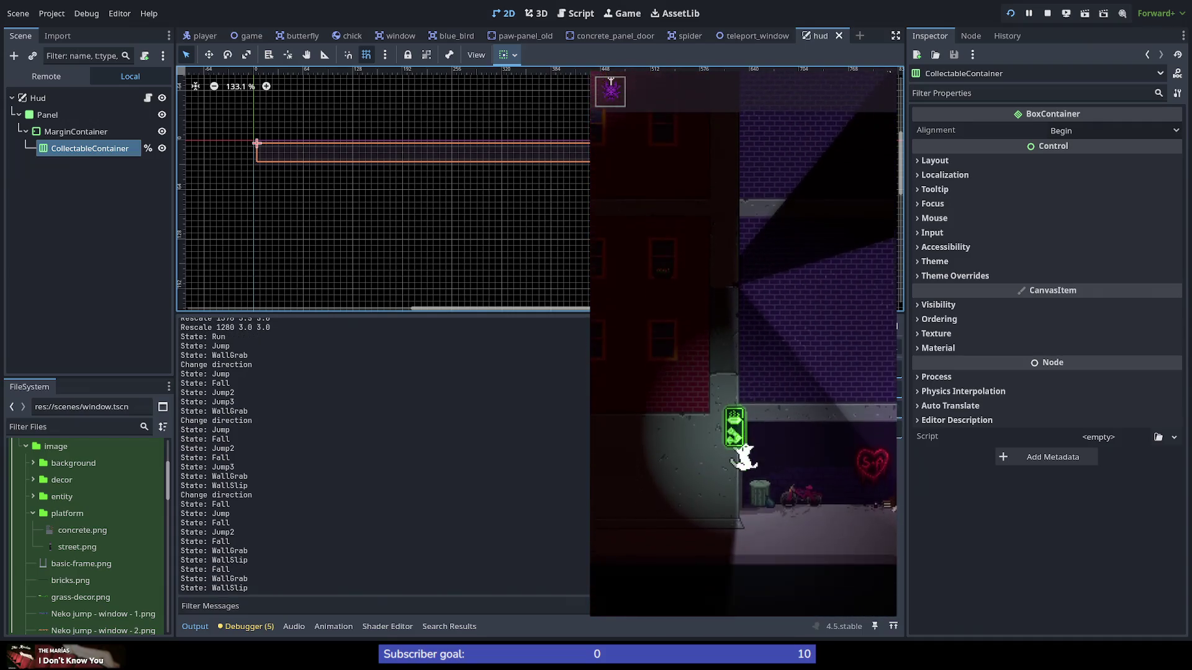
{"action": "key", "text": "F8"}
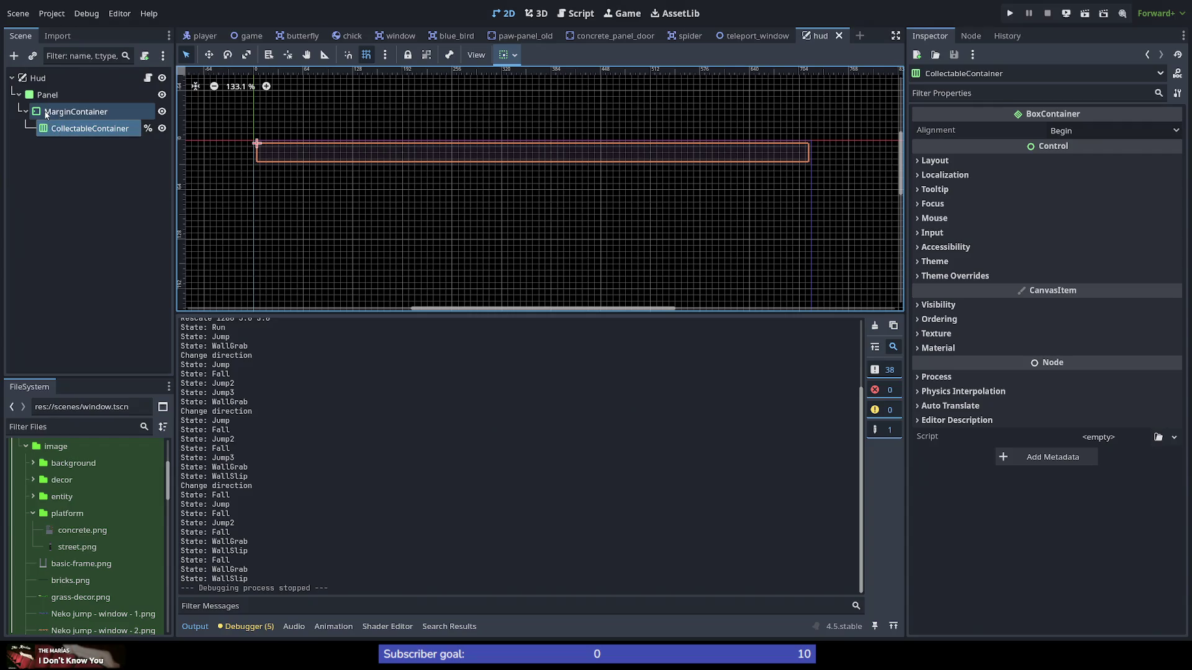
{"action": "left_click", "coordinate": [45, 115]}
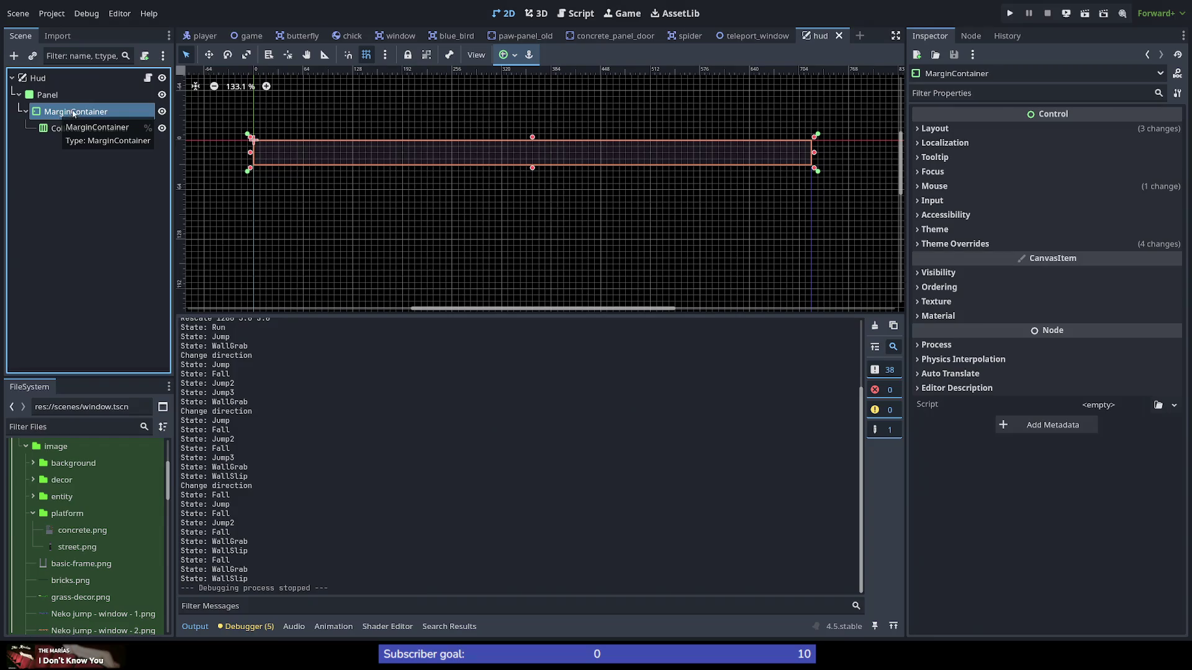
Step: Add an HSplitContainer under MarginContainer and move CollectableContainer into it
{"action": "right_click", "coordinate": [63, 113]}
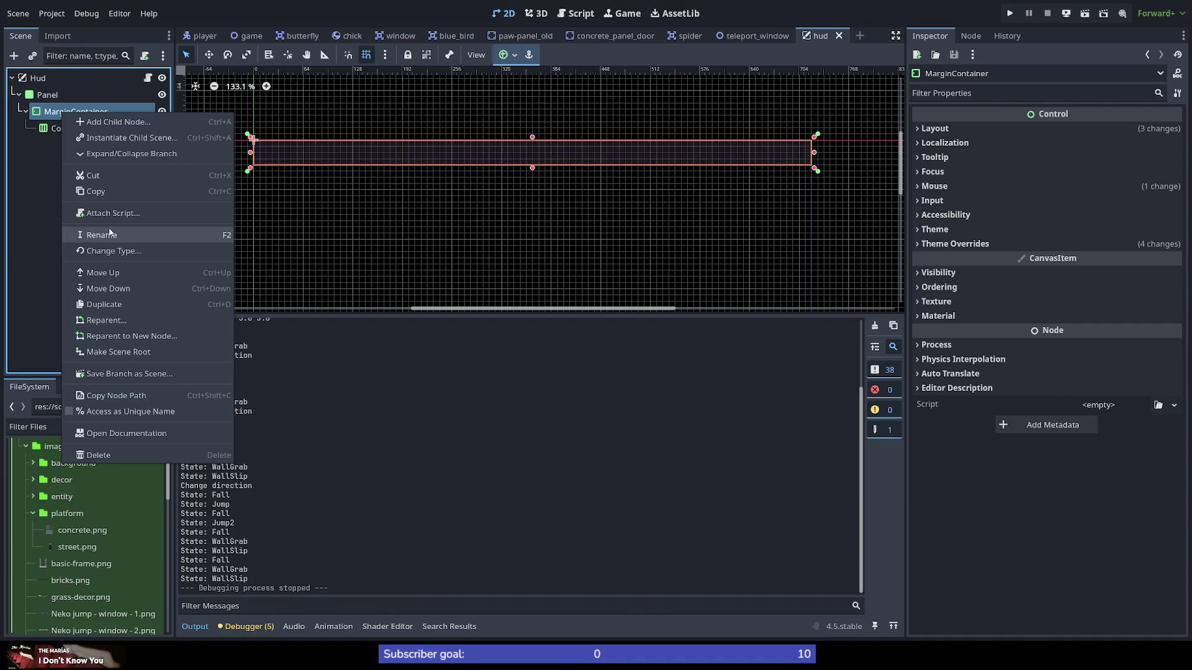
{"action": "left_click", "coordinate": [99, 123]}
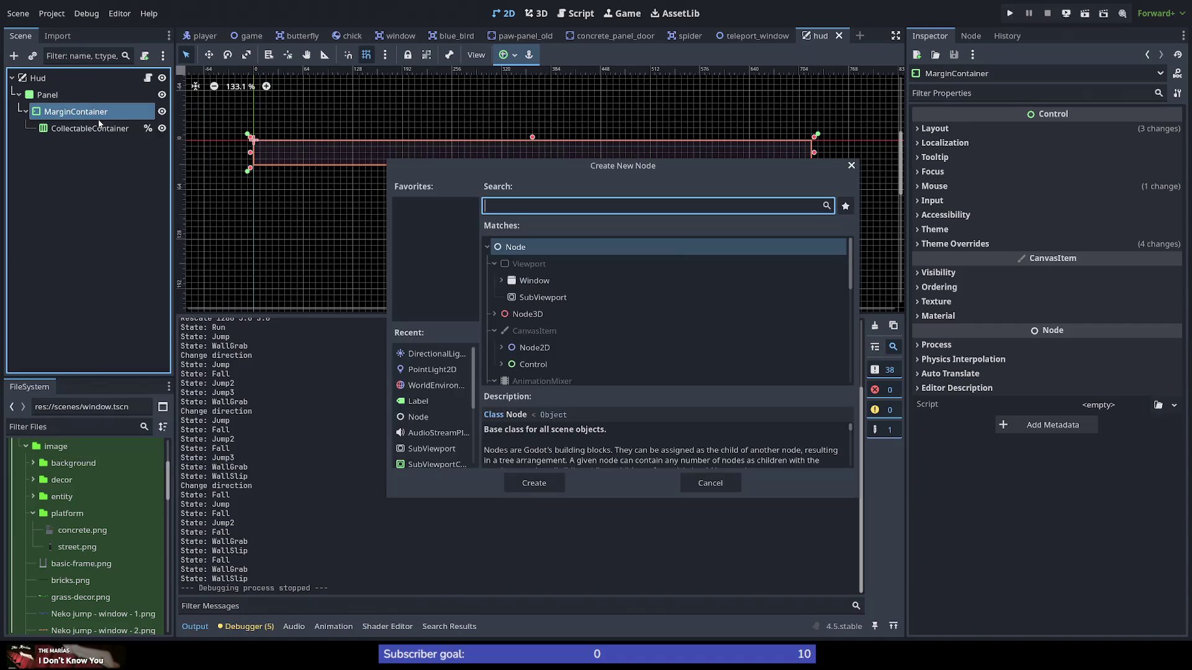
{"action": "type", "text": "split"}
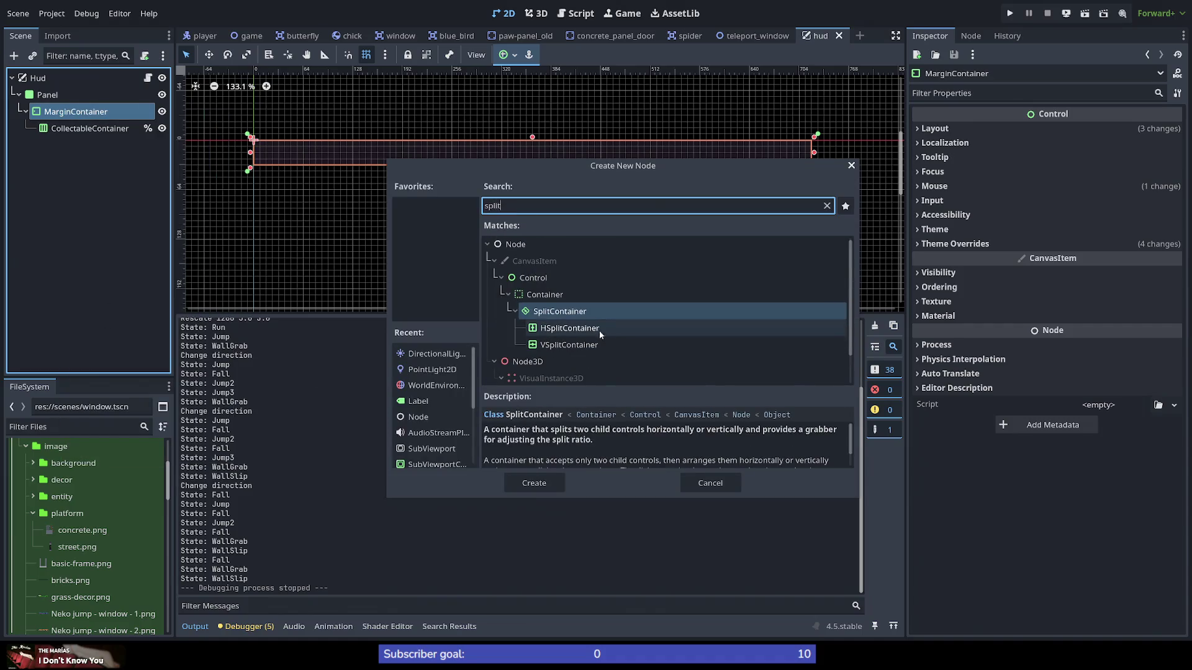
{"action": "left_click", "coordinate": [598, 328]}
{"action": "left_click", "coordinate": [547, 489]}
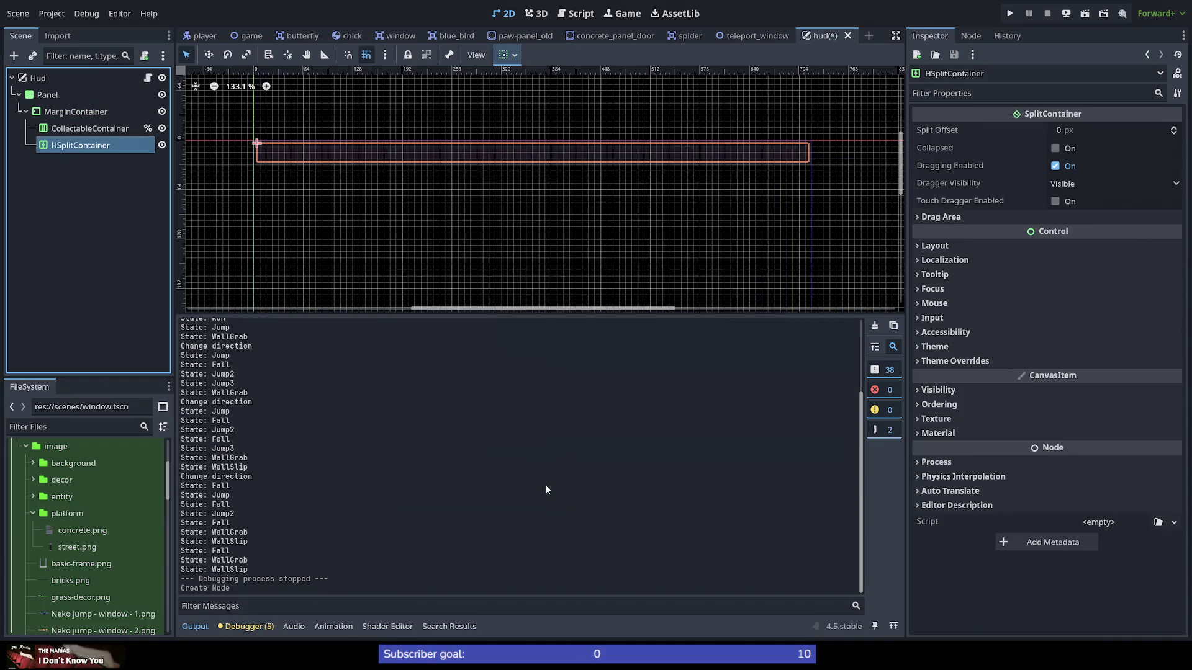
{"action": "left_click_drag", "start_coordinate": [72, 128], "coordinate": [93, 147]}
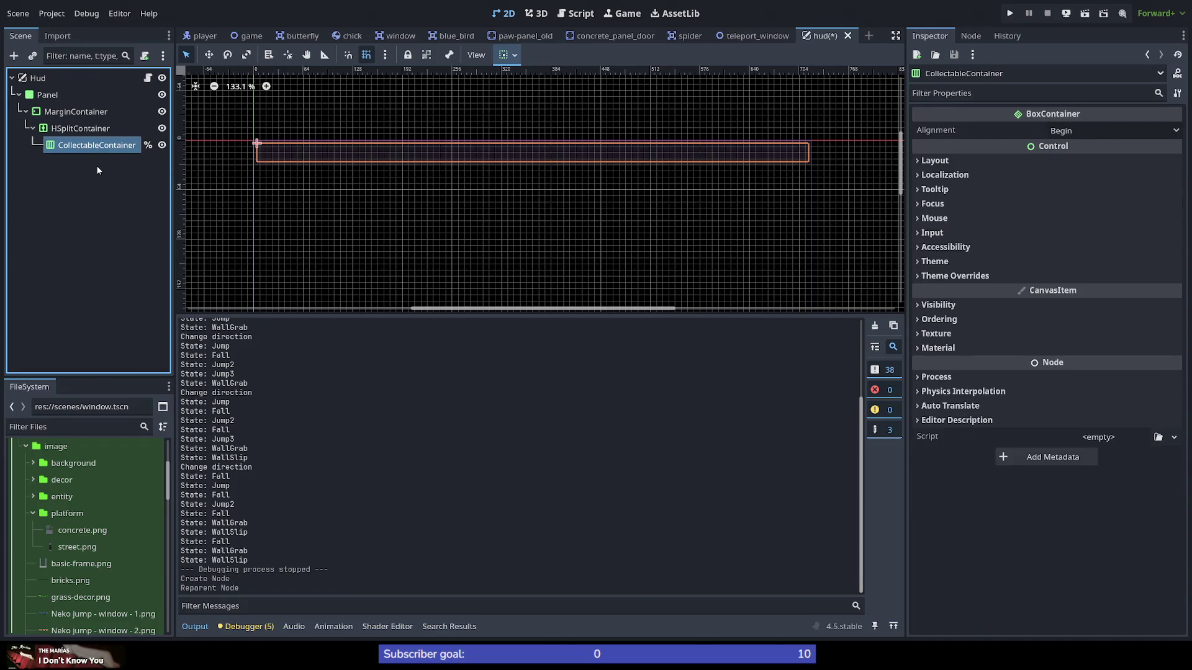
Step: Add a Label as a child of the HSplitContainer
{"action": "right_click", "coordinate": [91, 129]}
{"action": "left_click", "coordinate": [117, 138]}
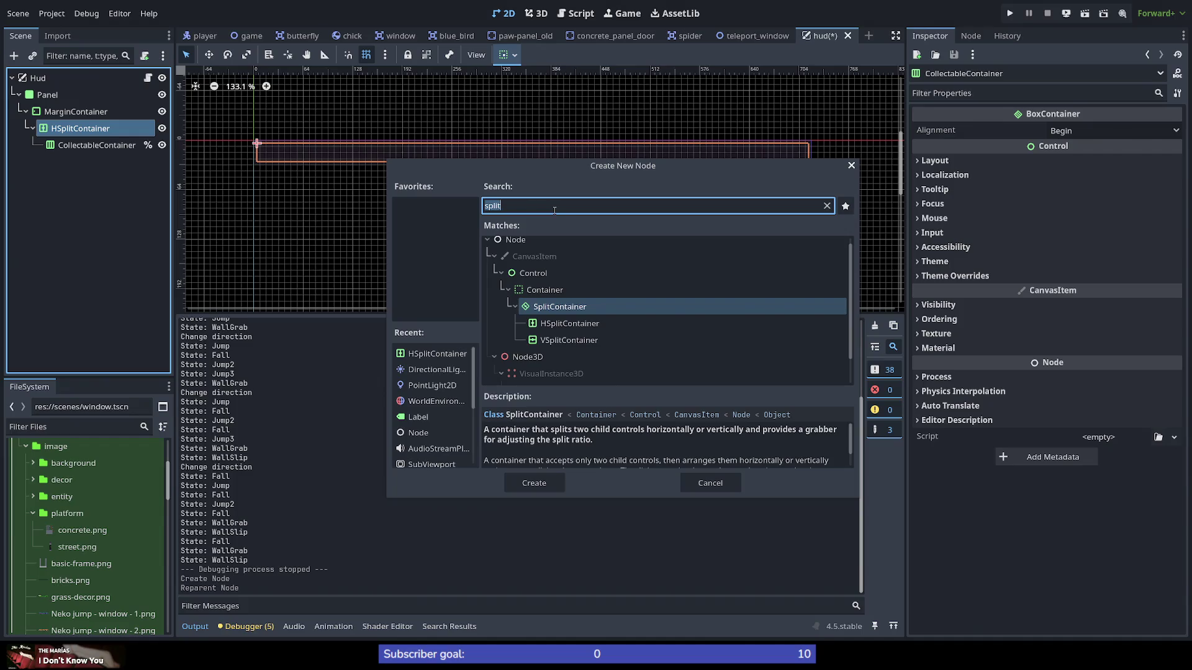
{"action": "type", "text": "Label"}
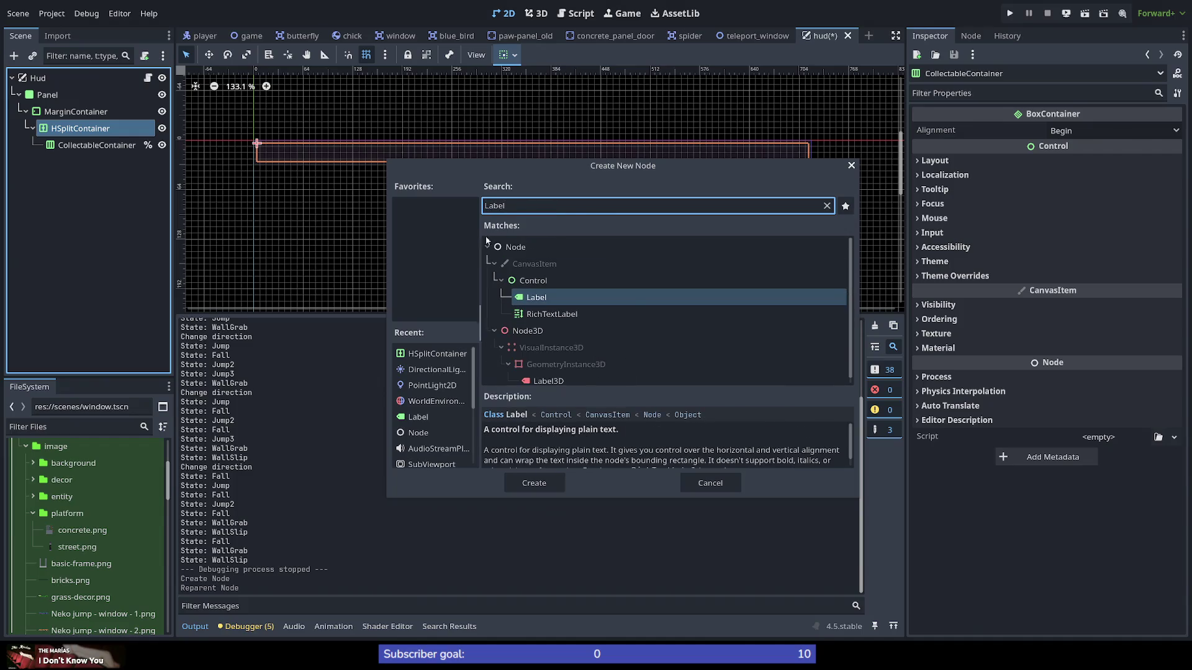
{"action": "left_click", "coordinate": [535, 483]}
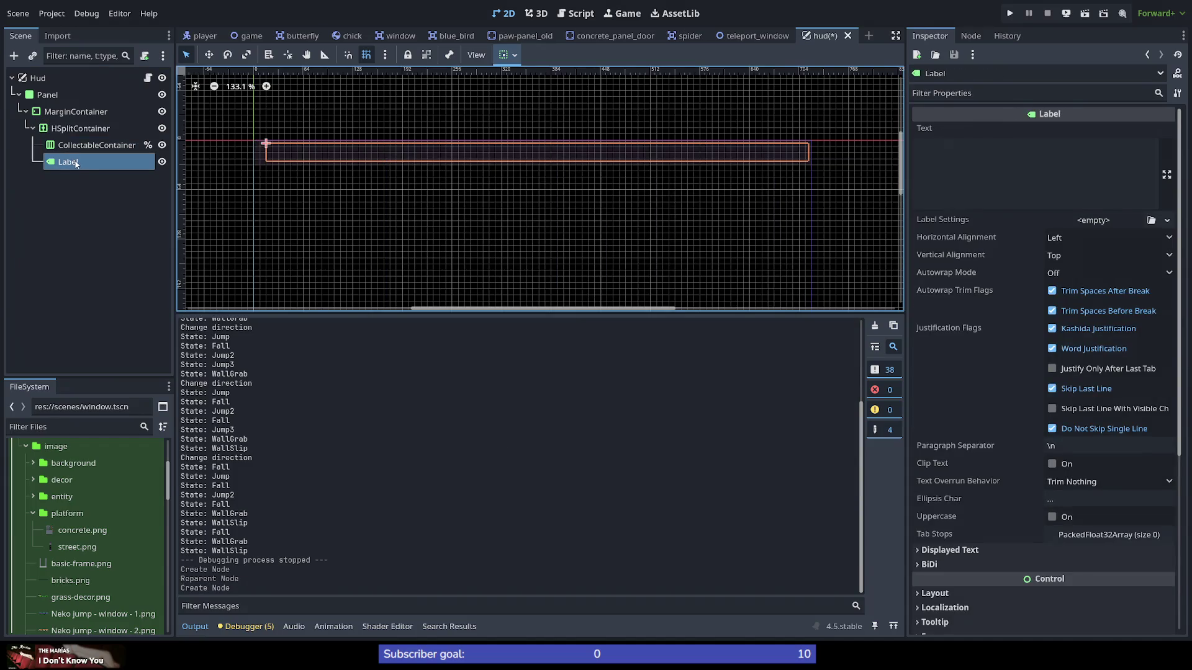
{"action": "left_click", "coordinate": [1008, 181]}
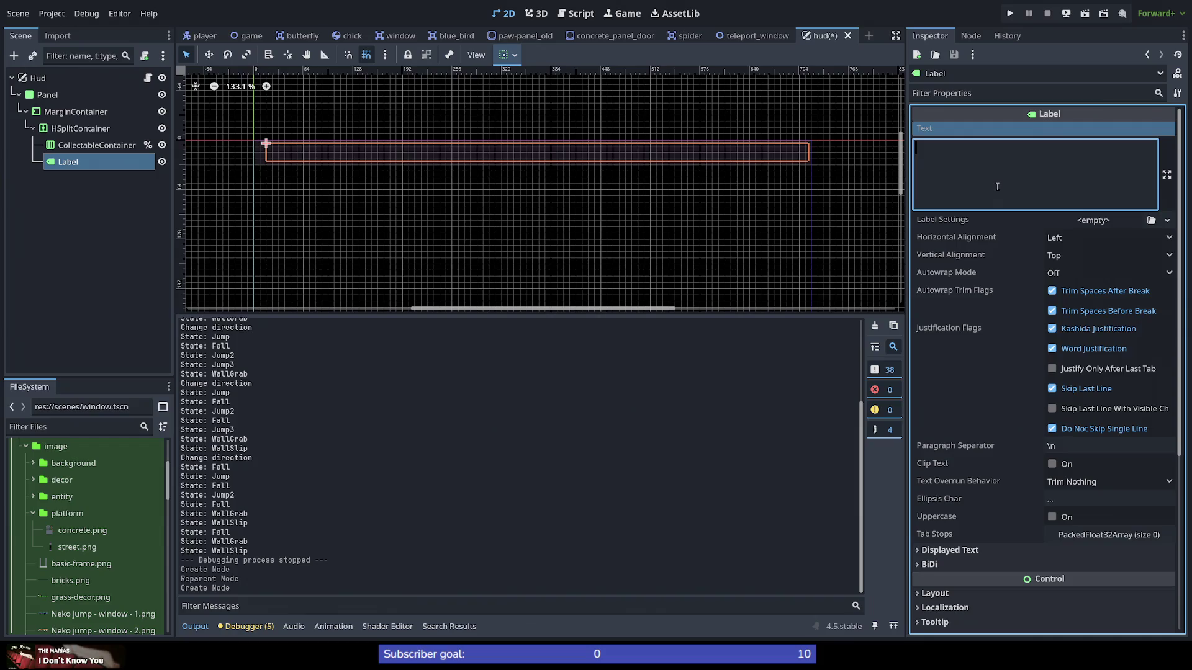
Step: Enter 1:60.50 as the Label's text and select its trailing 50
{"action": "type", "text": "60"}
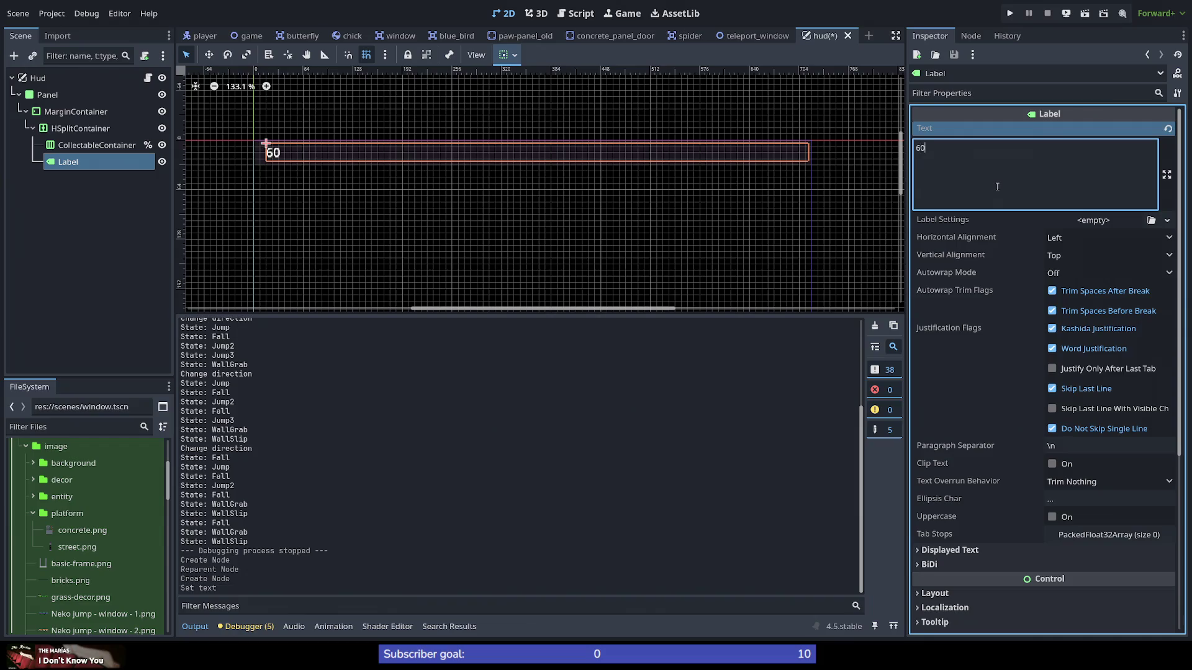
{"action": "type", "text": "."}
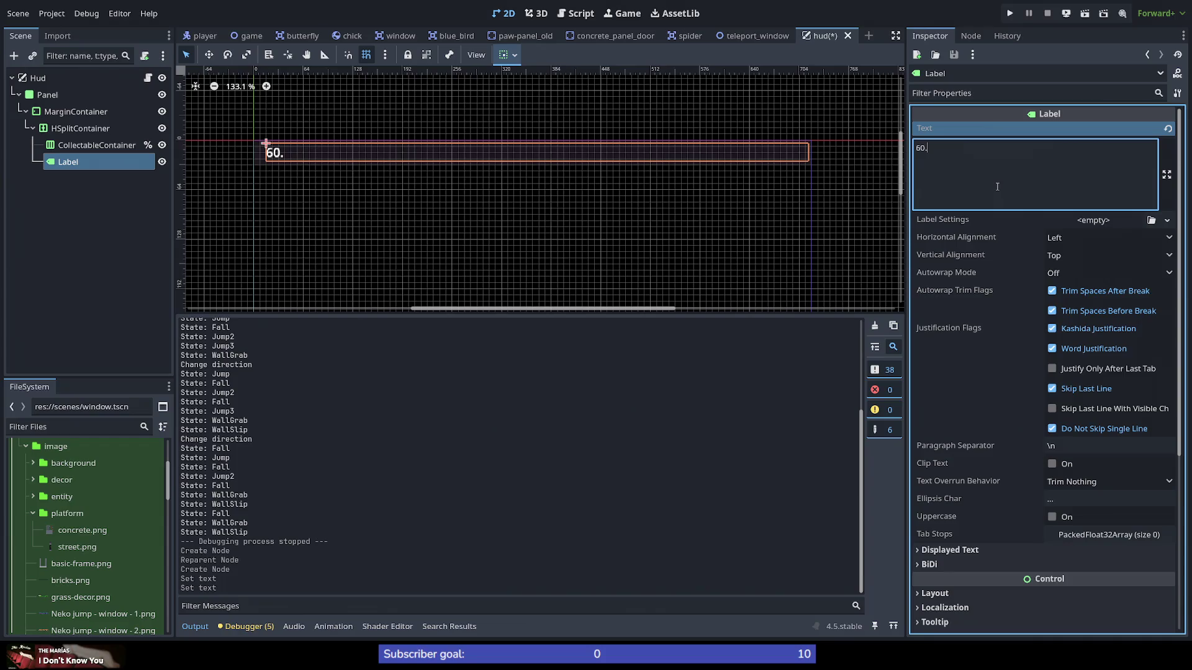
{"action": "type", "text": "5"}
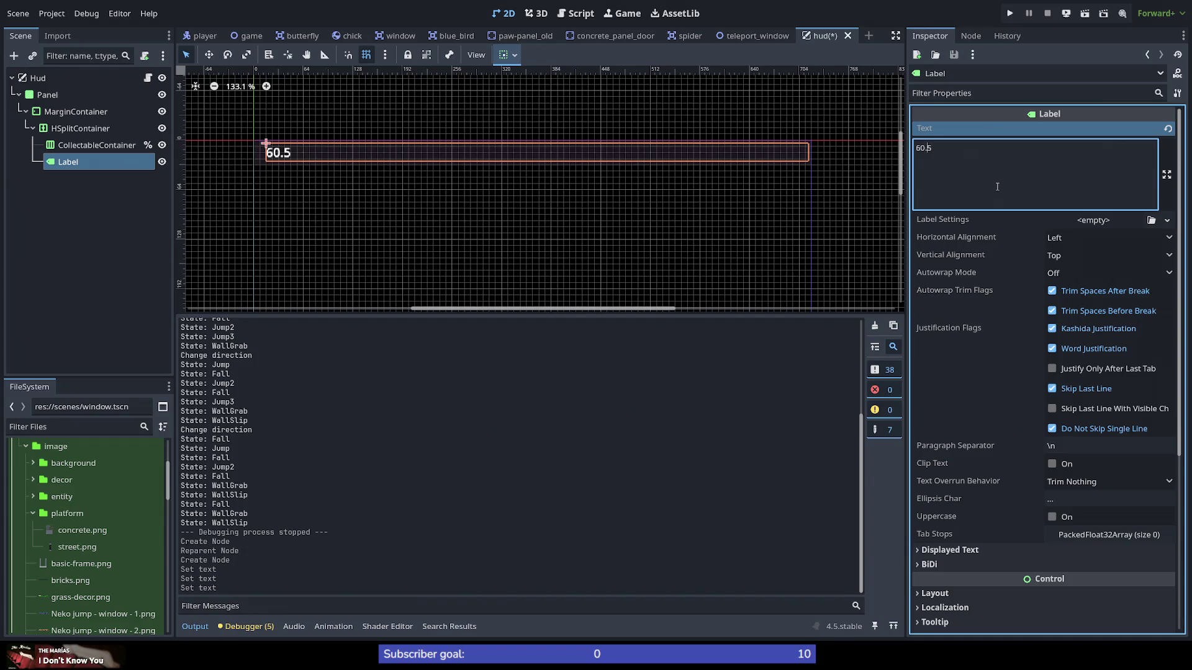
{"action": "type", "text": "0"}
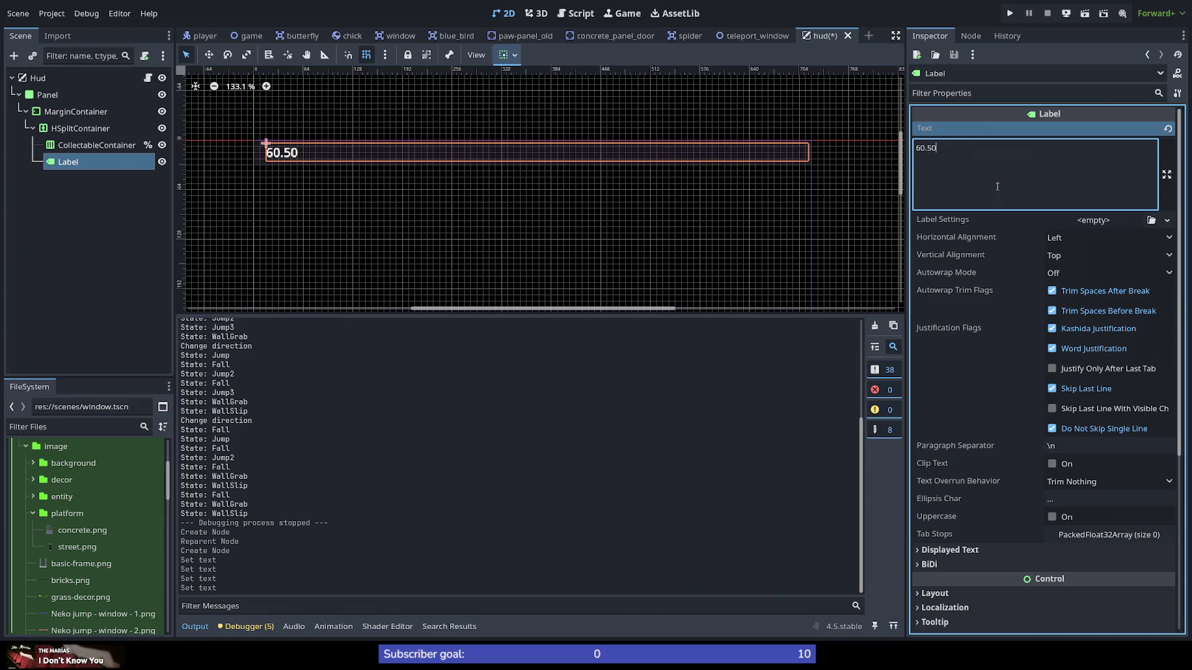
{"action": "key", "text": "Left"}
{"action": "key", "text": "Left"}
{"action": "type", "text": "1:"}
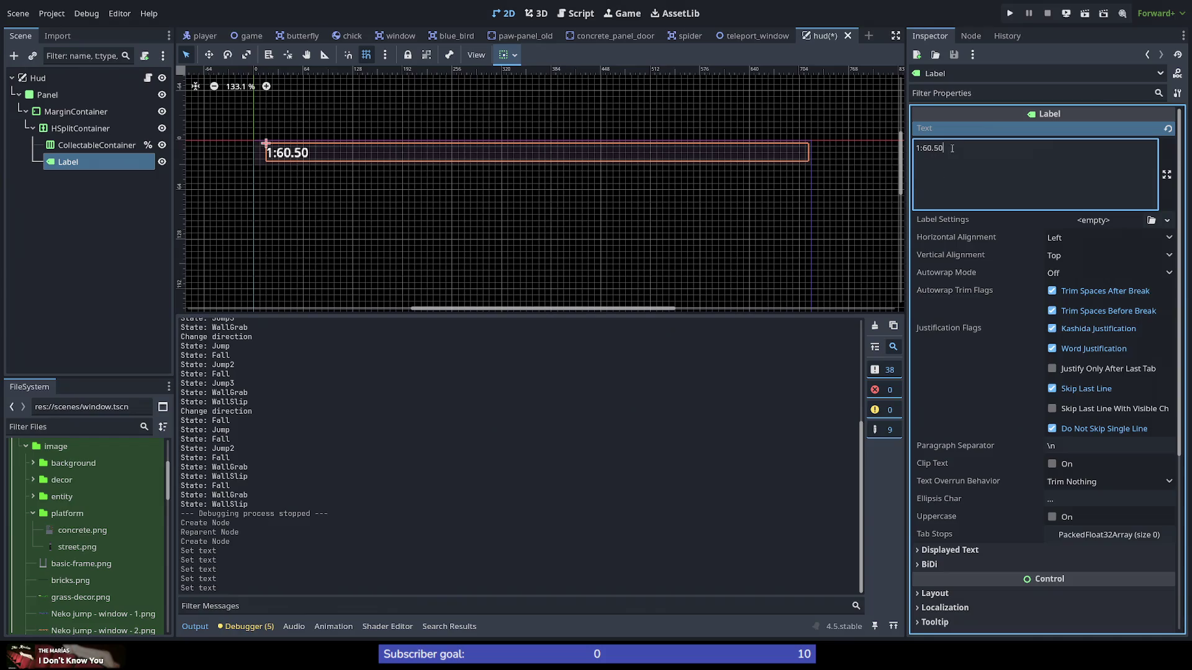
{"action": "left_click_drag", "start_coordinate": [932, 146], "coordinate": [1006, 151]}
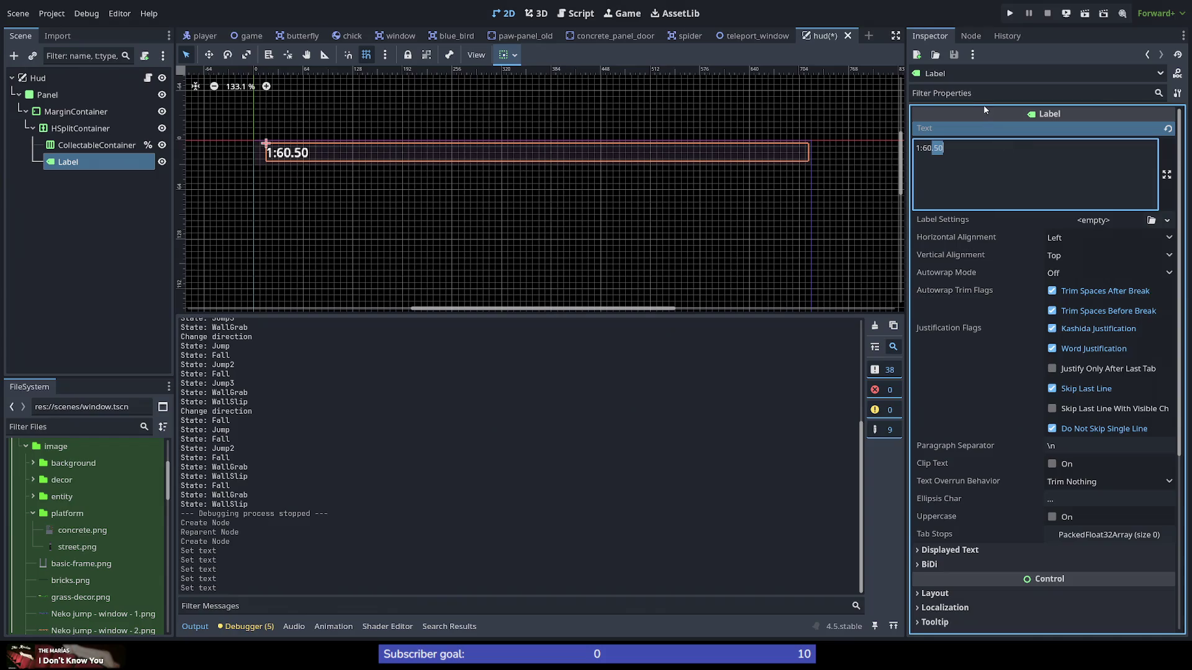